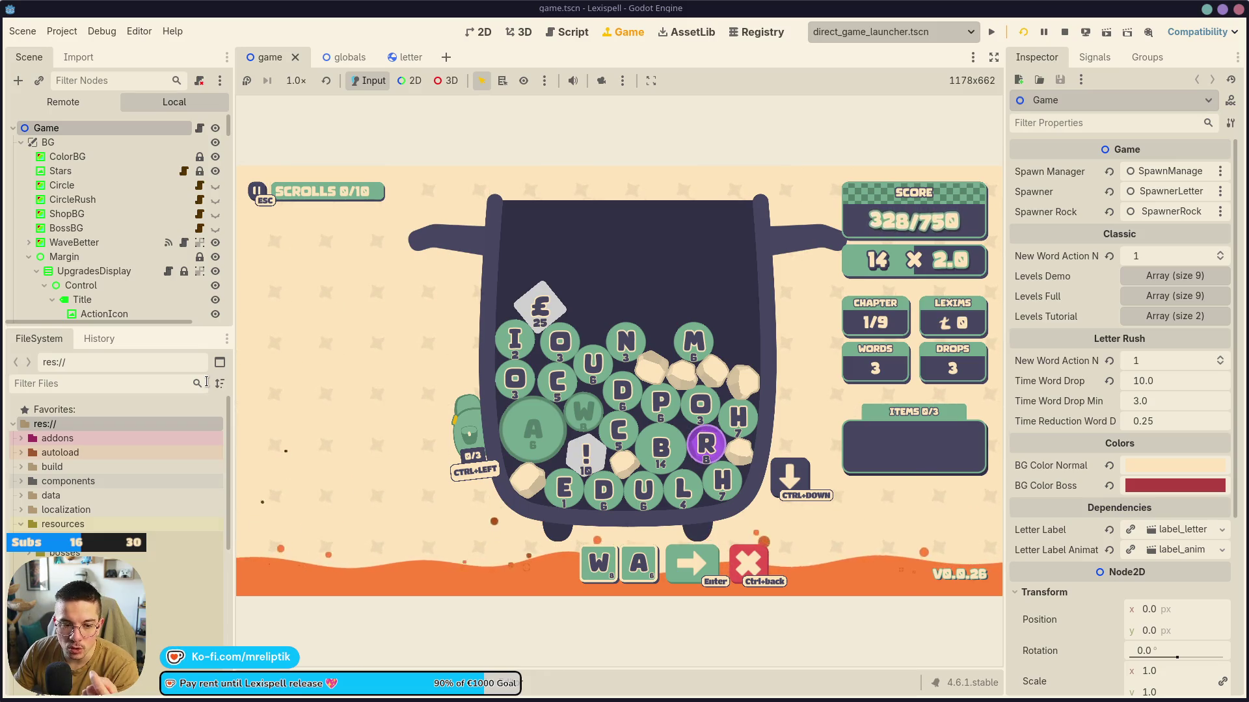
Lower the system volume and nudge the letter pot slightly to the right
key("XF86AudioLowerVolume")
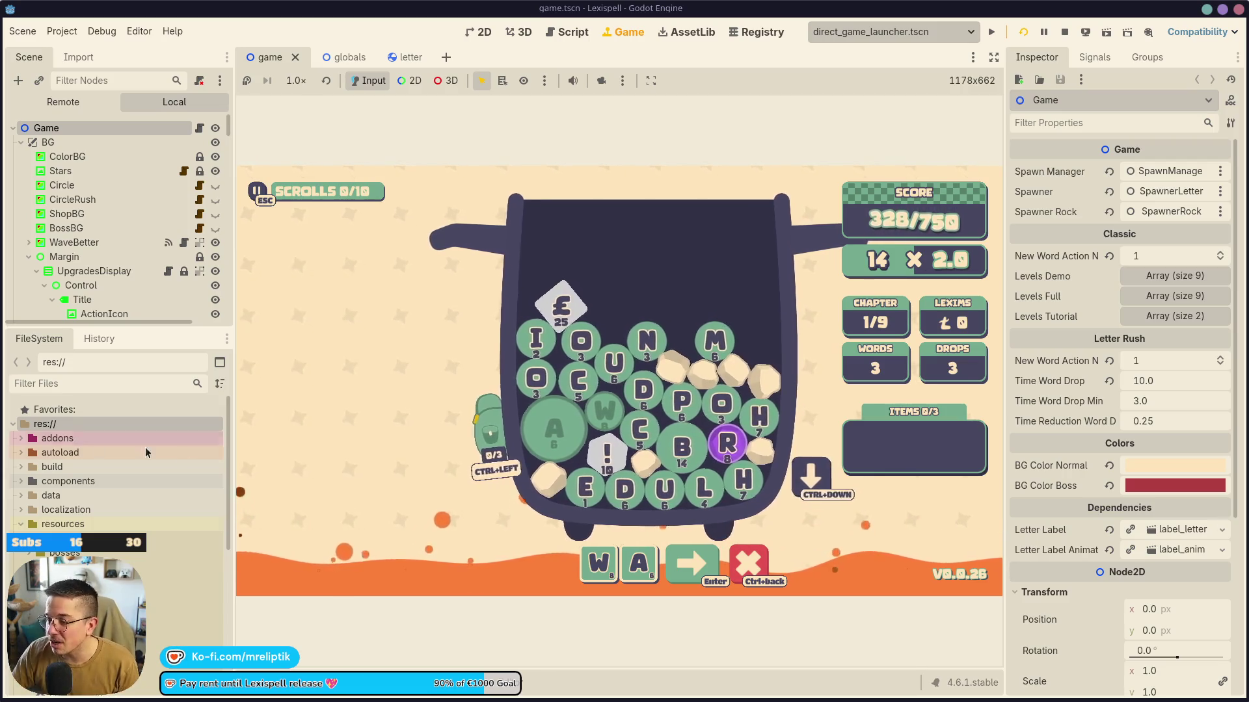
mouse_move(480, 456)
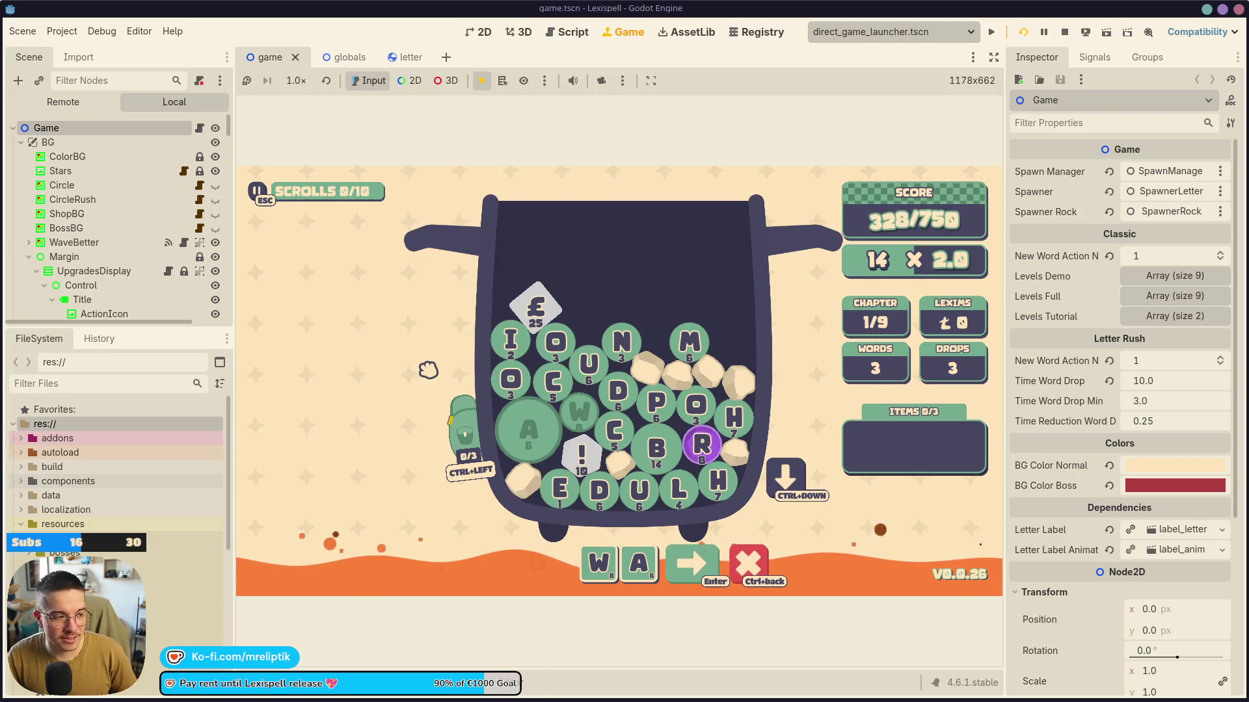
left_click_drag(428, 370, 454, 370)
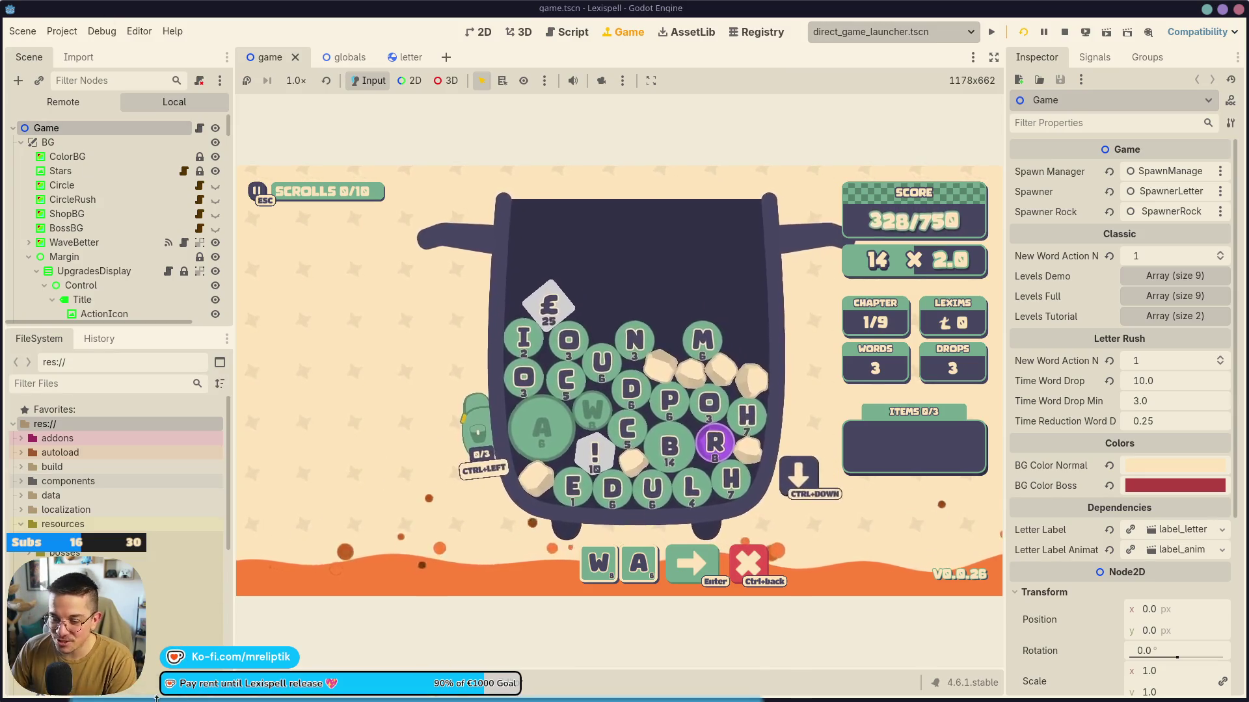
Stage WA as the current word and play the kendama animation on stream
mouse_move(144, 683)
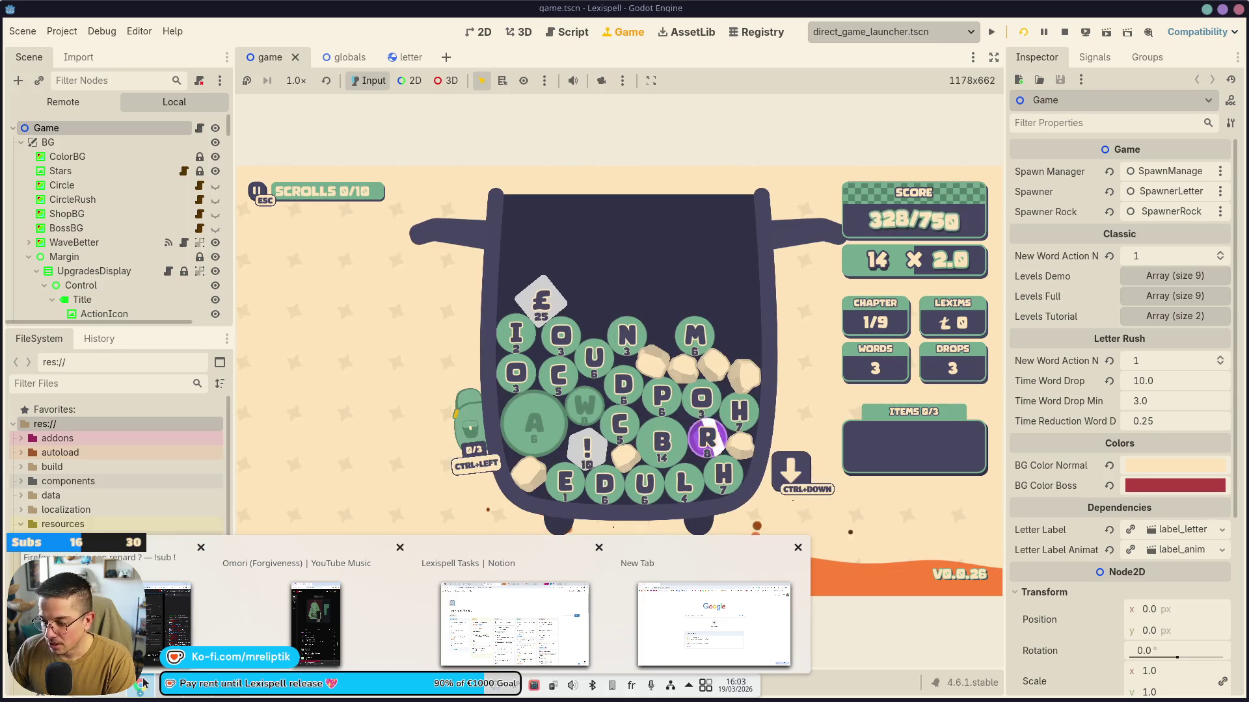
type("wa")
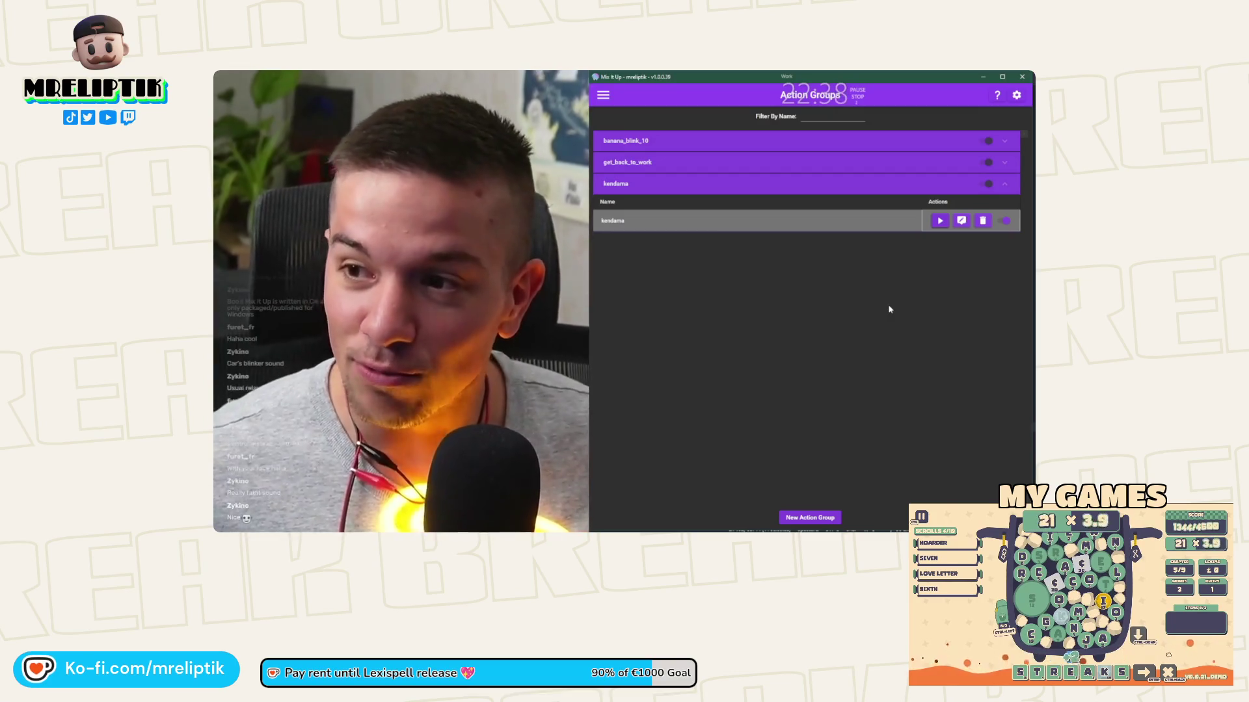
left_click(939, 221)
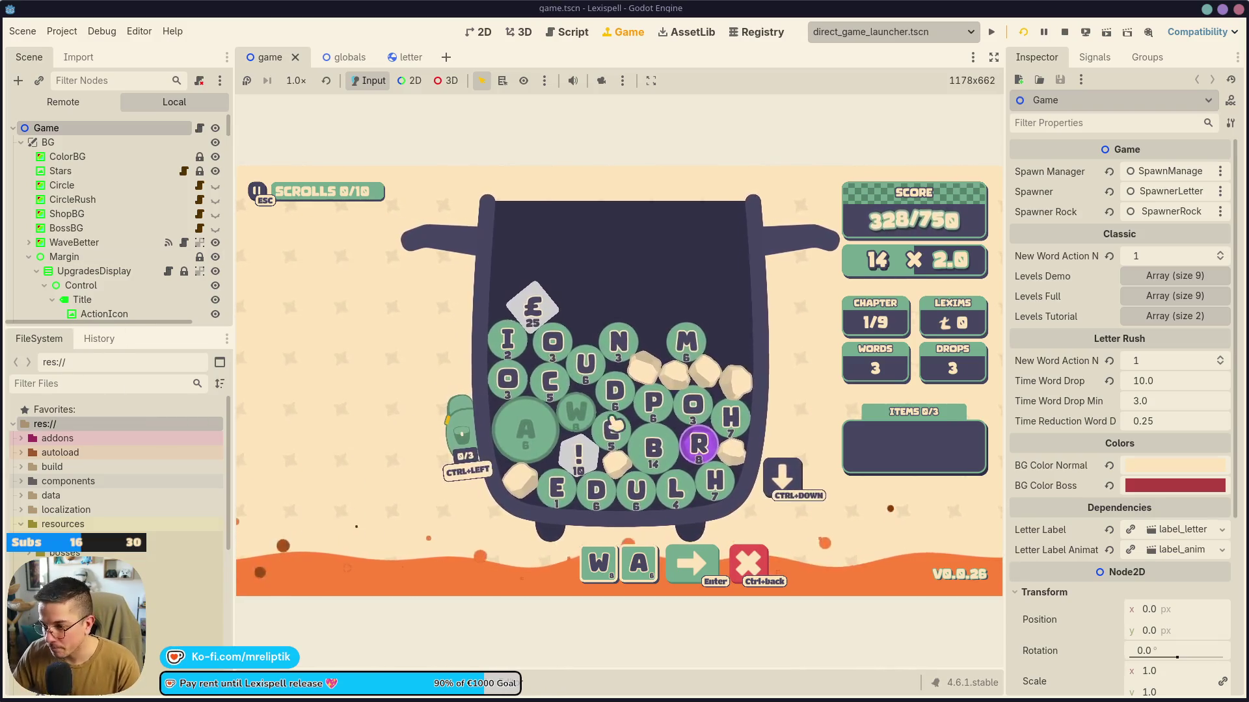
Submit WAND to raise the score to 420/750, then stop the running game with F8
key("n")
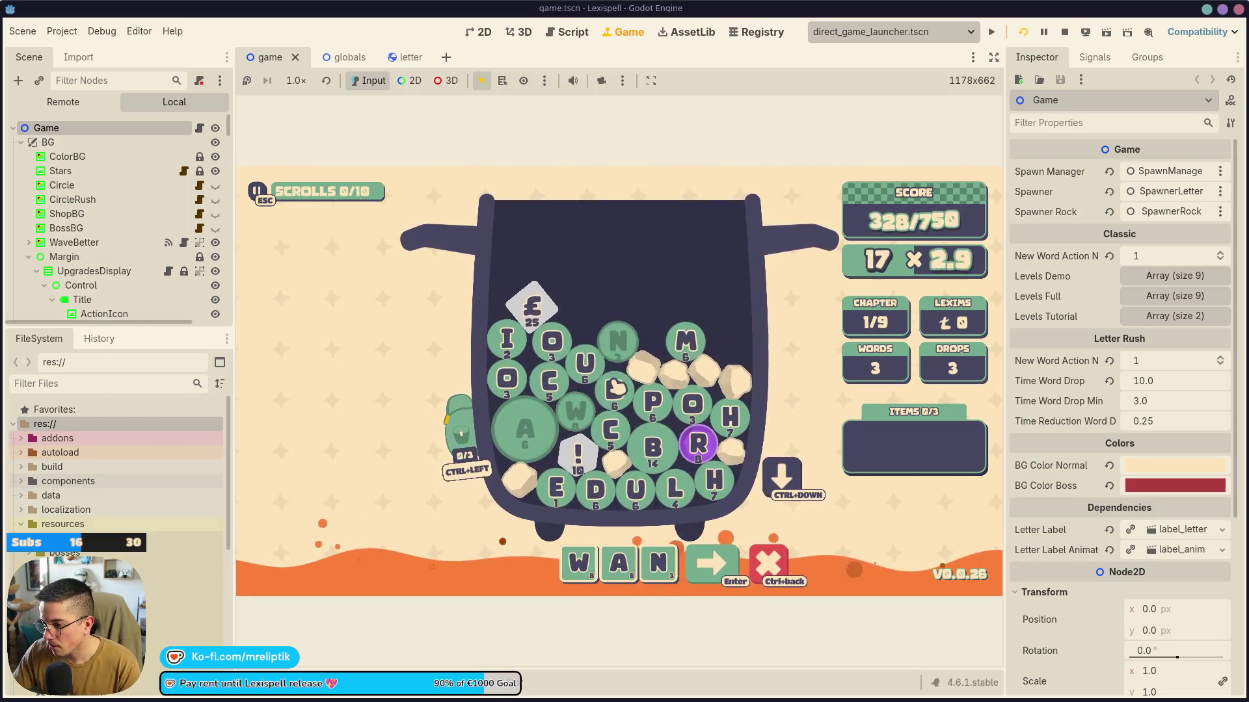
left_click(722, 564)
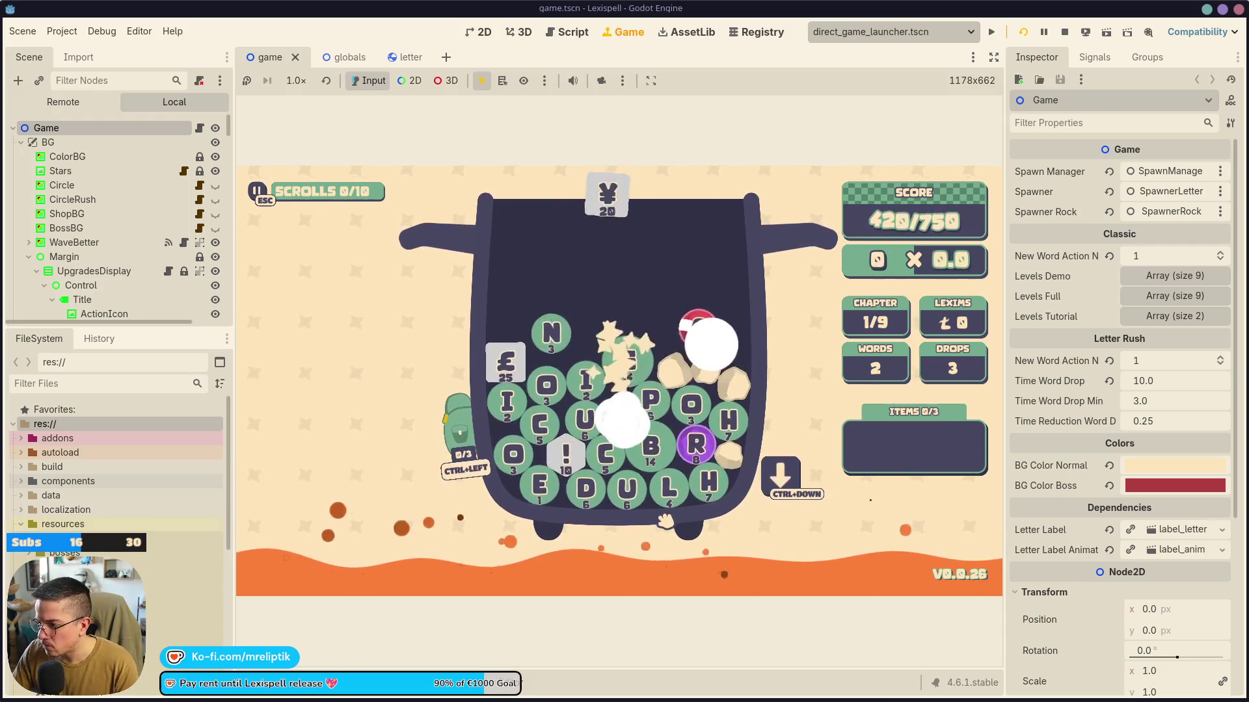
key("F8")
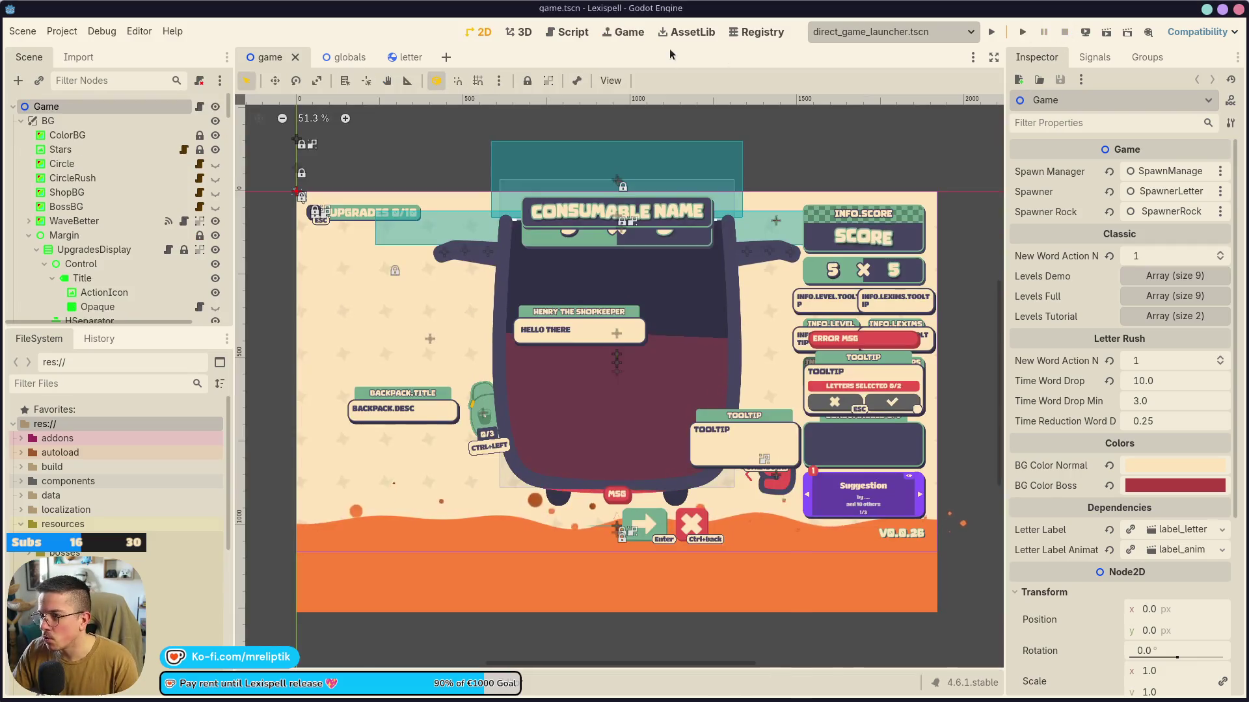
Open shop.tscn through Quick Open and pan its layout slightly
key("ctrl+shift+o")
type("sh")
key("Return")
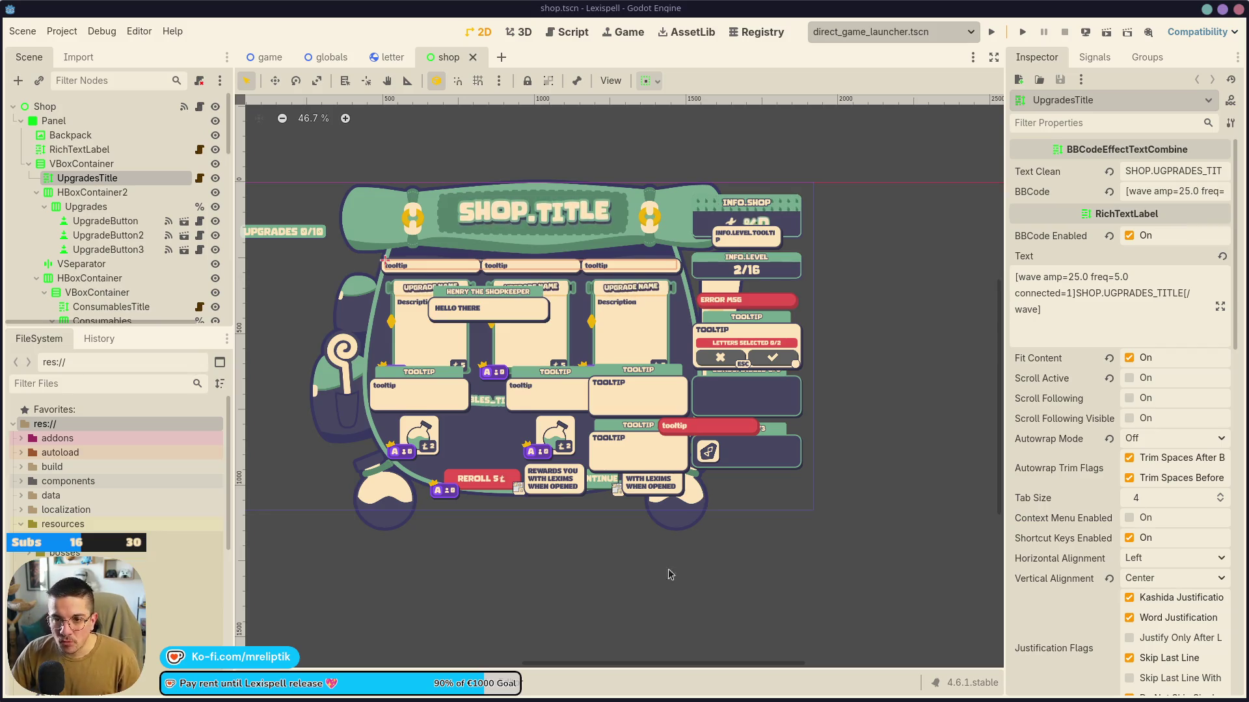
left_click_drag(368, 304, 388, 319)
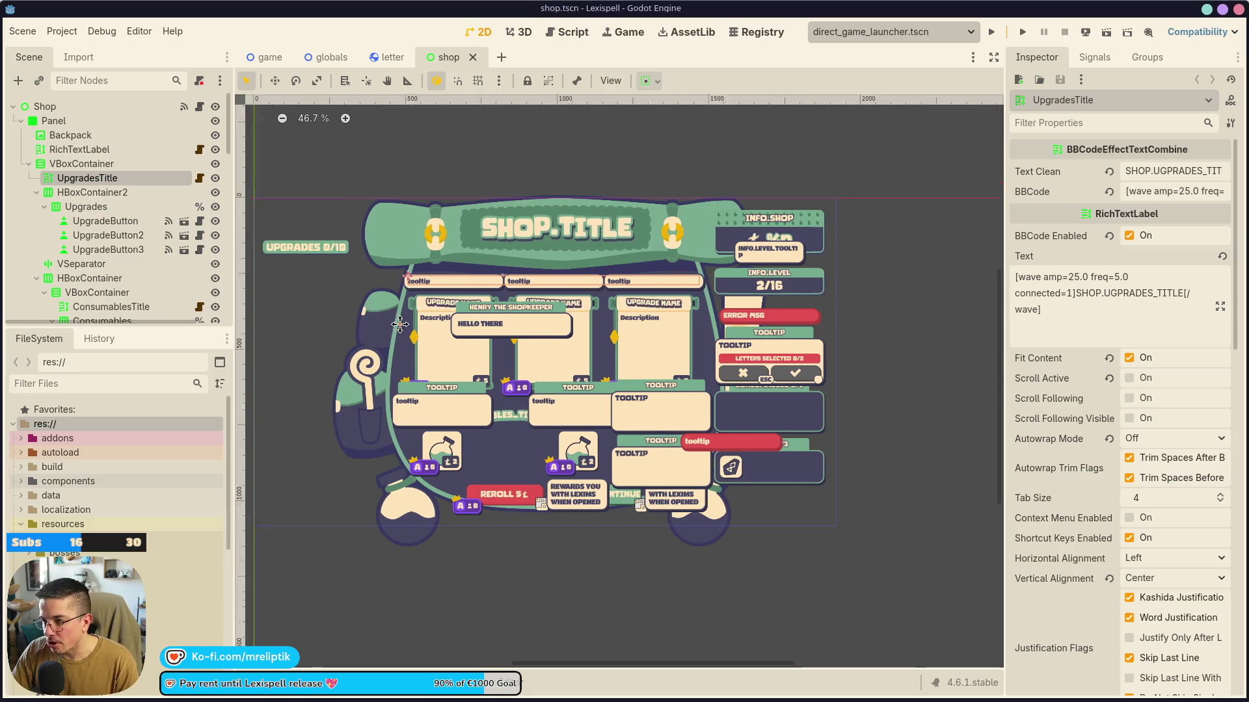
In game.tscn, select background layers Circle through WaveBetter and lock all five
left_click(270, 57)
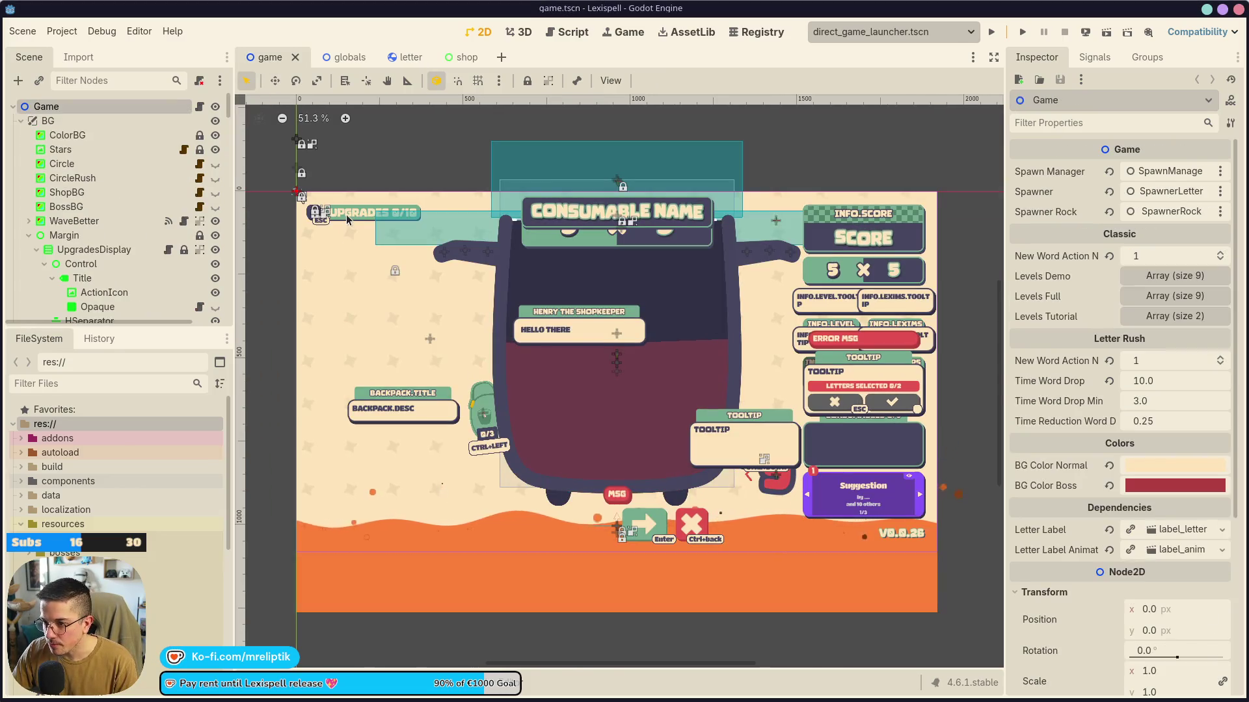
left_click(346, 214)
left_click(254, 694)
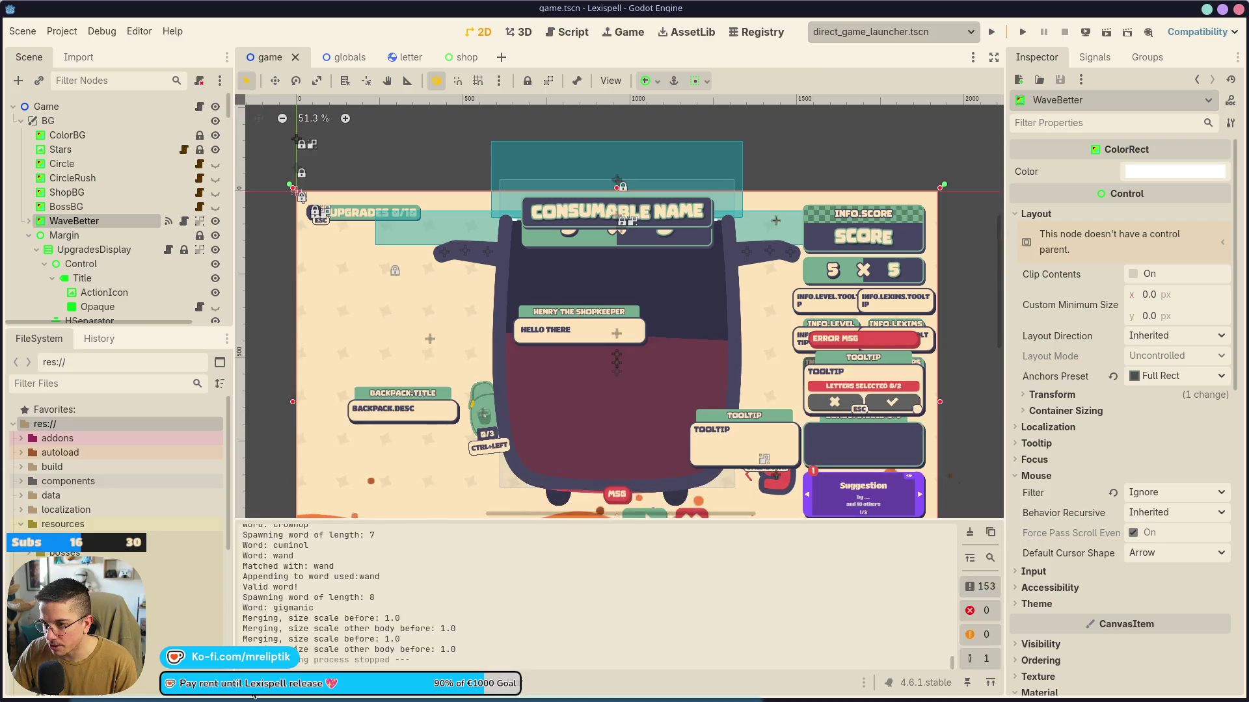
left_click(253, 694)
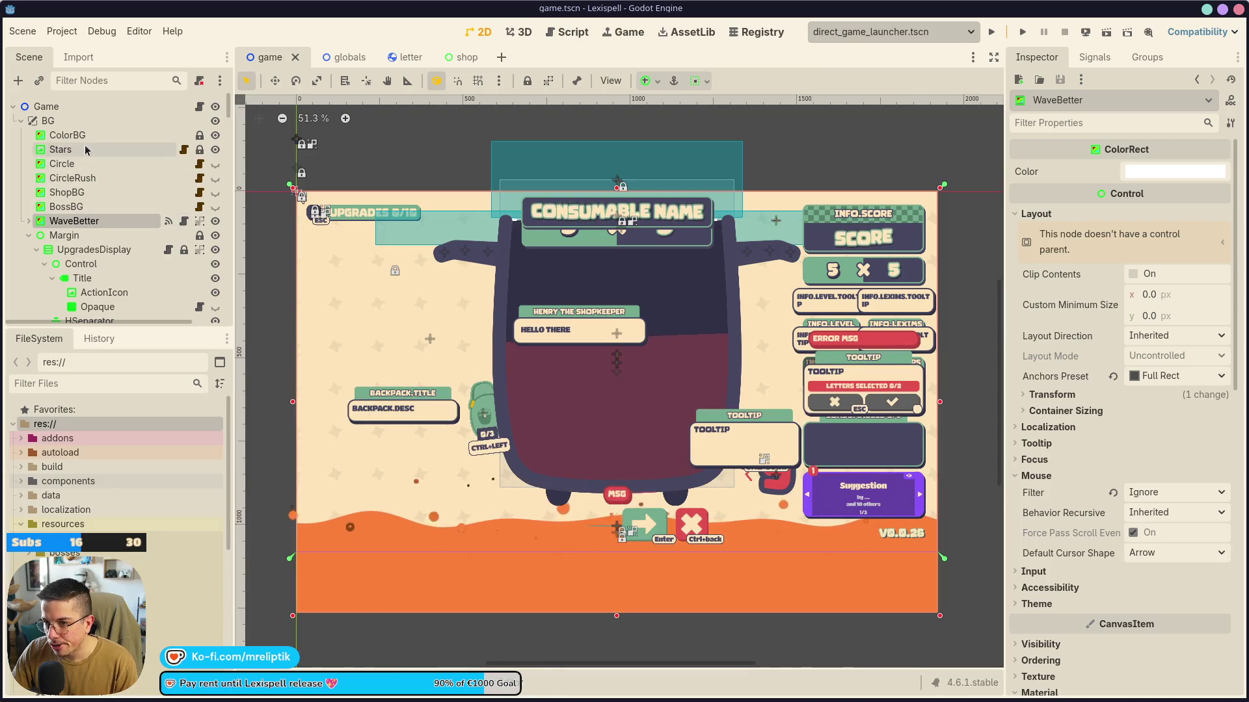
left_click(62, 163, "shift")
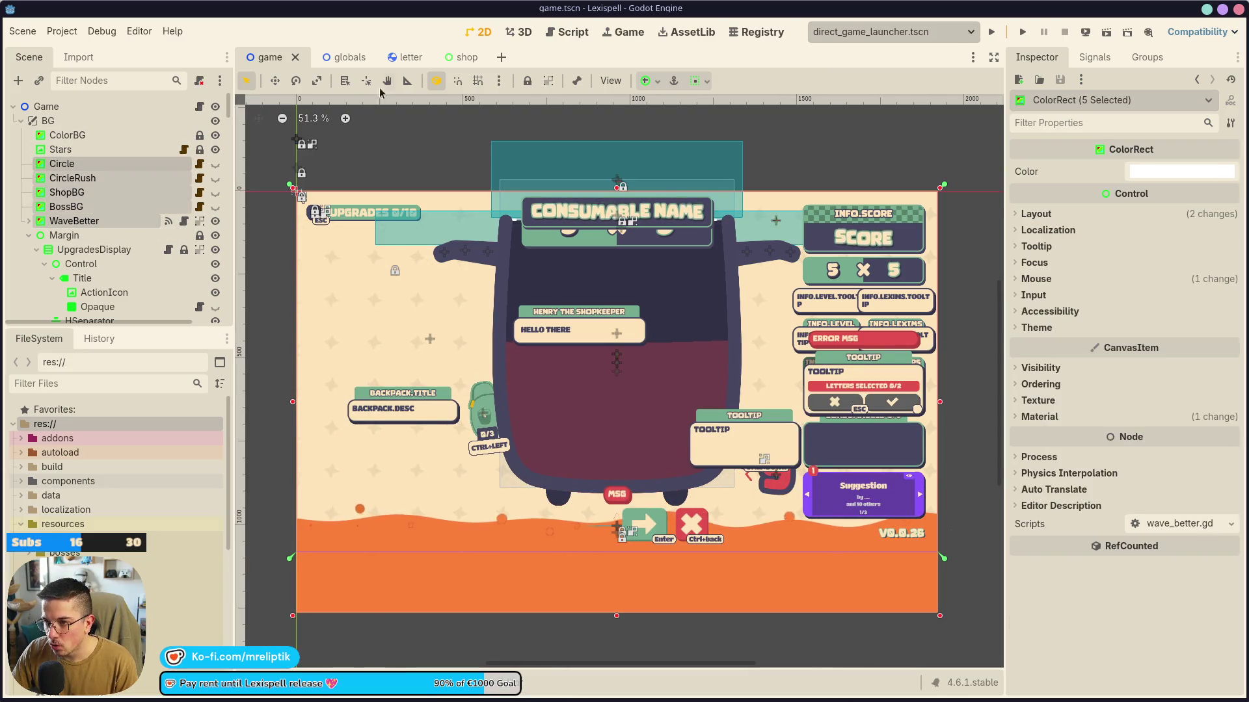
left_click(526, 83)
left_click(423, 174)
Inspect the game scene's Margin and UpgradesDisplay nodes, then bring up shop.tscn
scroll(424, 175, "up", 5)
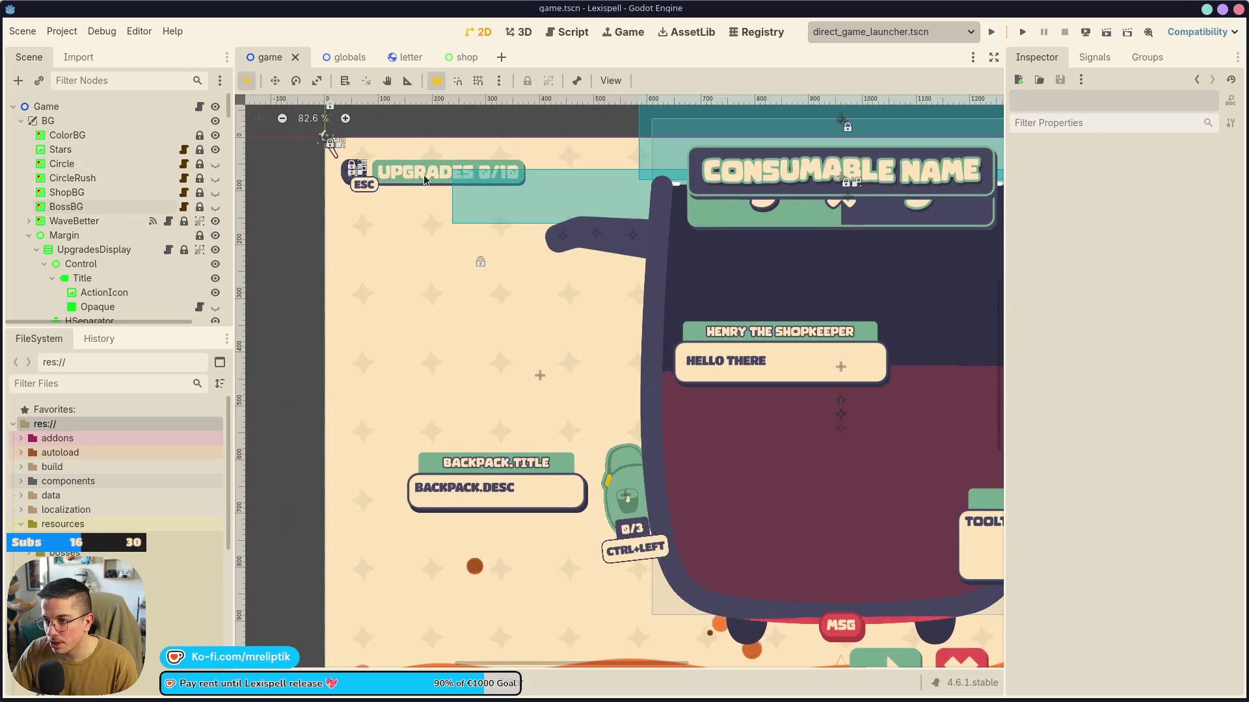
left_click(89, 238)
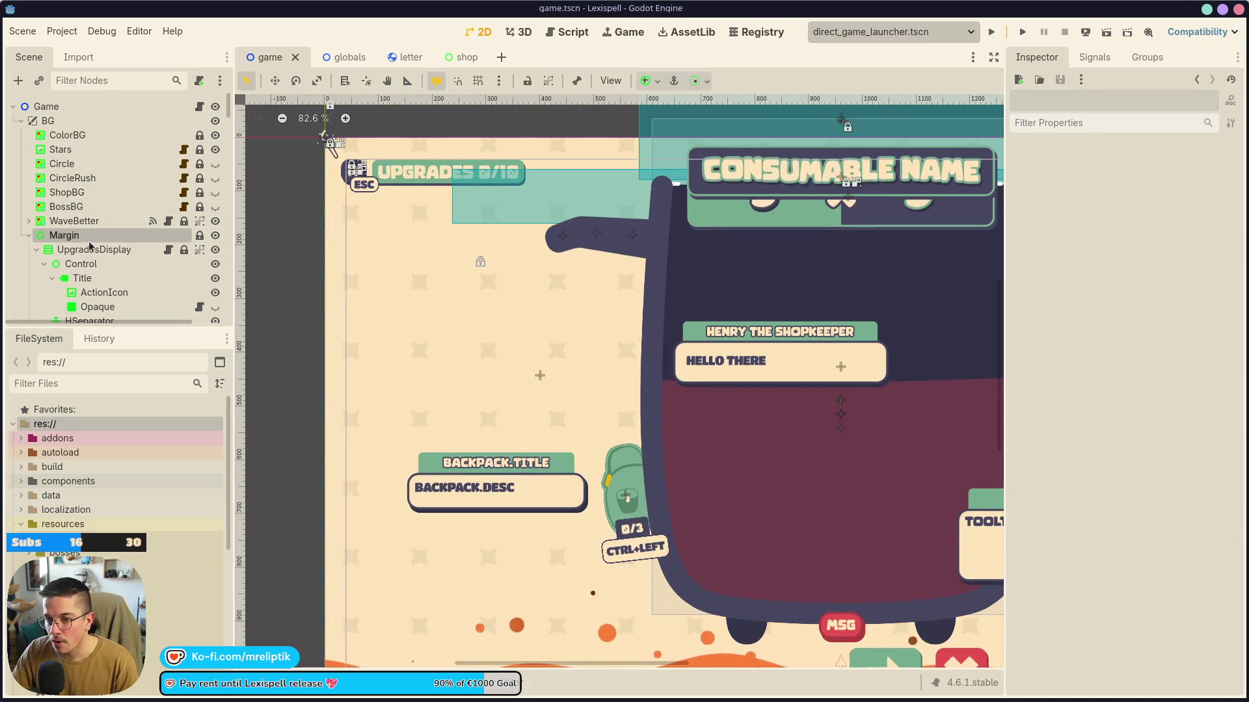
left_click(385, 190)
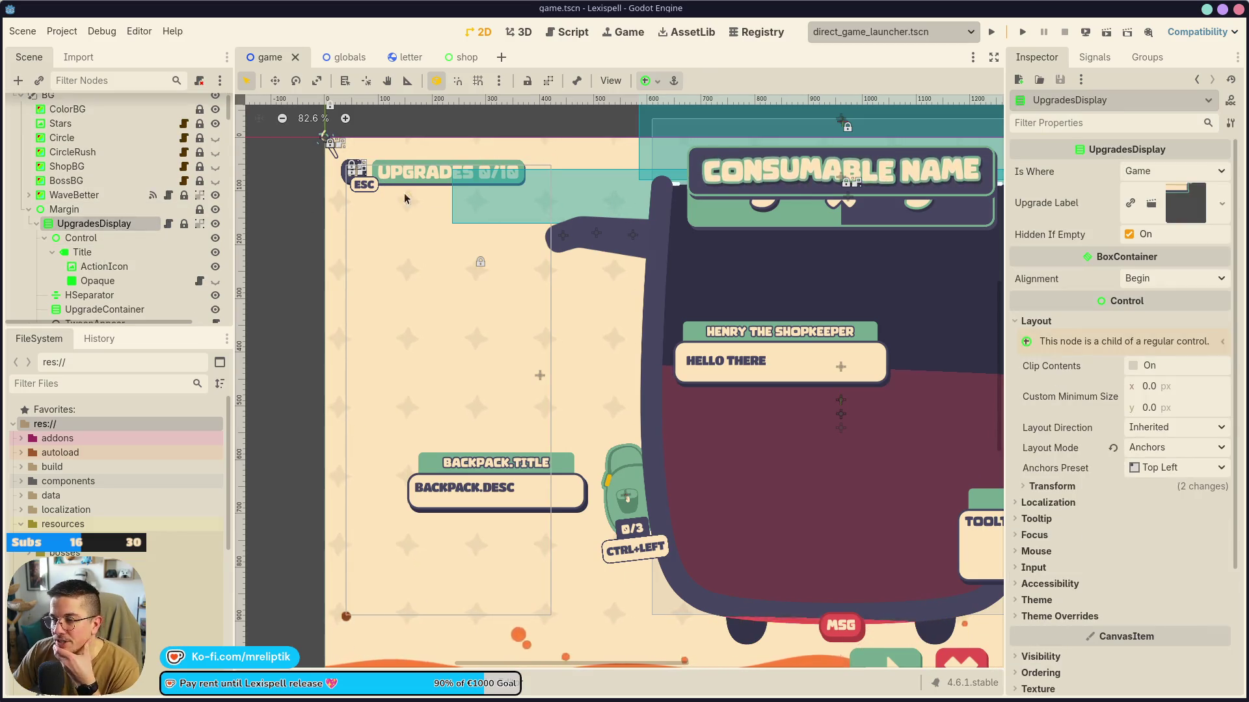
scroll(391, 190, "up", 3)
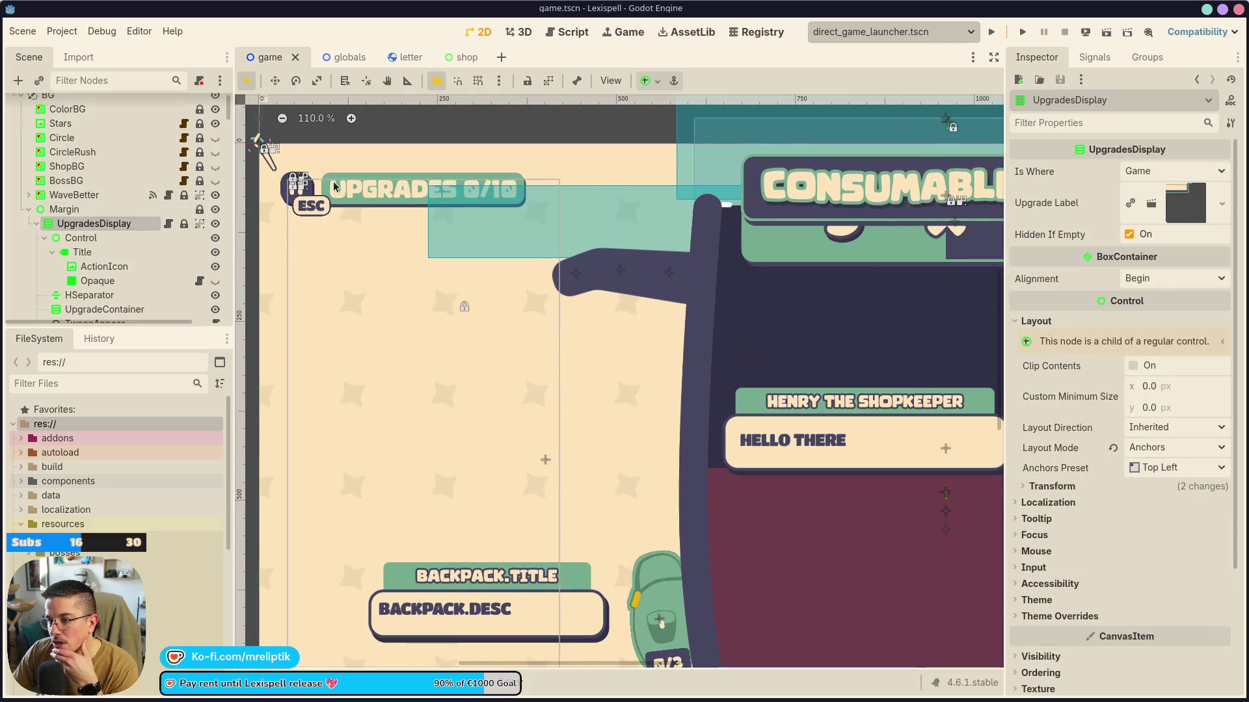
left_click(457, 63)
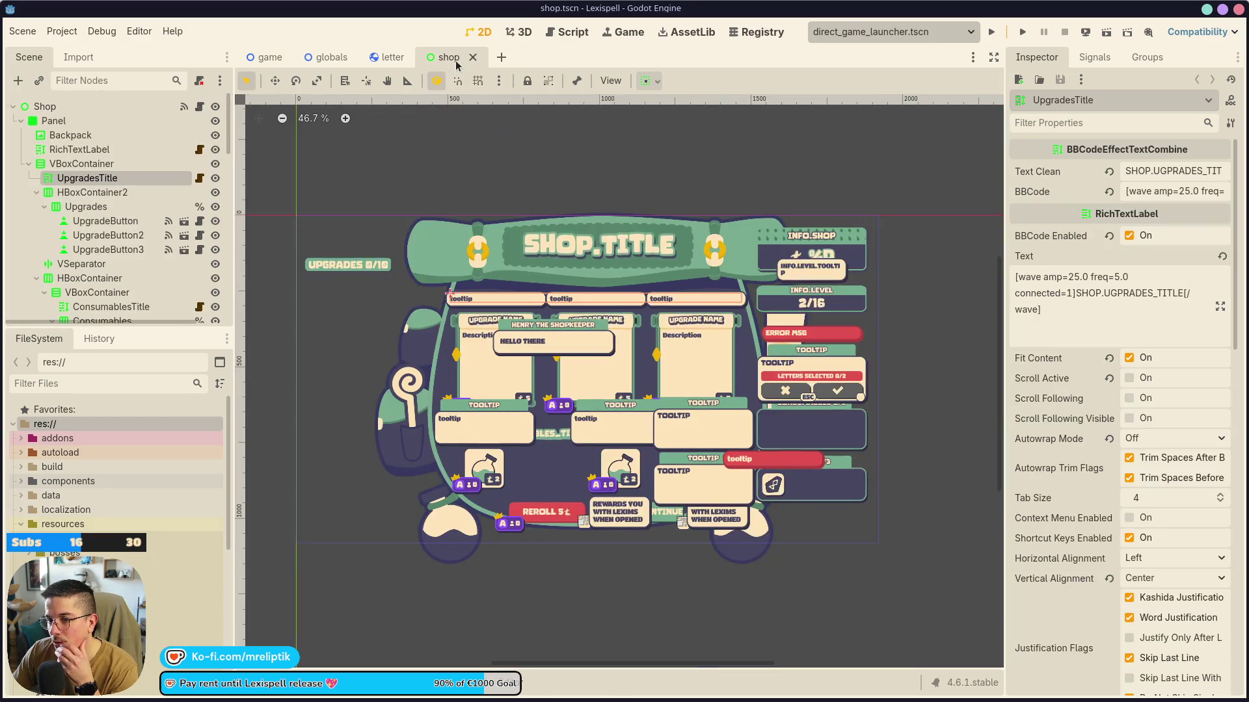
Browse the shop's node tree, collapse its branches and select the shop's UpgradesDisplay
left_click(77, 207)
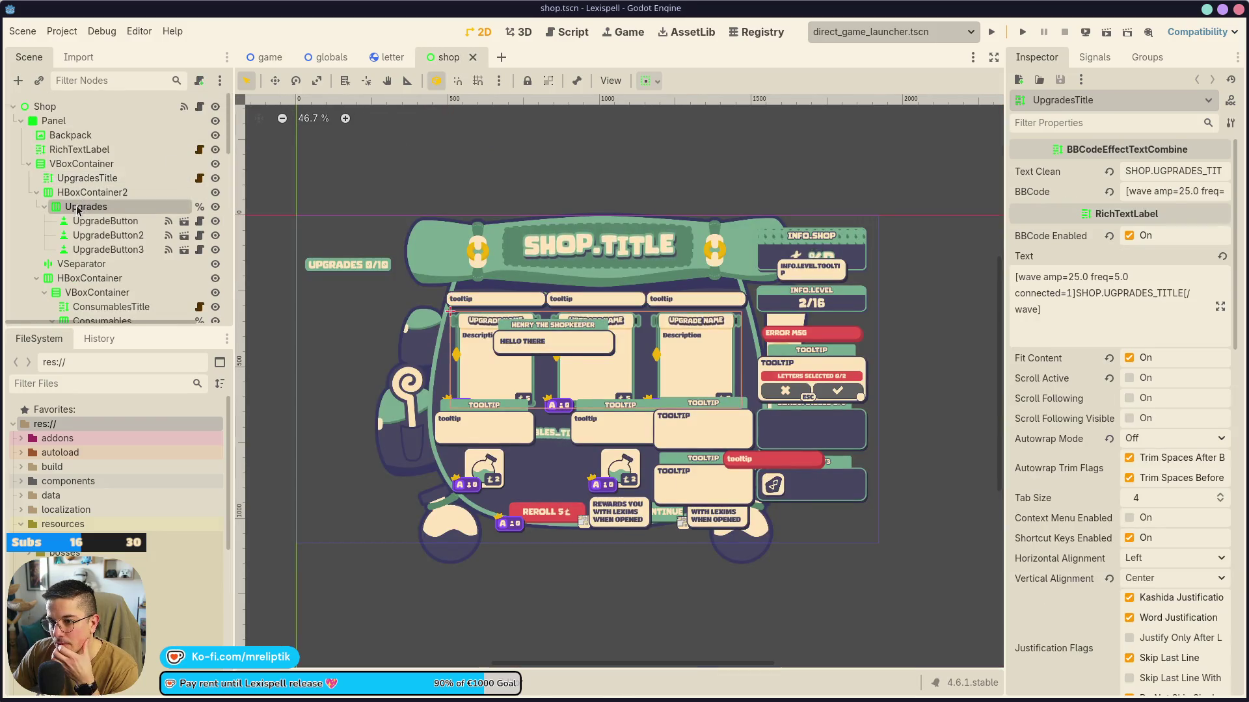
left_click(91, 192)
left_click(82, 164)
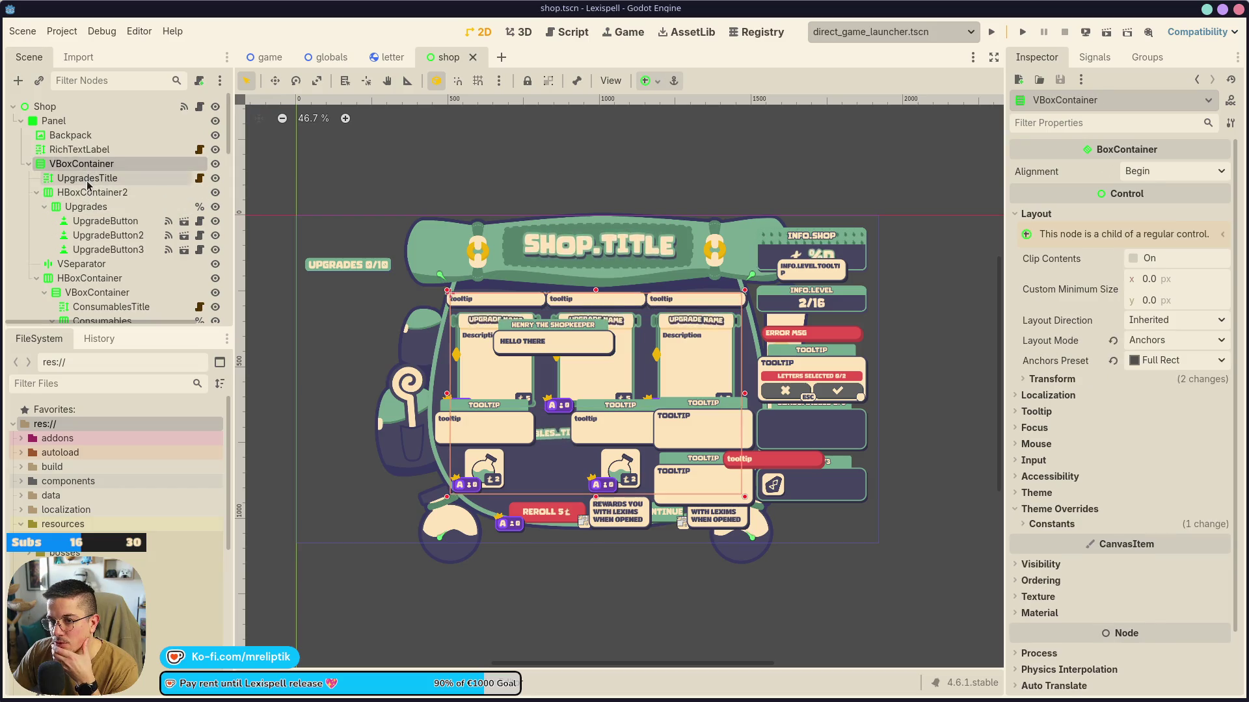
left_click(88, 181)
left_click(29, 164)
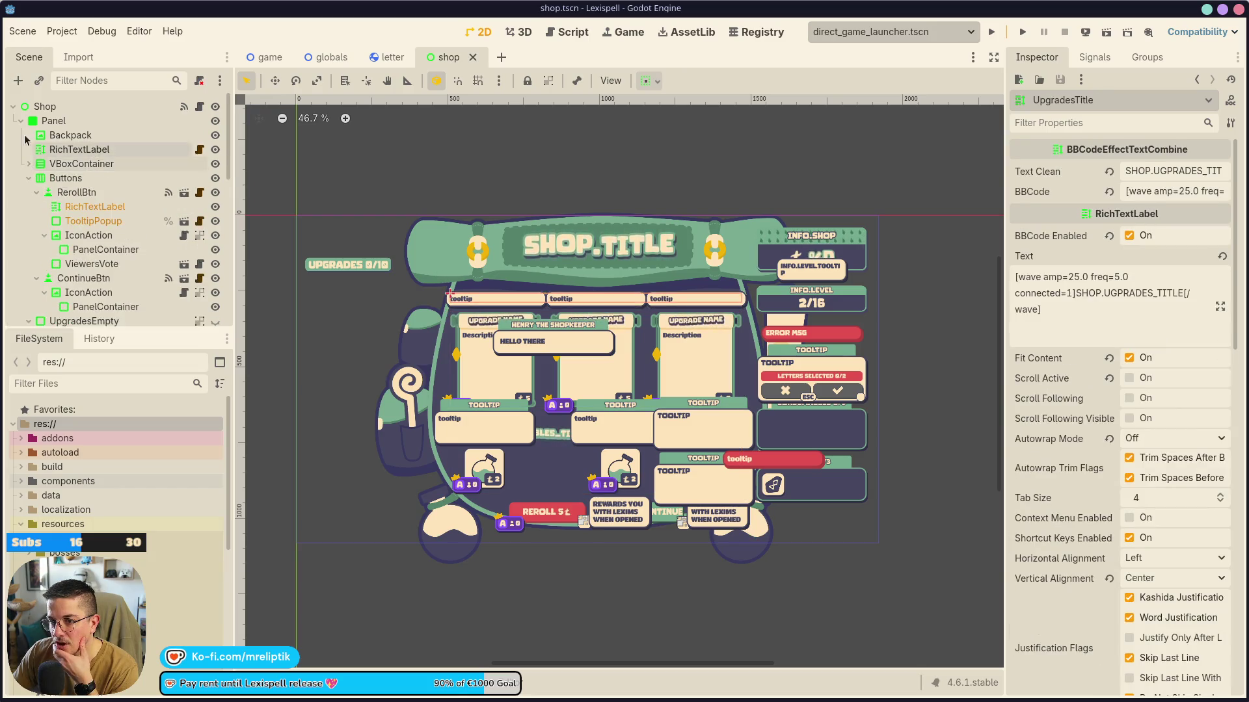
left_click(21, 121)
left_click(78, 150)
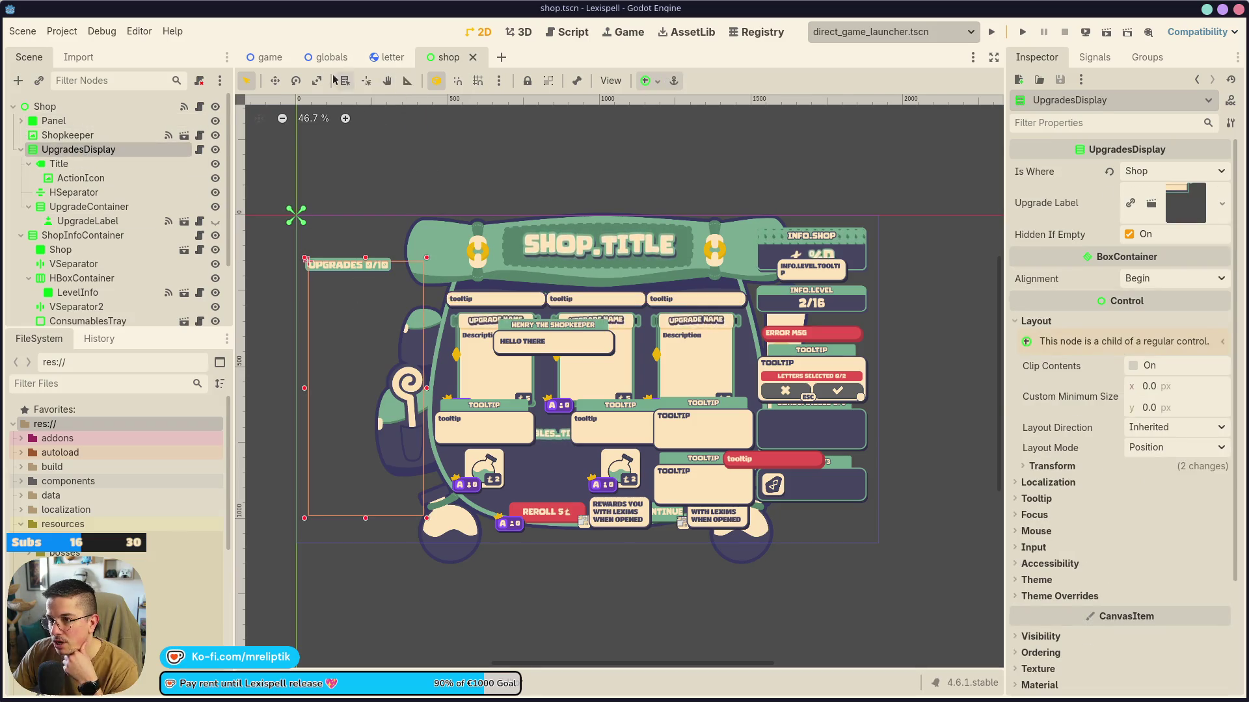
Select the game scene's UpgradesDisplay and expand its Transform properties
left_click(268, 58)
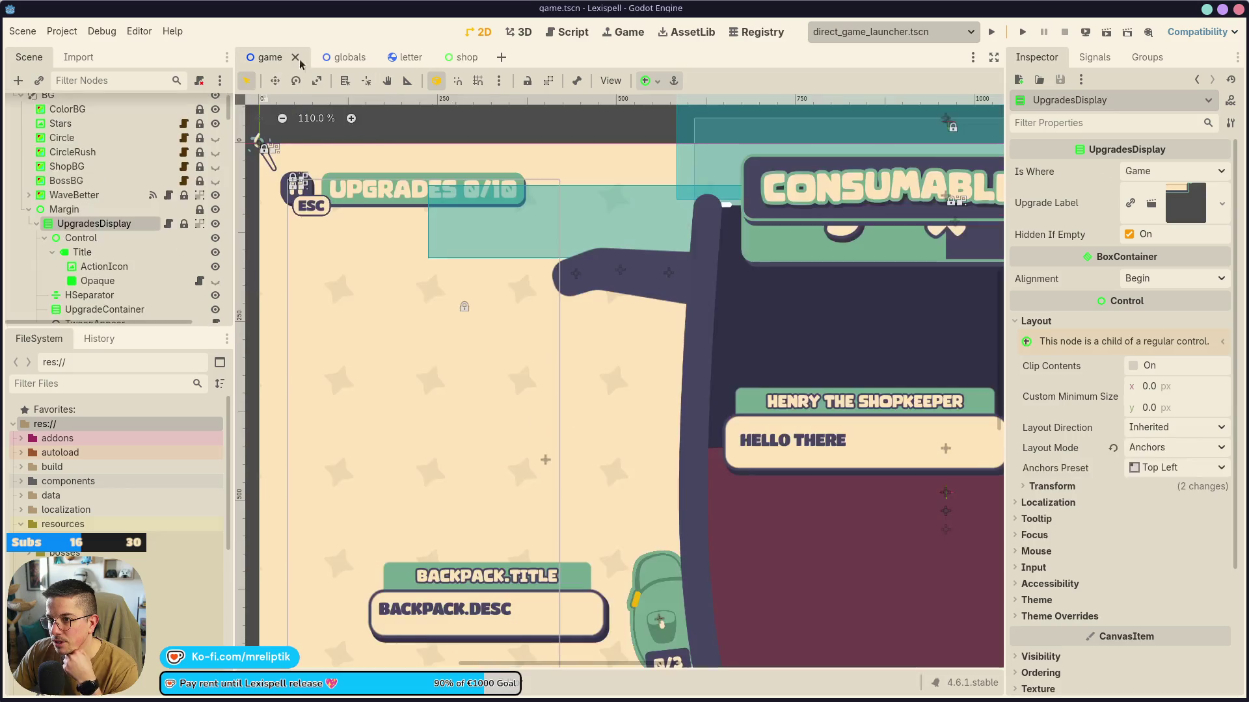
left_click(85, 210)
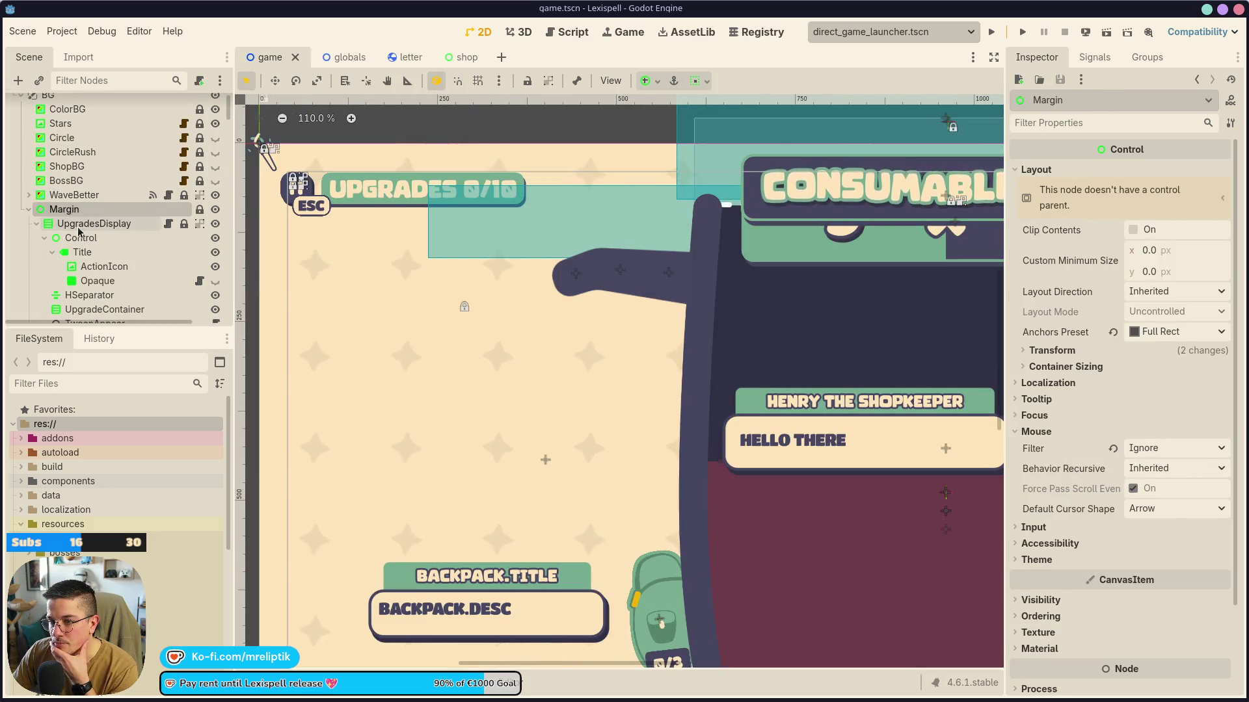
left_click(79, 228)
left_click(65, 209)
left_click(84, 223)
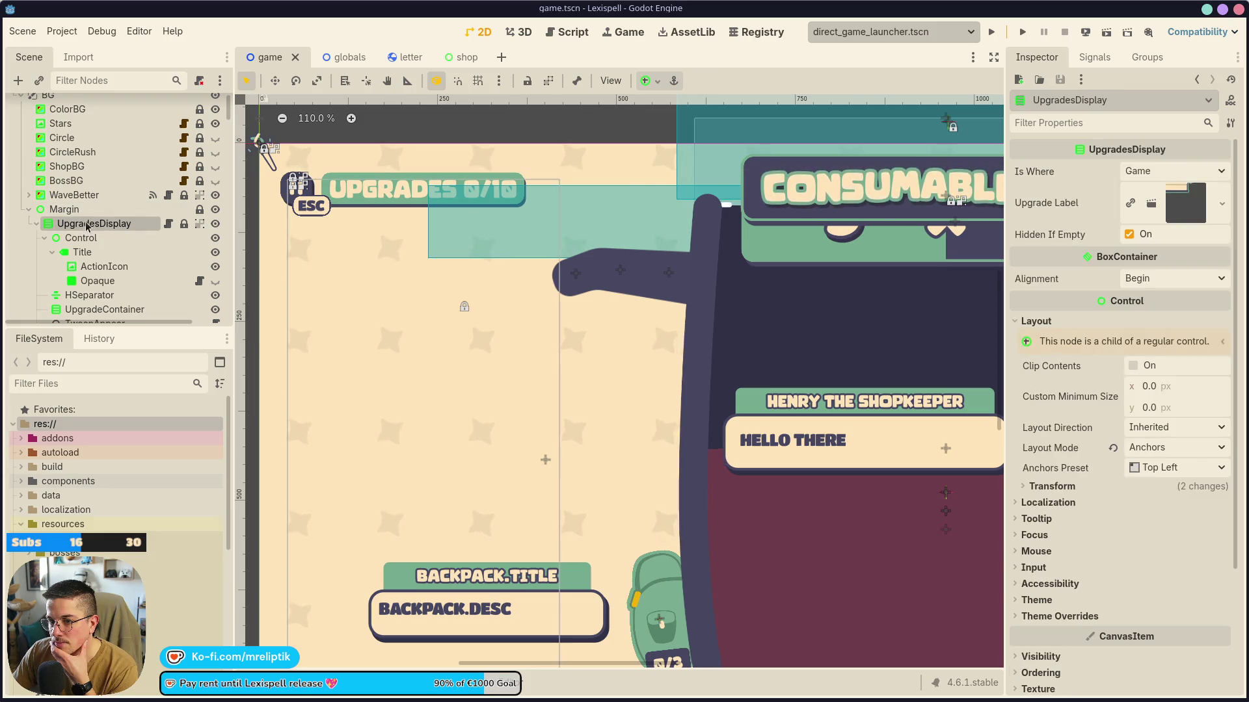
left_click(1052, 486)
scroll(1079, 439, "down", 2)
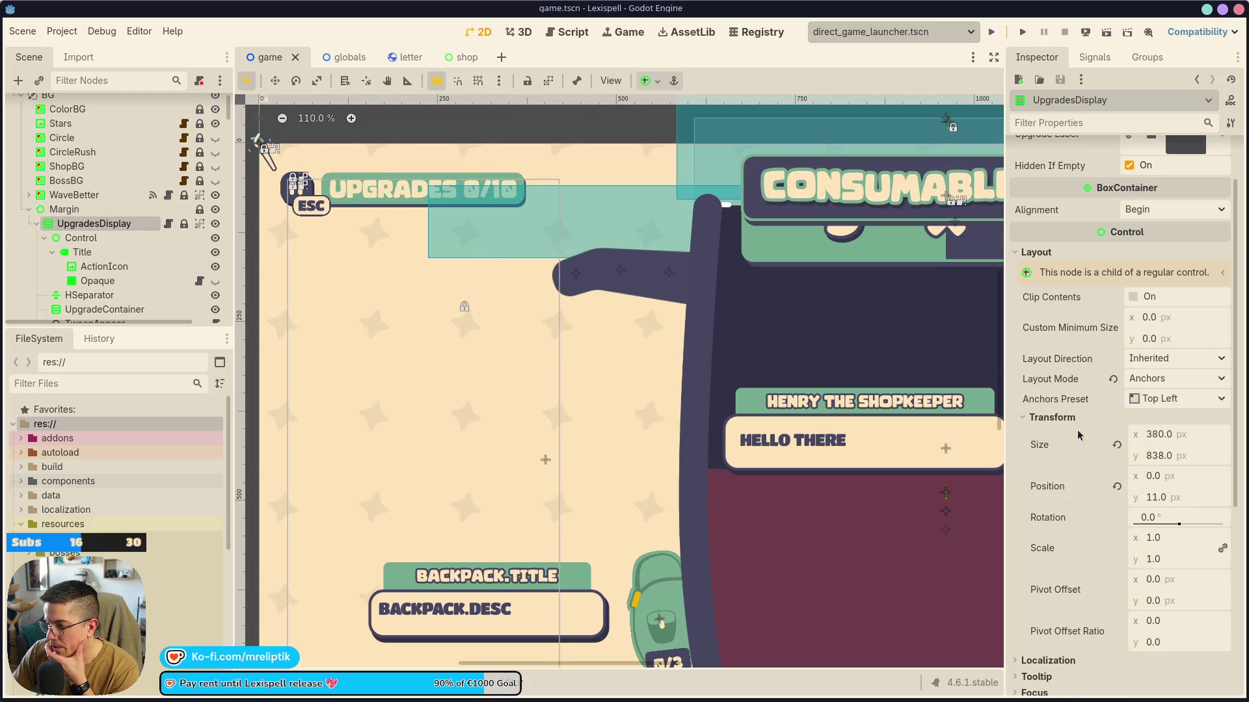
Undo an accidental Size paste, then copy the 380 × 838 Size value
right_click(1047, 449)
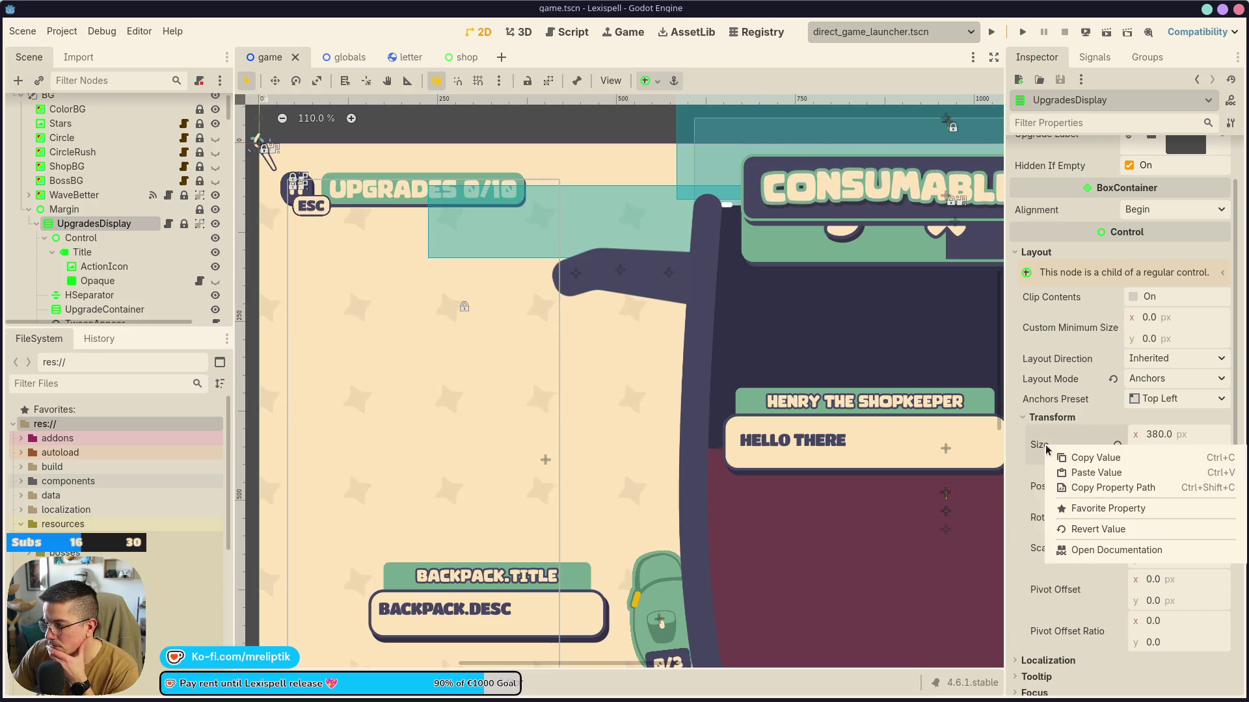
left_click(1067, 473)
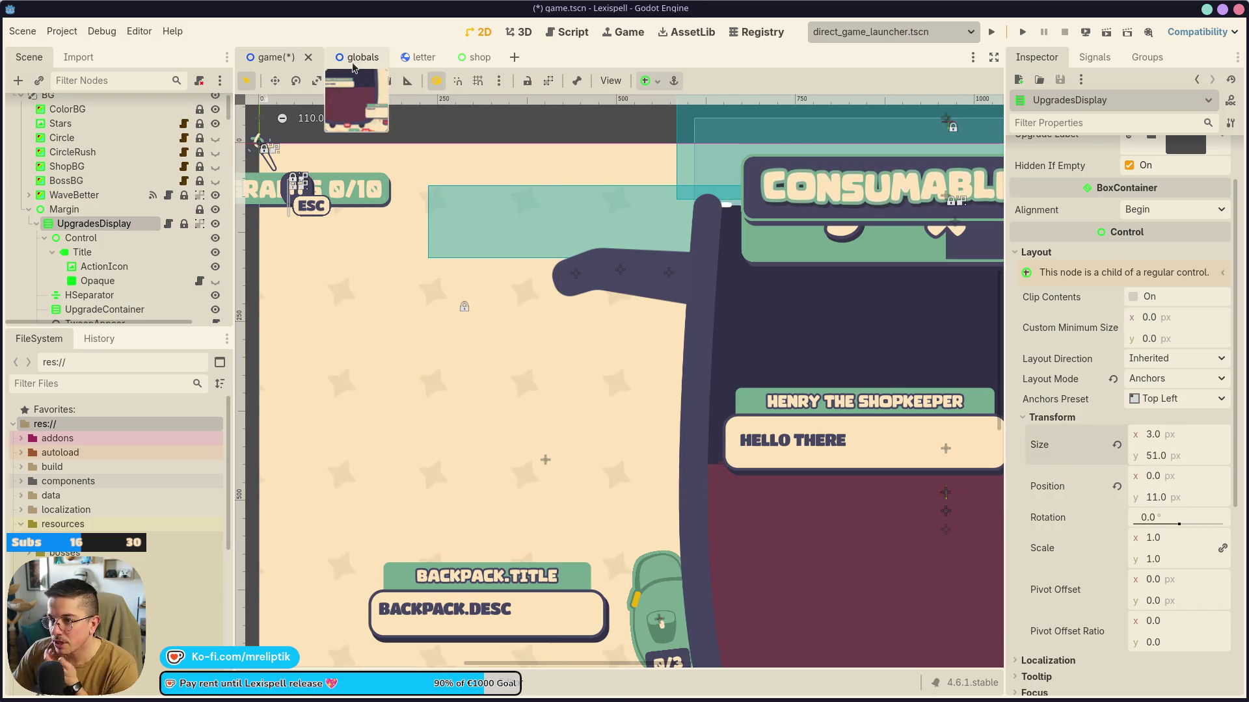
key("ctrl+z")
right_click(1044, 447)
left_click(1080, 457)
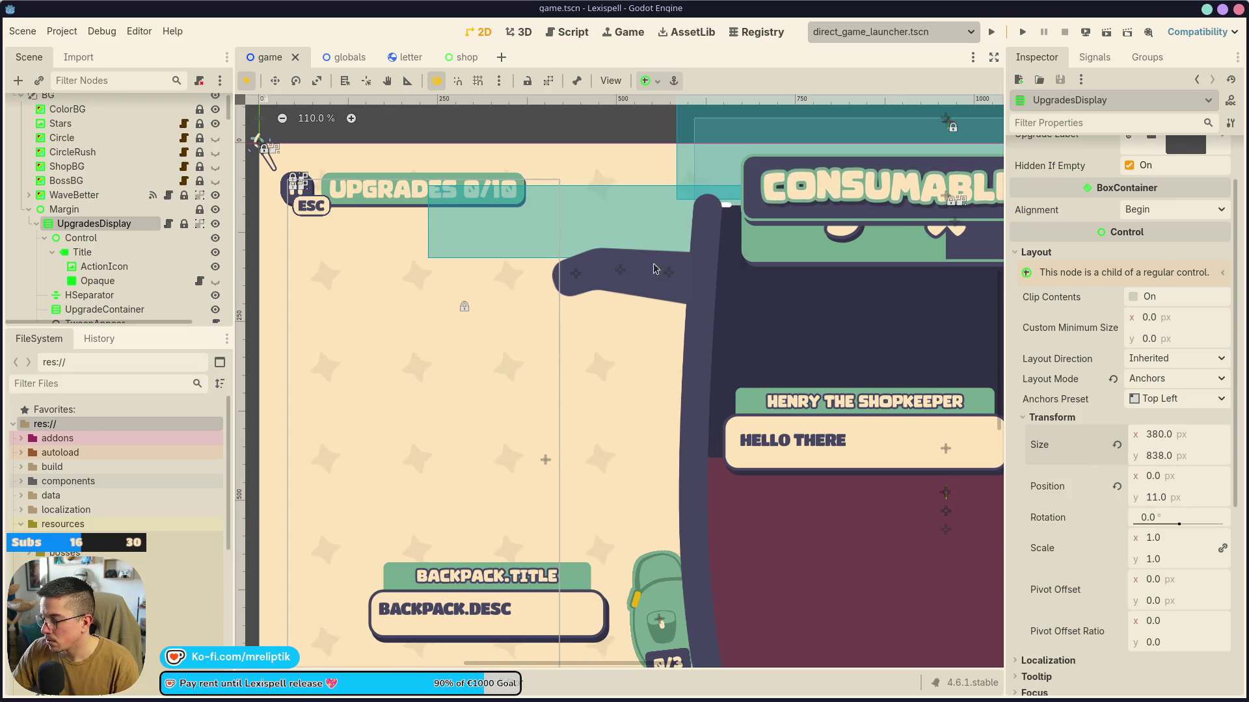
key("XF86AudioLowerVolume")
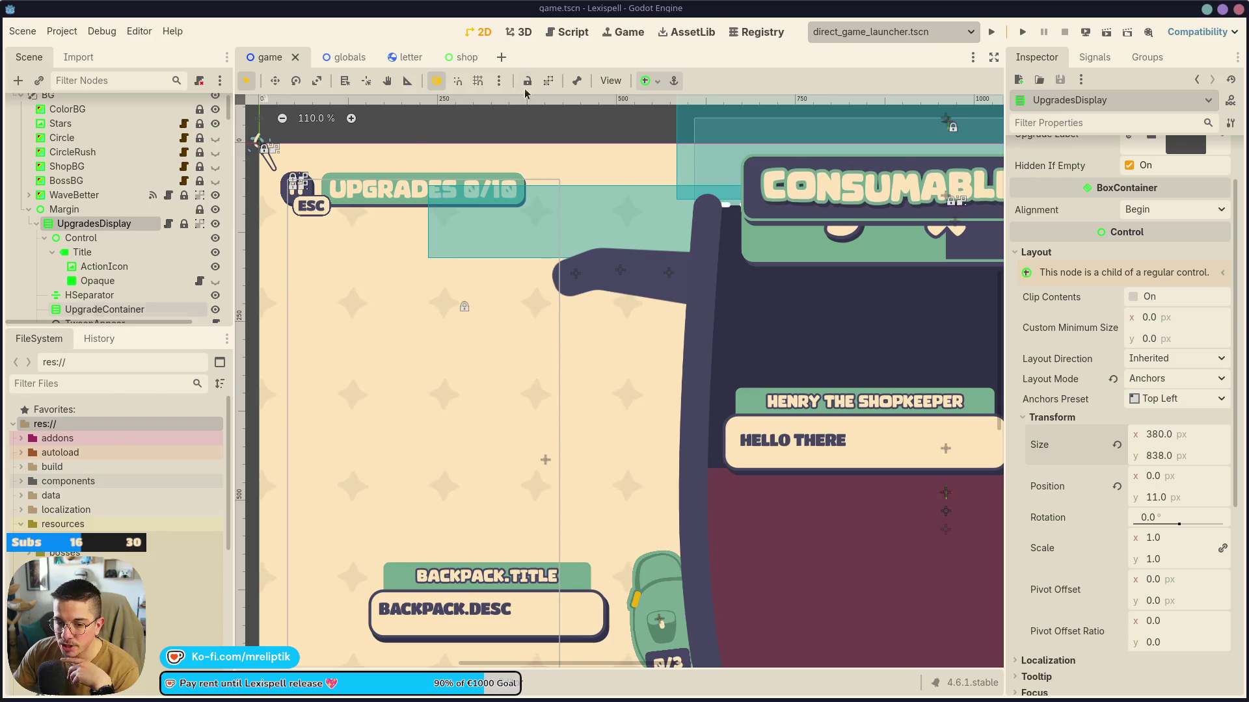
left_click(457, 60)
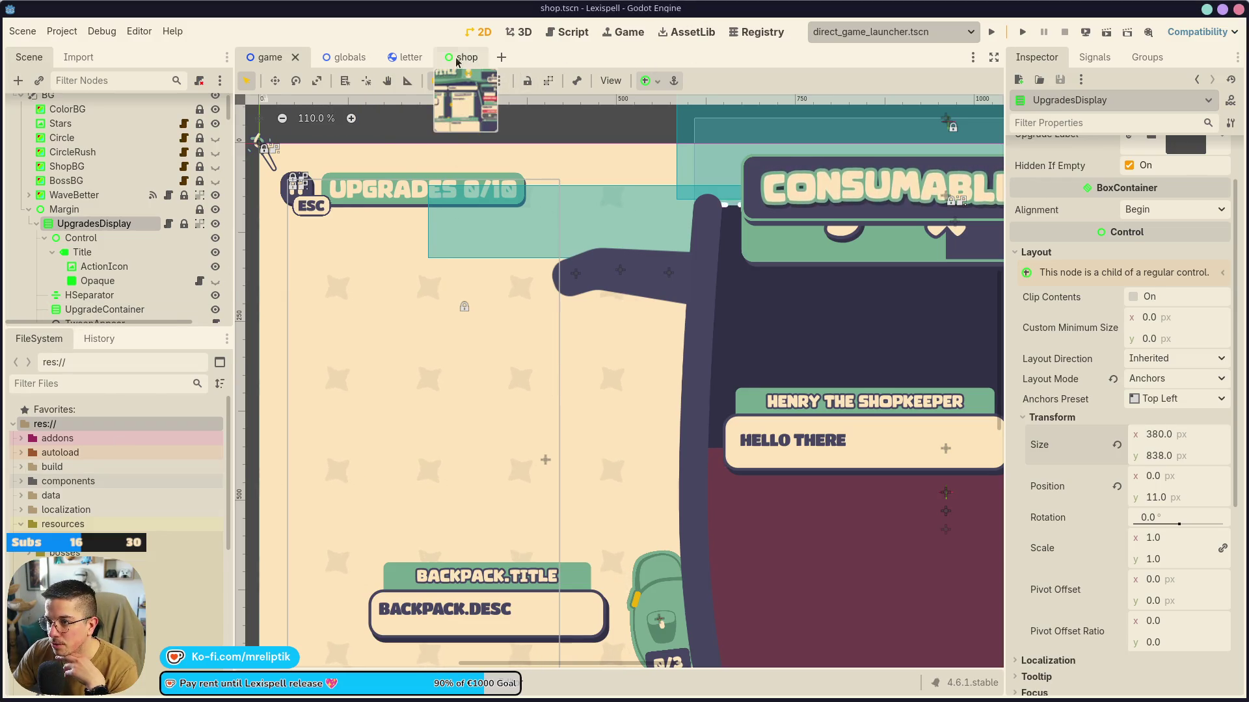
Open win_screen.tscn in its own tab through Quick Open
key("ctrl+shift+o")
type("win")
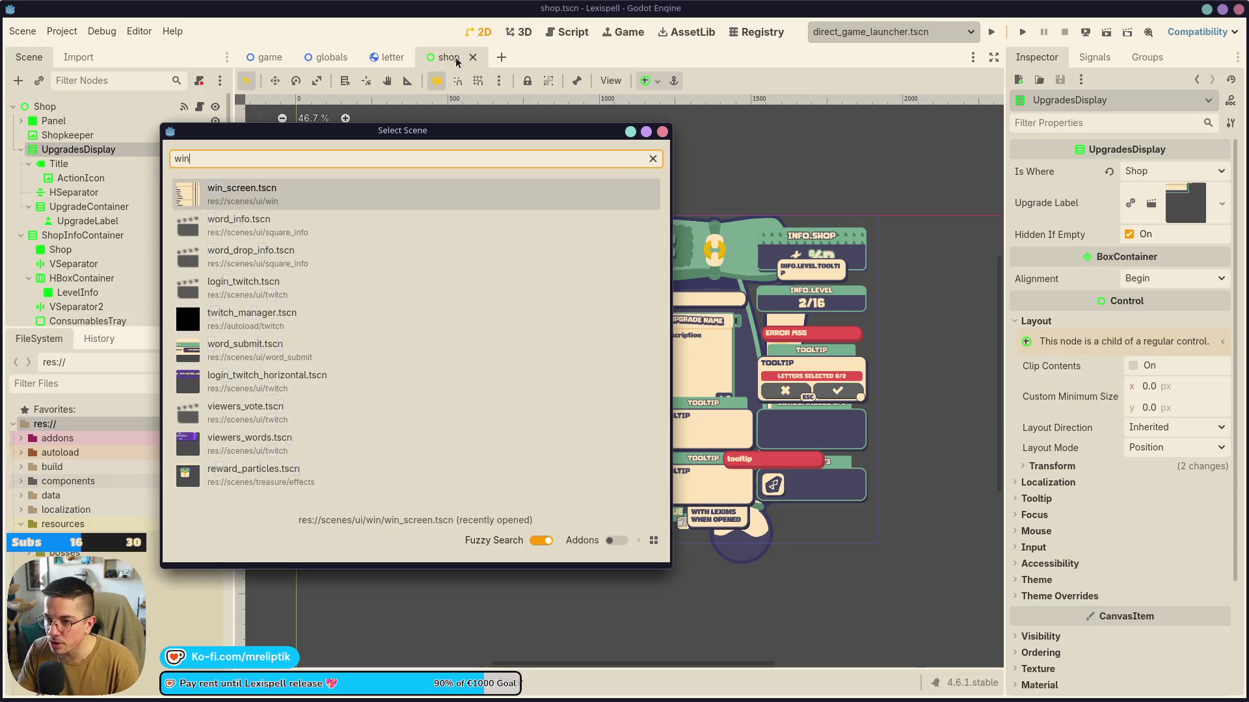
key("Return")
scroll(505, 252, "down", 7)
scroll(568, 315, "up", 4)
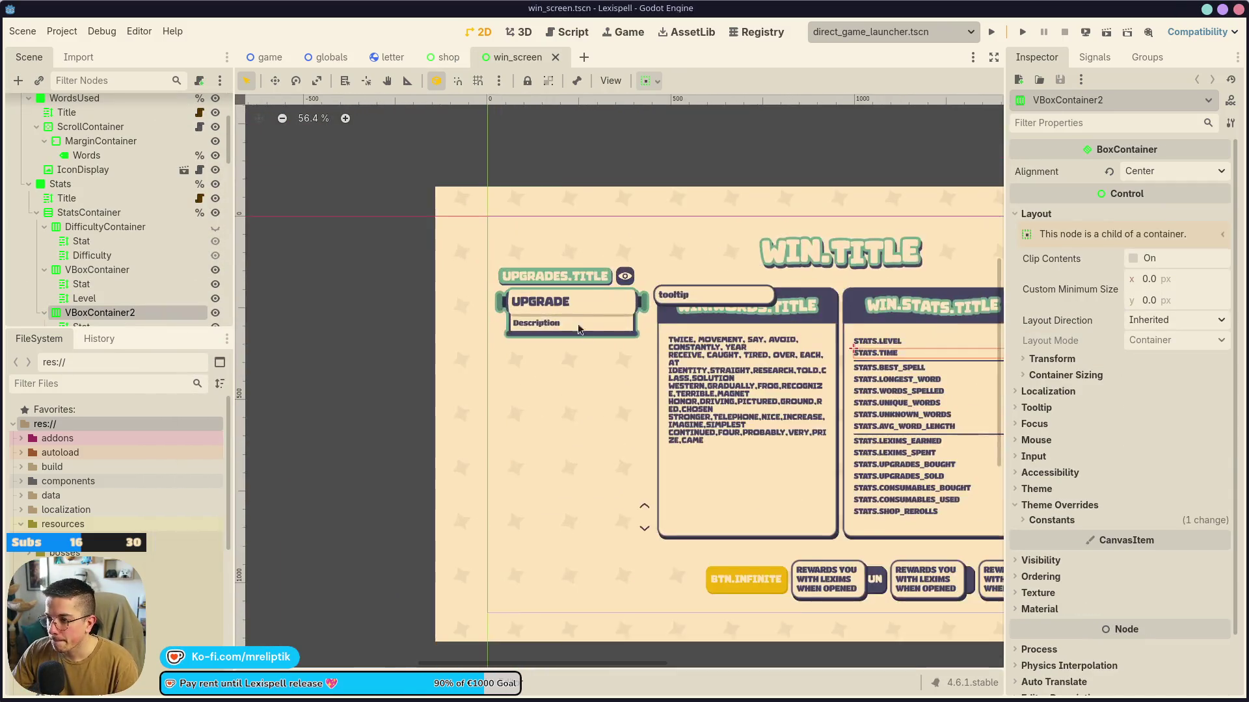
Back in shop.tscn, expand UpgradesDisplay's Transform and bring up its Size property options
left_click(447, 58)
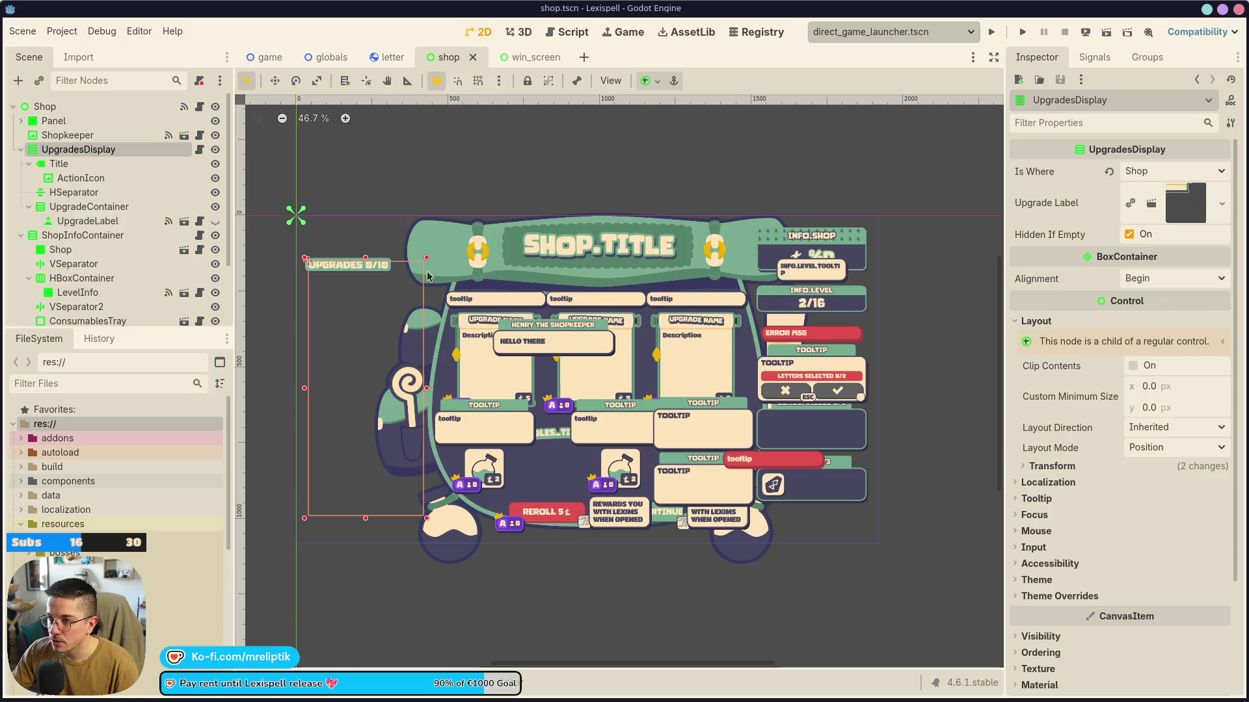
left_click(1045, 469)
right_click(1048, 494)
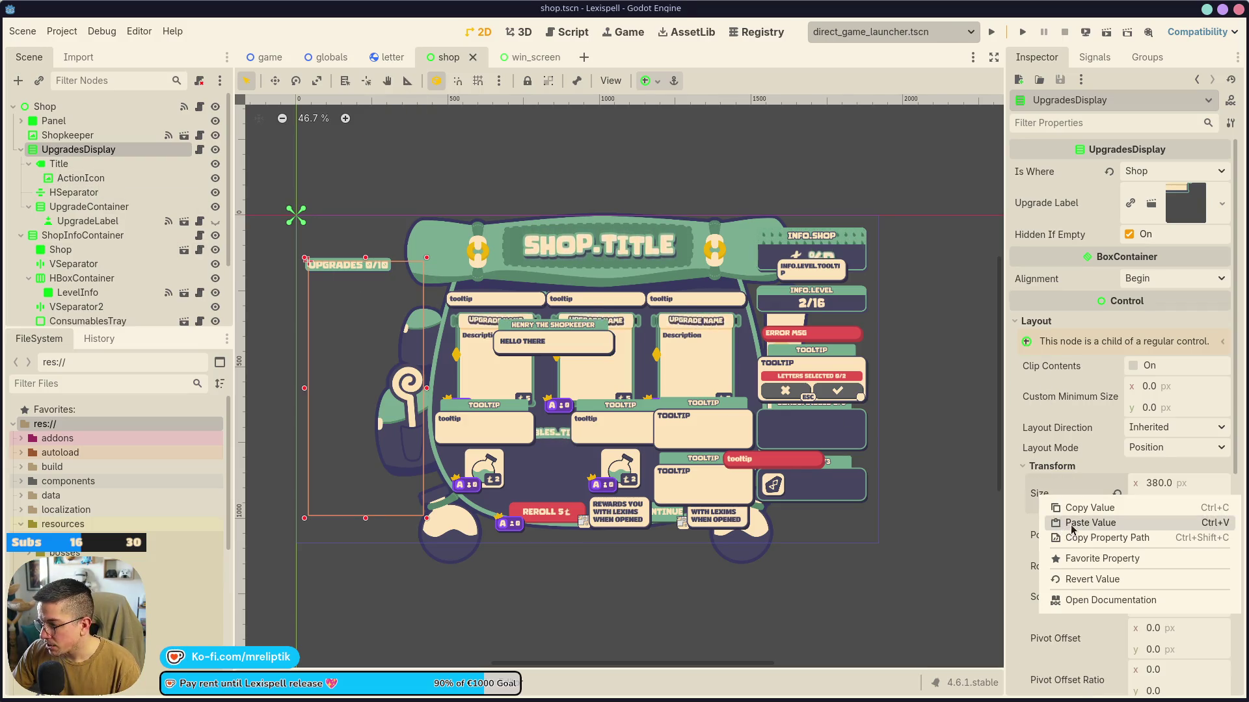
Paste the 380 × 838 size onto the shop's UpgradesDisplay, undoing a trial y of 11
left_click(1072, 522)
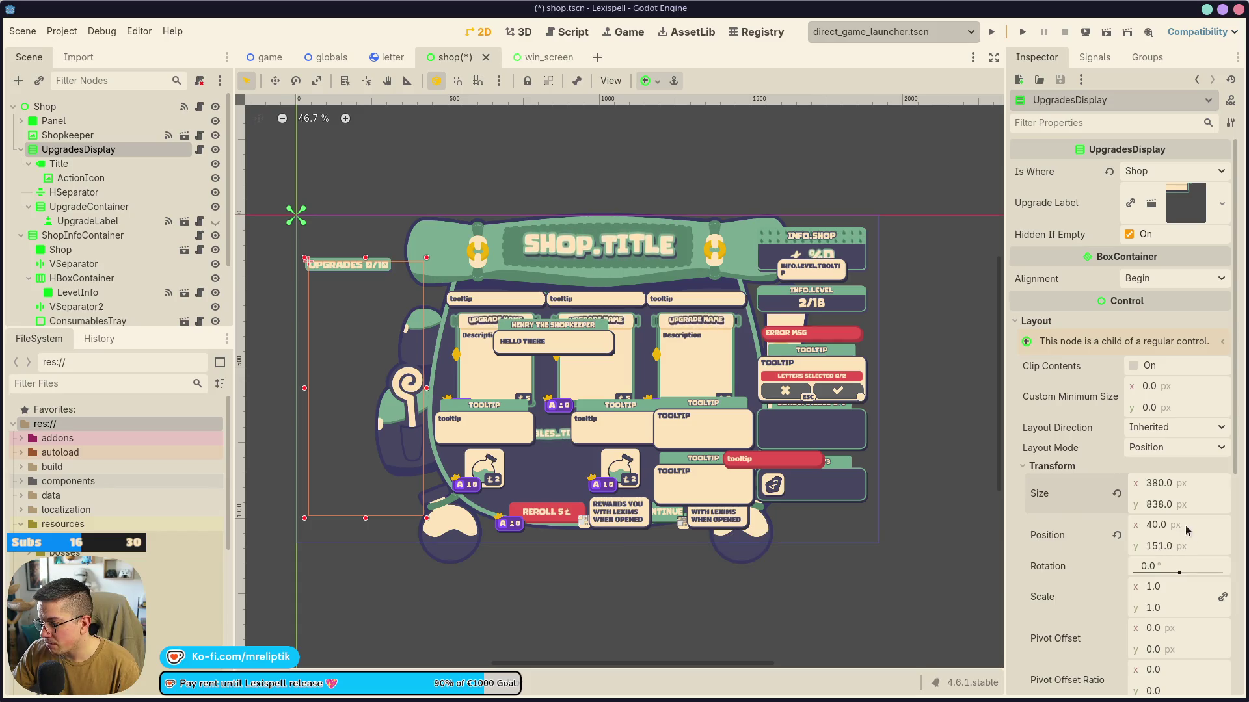
left_click(1180, 541)
type("11")
key("Return")
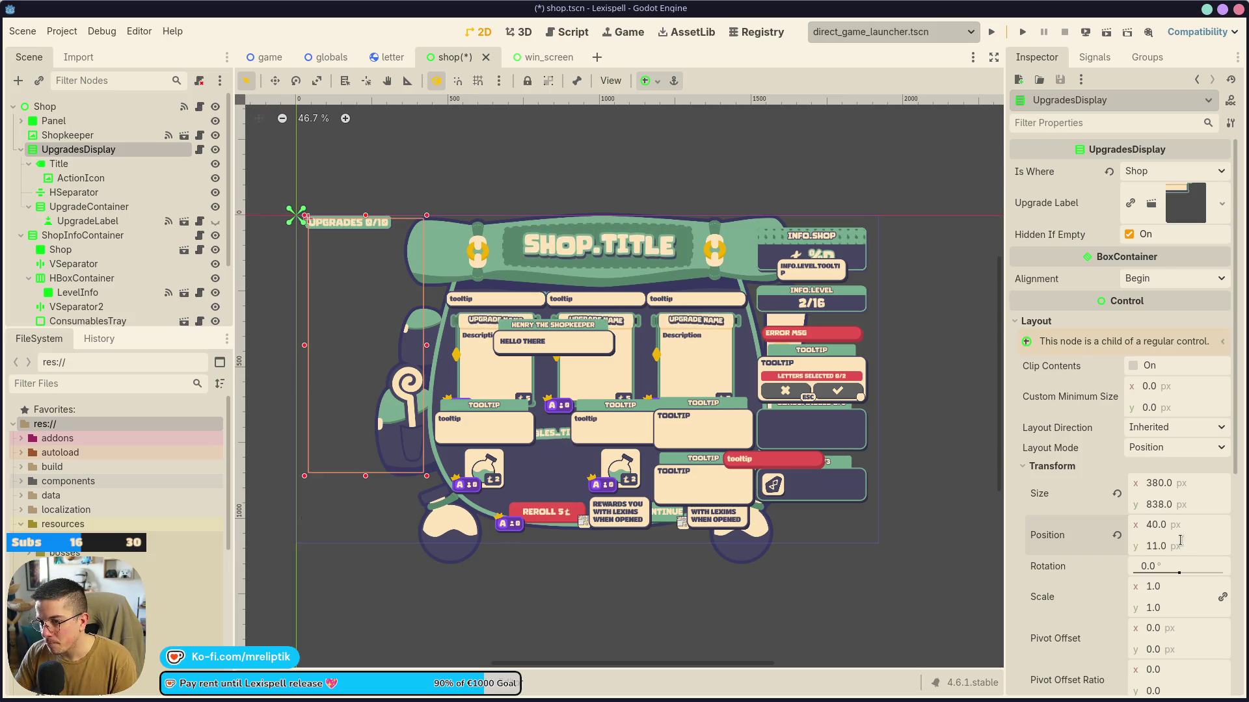
key("ctrl+z")
key("ctrl+s")
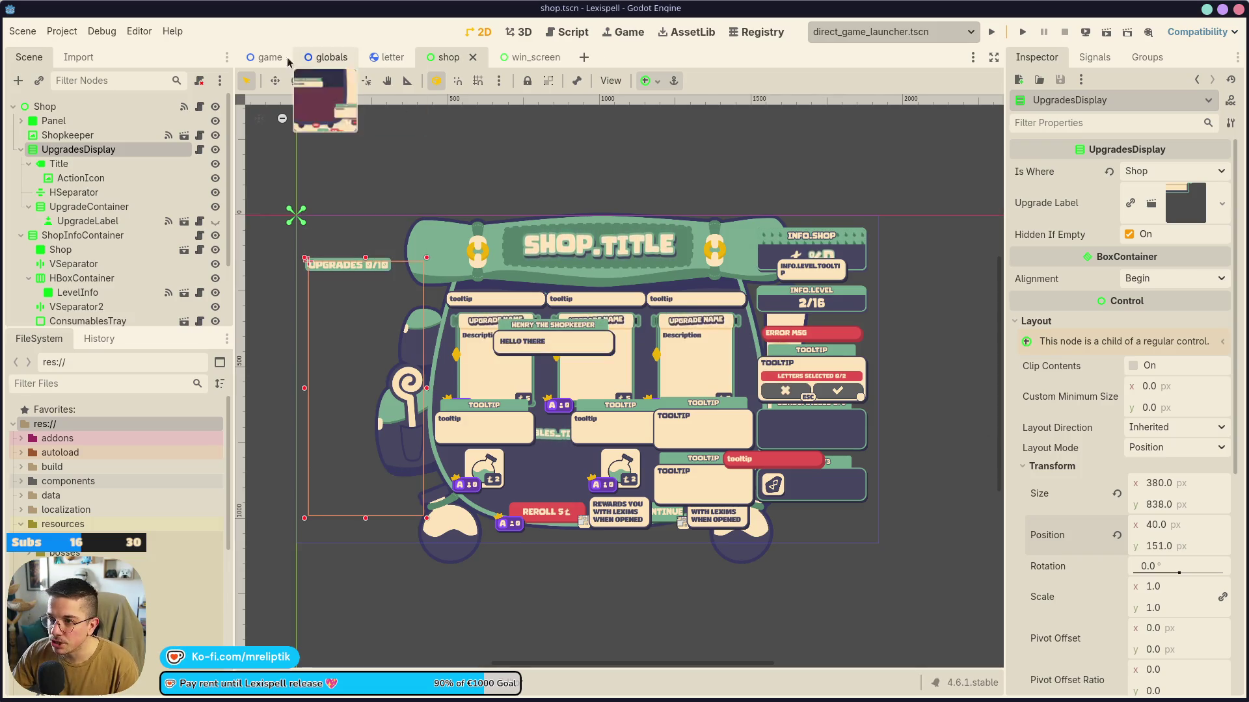
Check the game scene Margin's offsets, then set UpgradesDisplay's Position y to 51 and save
left_click(265, 57)
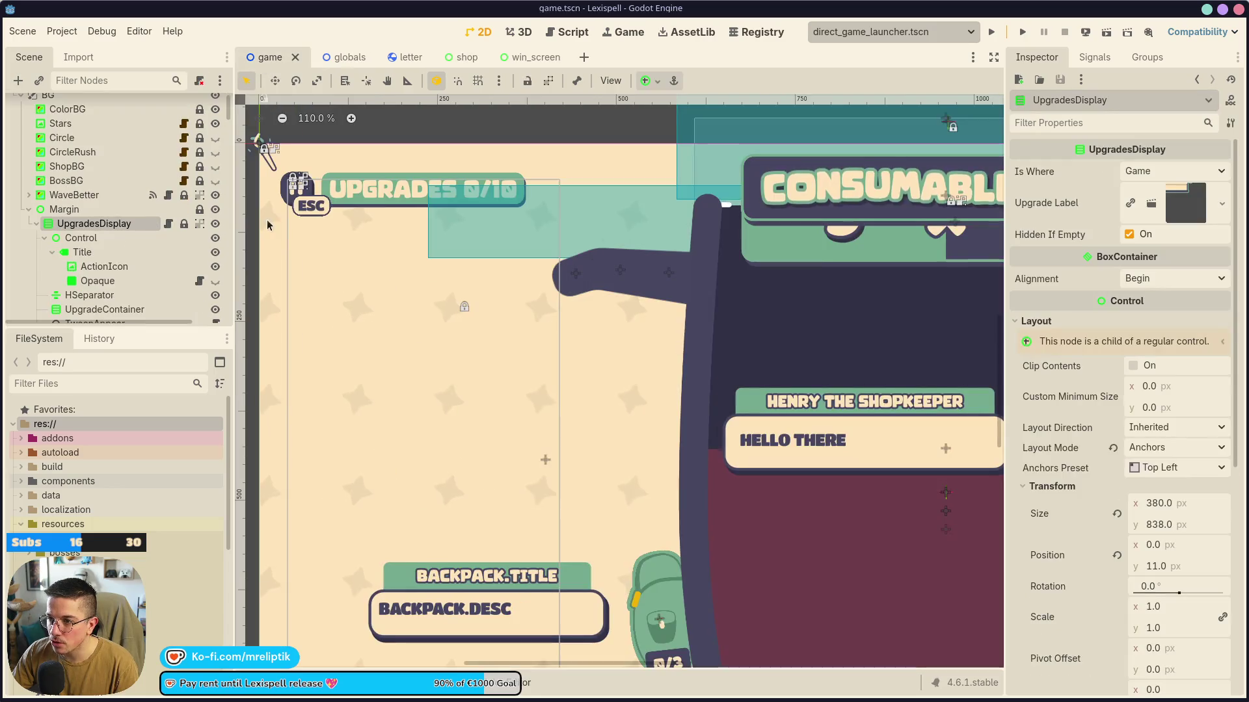
left_click(91, 210)
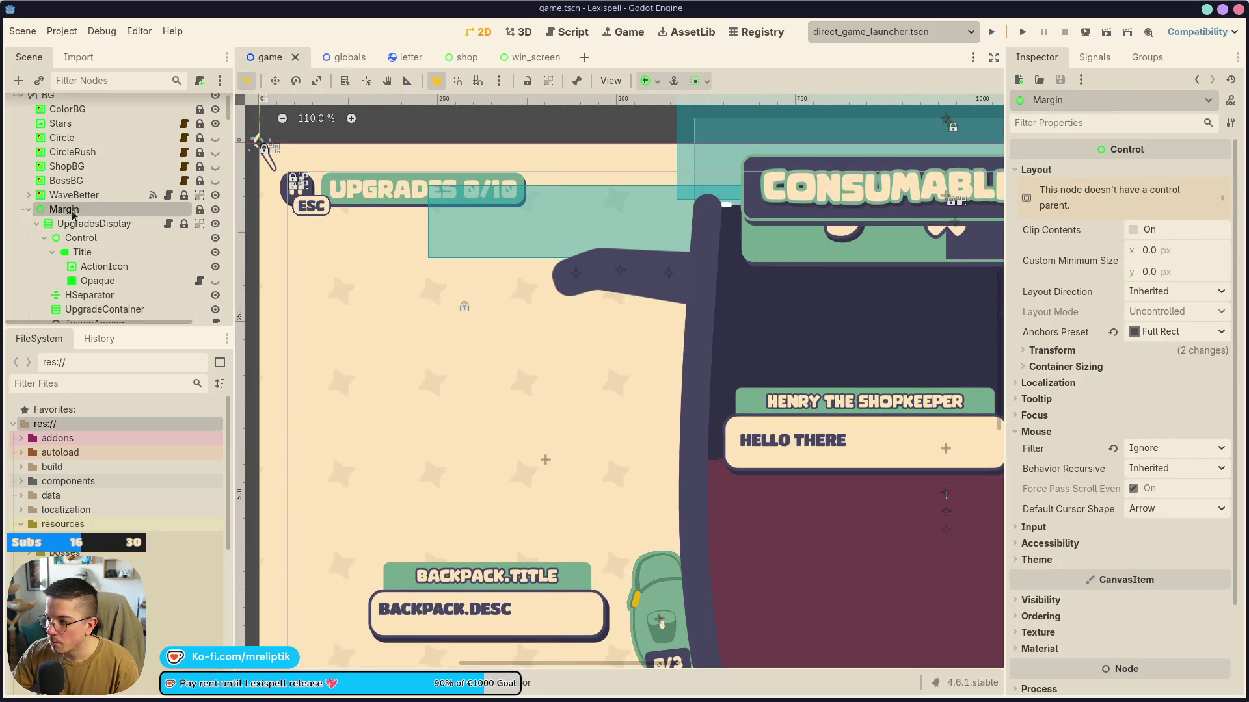
left_click(1045, 352)
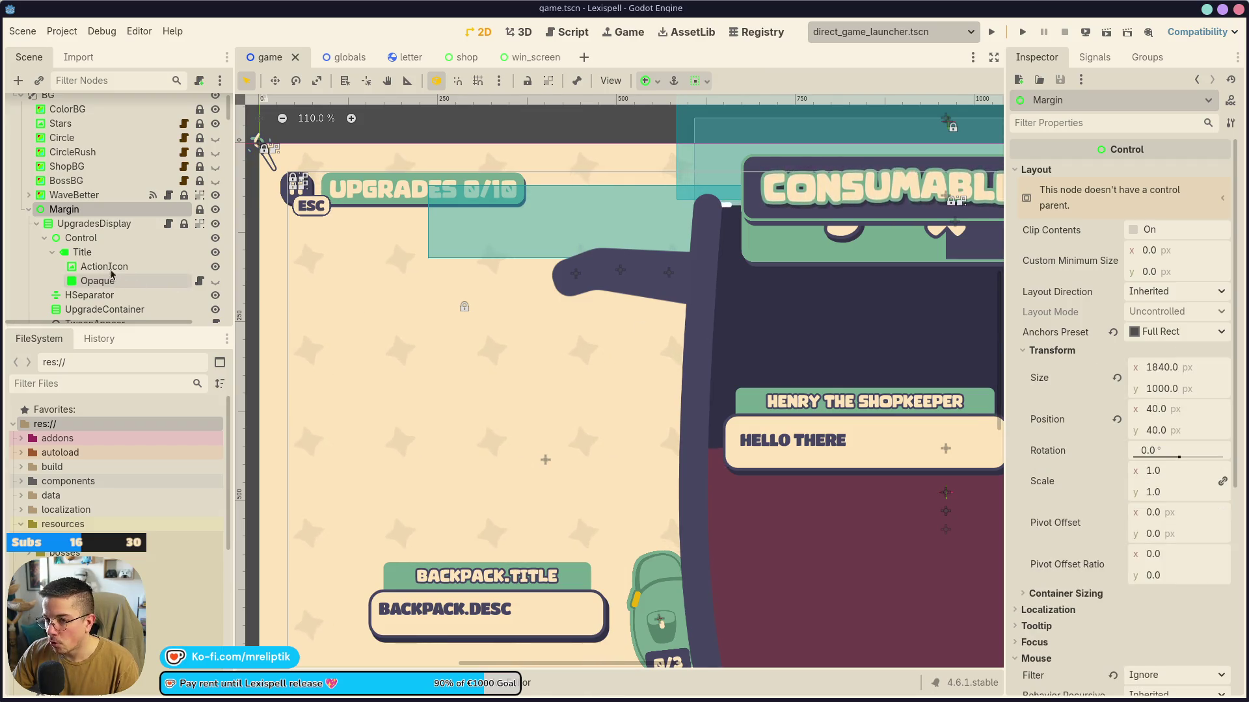
left_click(455, 57)
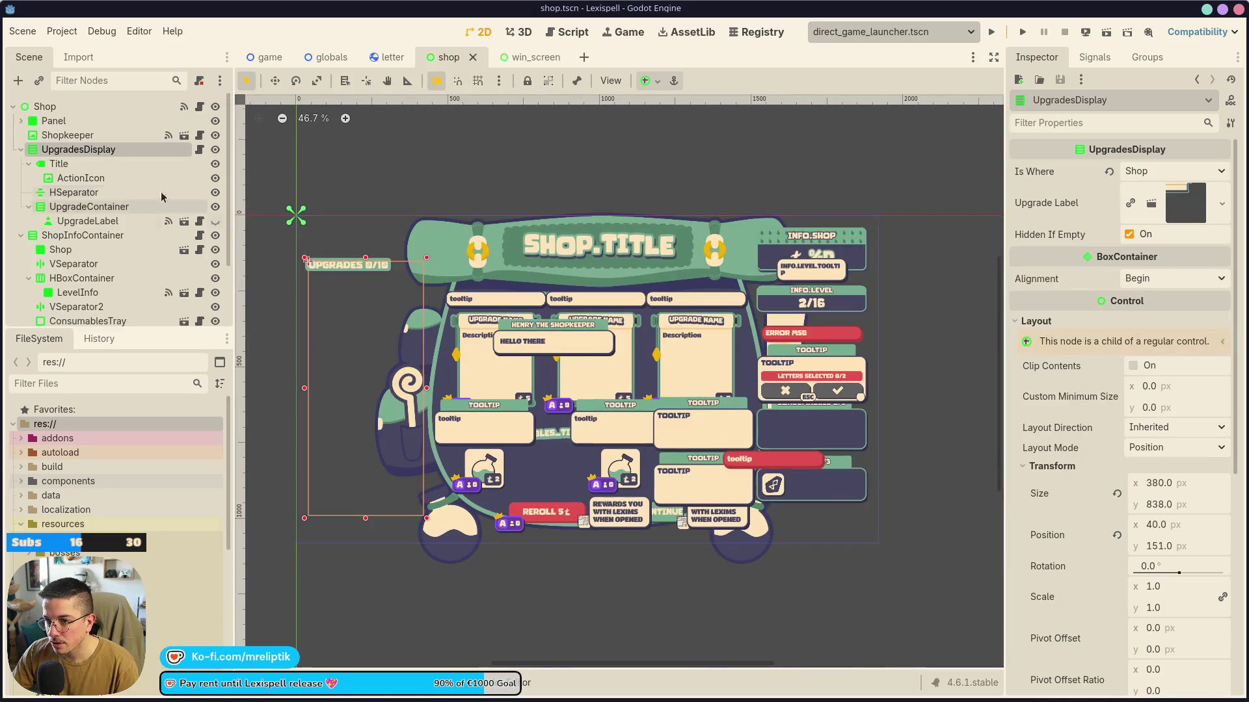
left_click(1177, 546)
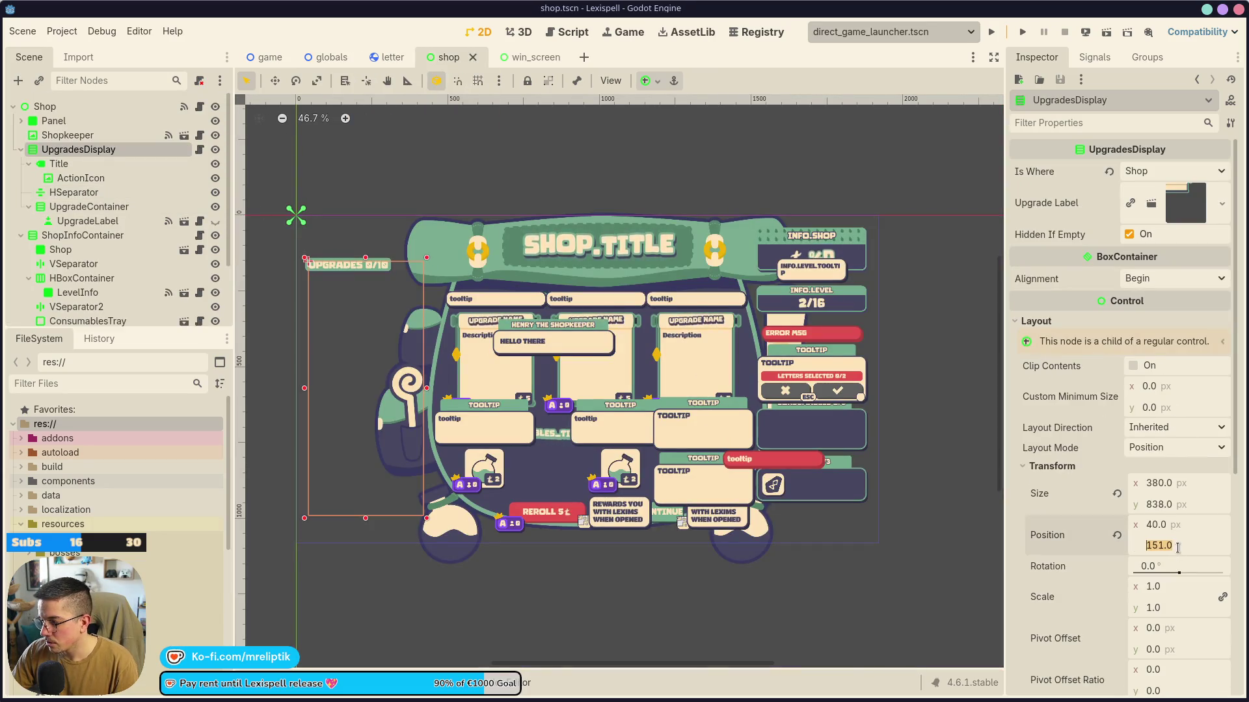
type("51")
key("ctrl+s")
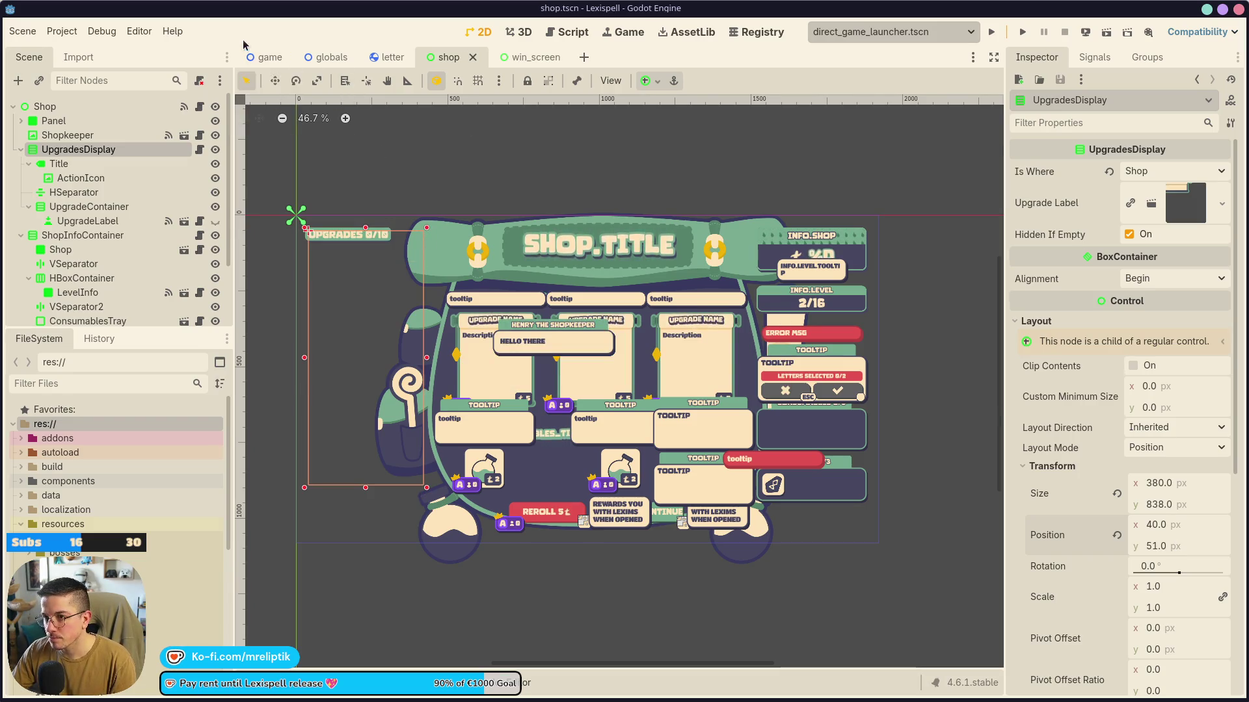
Compare against the game scene's UpgradesDisplay, then select the shop's UpgradeContainer
left_click(263, 56)
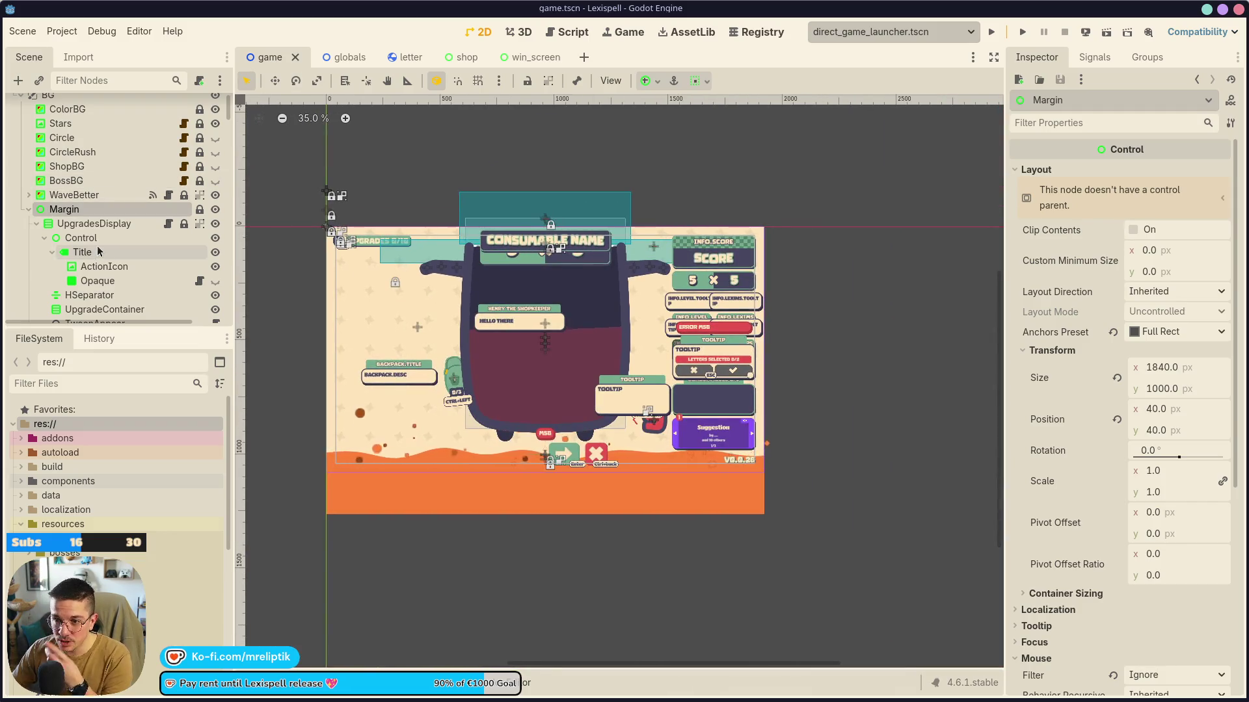
left_click(91, 224)
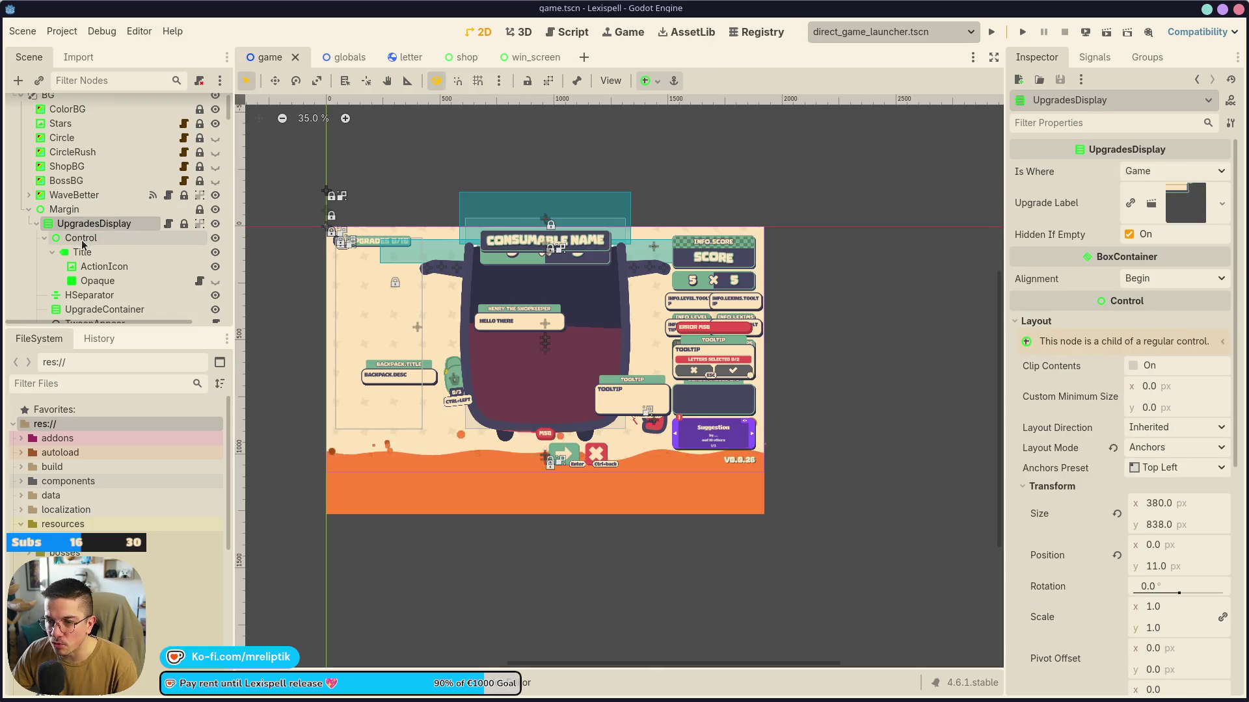
left_click(465, 60)
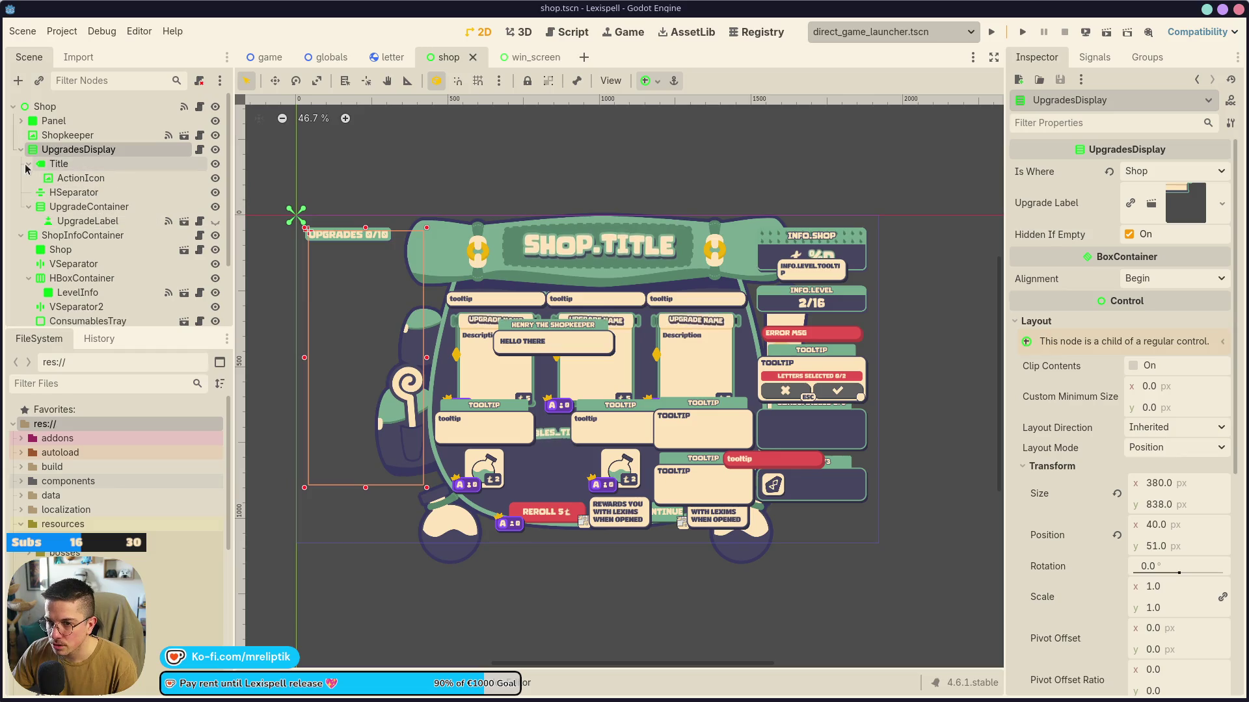
left_click(98, 207)
Duplicate UpgradeLabel several times to test the fit, then undo all the copies
left_click(104, 221)
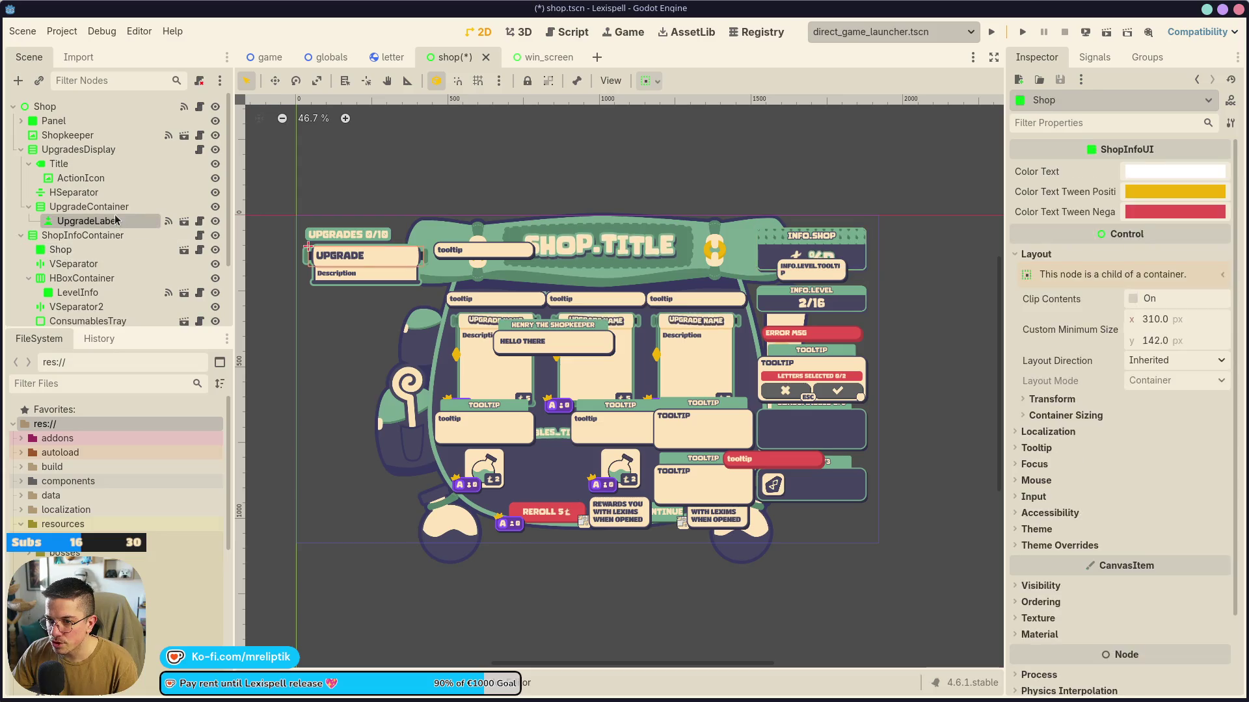
key("ctrl+d")
key("ctrl+d")
key("ctrl+d")
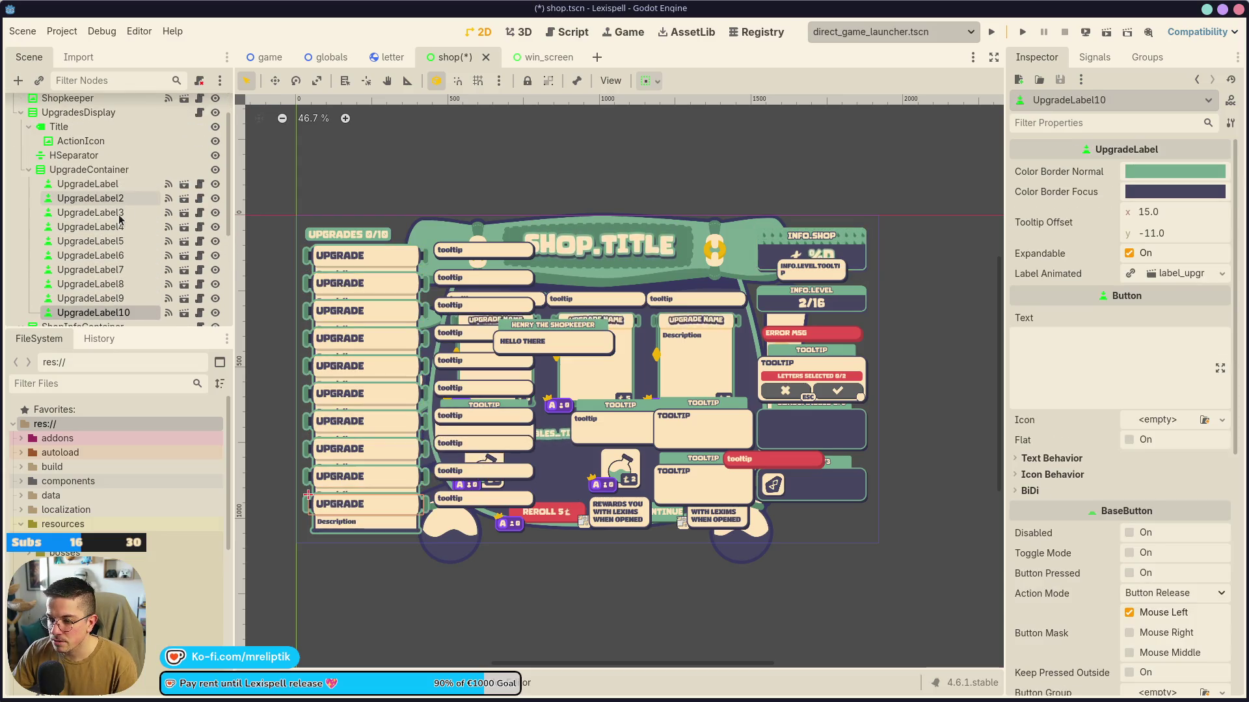
key("ctrl+d")
key("ctrl+d")
key("ctrl+d")
key("ctrl+z")
key("ctrl+z")
key("ctrl+z")
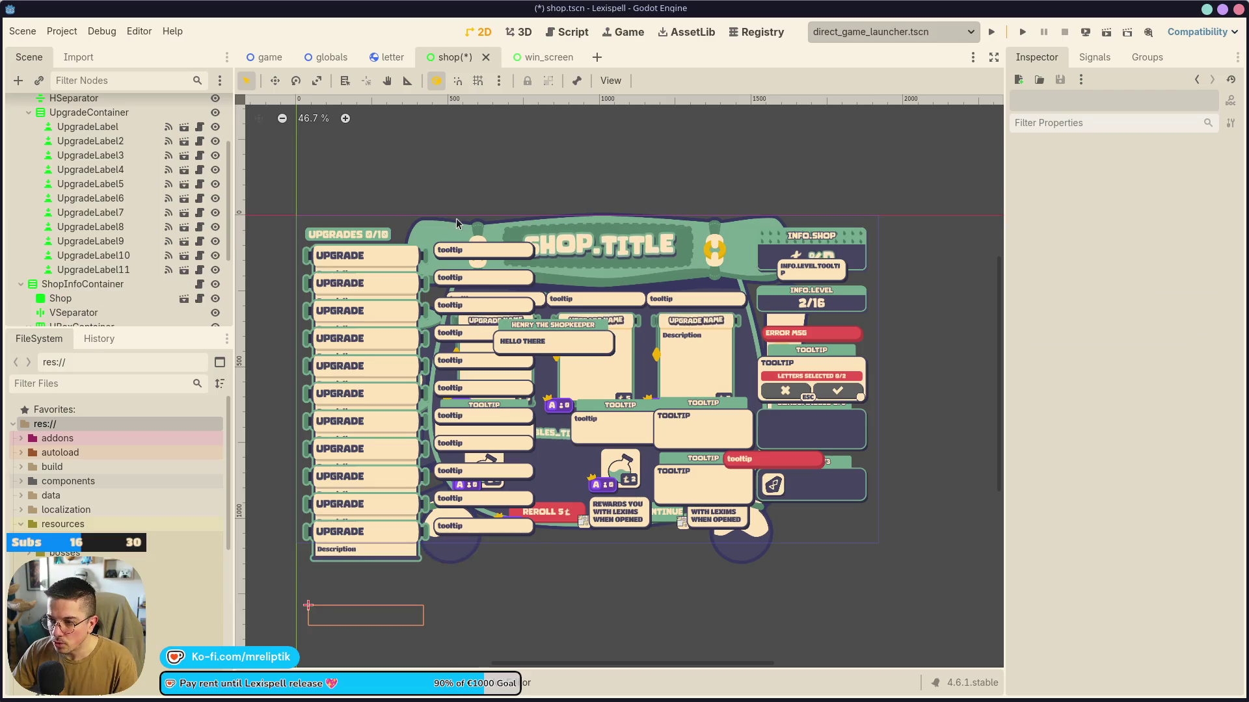
key("ctrl+z")
key("ctrl+z")
key("ctrl+z")
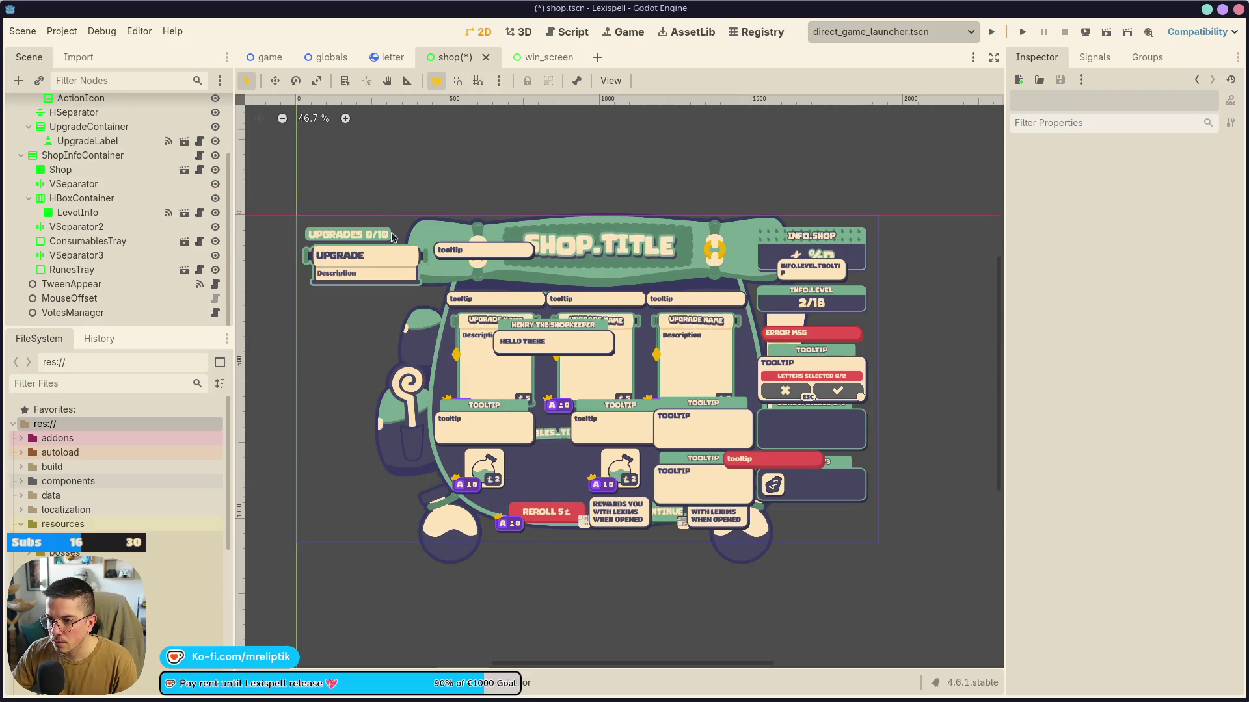
Save shop.tscn and switch to the win_screen scene
key("ctrl+s")
scroll(398, 284, "down", 4)
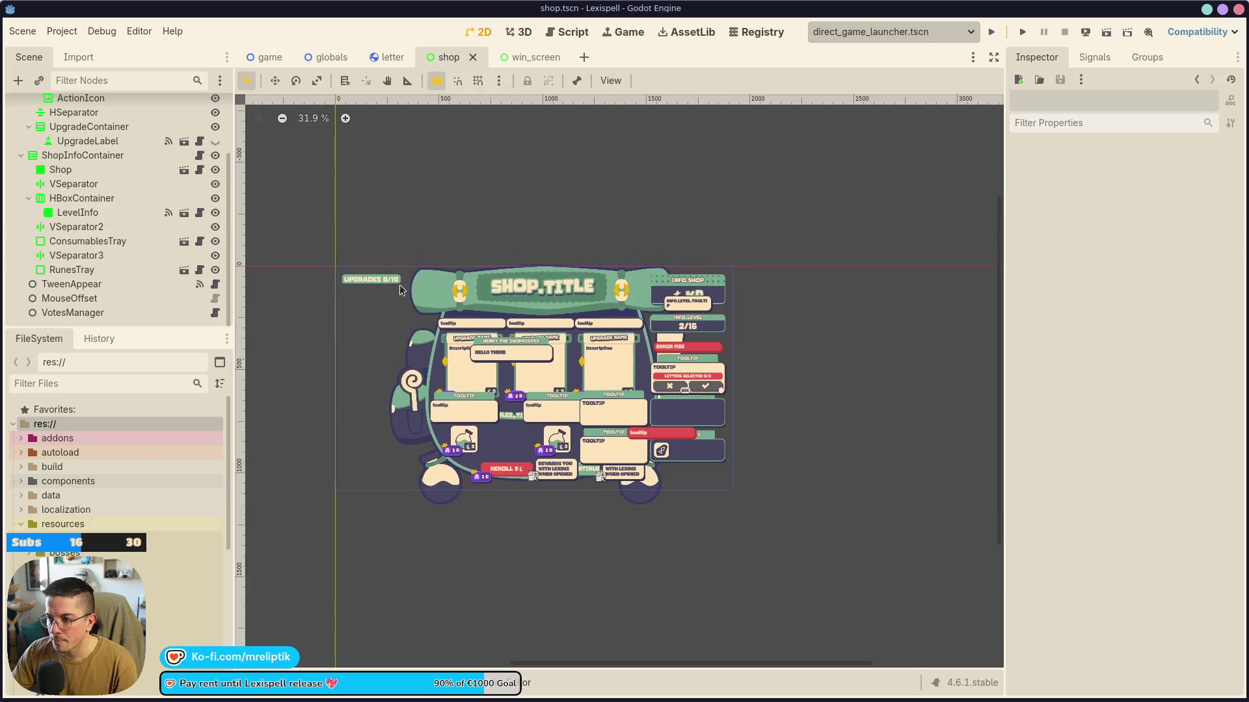
key("ctrl+Tab")
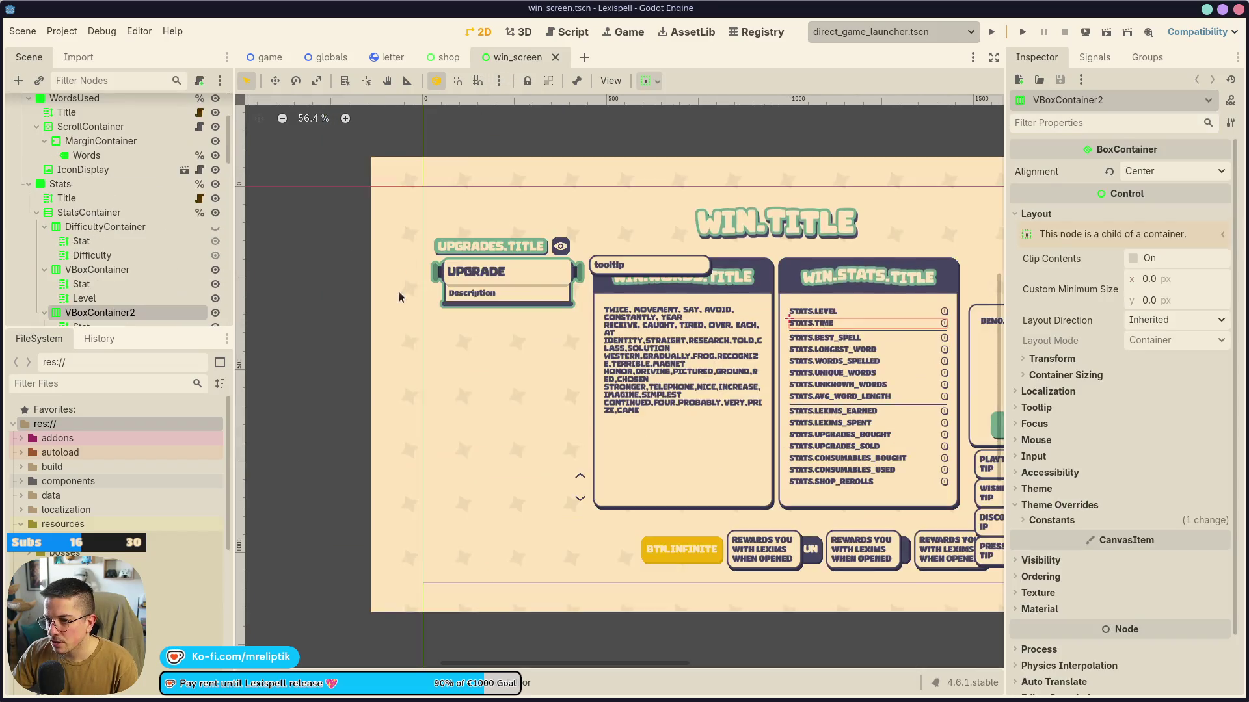
left_click(502, 251)
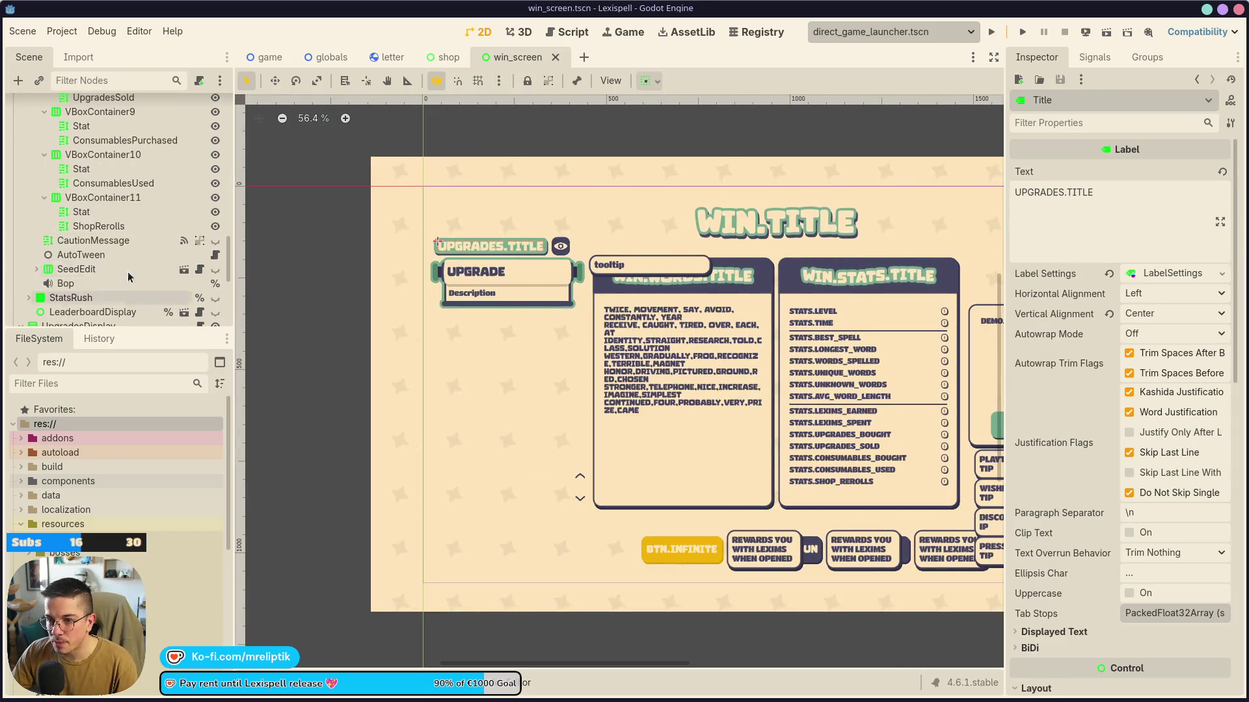
scroll(123, 280, "down", 1)
left_click(108, 270)
scroll(106, 281, "up", 10)
scroll(106, 282, "up", 4)
scroll(1054, 345, "down", 1)
left_click(1038, 327)
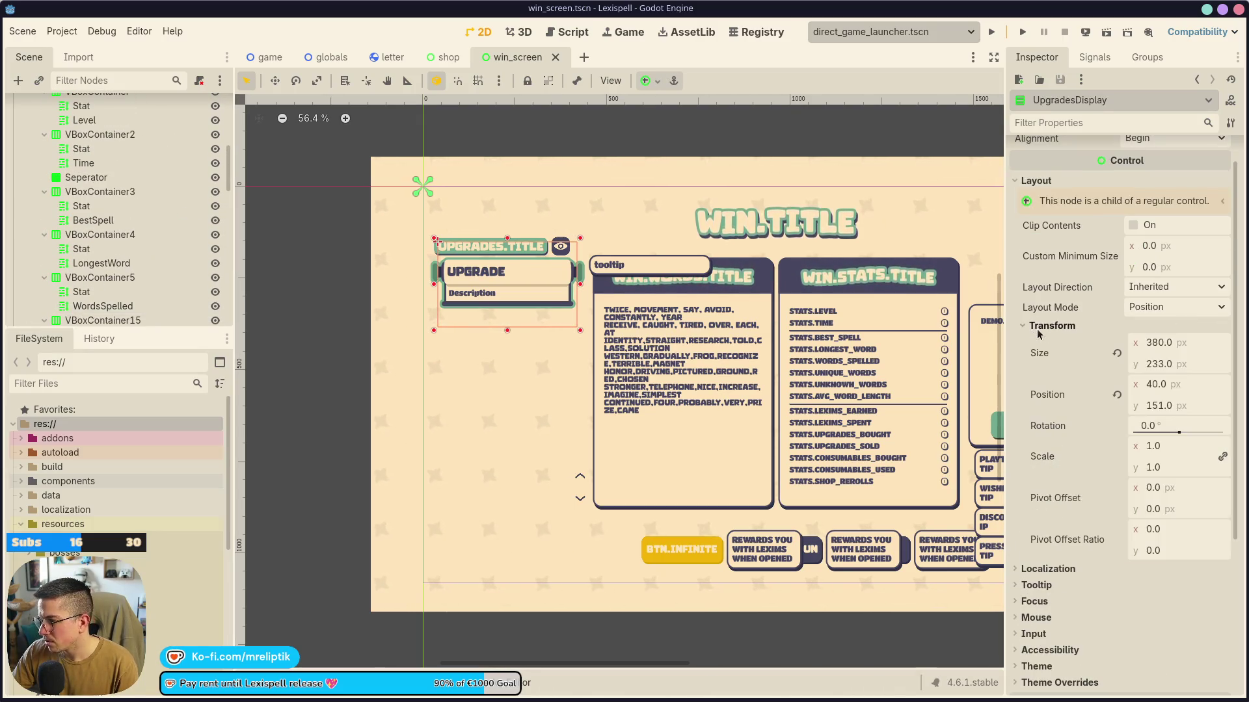
left_click(487, 256)
scroll(487, 256, "down", 3)
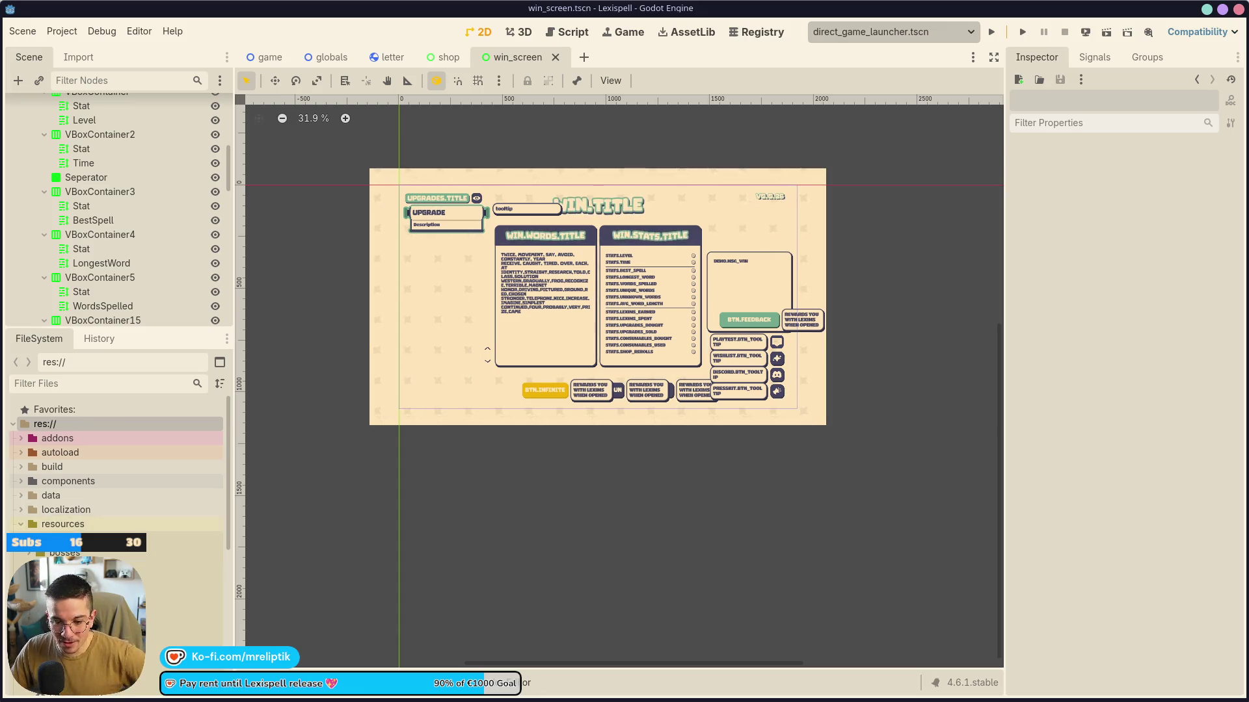
mouse_move(157, 695)
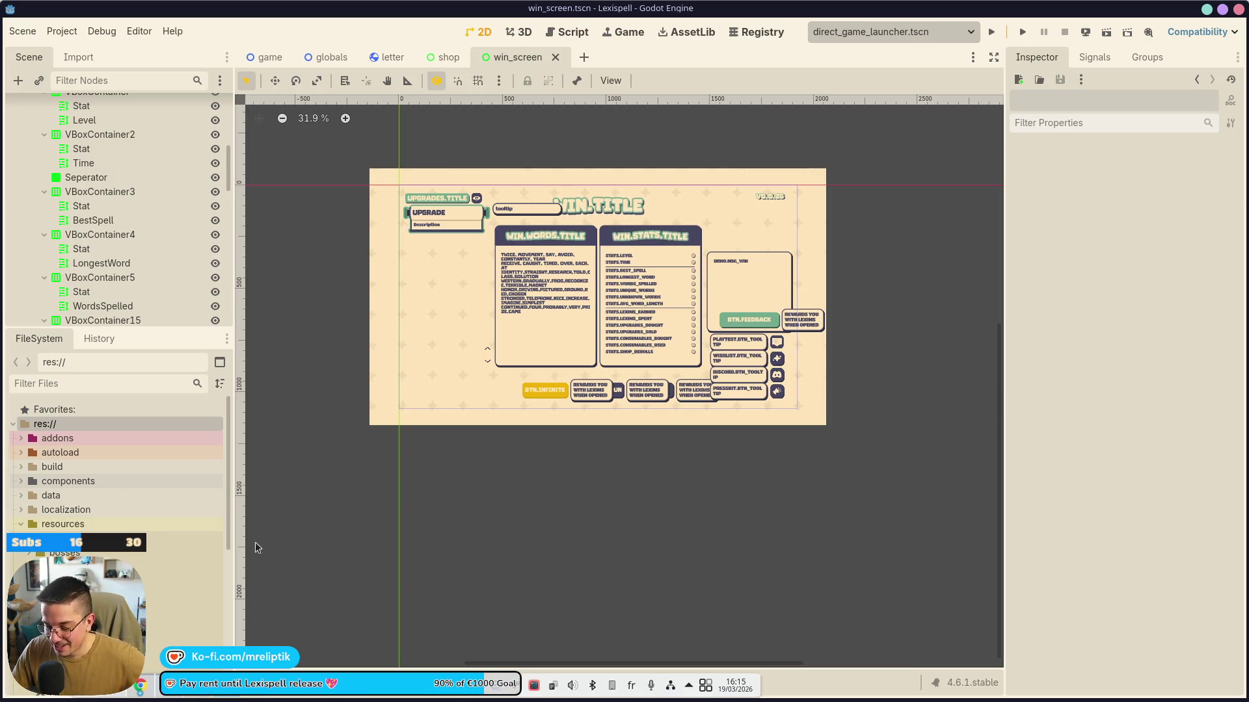
key("super")
type("zen")
key("Return")
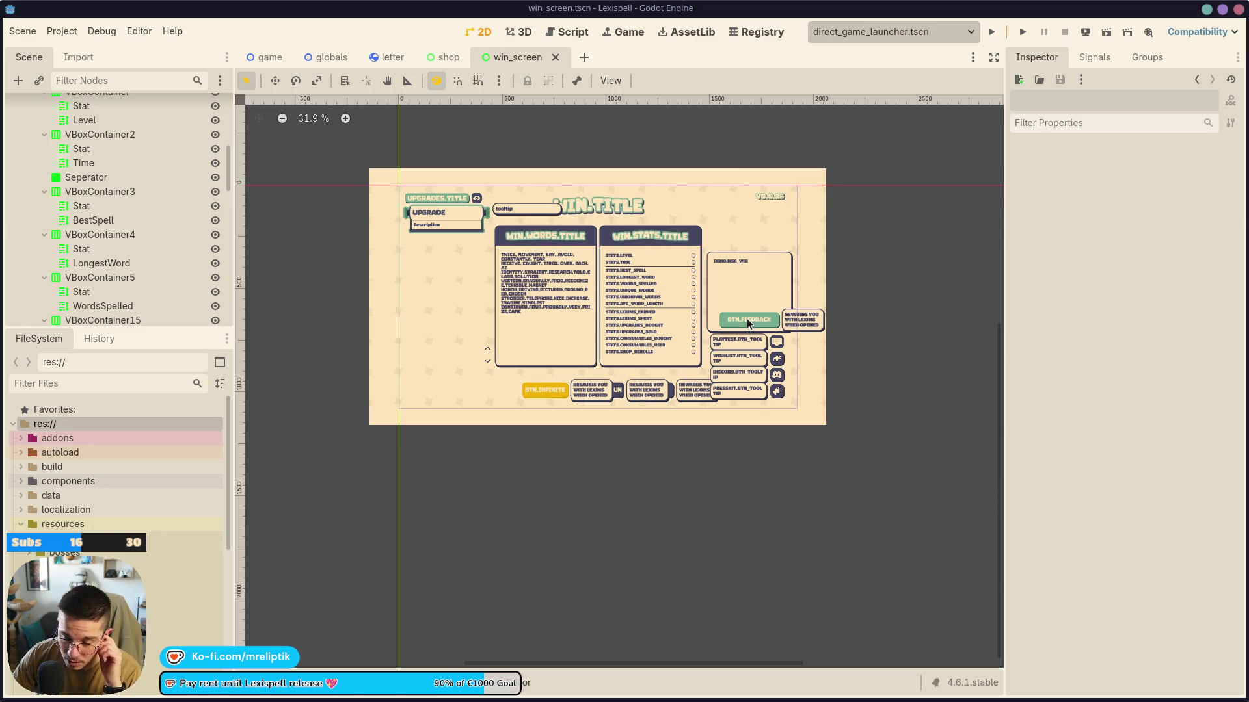
scroll(412, 306, "up", 3)
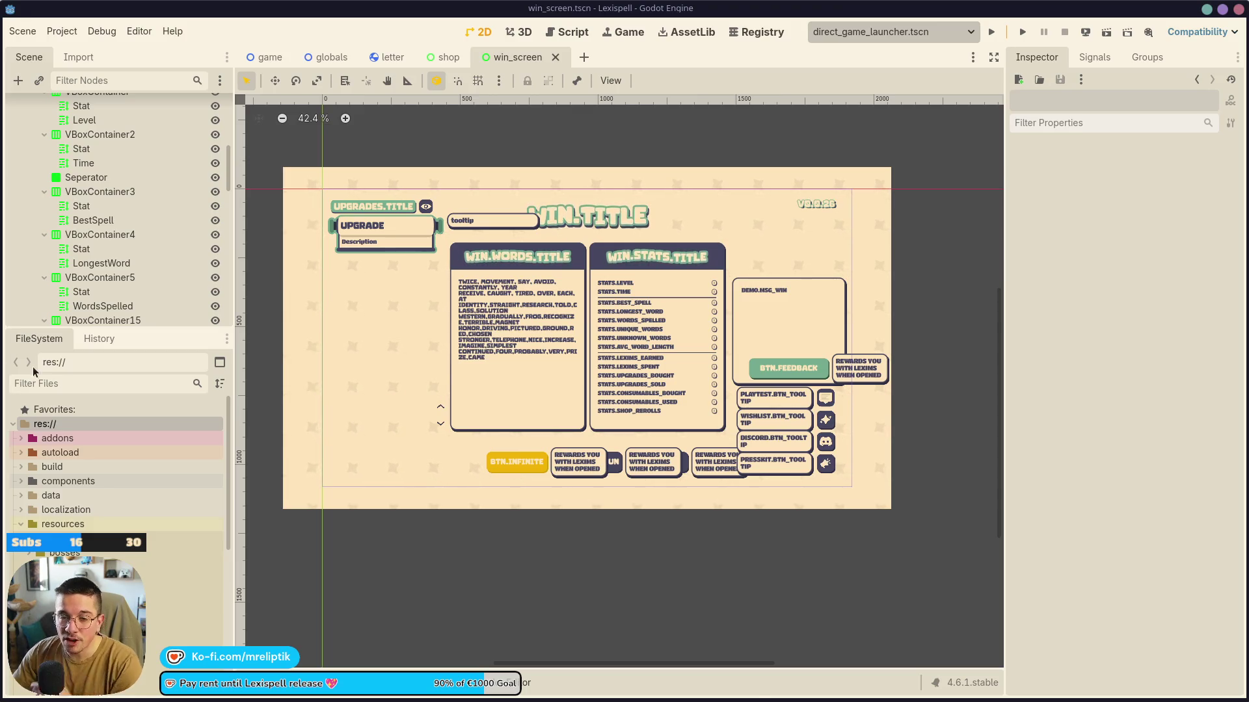
mouse_move(78, 701)
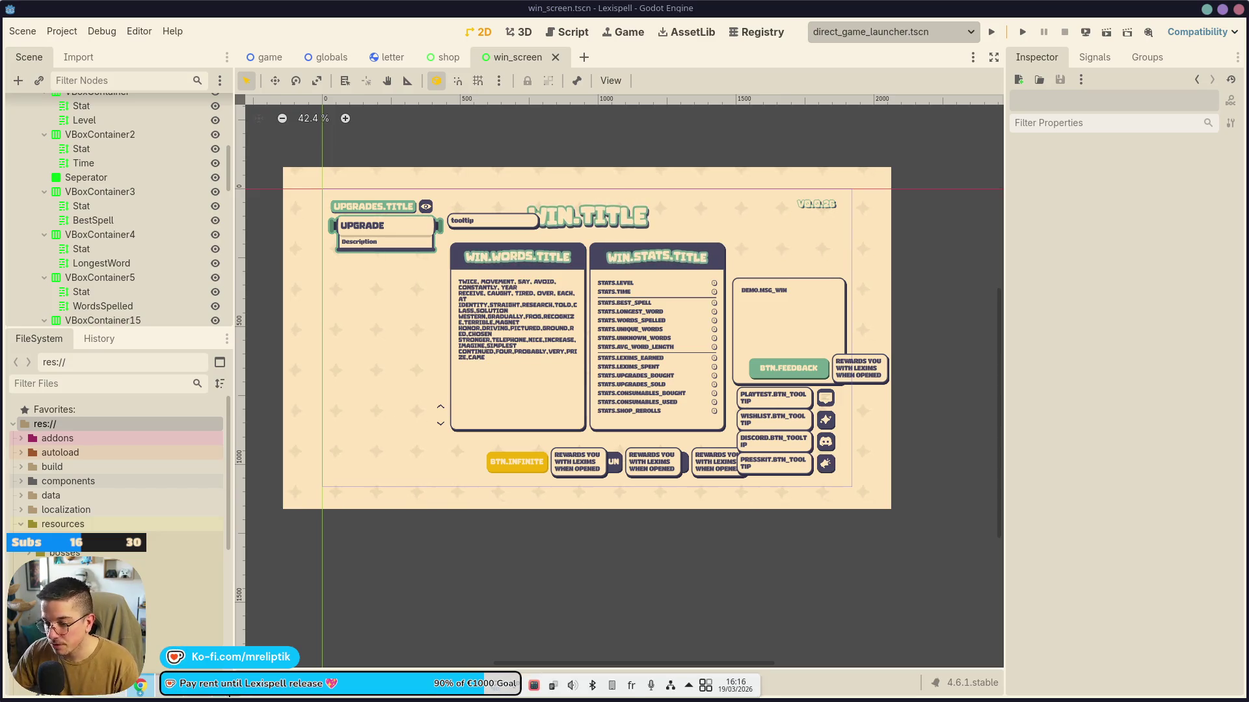
left_click(383, 686)
Stage shop.tscn and win_screen.tscn, commit them as "move scrolls display up", and push
left_click(16, 100)
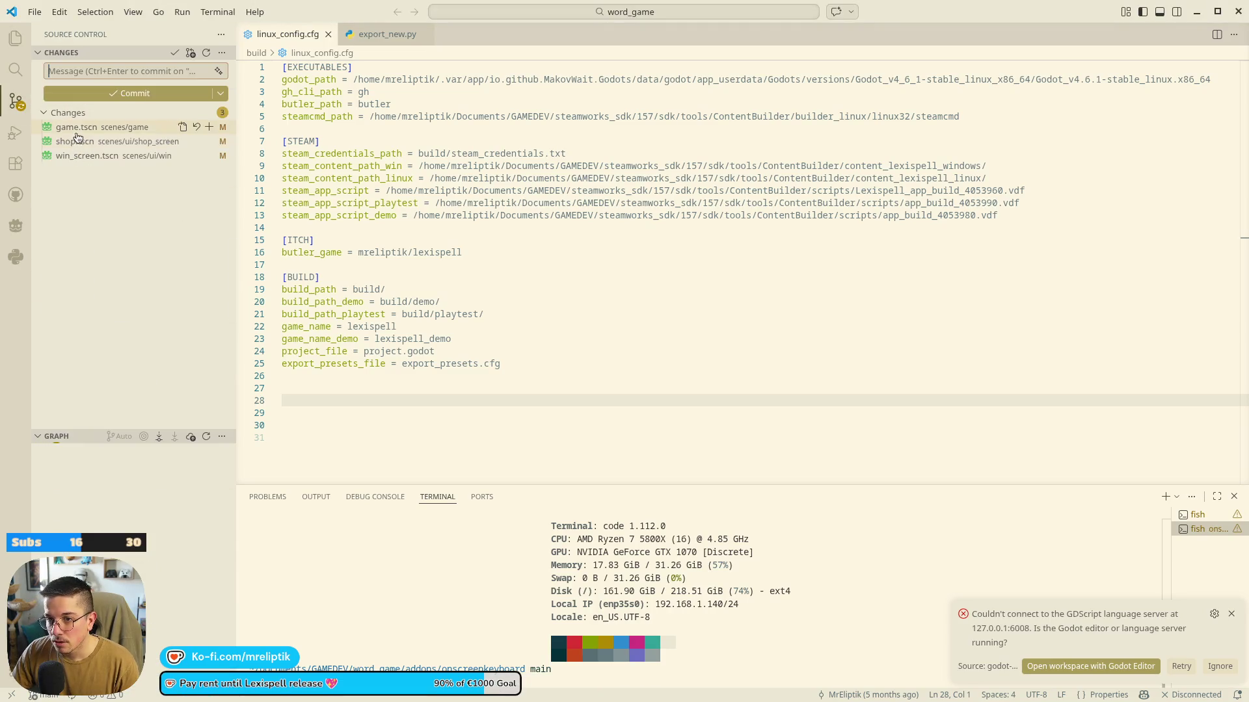
left_click(77, 127)
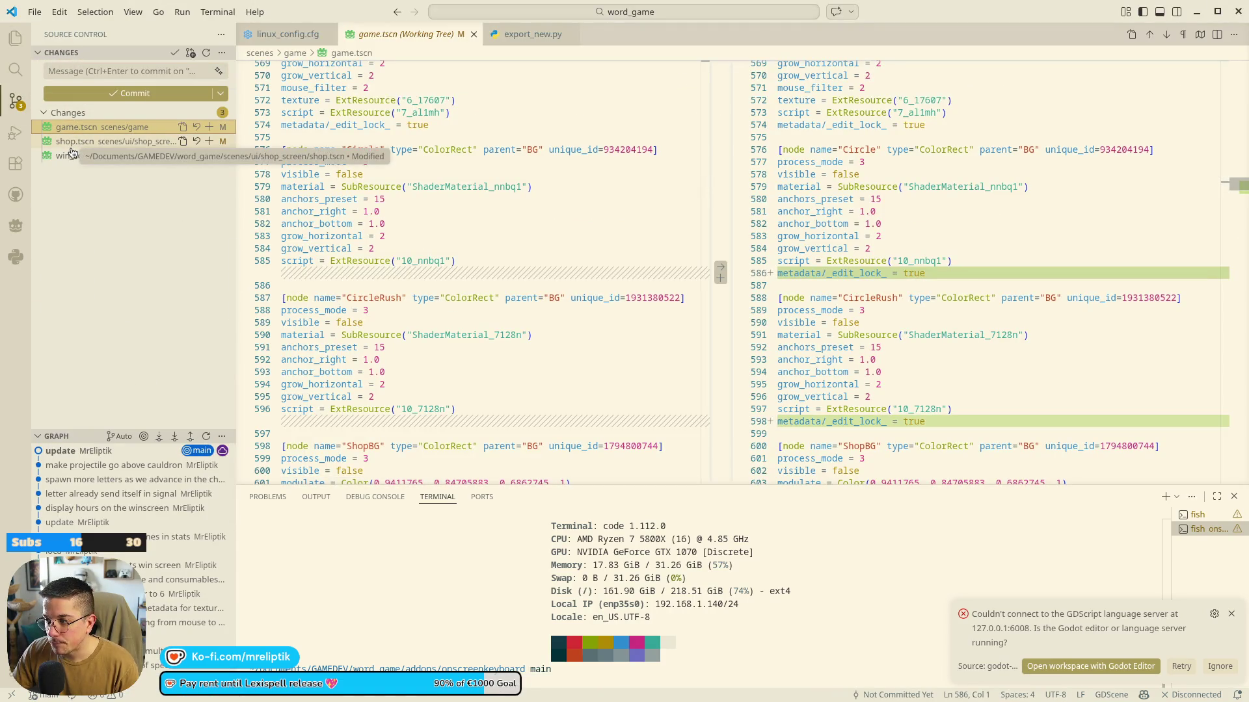
left_click(71, 141)
left_click(71, 156, "ctrl")
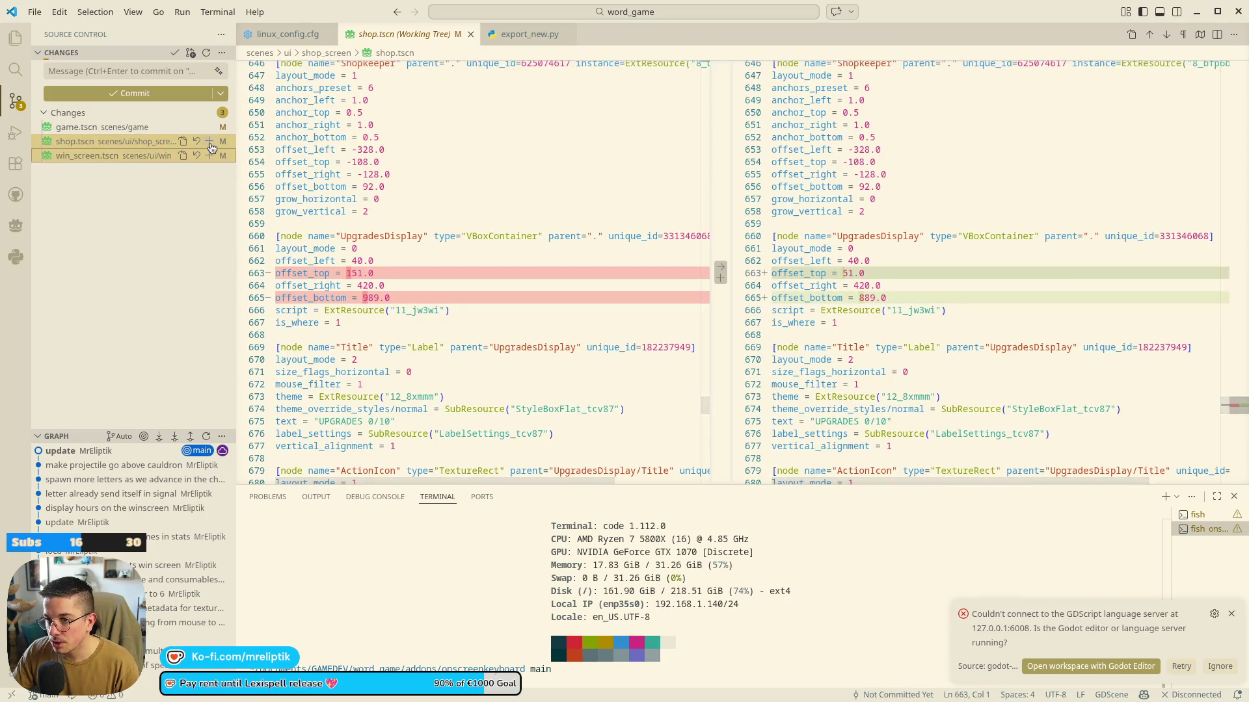
left_click(209, 155)
left_click(95, 69)
type("move scrolls display")
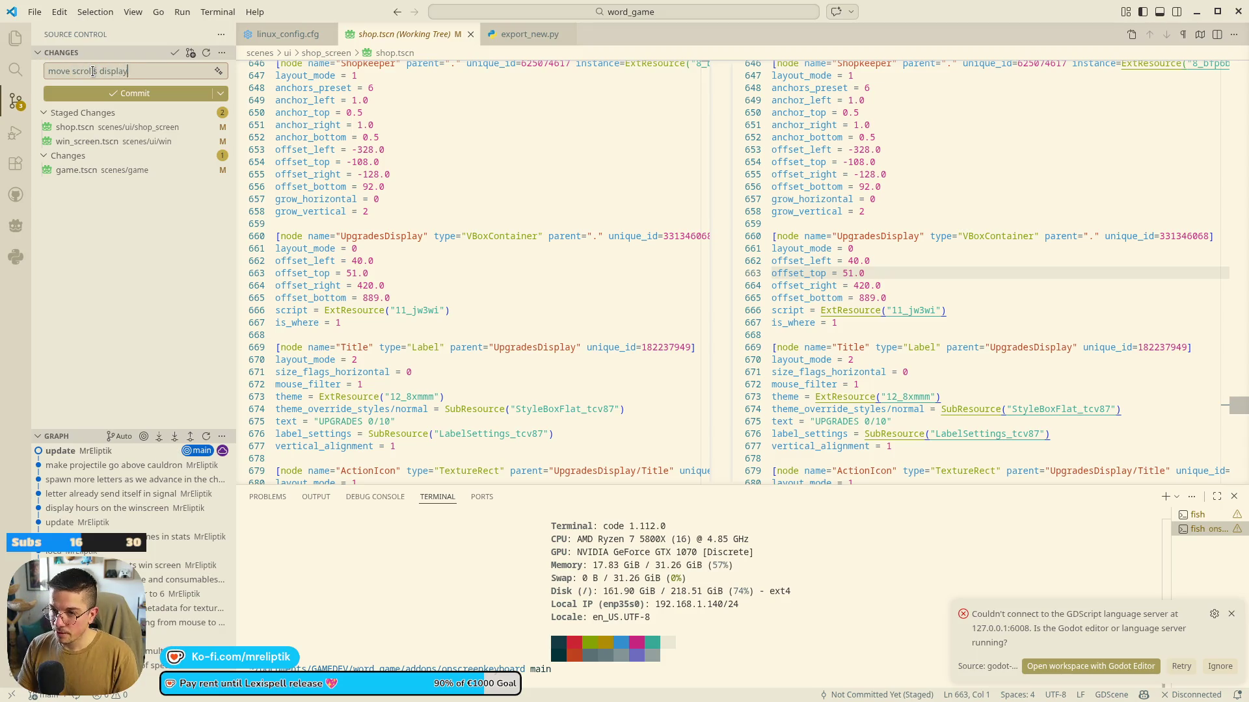
type("p")
key("ctrl+Return")
left_click(76, 696)
mouse_move(102, 694)
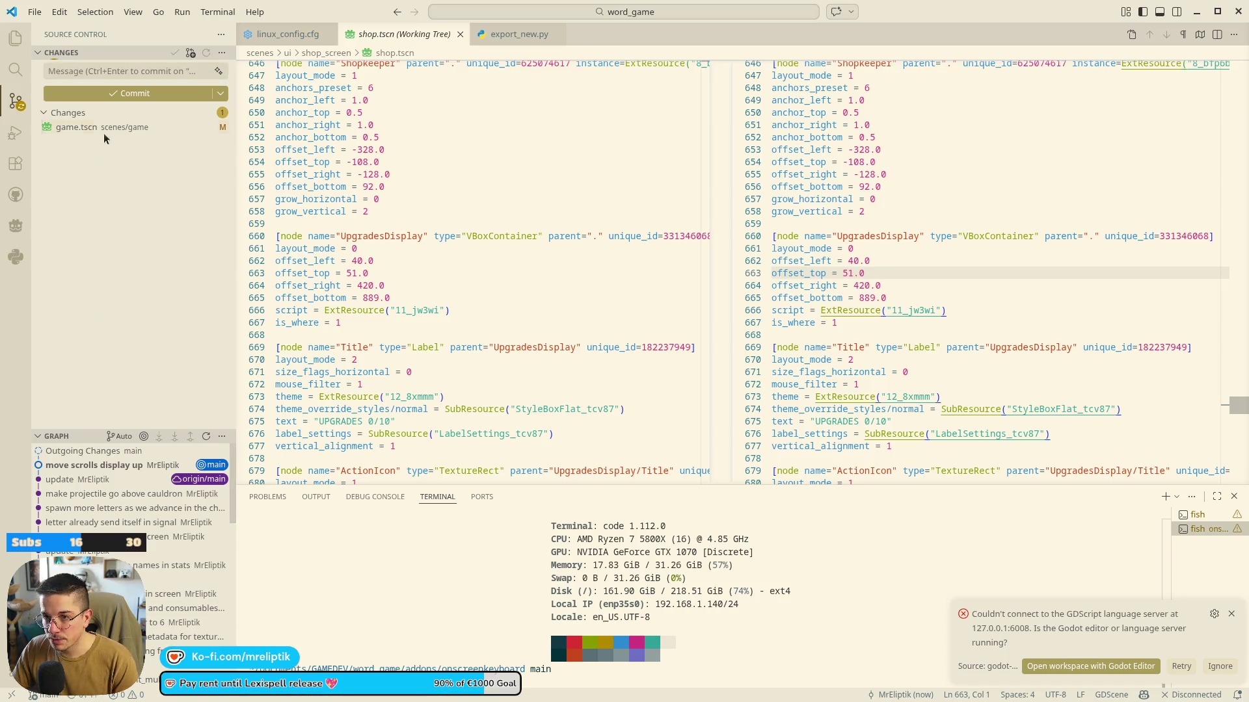
Commit the game.tscn changes as "edit locks", sync, and return to Godot
left_click(227, 127)
left_click(161, 69)
type("edit locks")
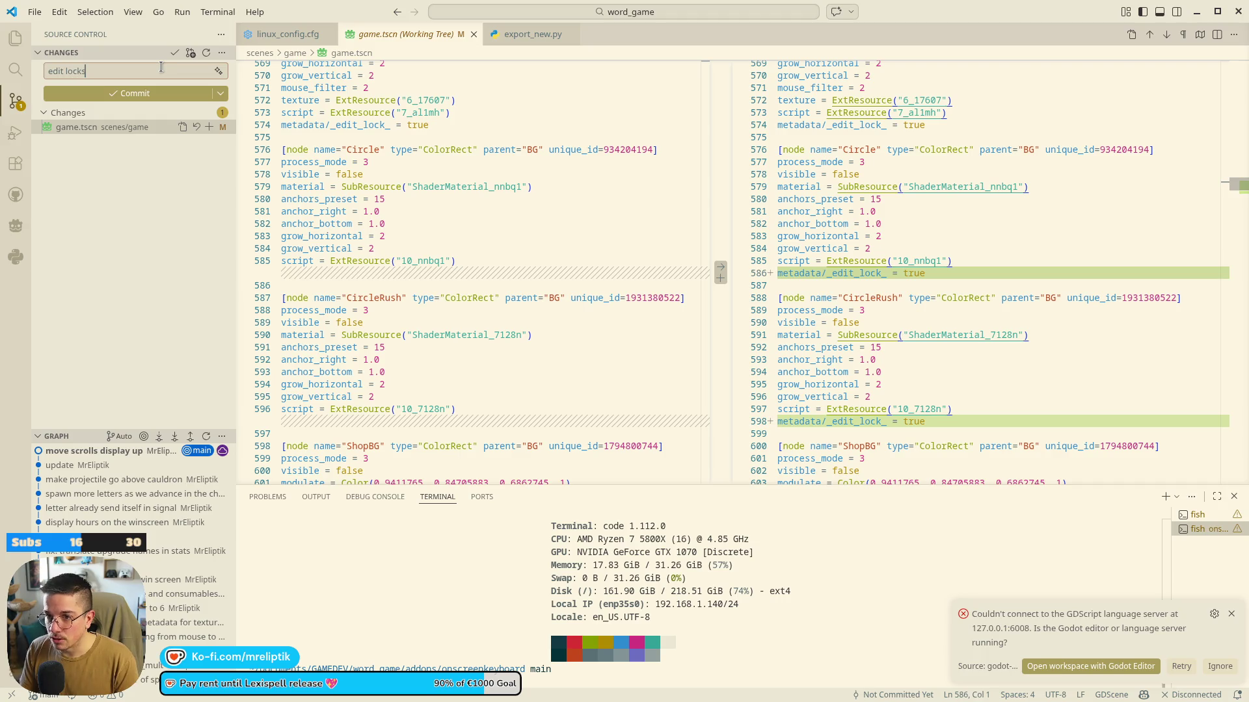
key("ctrl+Return")
key("Return")
left_click(159, 95)
key("alt+Tab")
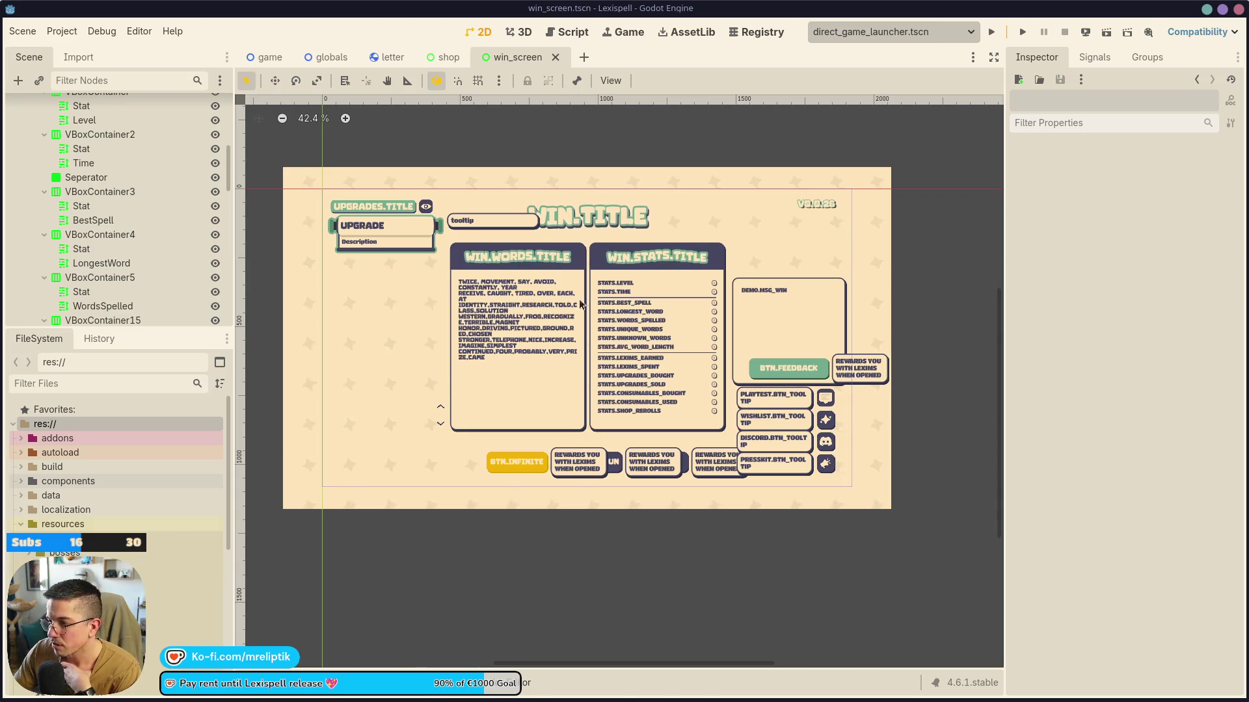
Close the win_screen and shop tabs and create a runes folder inside resources
middle_click(529, 61)
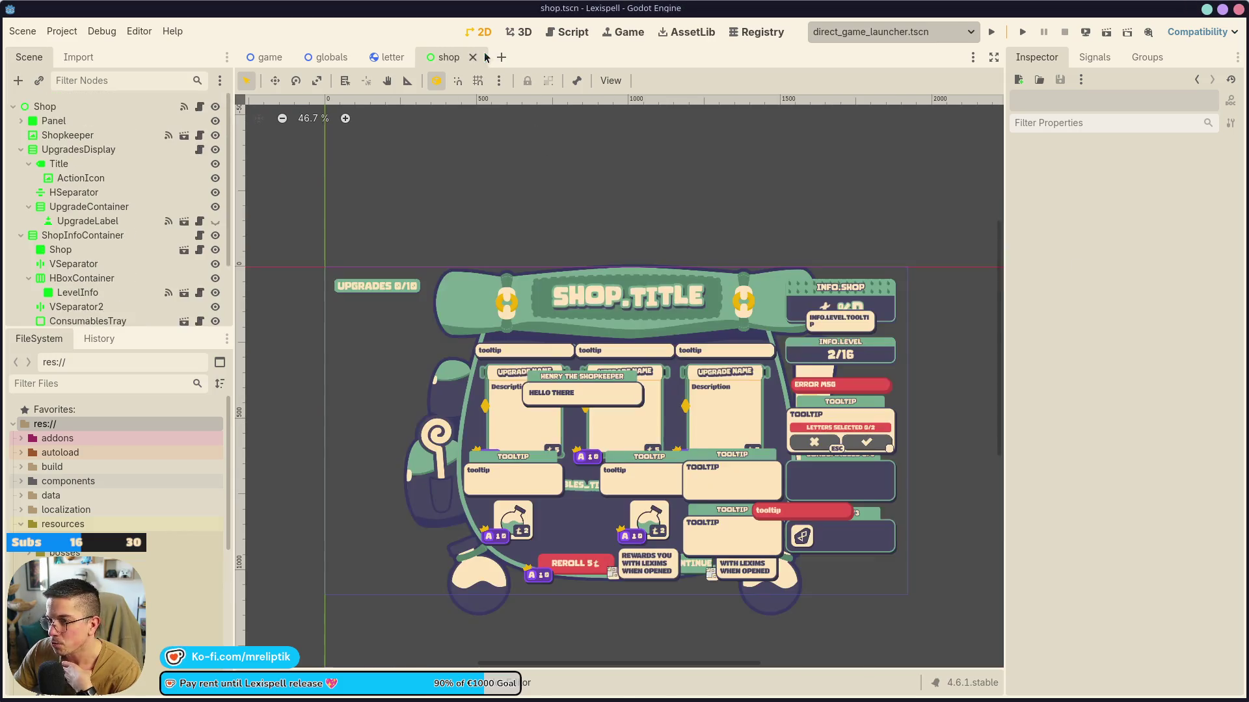
middle_click(448, 59)
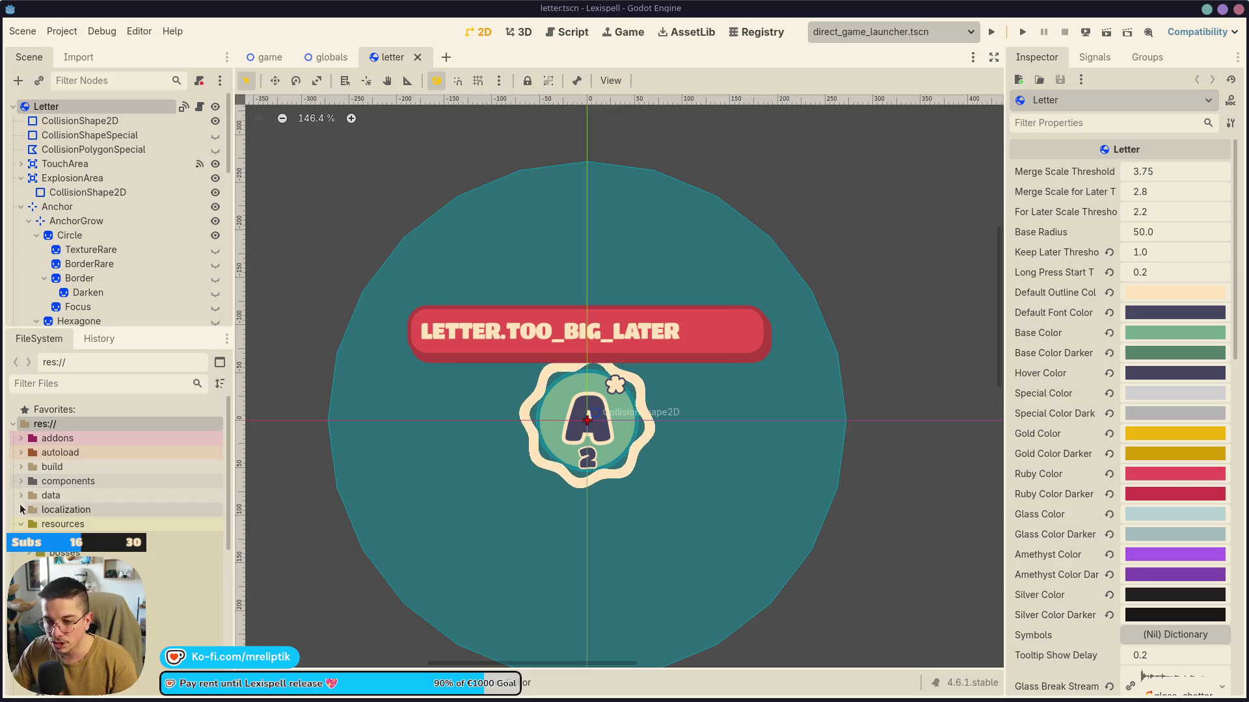
right_click(87, 516)
right_click(67, 521)
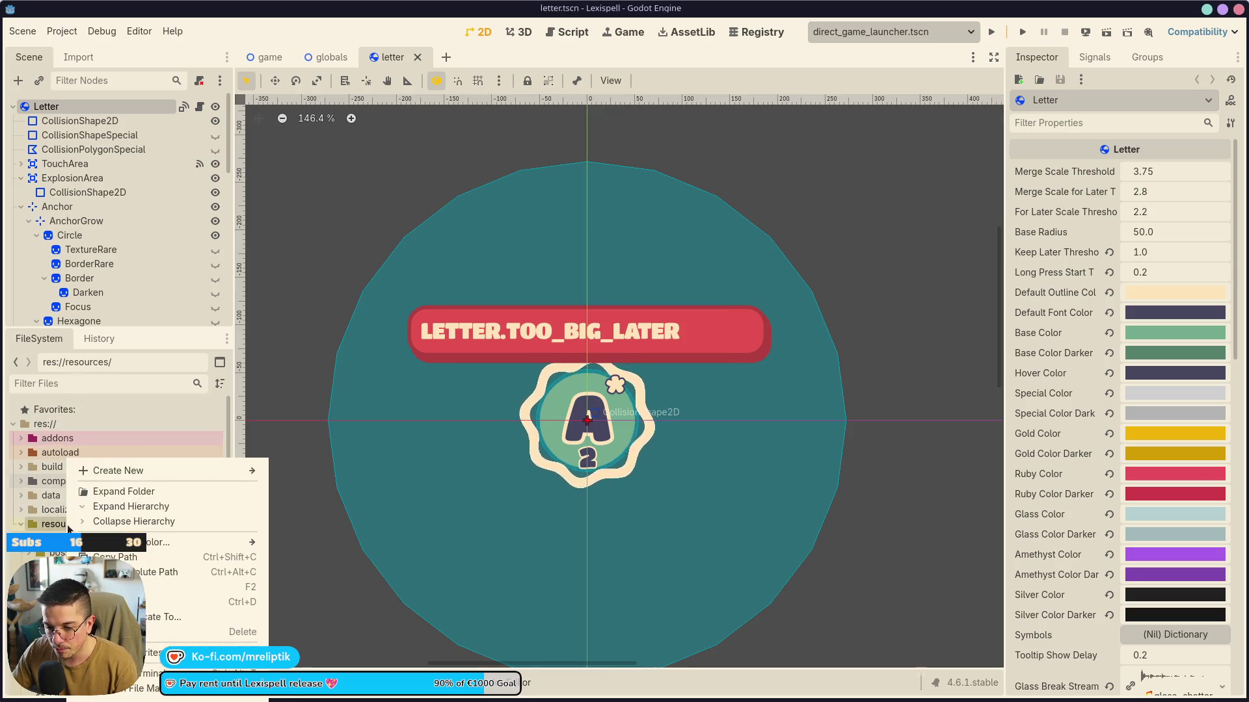
mouse_move(156, 477)
left_click(329, 474)
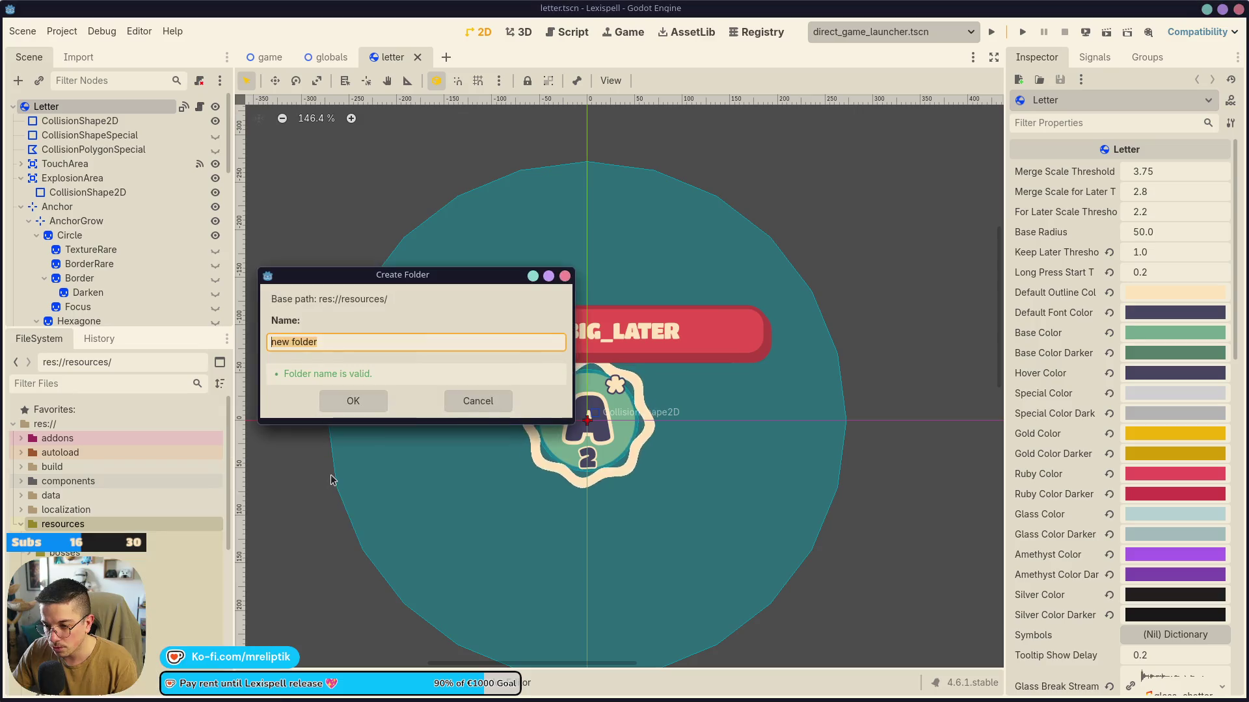
type("runes")
key("Return")
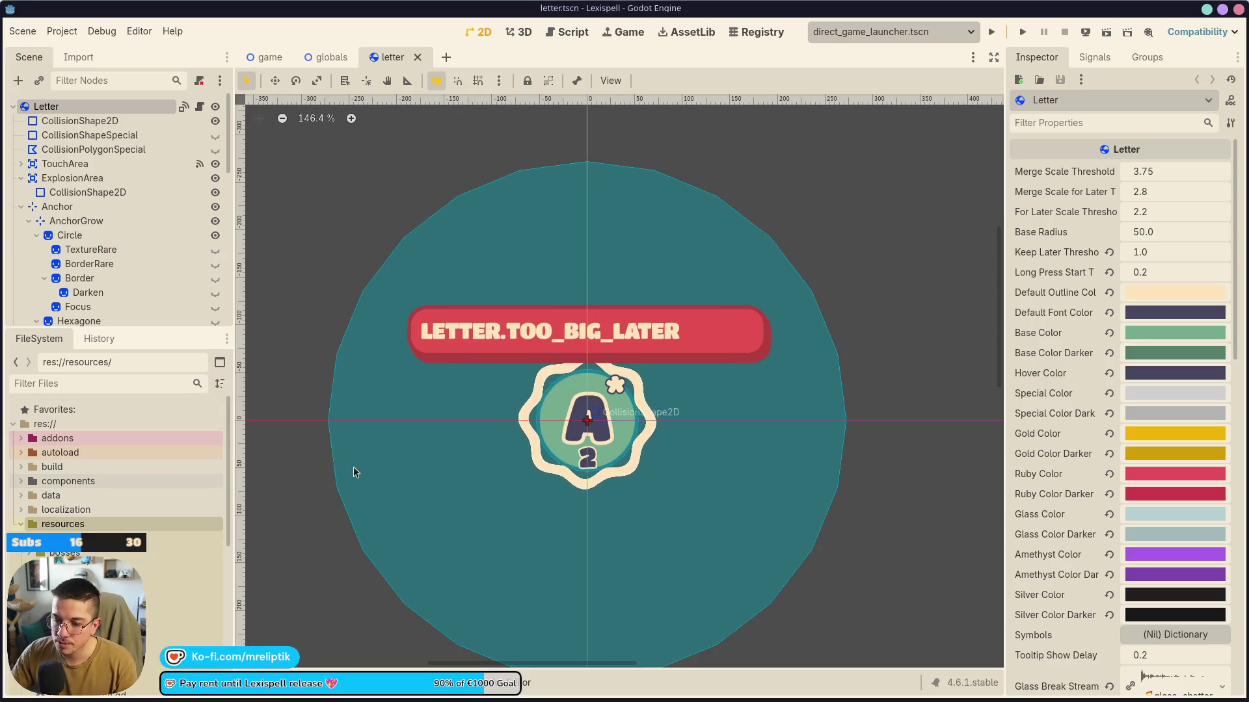
Create res://resources/mage.gd inheriting Resource, after cancelling a mistaken New Resource attempt
scroll(93, 553, "down", 5)
scroll(89, 408, "up", 5)
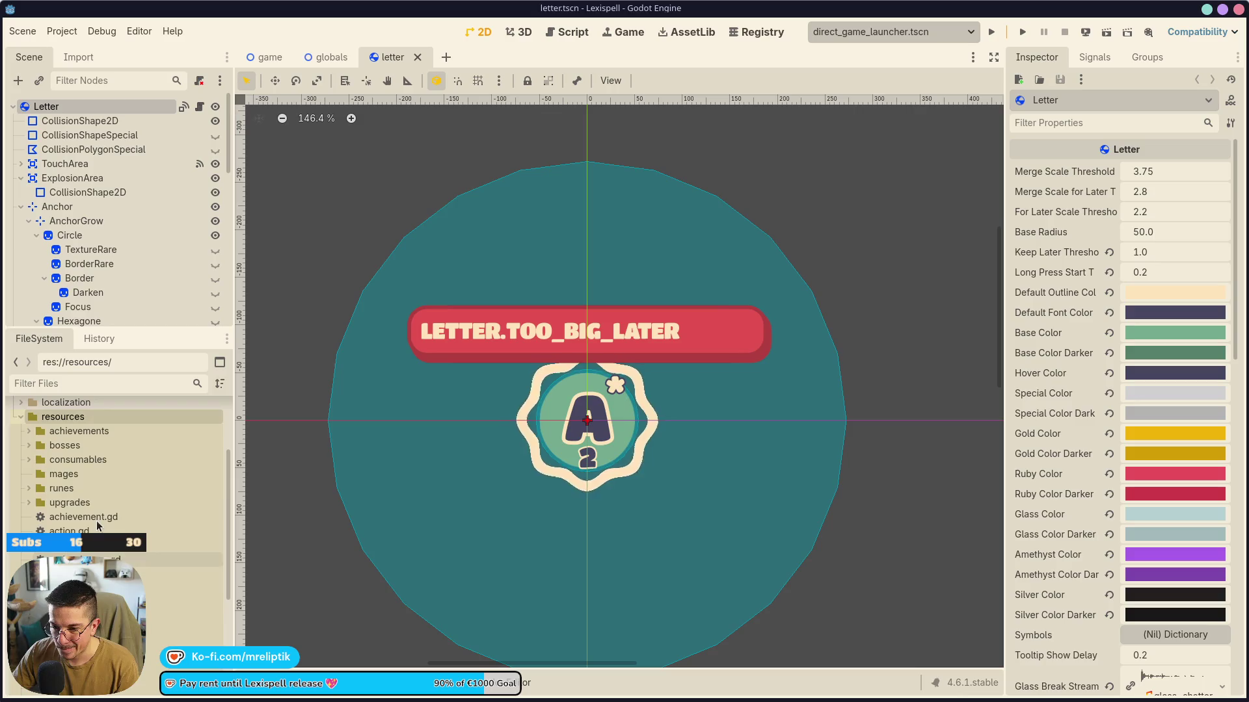
right_click(57, 417)
mouse_move(162, 427)
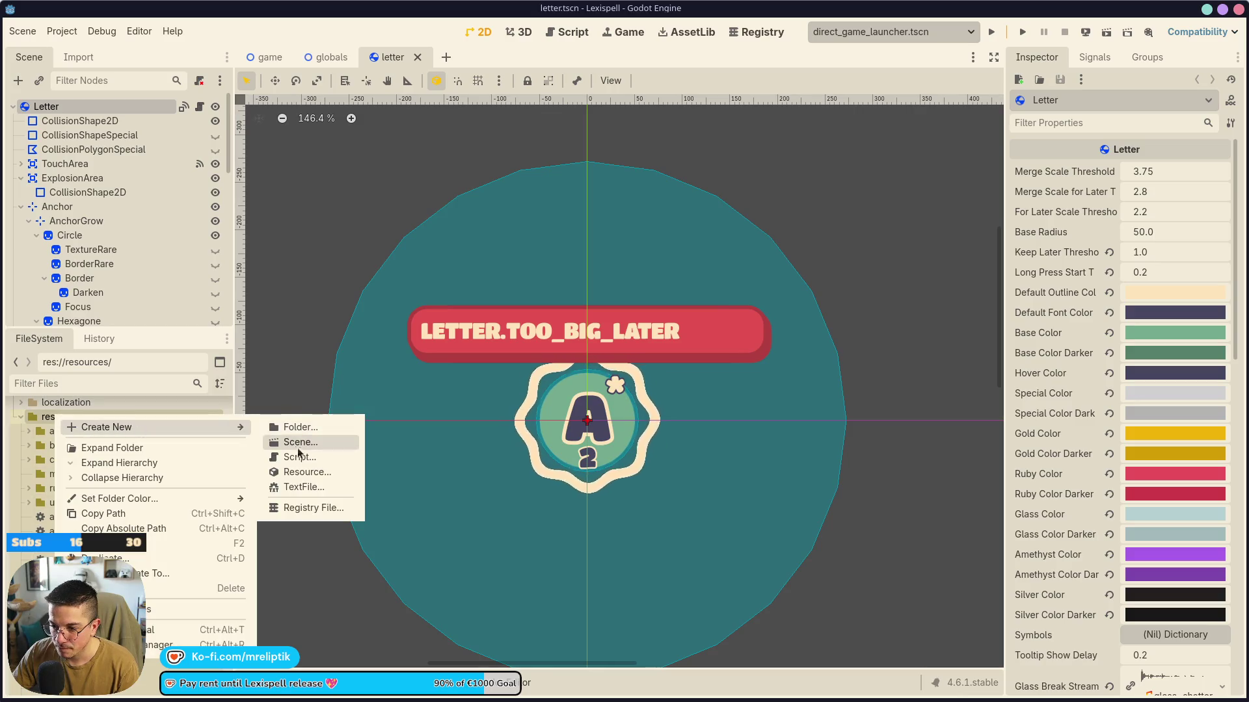
left_click(309, 475)
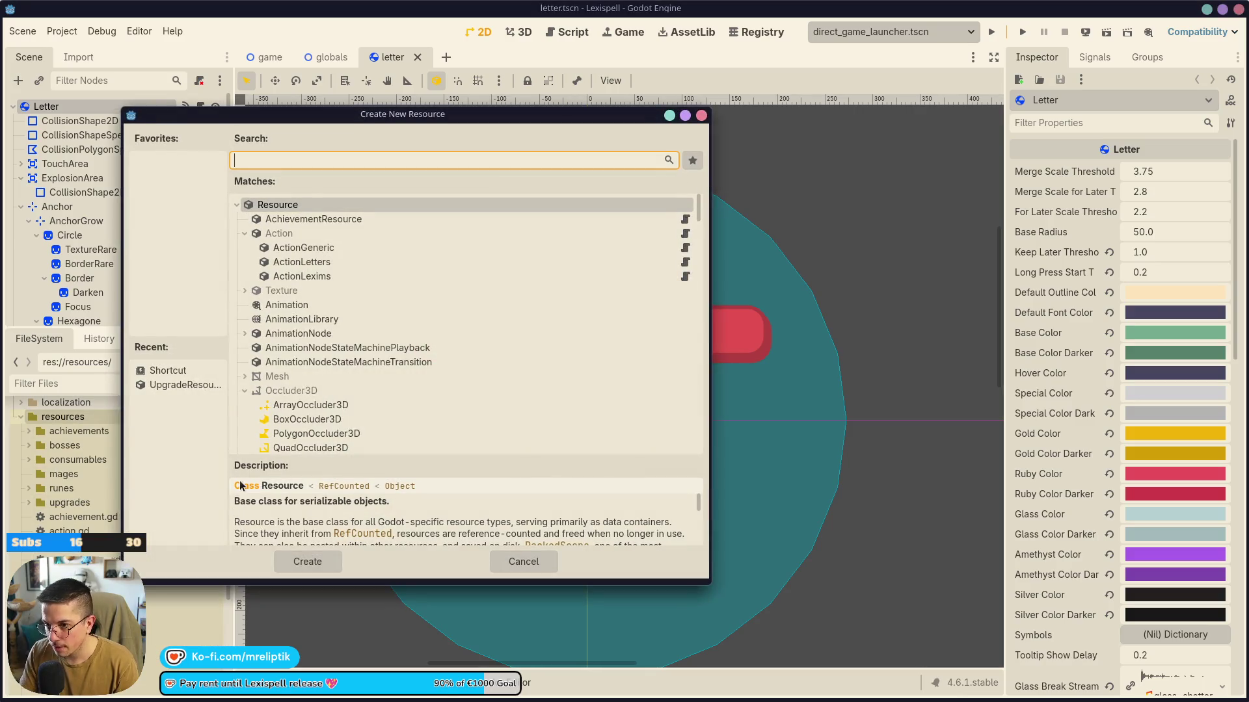
key("Escape")
right_click(94, 413)
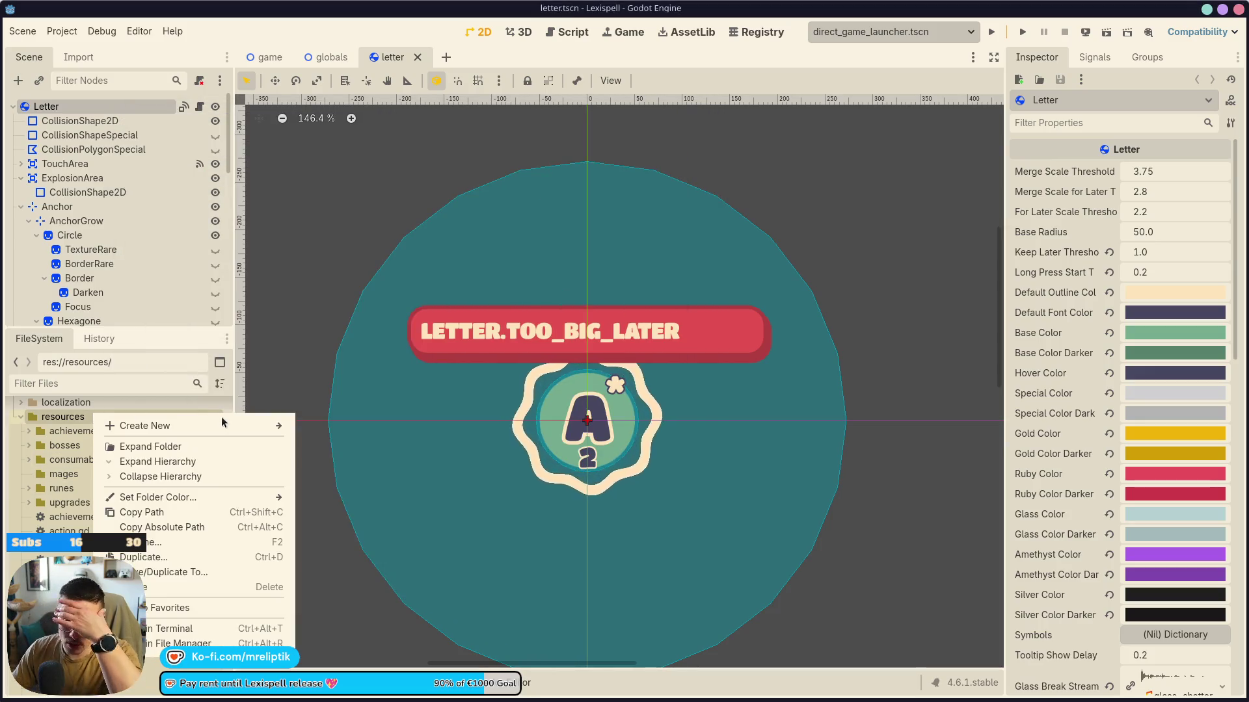
mouse_move(217, 426)
left_click(350, 457)
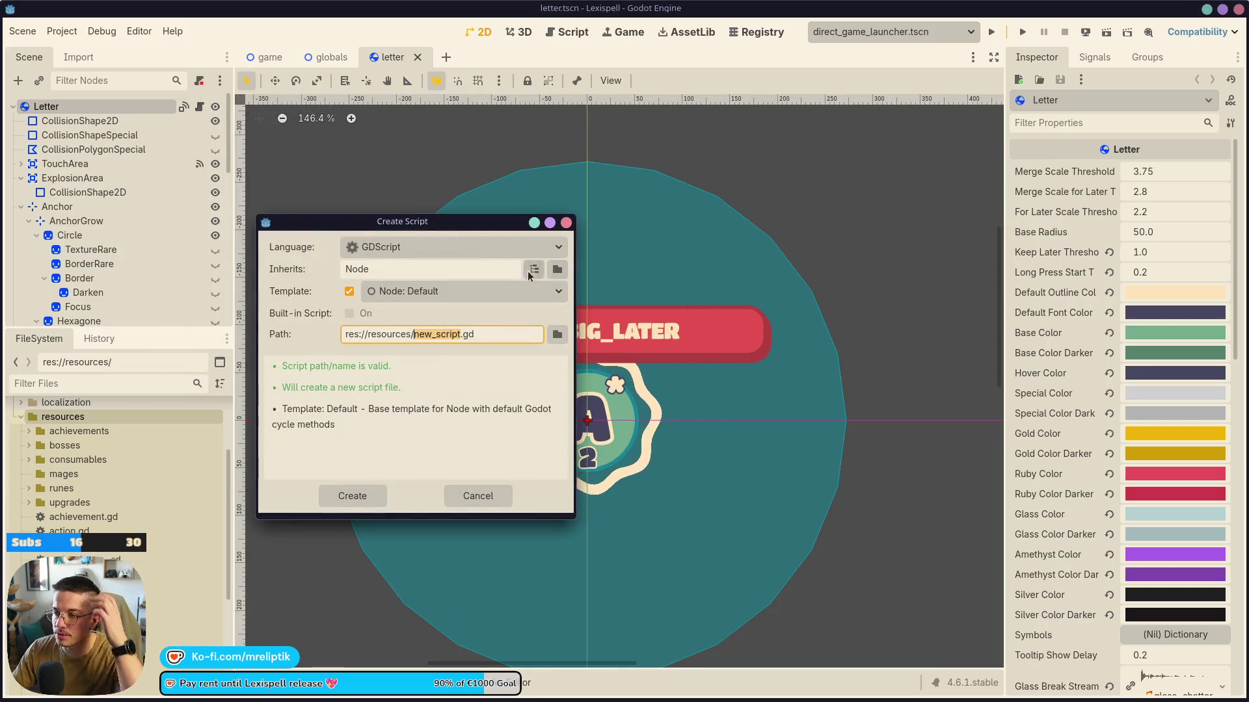
type("mag")
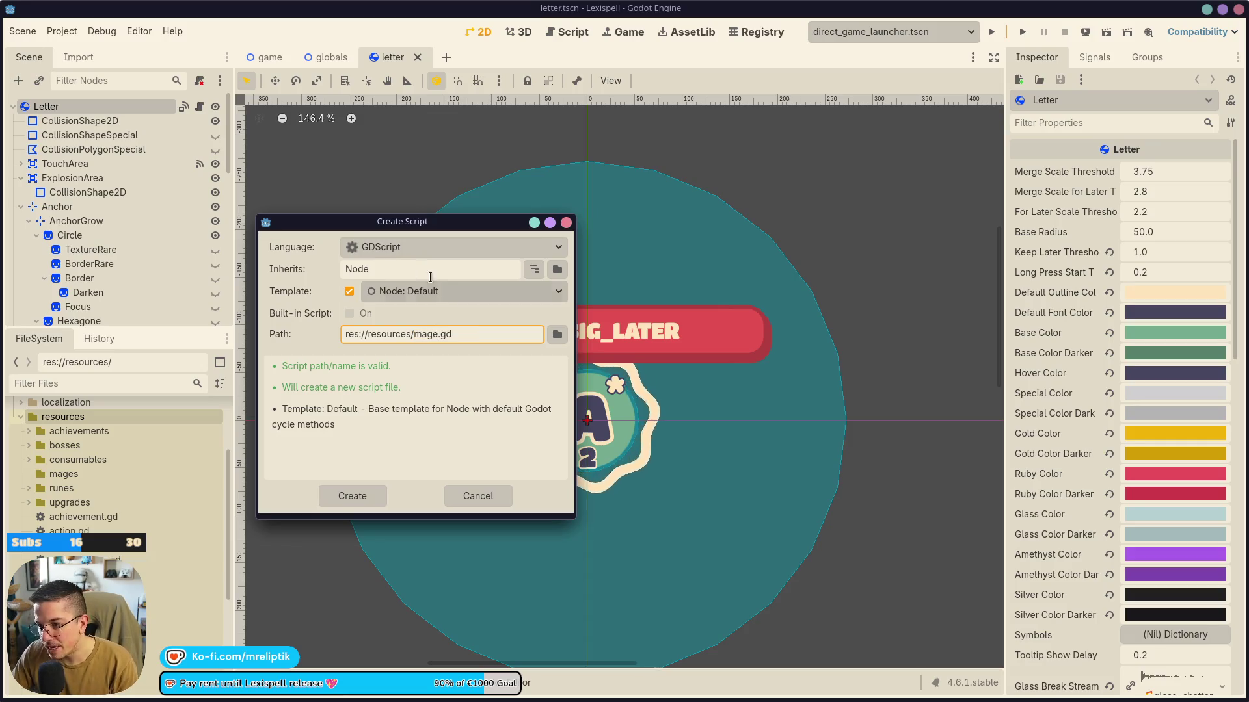
double_click(389, 270)
type("Resource")
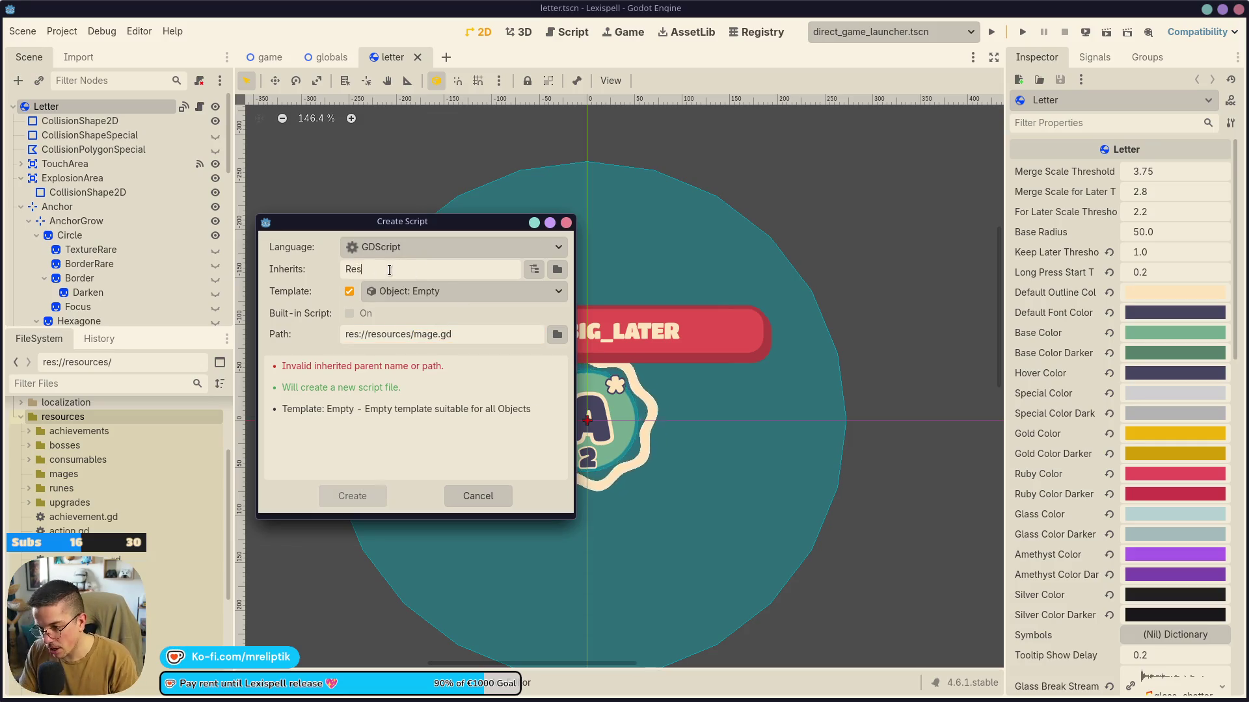
left_click(364, 501)
Declare class_name MageResource in mage.gd, save it, and add a blank line below
type("clmasextends Resource")
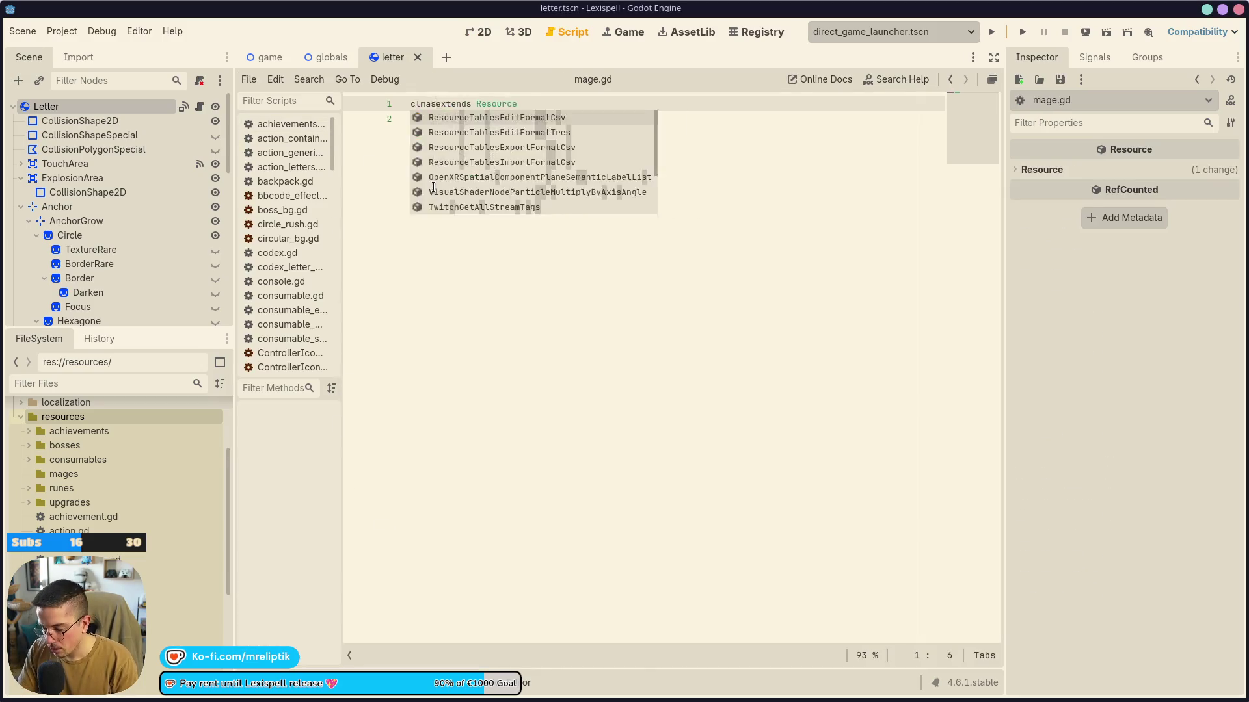
key("BackSpace")
key("BackSpace")
type("ass")
key("BackSpace")
type("_name ")
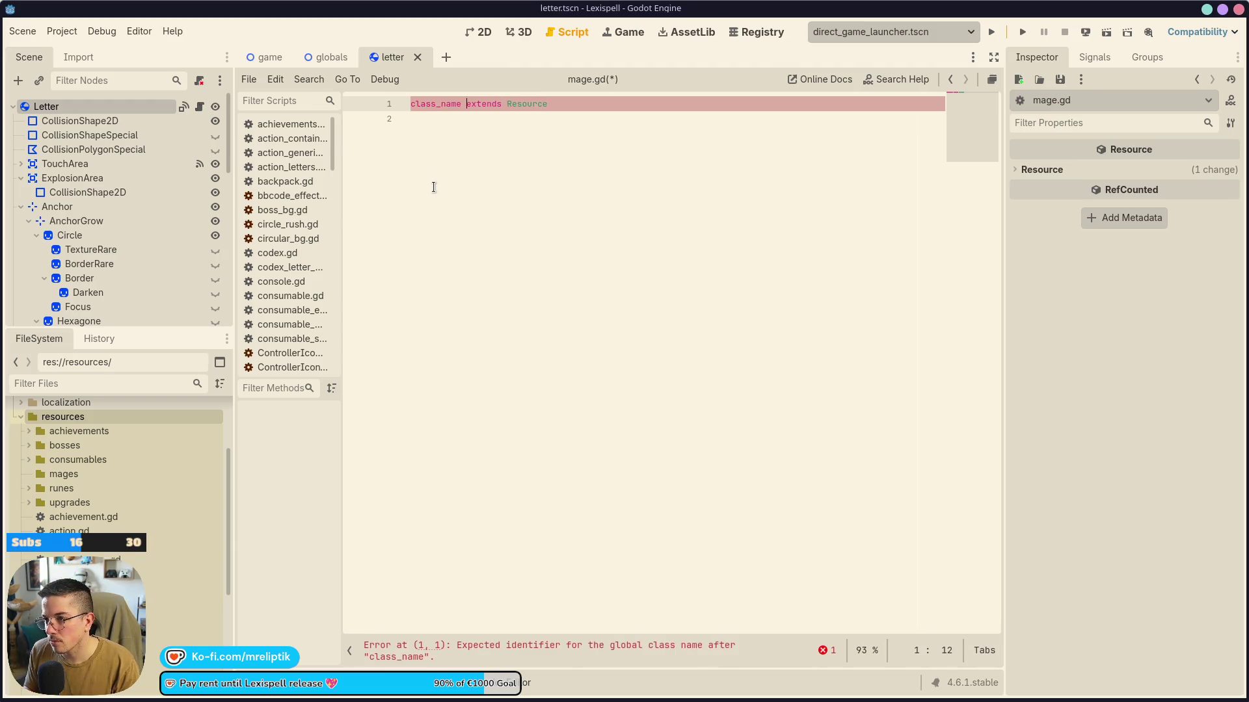
type("Mages")
key("ctrl+s")
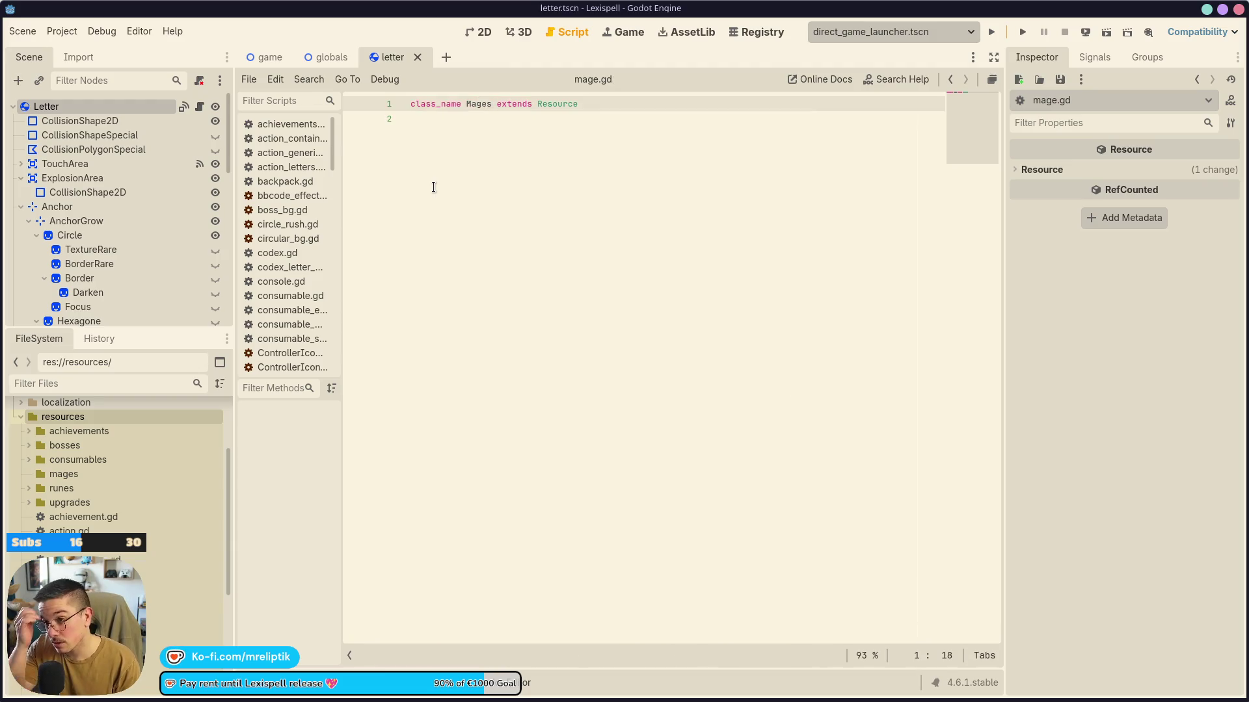
key("BackSpace")
type("Resource")
key("ctrl+s")
left_click(537, 152)
key("Return")
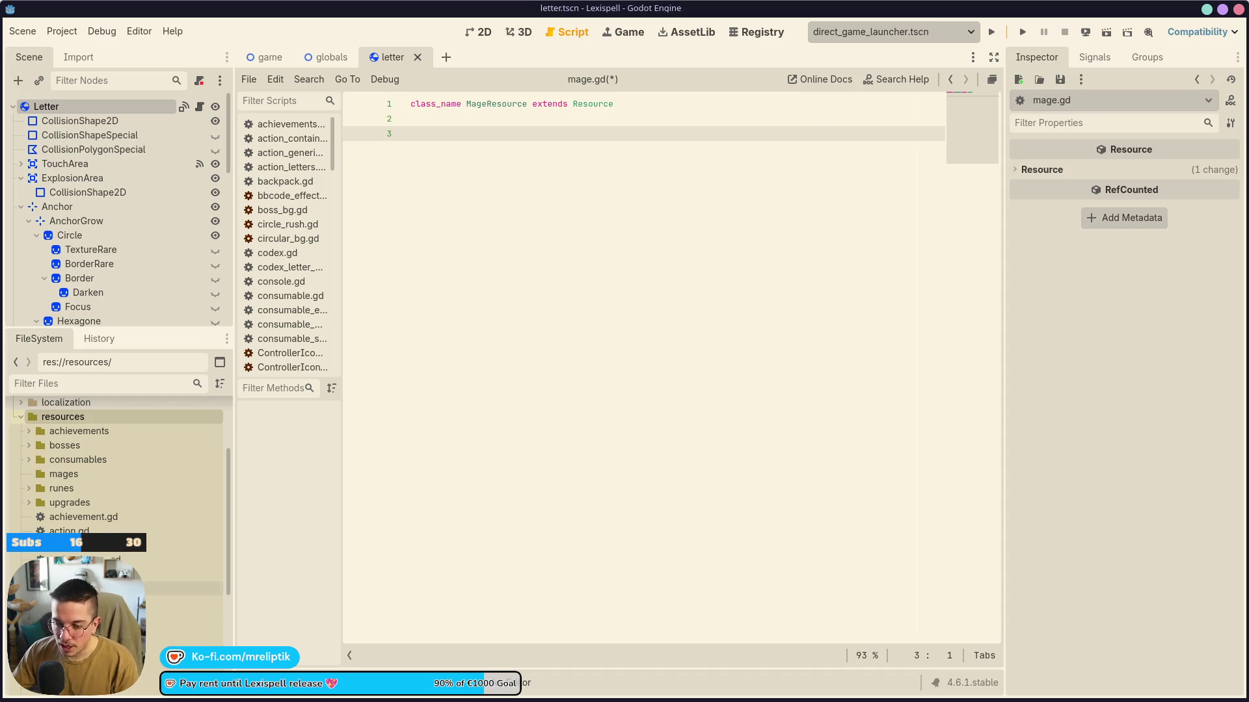
Open condition.gd and upgrade.gd for reference and select upgrade.gd's _init function
double_click(182, 602)
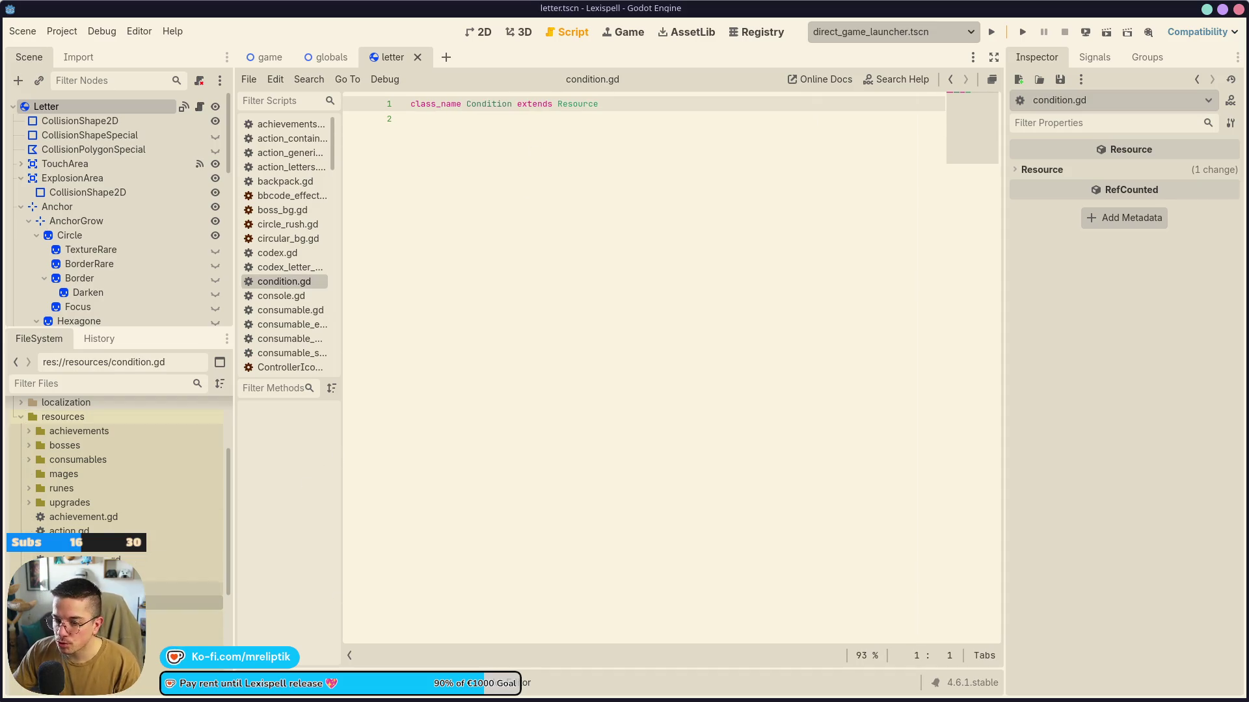
scroll(189, 589, "down", 3)
double_click(189, 589)
scroll(622, 528, "up", 20)
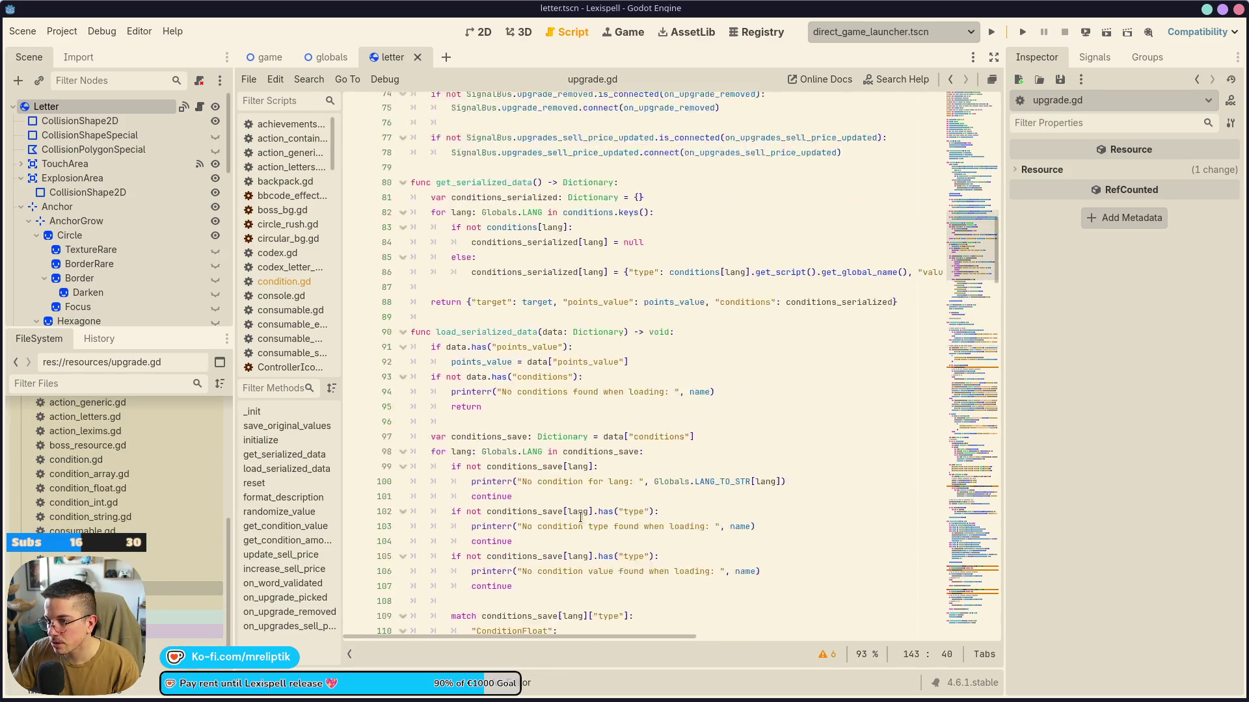
scroll(623, 528, "up", 8)
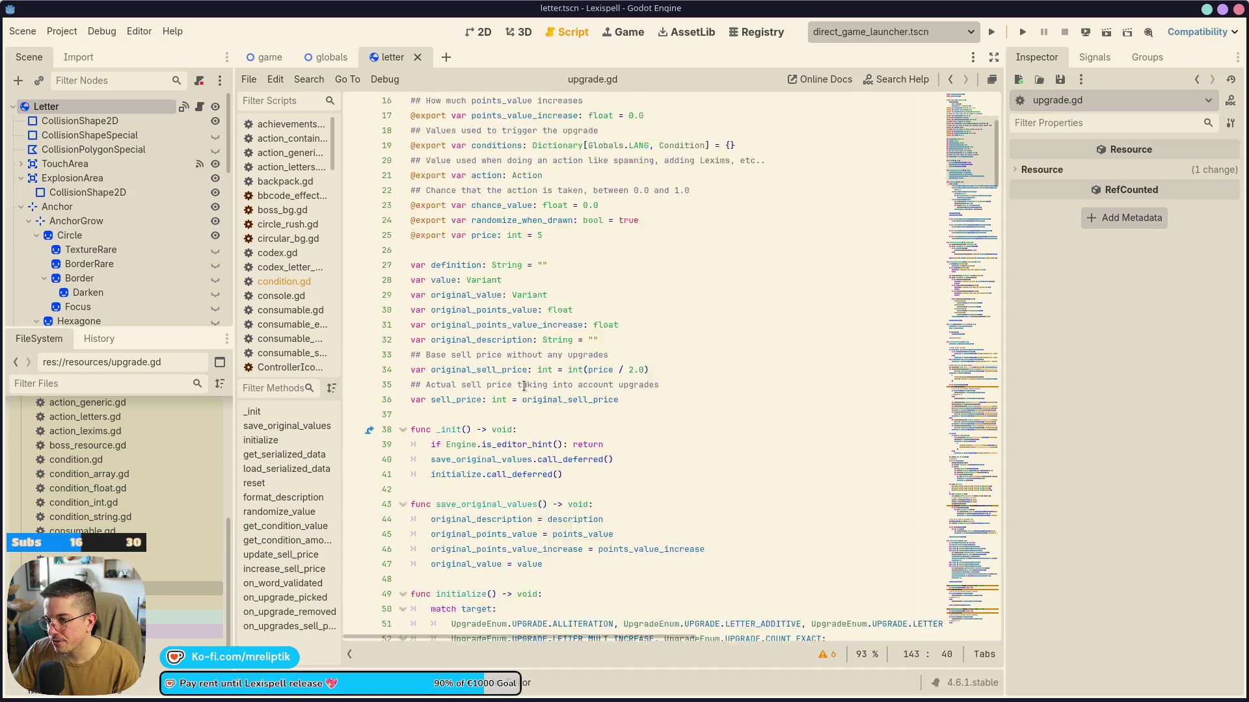
mouse_move(619, 538)
left_mouse_down()
mouse_move(494, 524)
mouse_move(376, 487)
left_mouse_up()
key("ctrl+c")
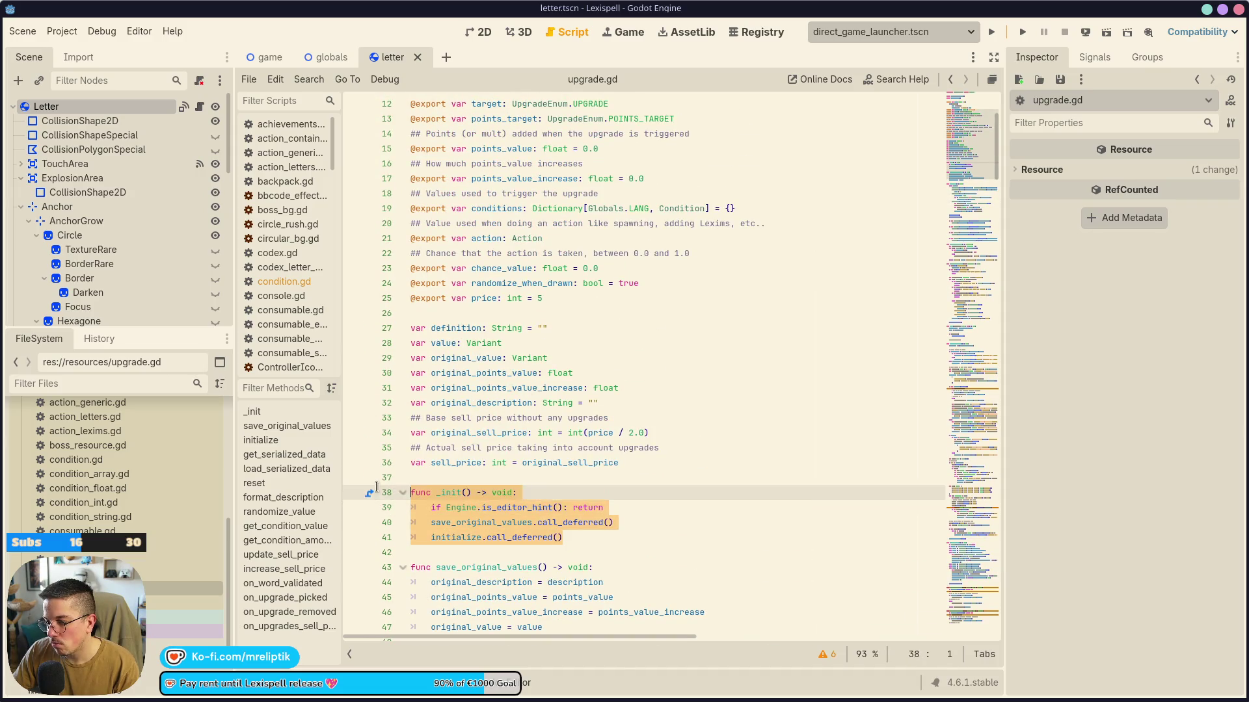
scroll(587, 459, "up", 4)
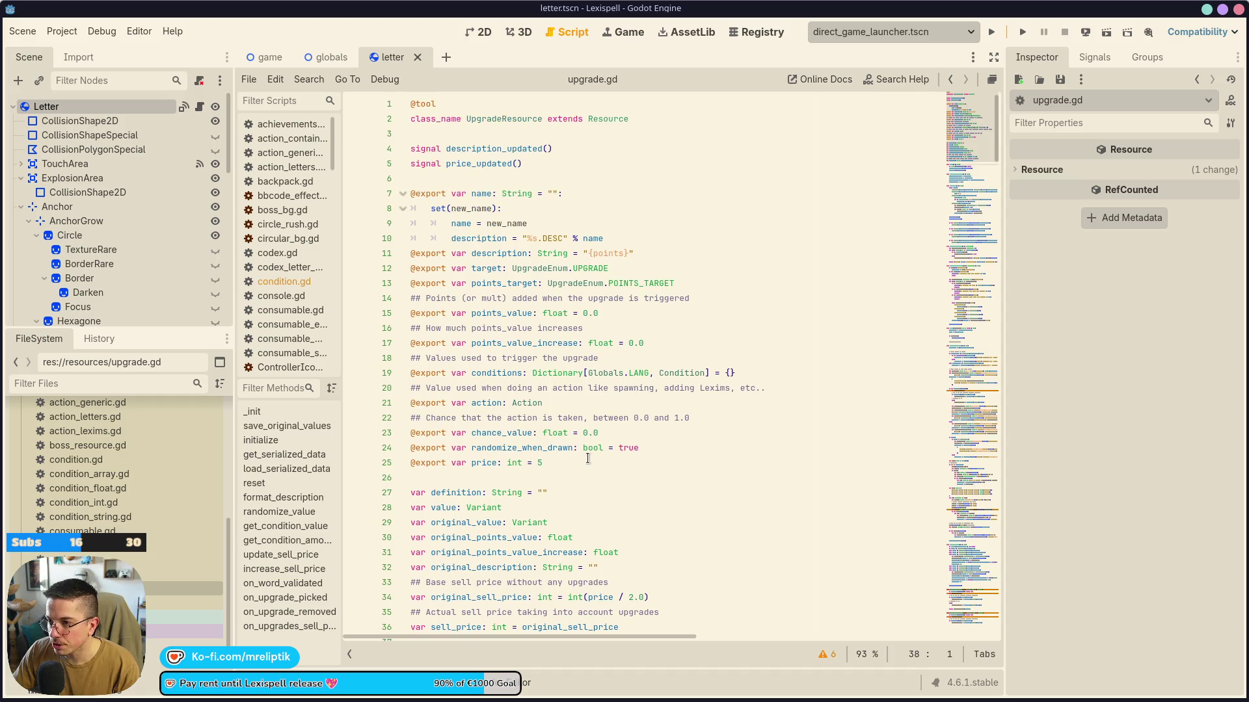
scroll(130, 462, "up", 2)
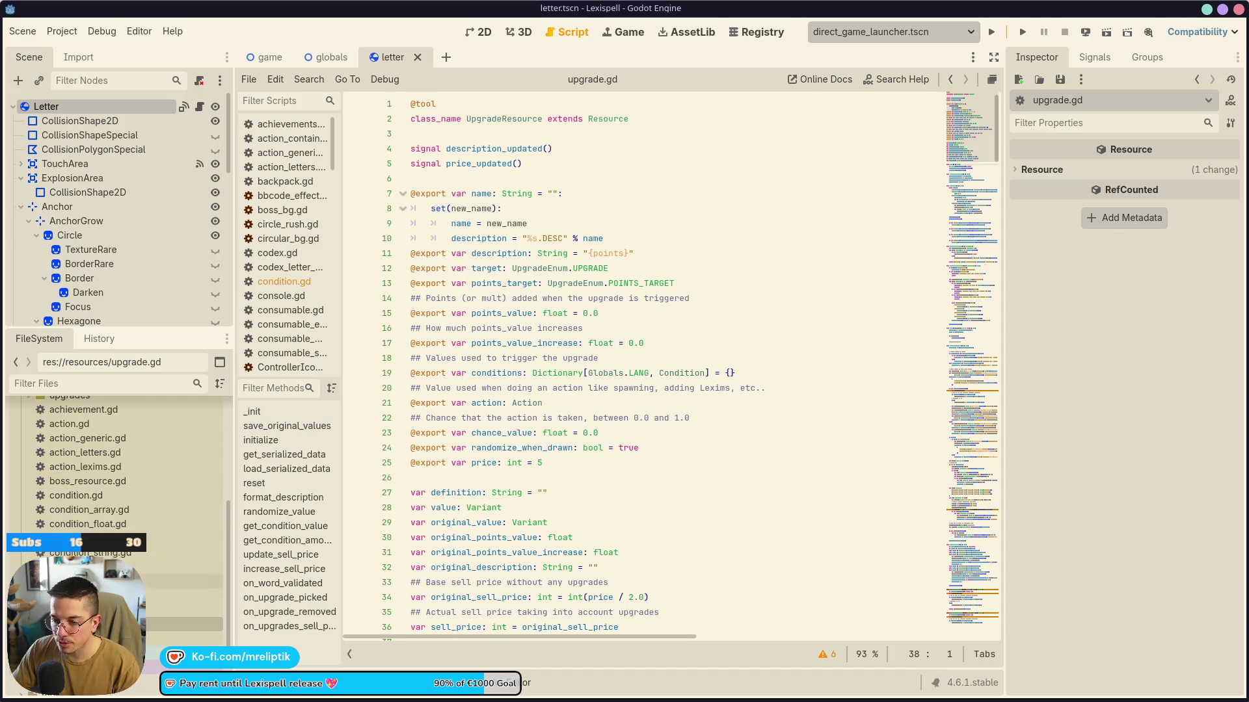
Paste the _init block into mage.gd and add an initialize() function containing pass
double_click(188, 581)
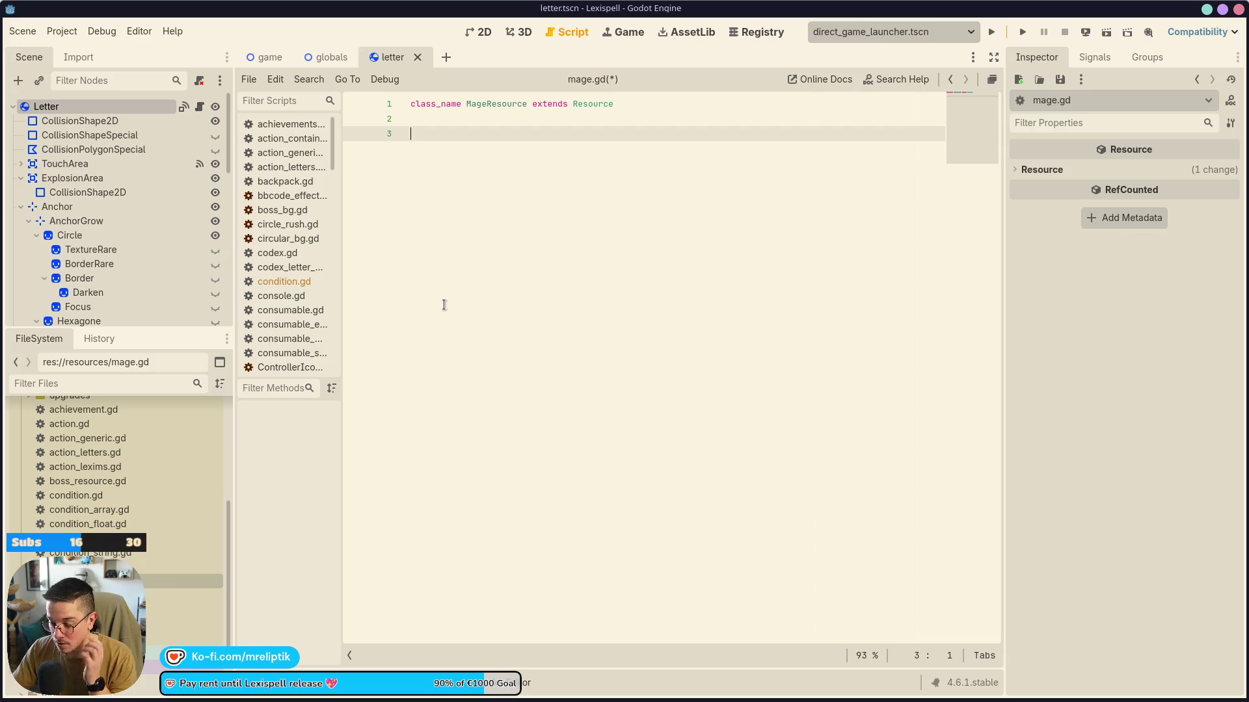
key("ctrl+v")
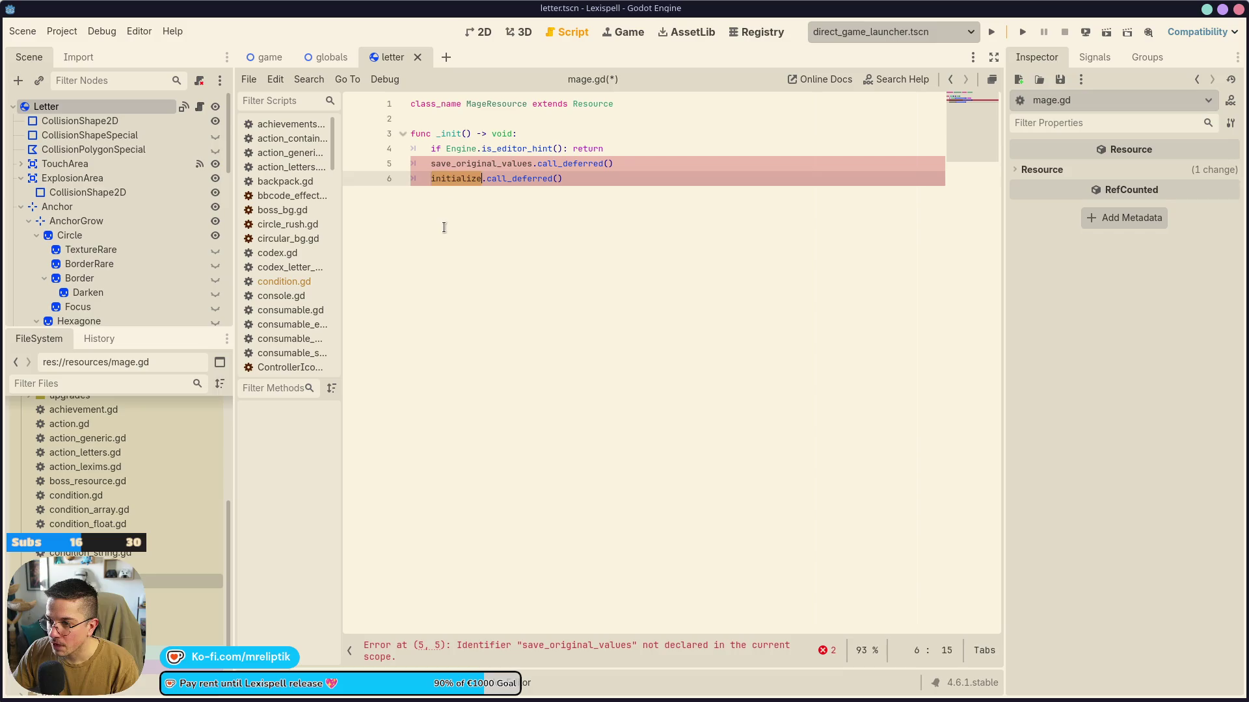
key("Return")
key("Return")
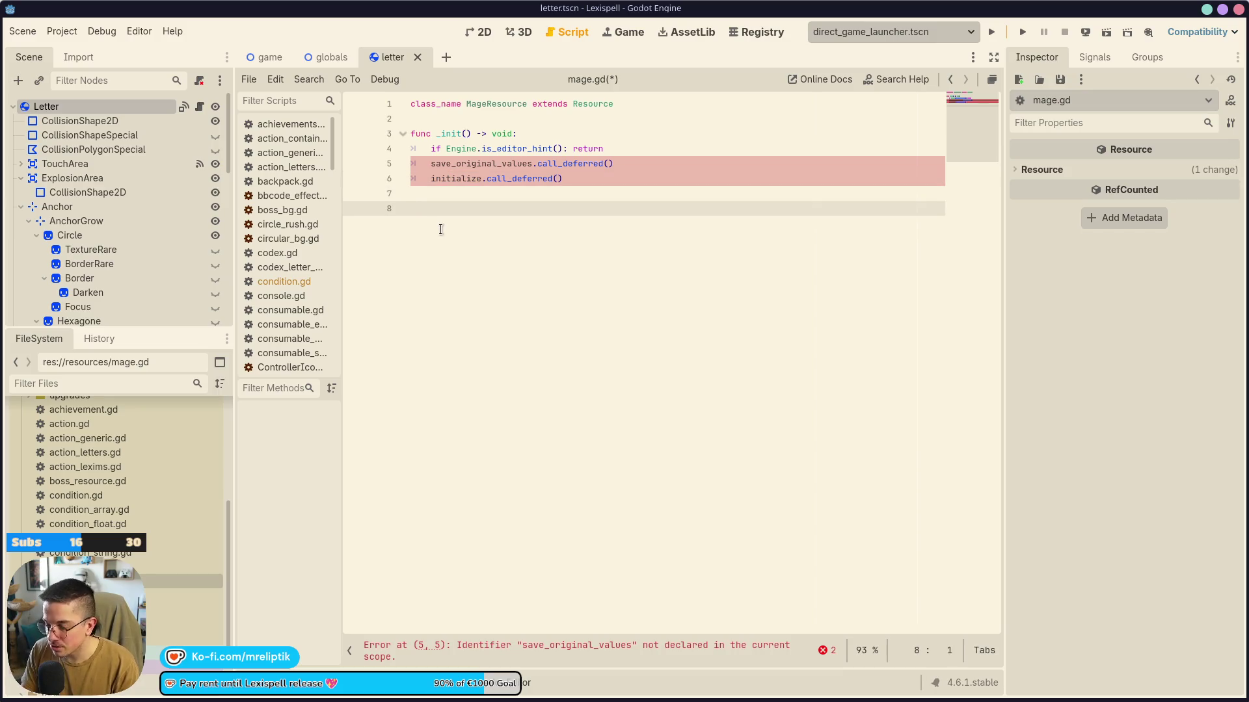
type("func initia")
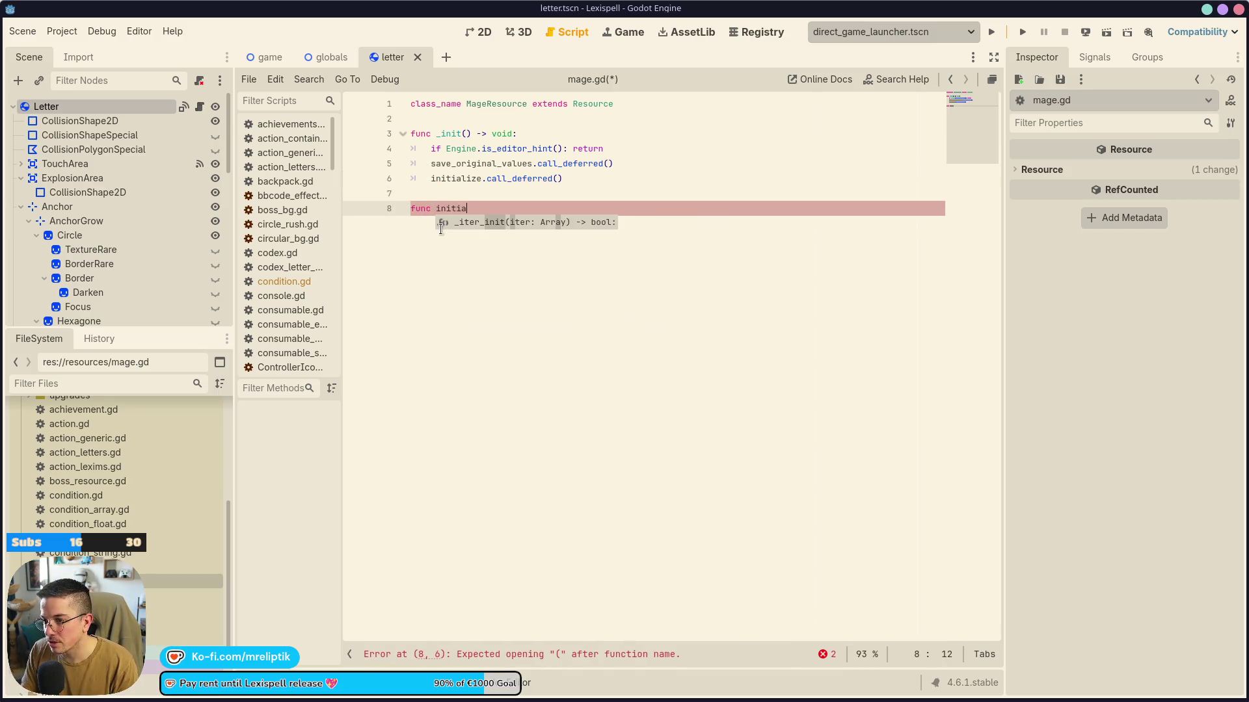
type("lize() -")
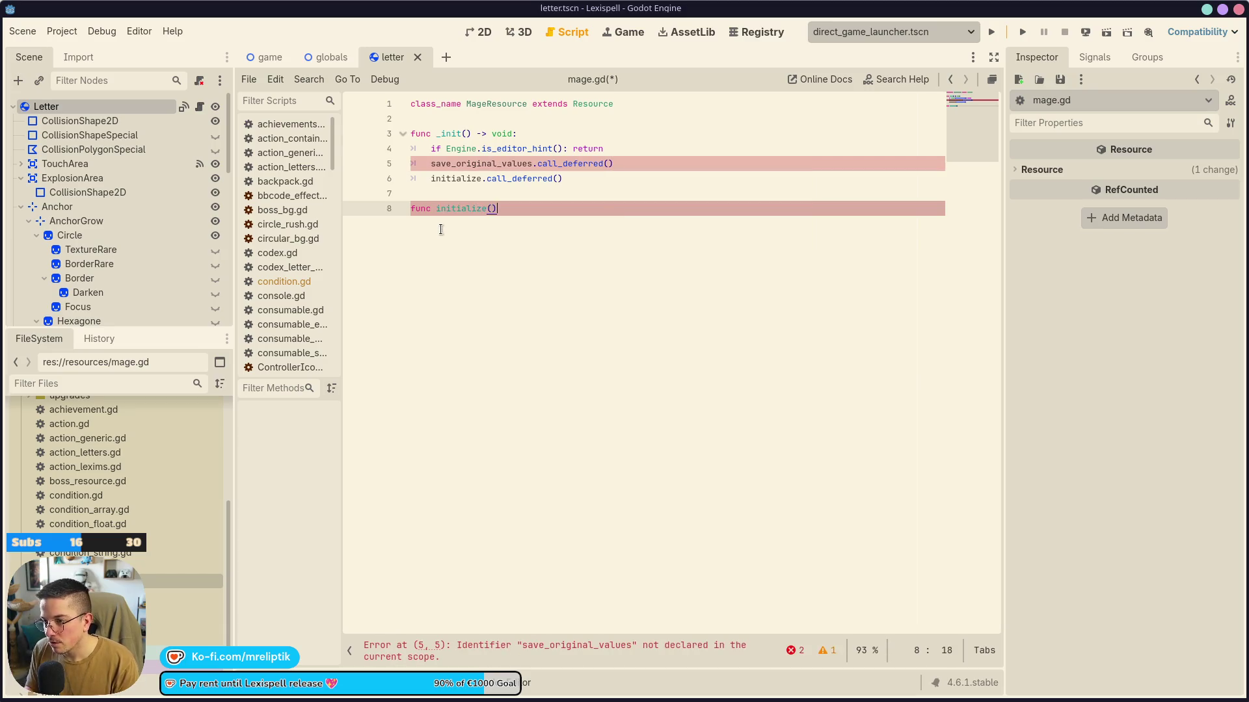
type(" coid:")
key("Return")
type("pass")
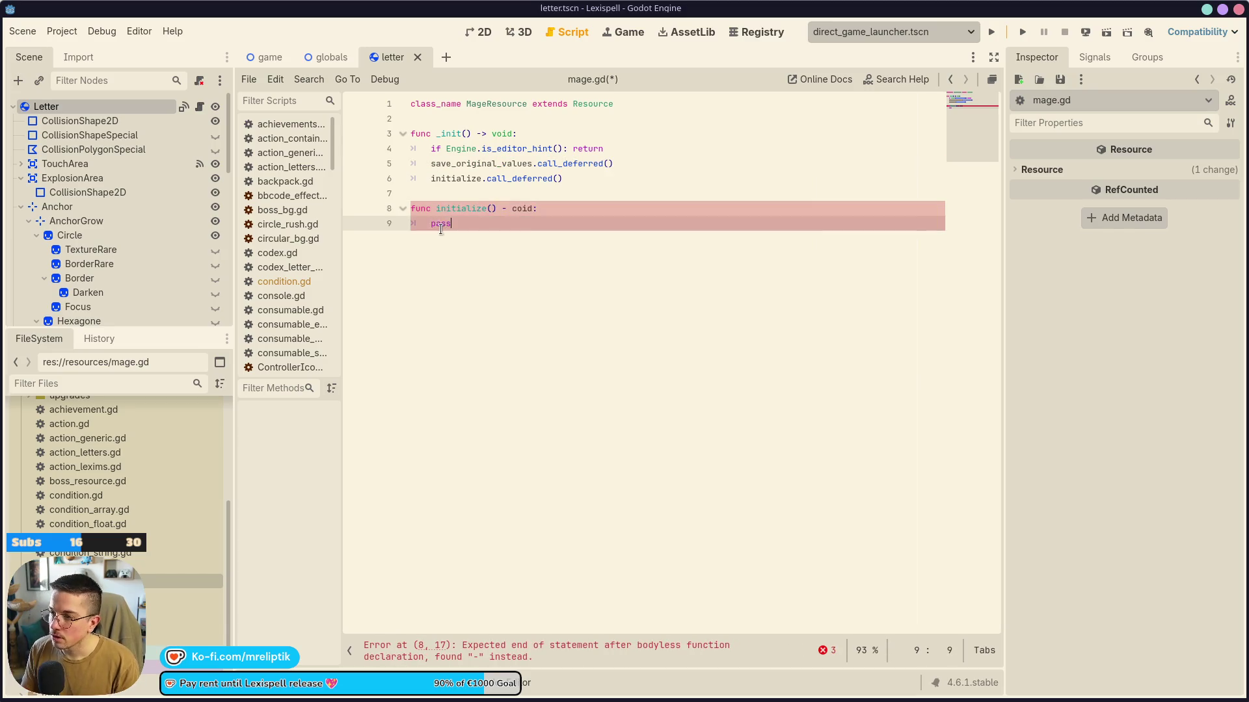
key("ctrl+s")
Delete the save_original_values line, fix the return type to -> void, and save
key("Up")
key("Up")
key("Up")
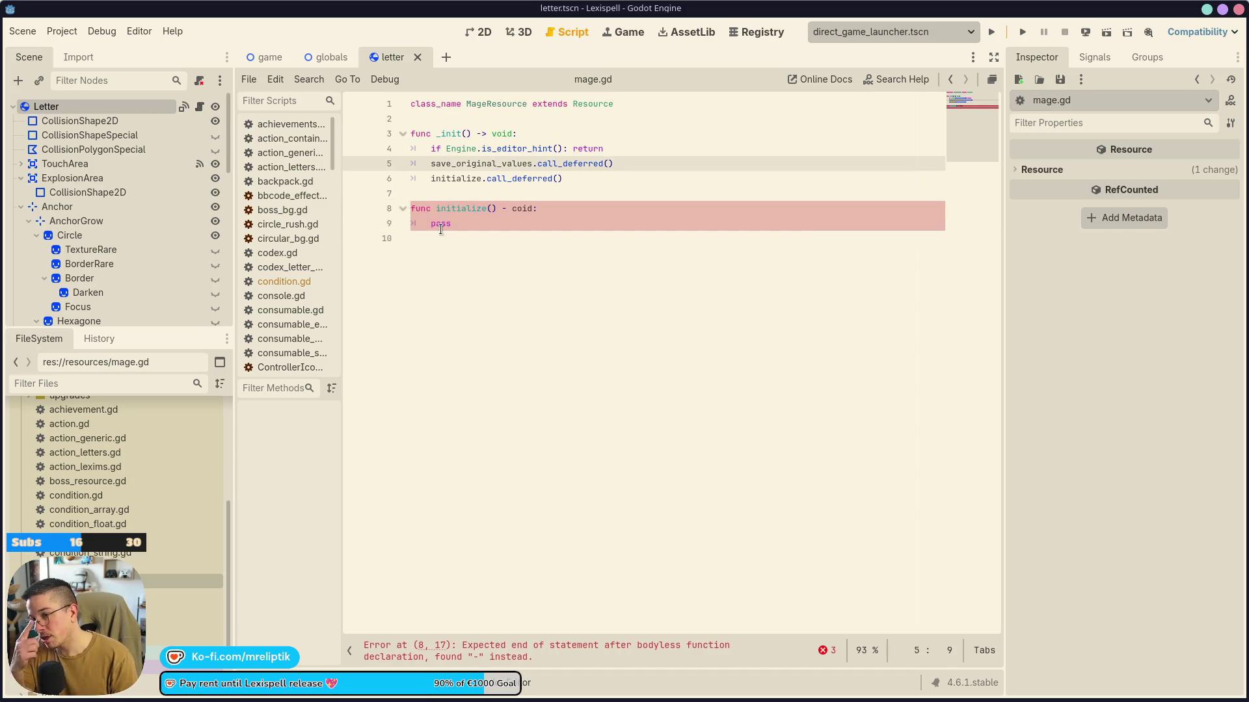
key("ctrl+shift+k")
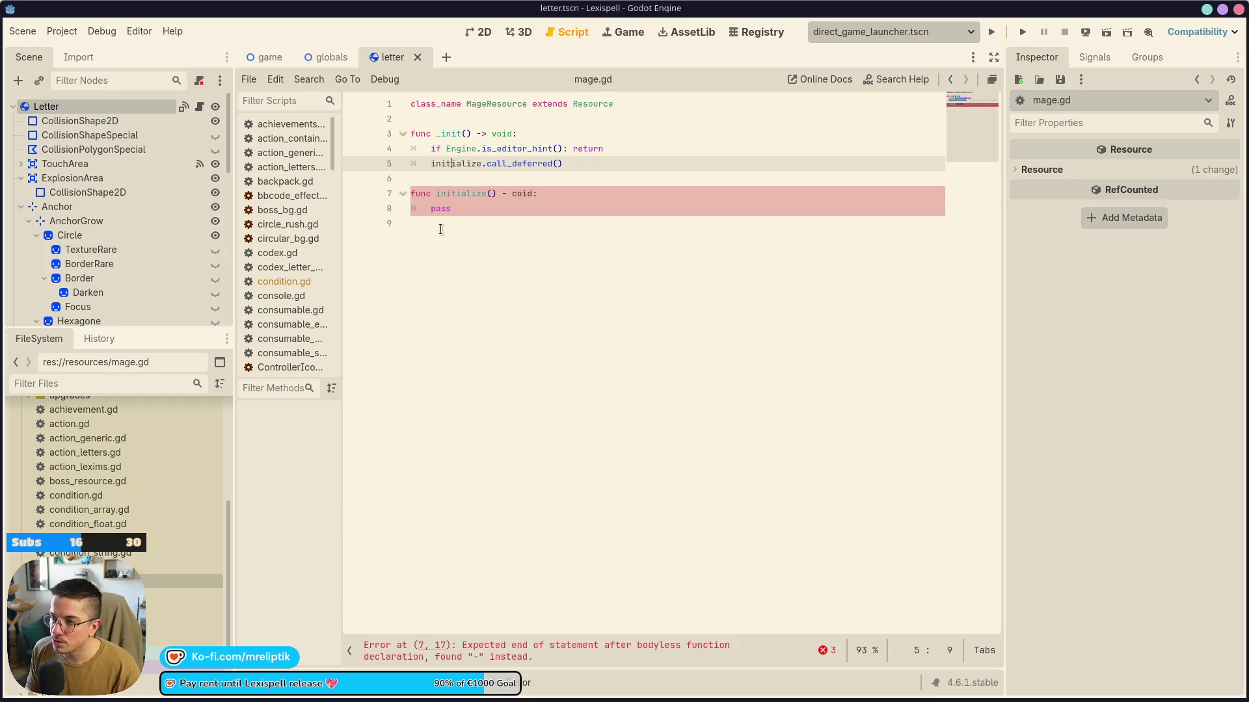
key("Down")
key("Down")
key("Right")
key("Right")
key("Right")
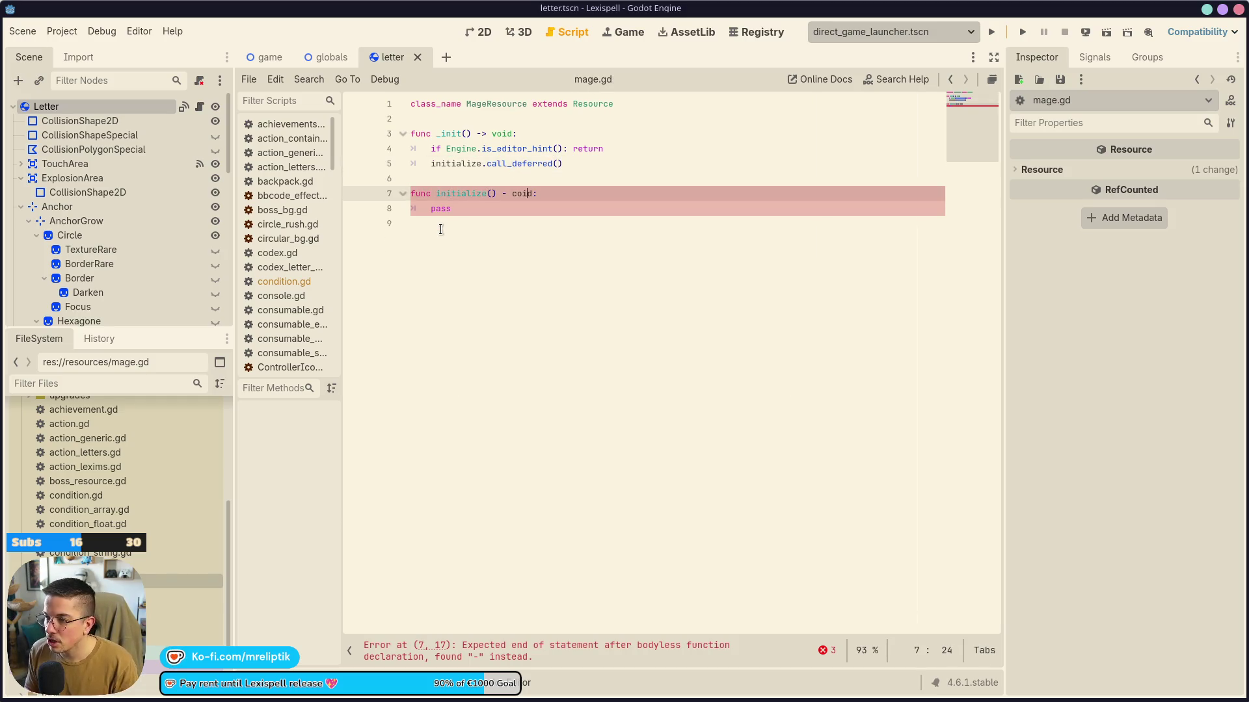
key("BackSpace")
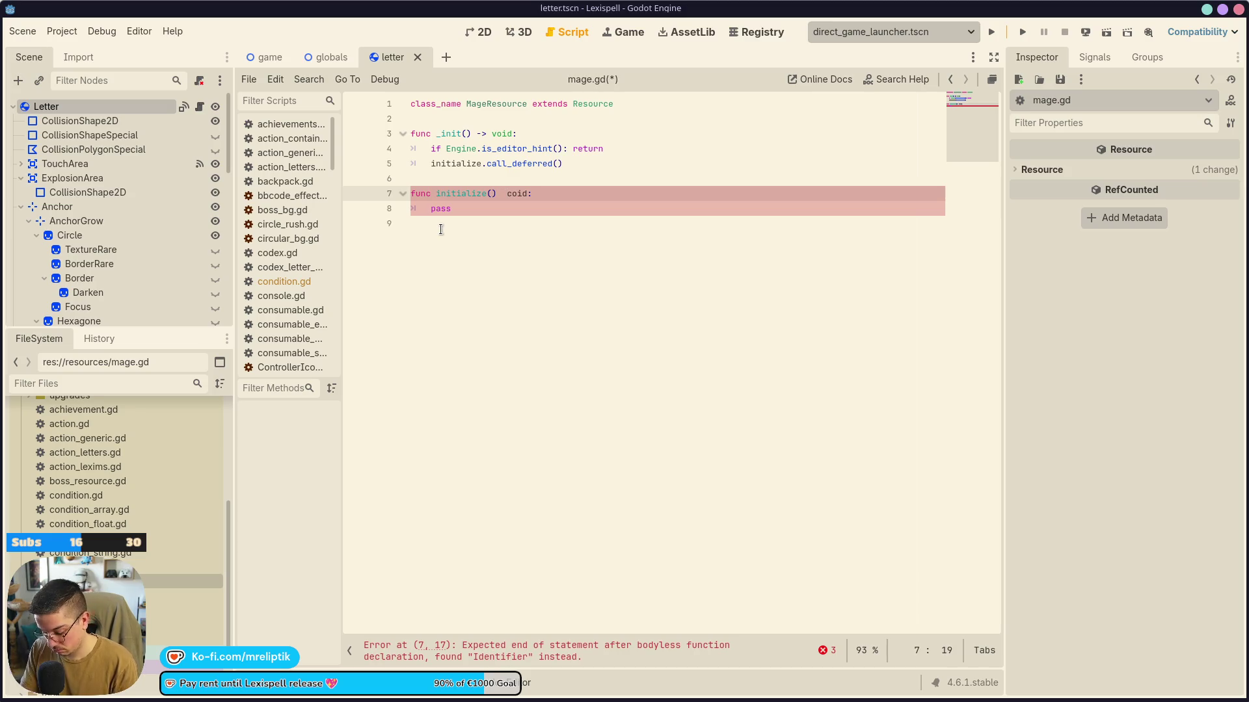
type("->")
key("BackSpace")
type("v")
key("ctrl+s")
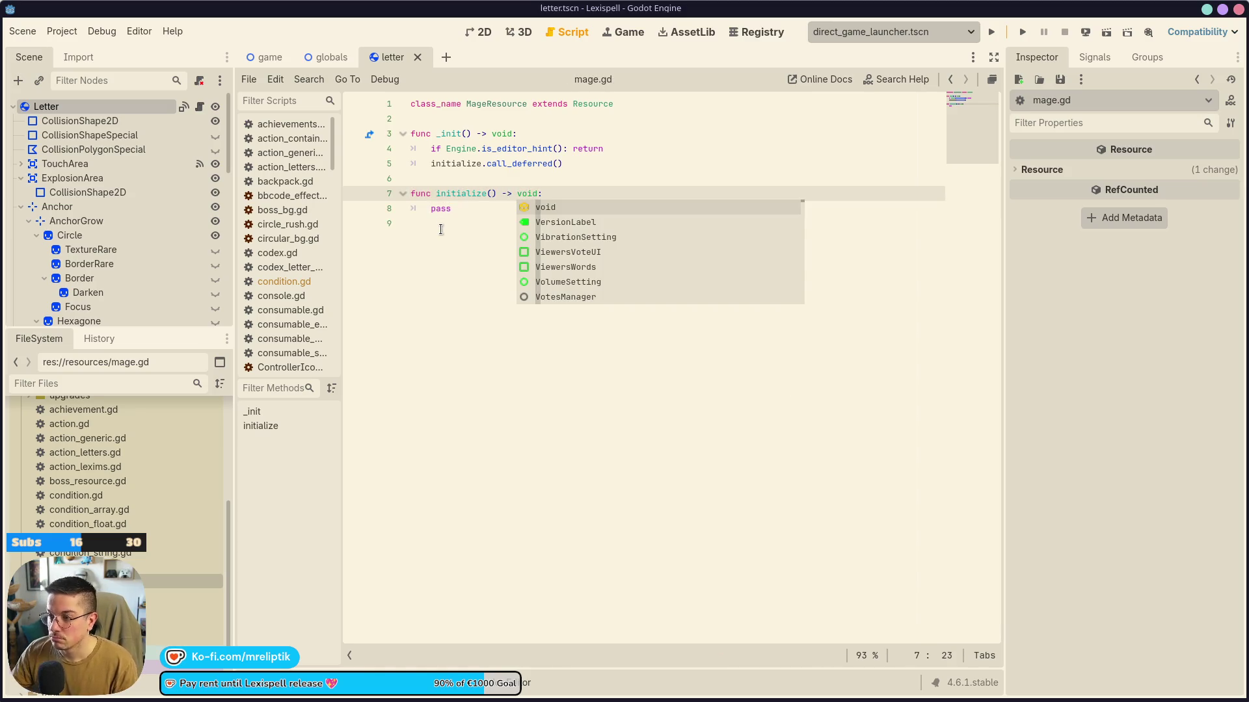
Add blank lines below class_name for the upcoming exported variables
left_click(440, 229)
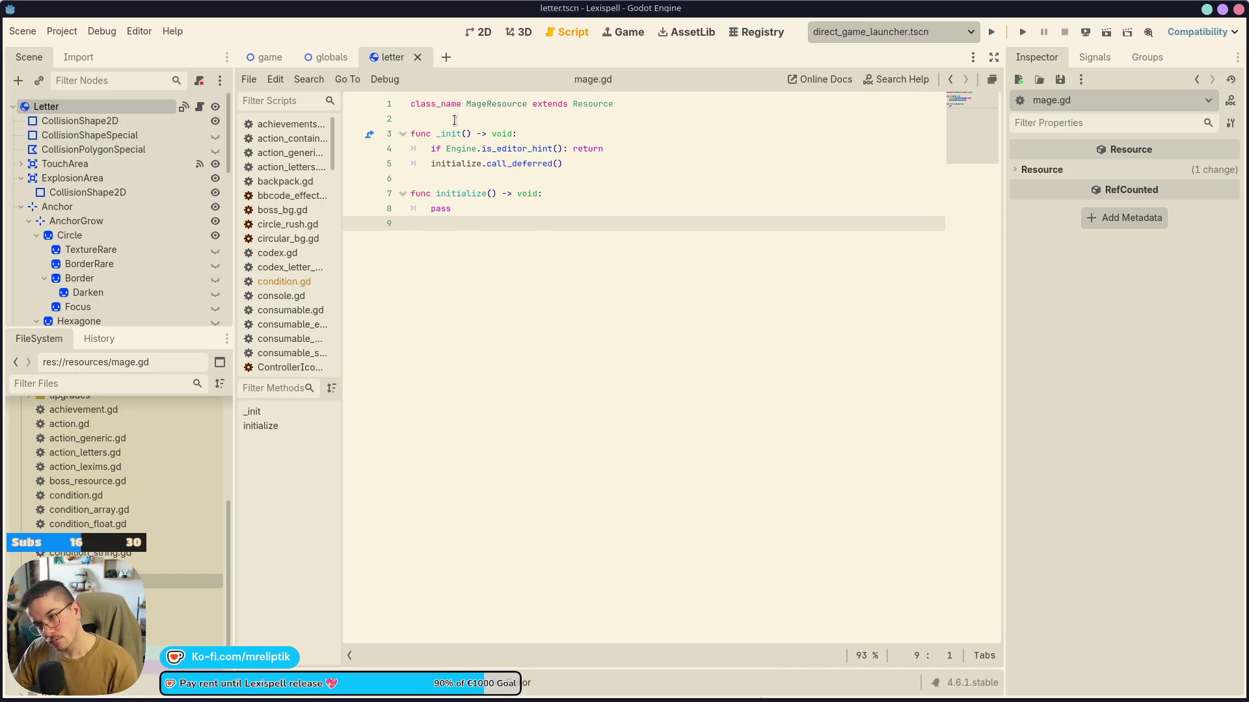
left_click(427, 120)
key("Return")
key("Return")
key("Up")
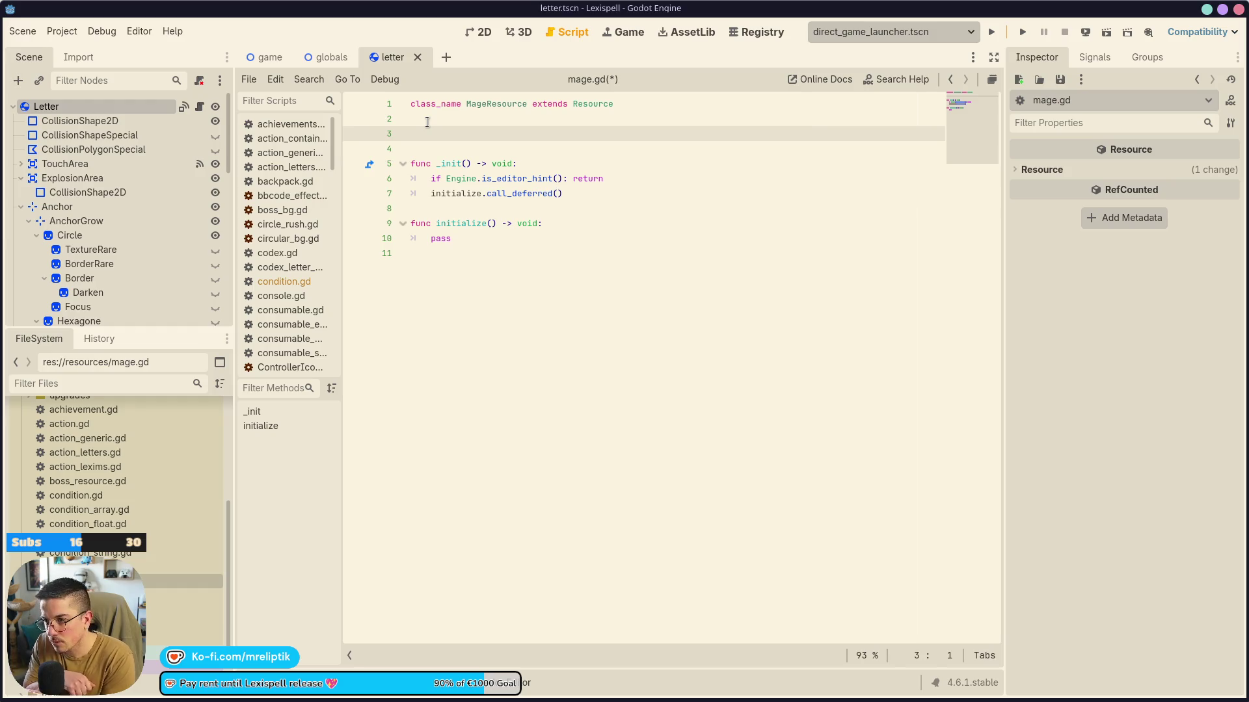
Add an exported starting_runes int defaulting to 0 and save
type("@export var")
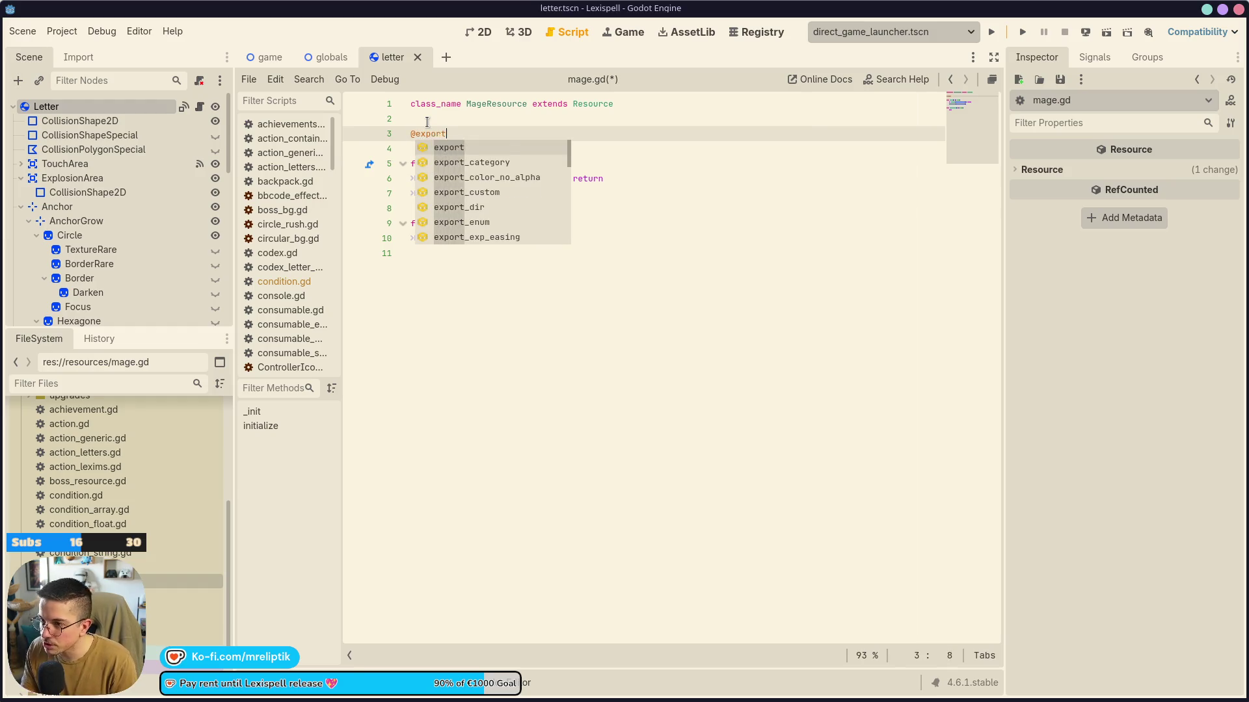
key("ctrl+s")
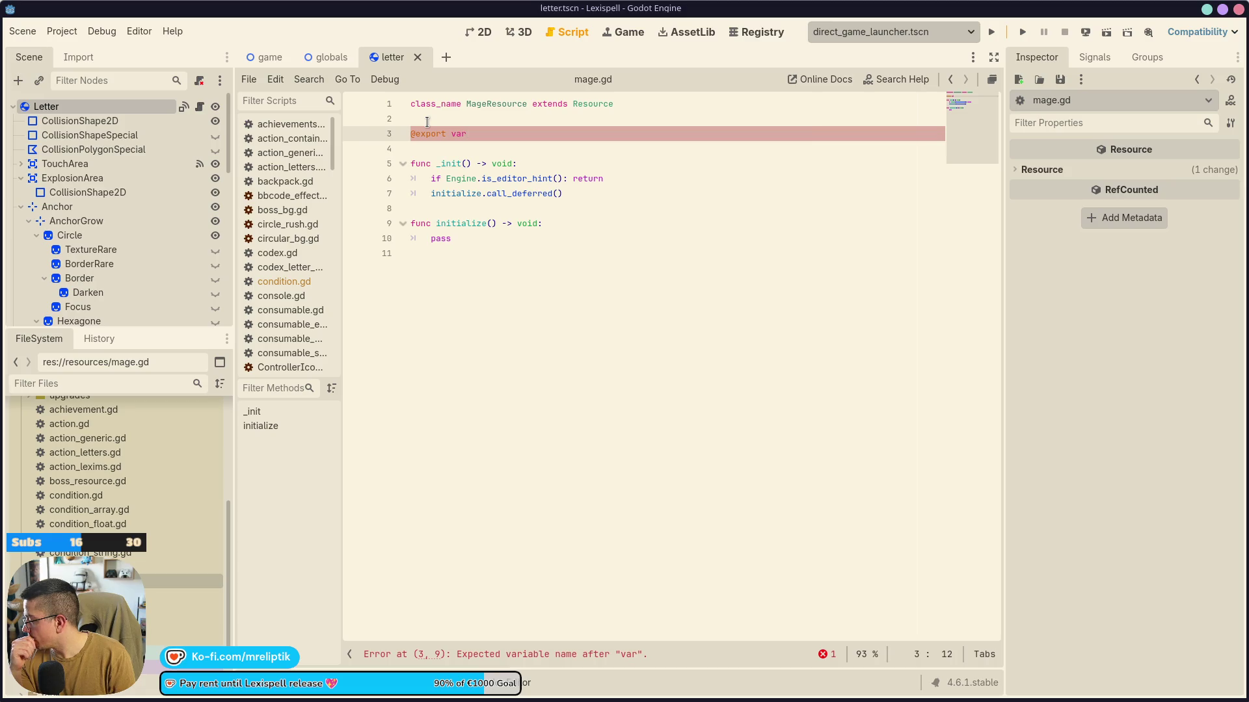
type("starting_rune")
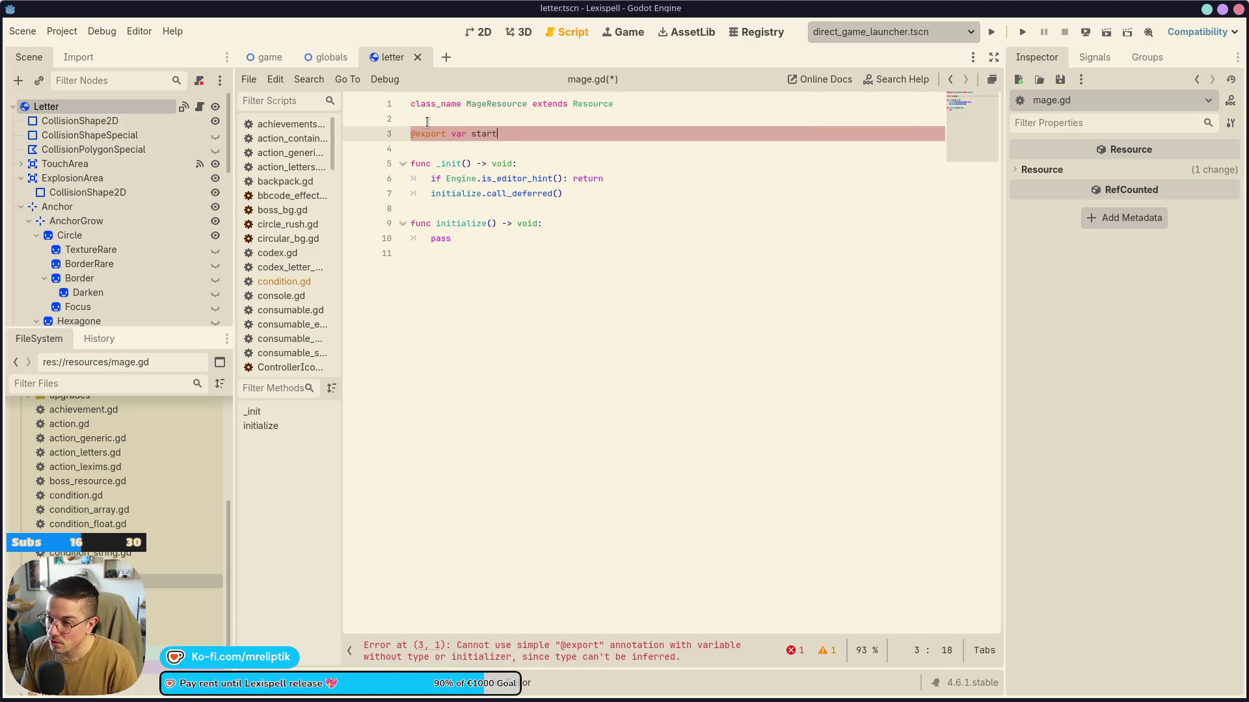
type("s:")
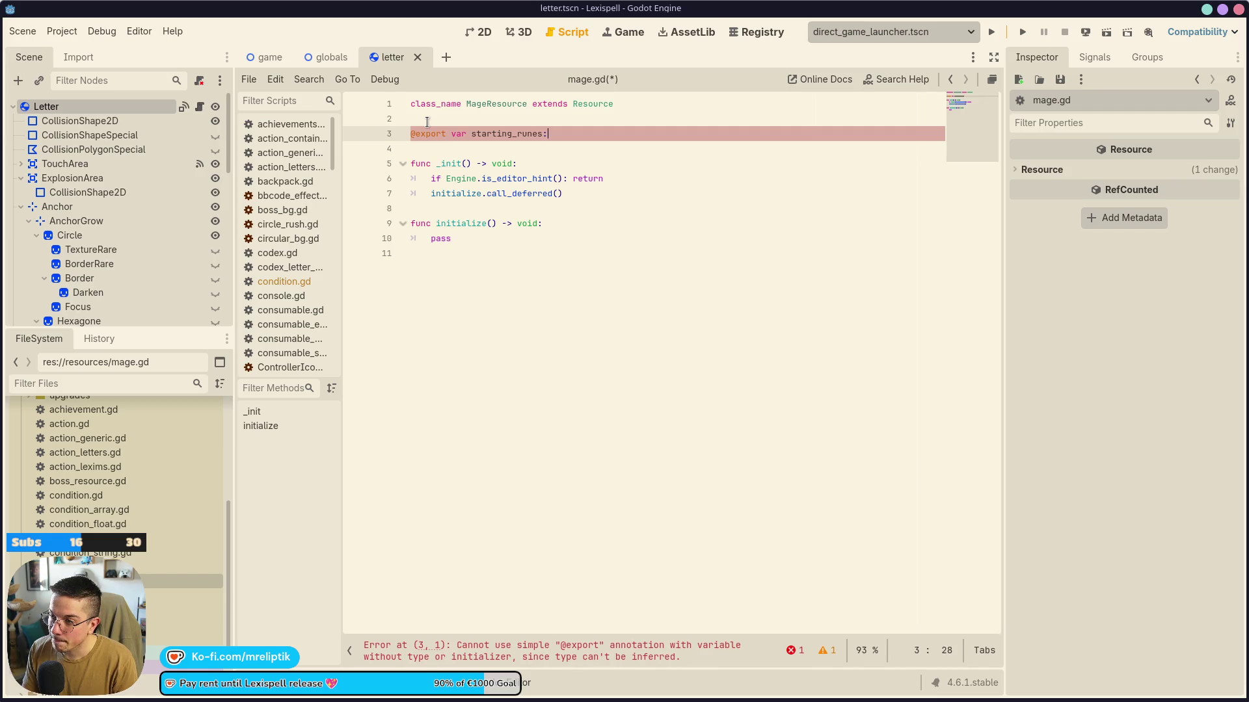
type(" int = 0")
key("ctrl+s")
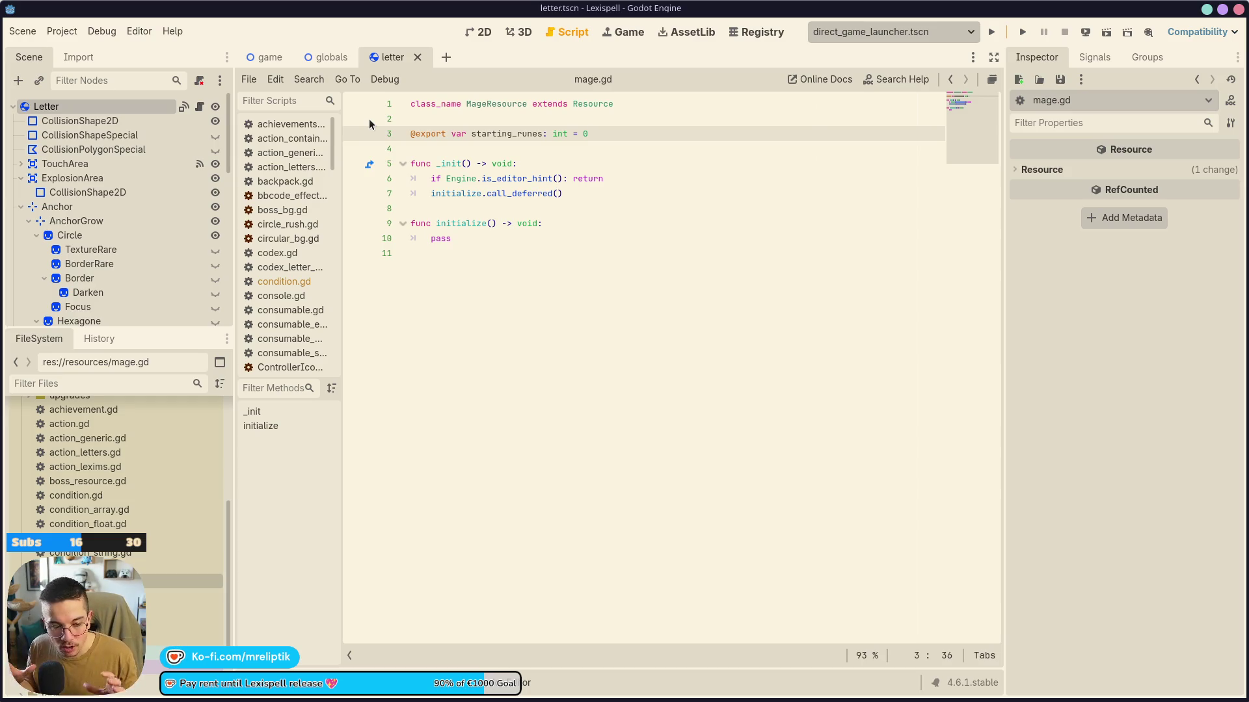
Rename starting_runes to lexims_start and begin an exported lexims_interest: int = 0 line
key("Return")
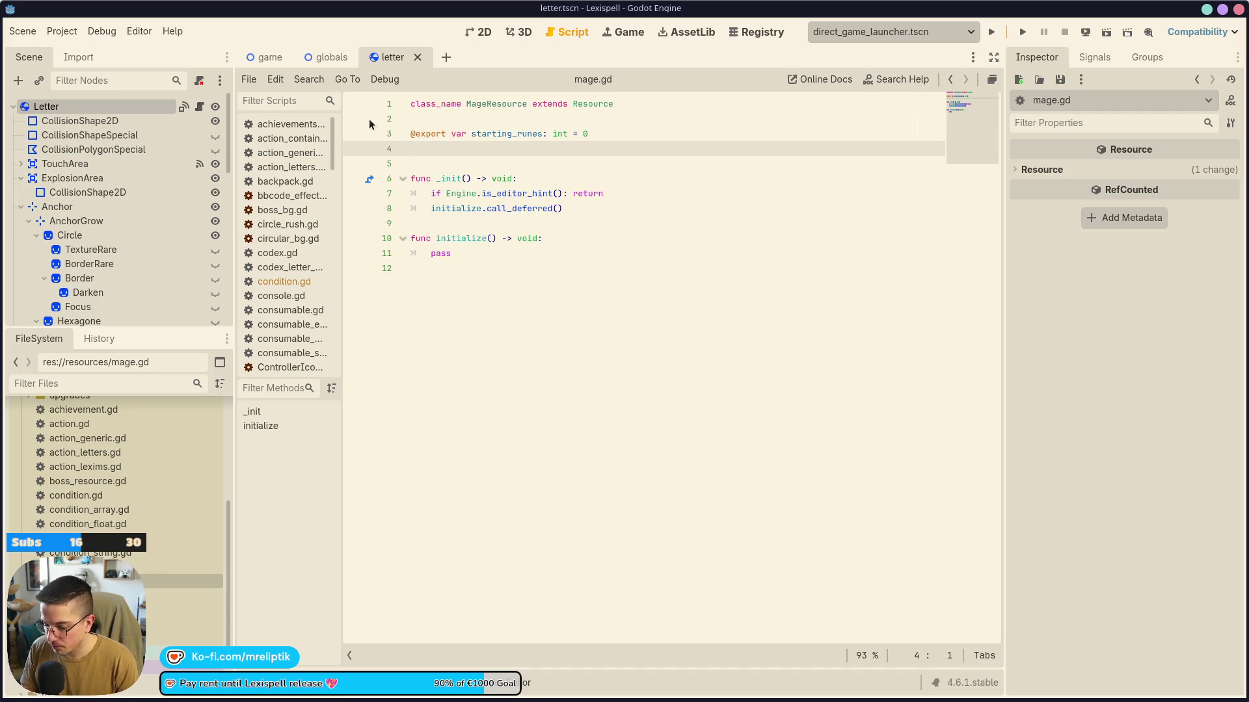
type("@export var")
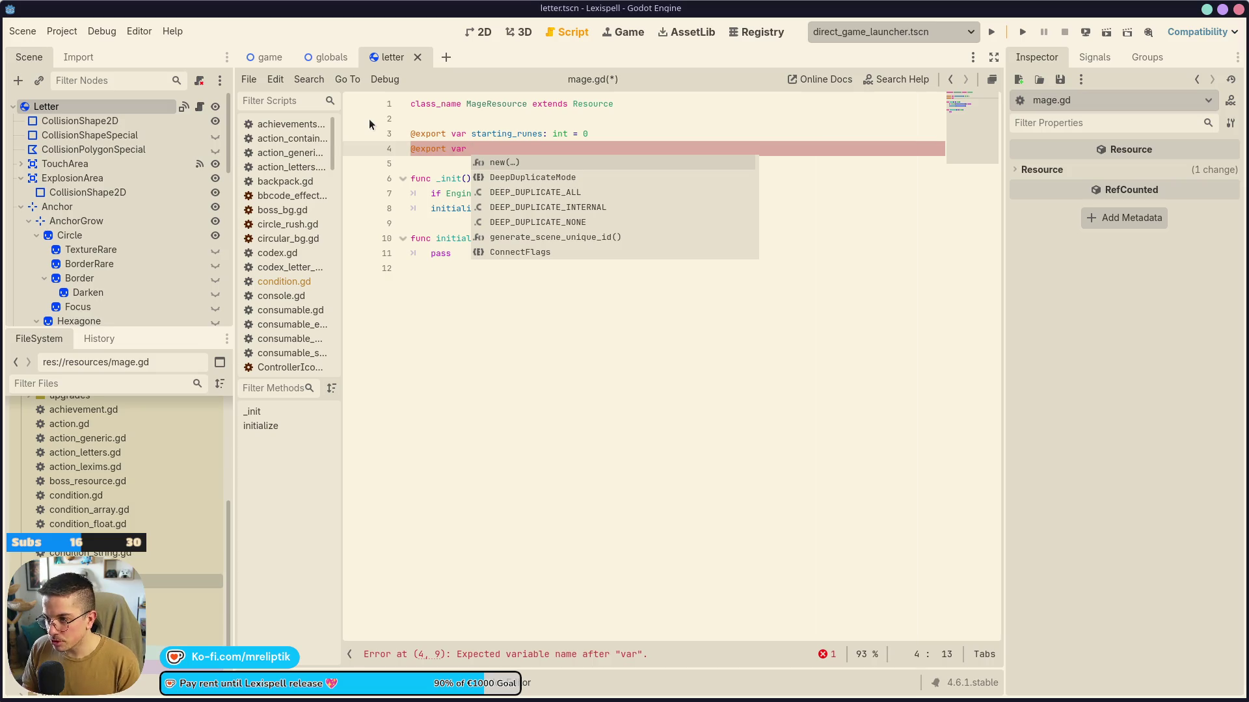
key("Escape")
key("Up")
key("End")
key("Left")
key("Left")
key("Left")
key("Left")
key("Left")
key("Left")
key("BackSpace")
key("BackSpace")
key("BackSpace")
key("ctrl+shift+Left")
type("lexims")
type("_start")
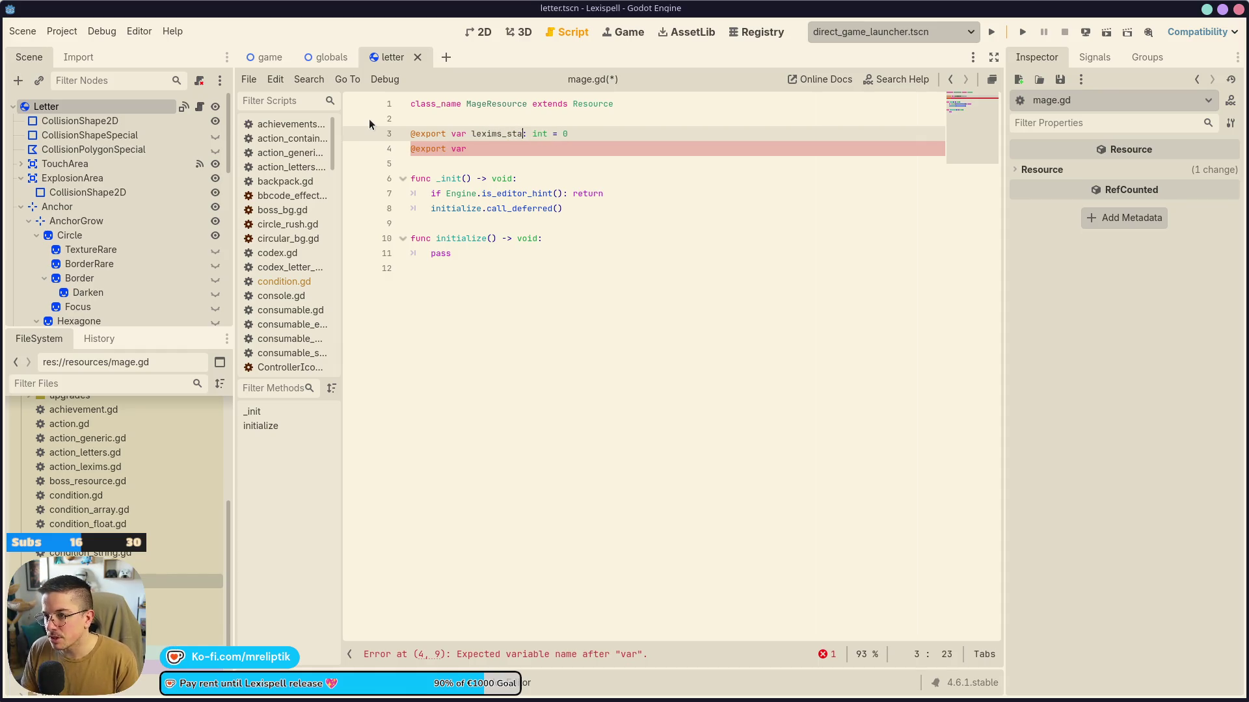
key("Down")
type("lexims_interest")
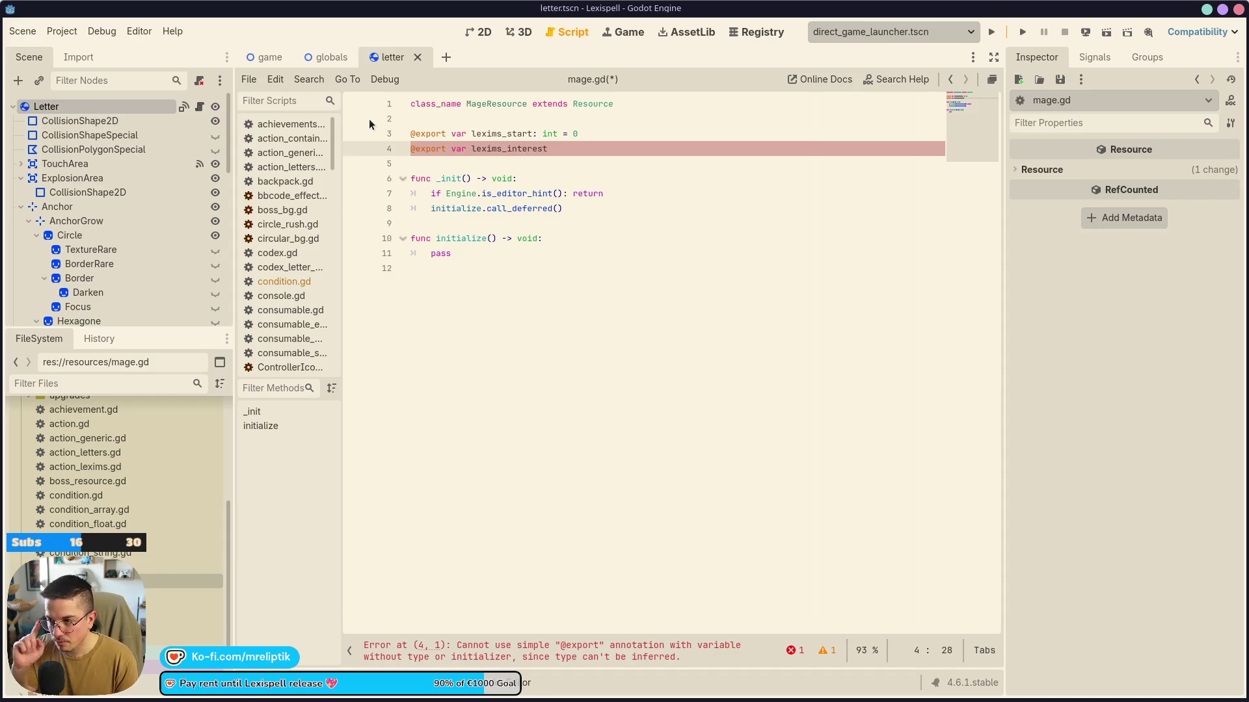
type(": int")
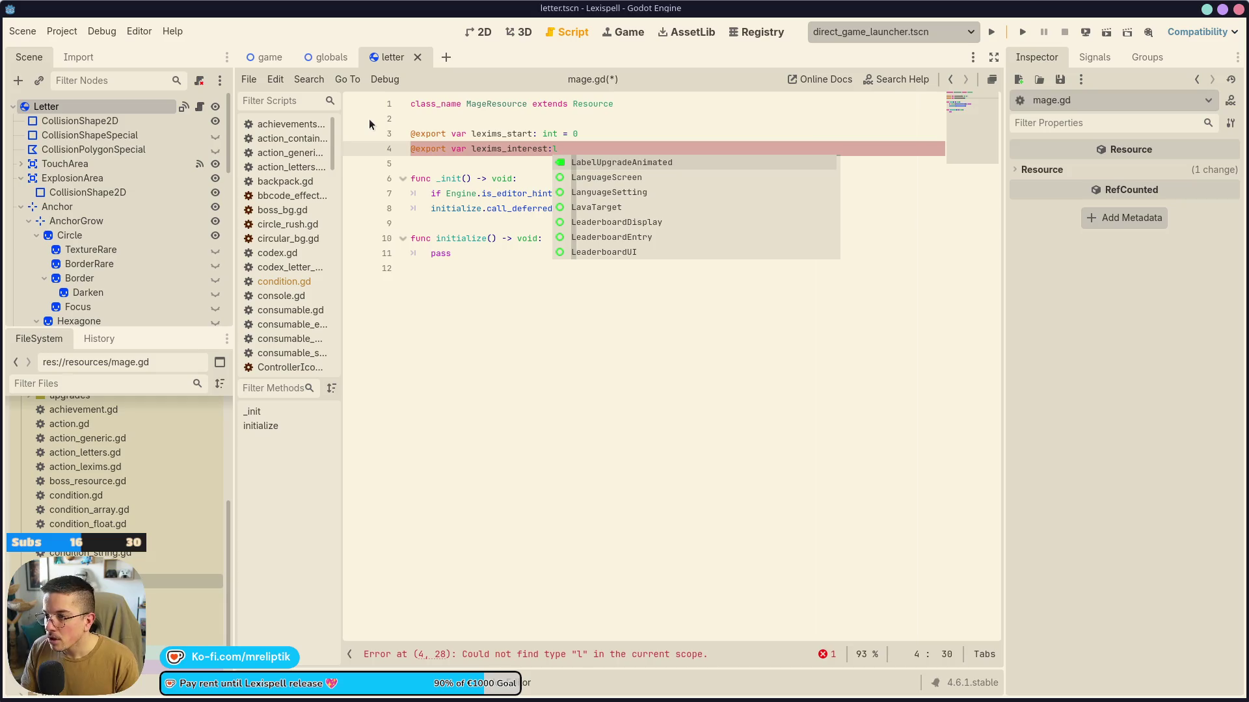
type(" = 0")
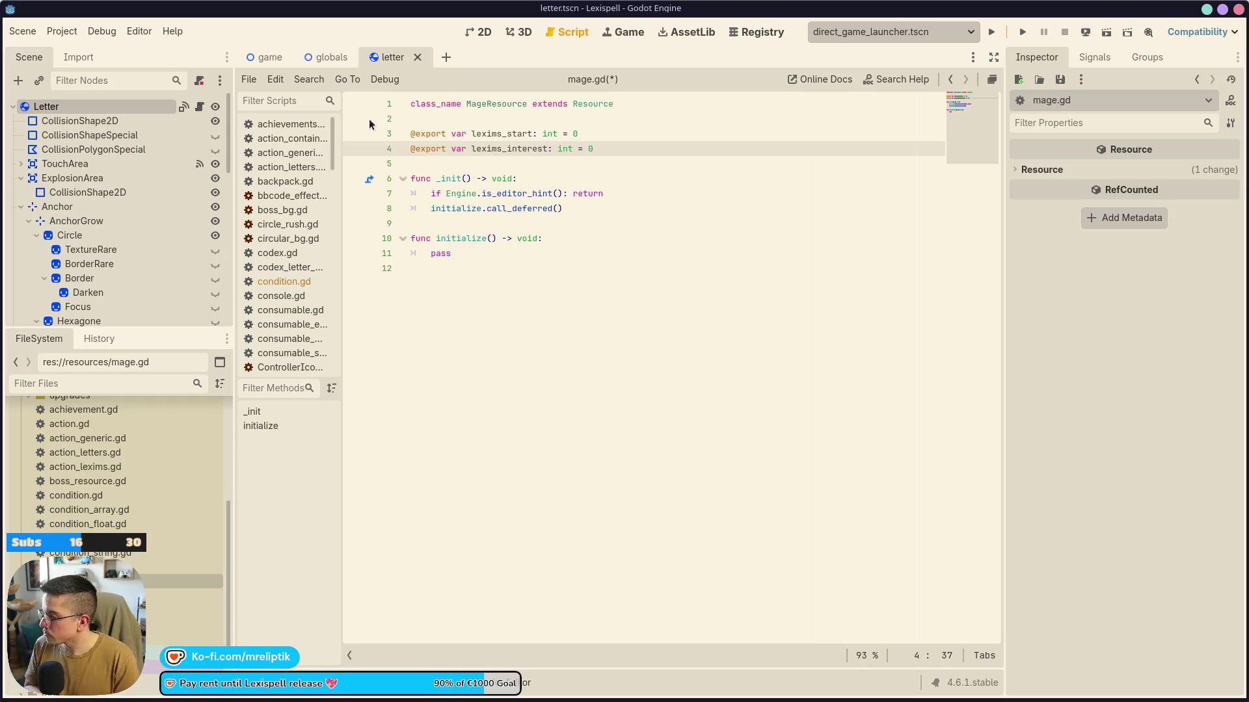
key("Up")
key("ctrl+shift+Return")
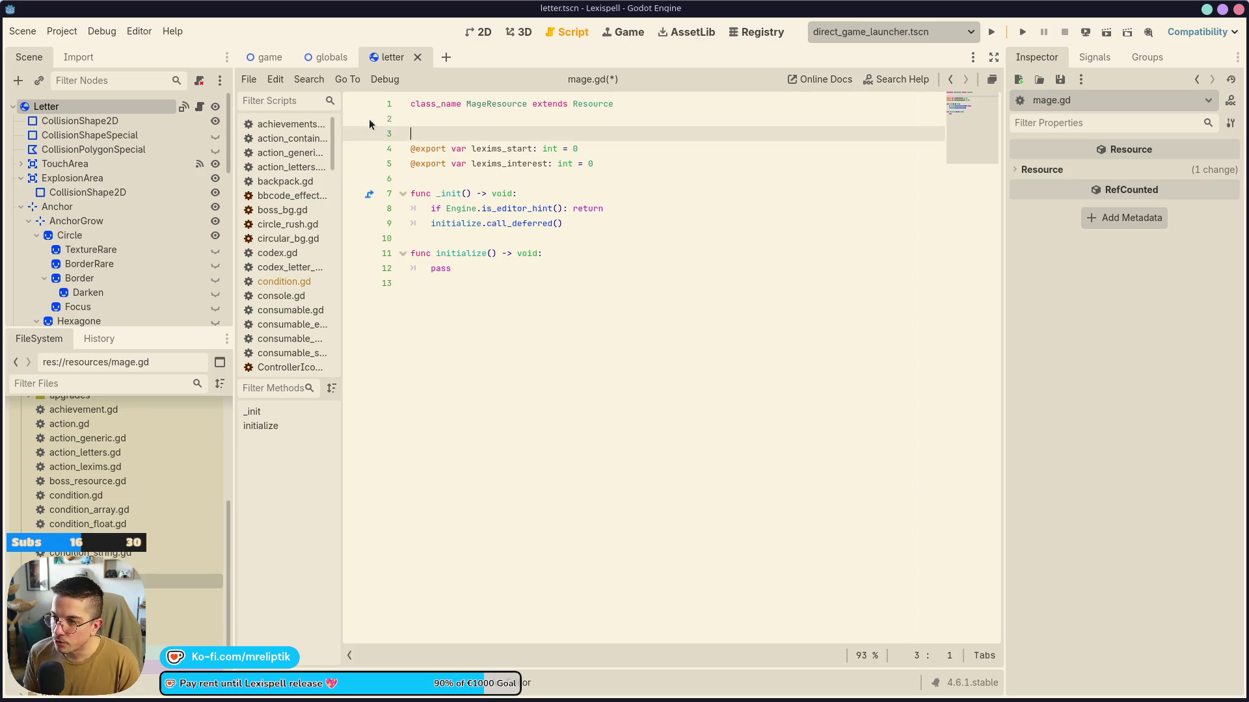
type("@export var tries")
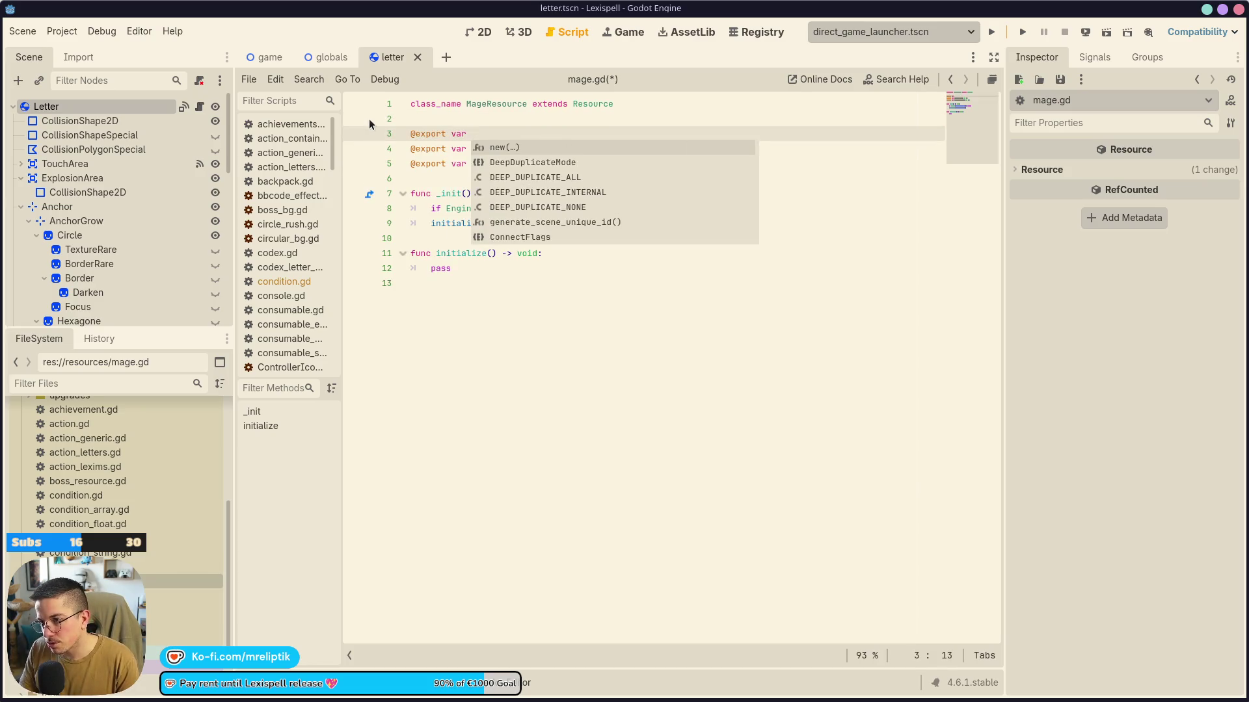
key("ctrl+Left")
type("word")
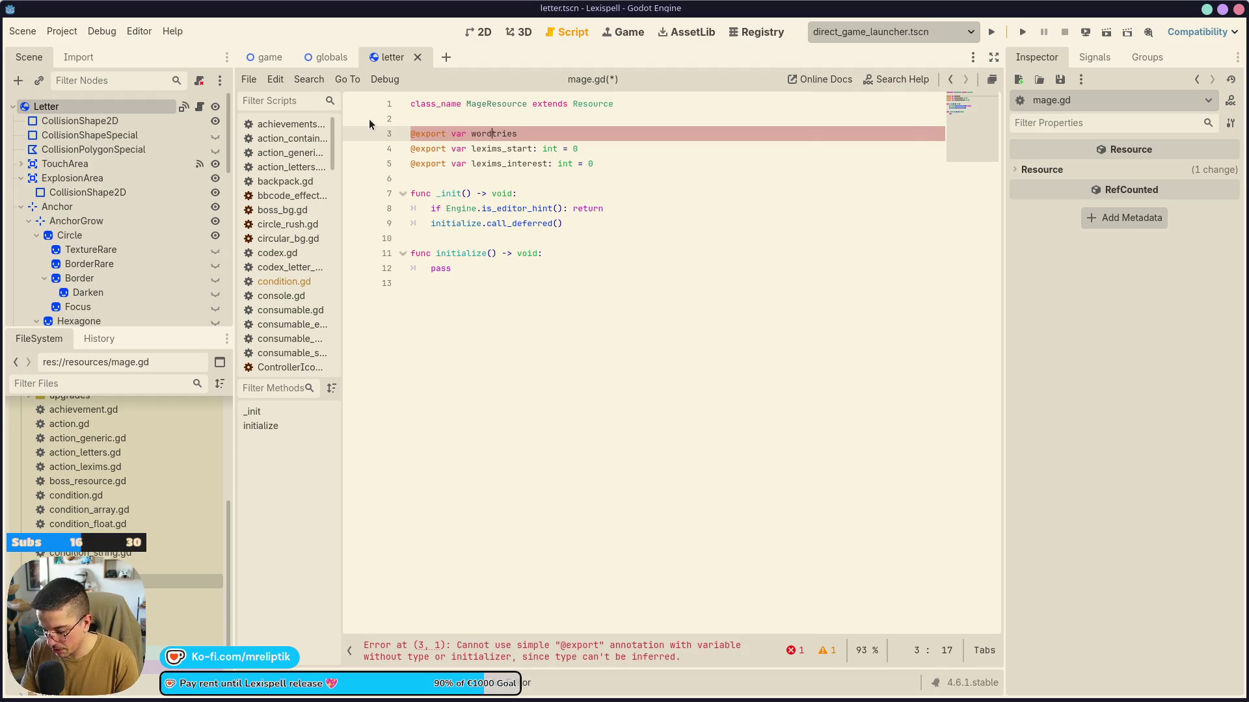
type("_")
key("End")
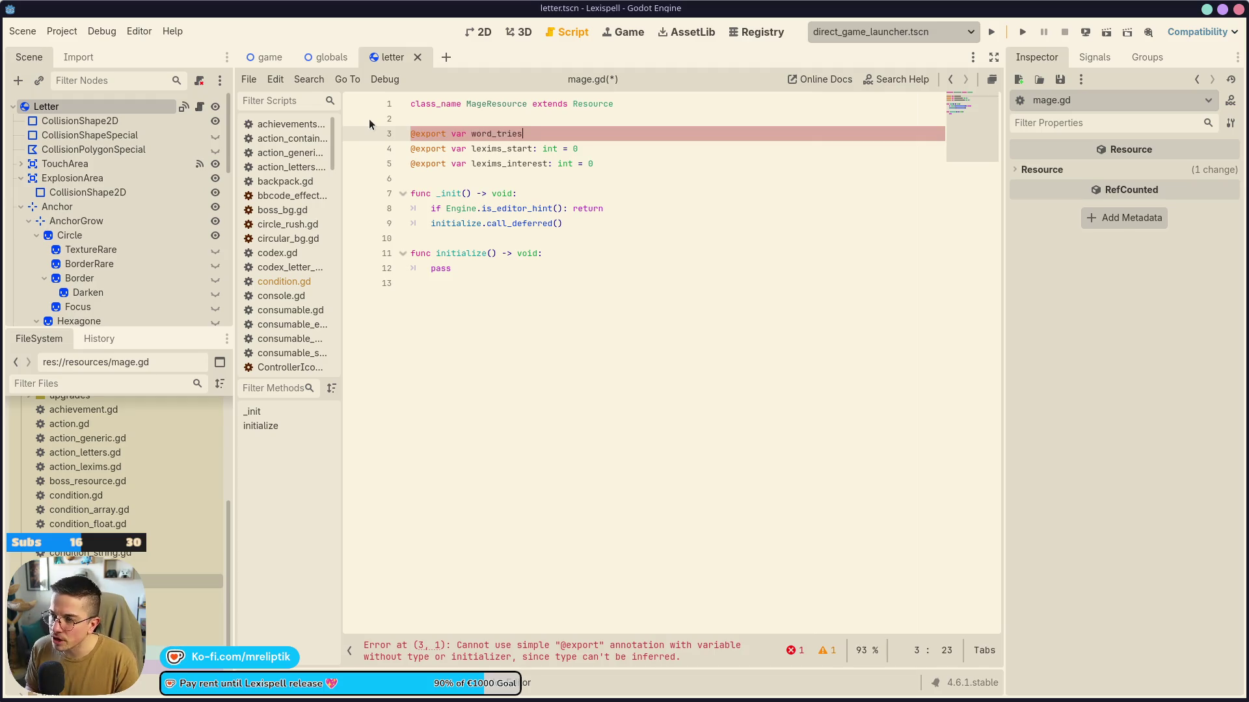
type(": int = 5")
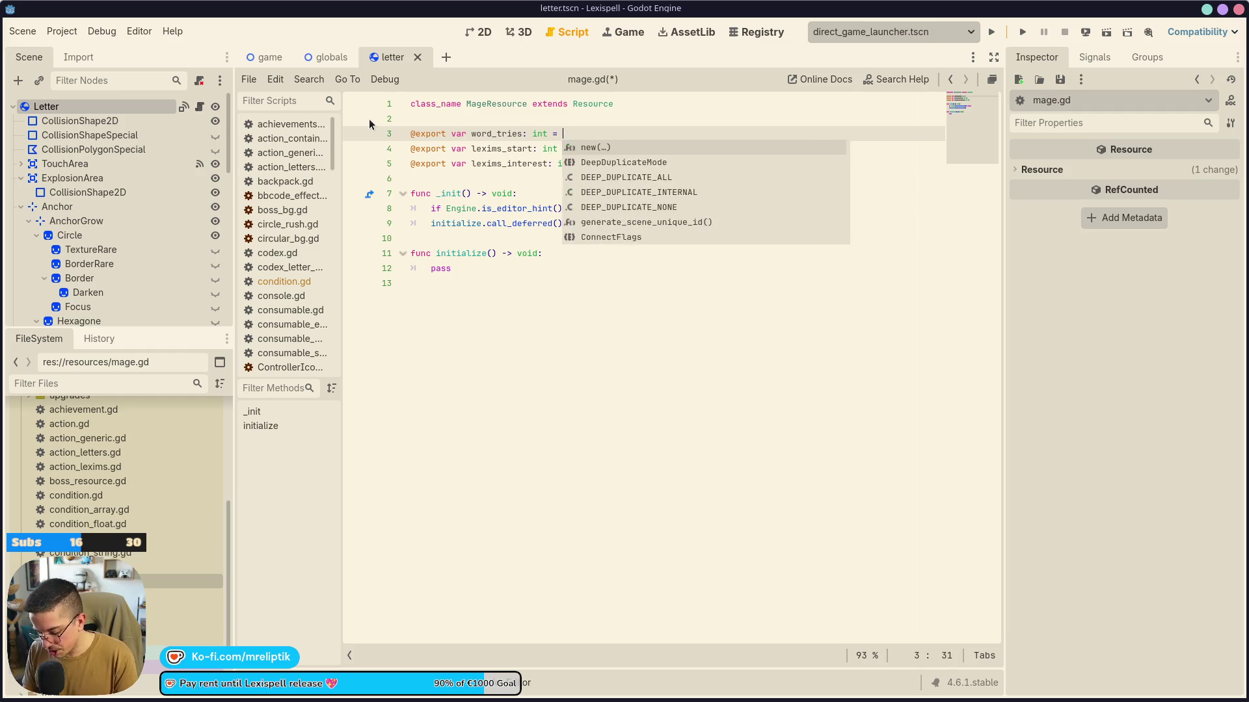
key("ctrl+s")
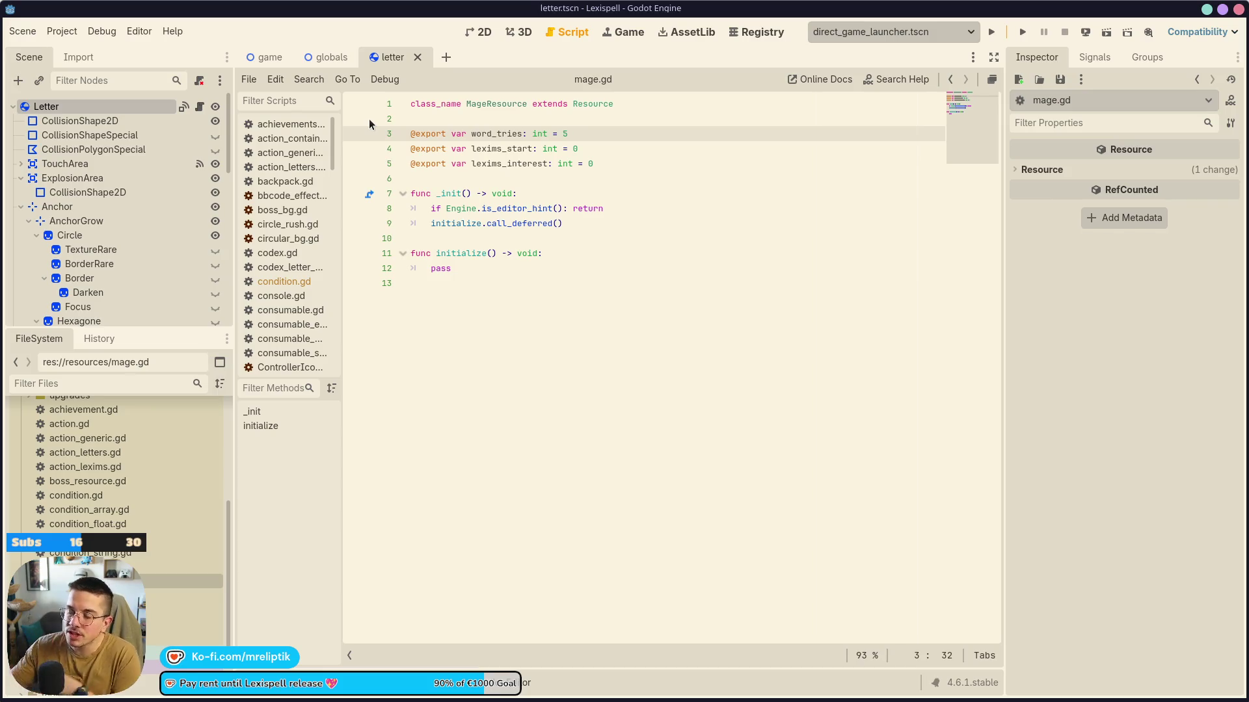
Select the word_tries declaration to review it, then move to the end of lexims_interest
double_click(501, 133)
left_click(501, 134)
double_click(500, 134)
left_click_drag(501, 134, 411, 133)
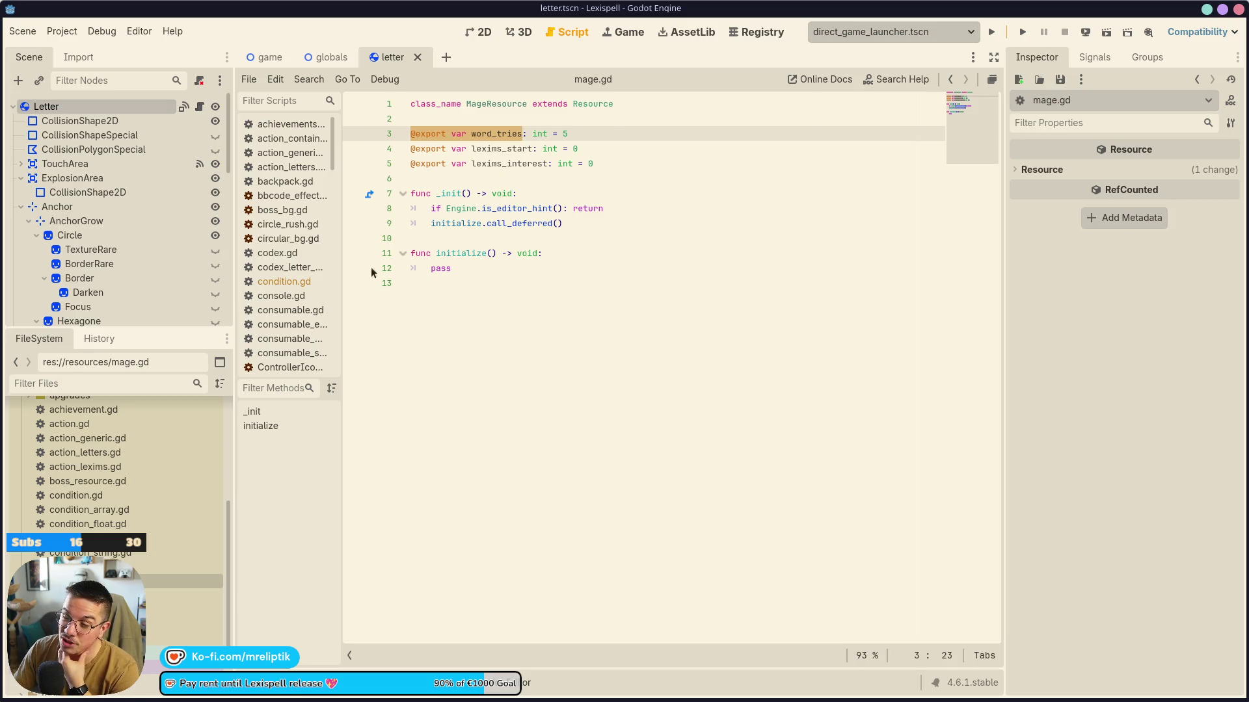
left_click(610, 133)
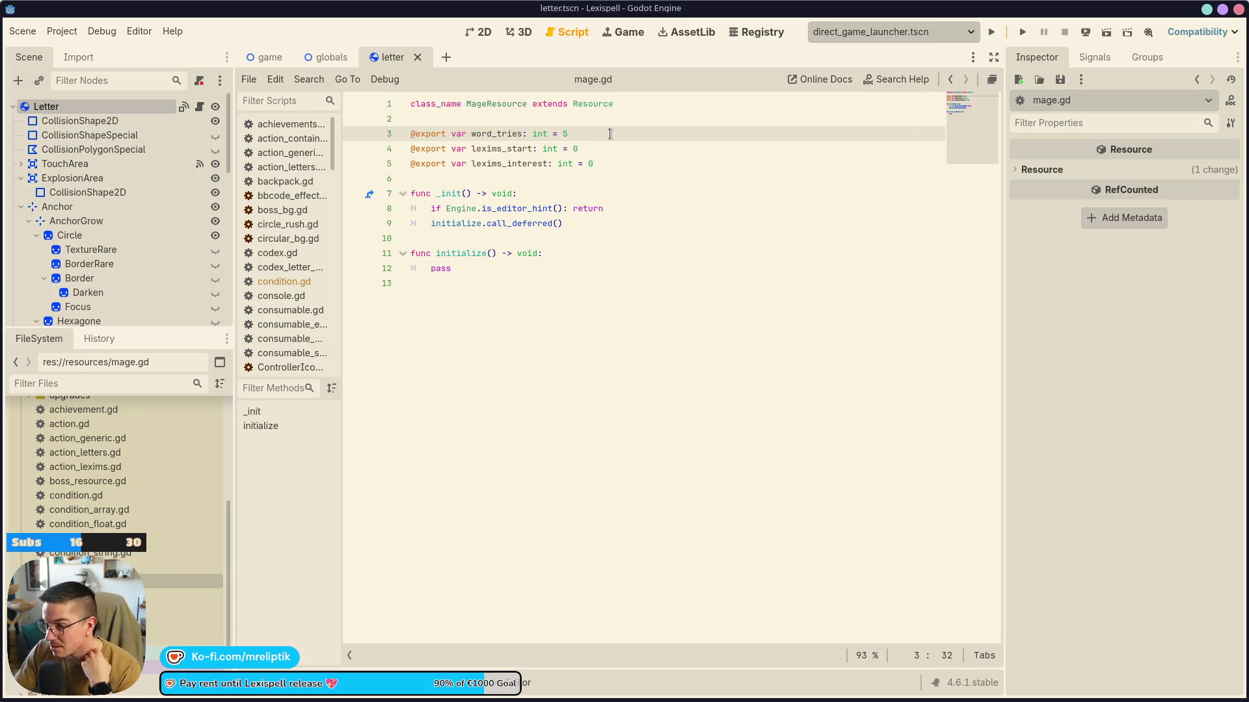
left_click(621, 166)
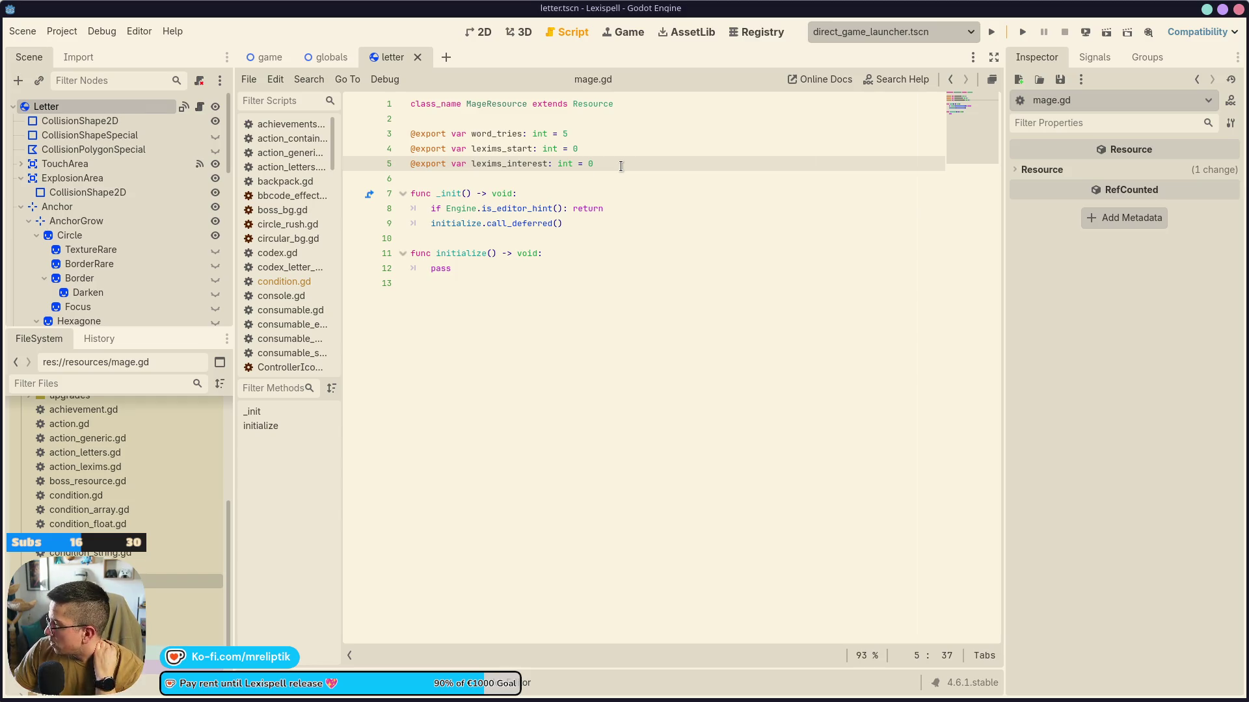
key("Return")
type("@es")
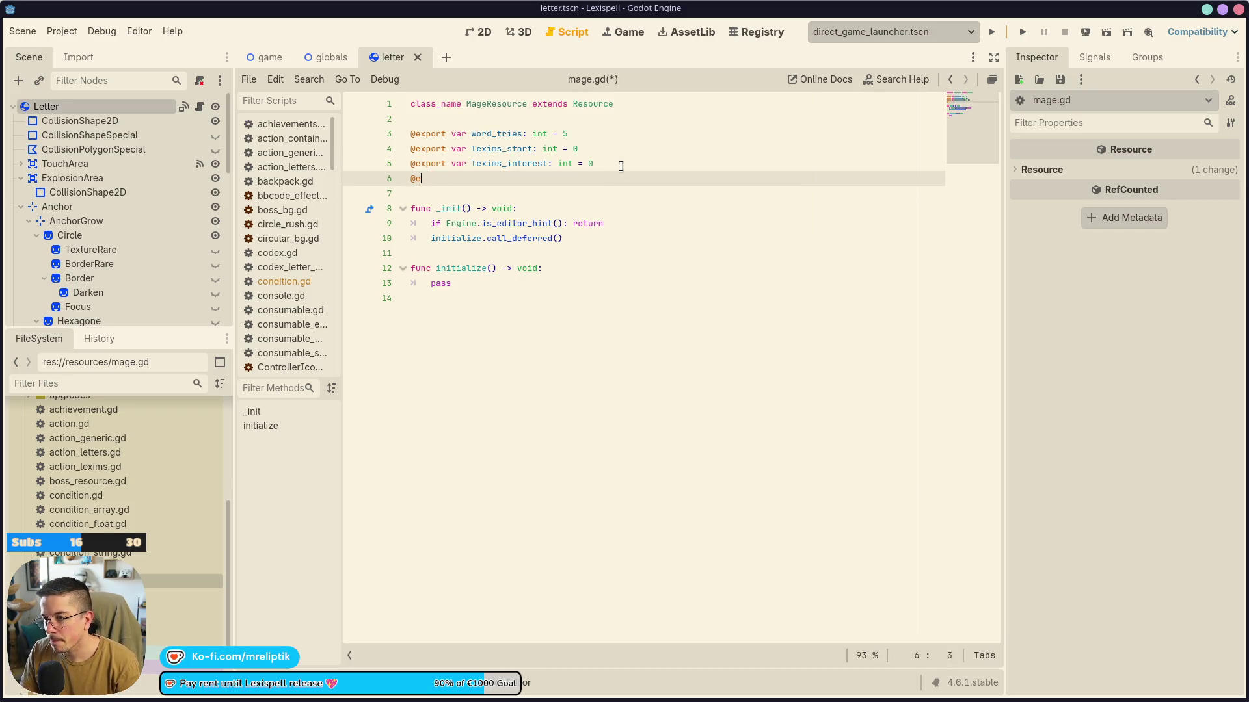
key("Return")
type("var back_pack")
key("BackSpace")
key("BackSpace")
key("BackSpace")
type("pack_size: int =")
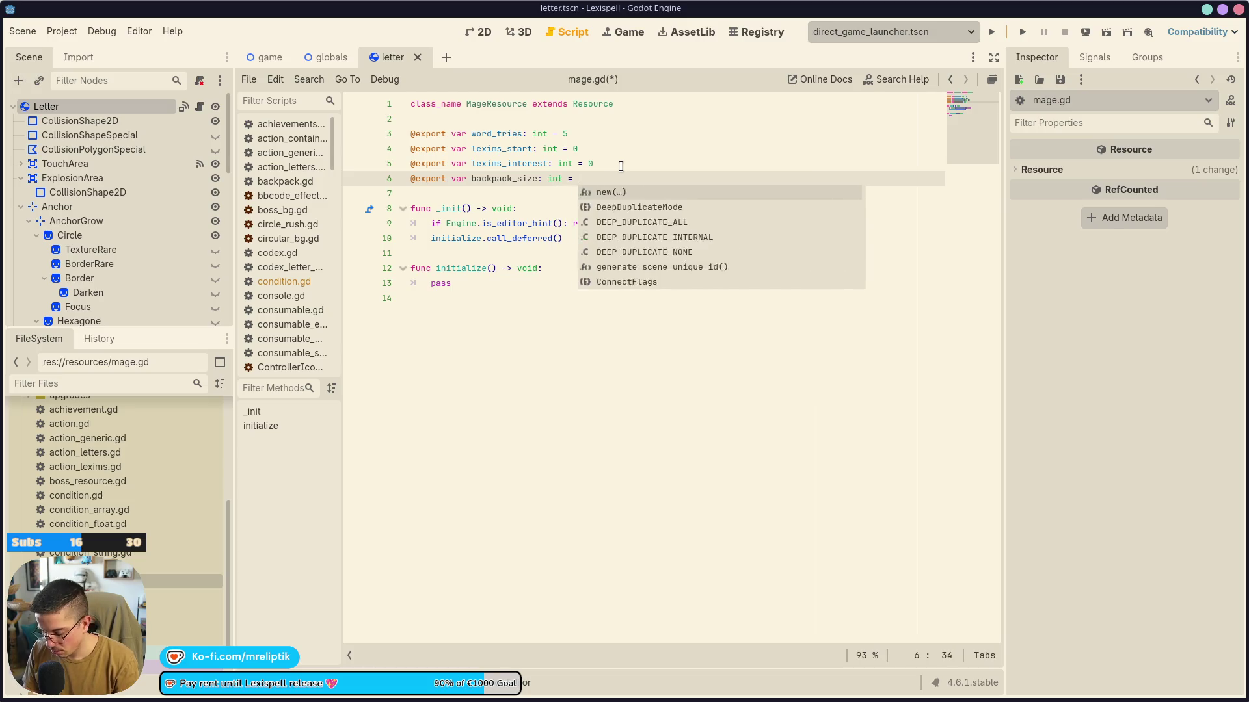
type(" 3")
key("Return")
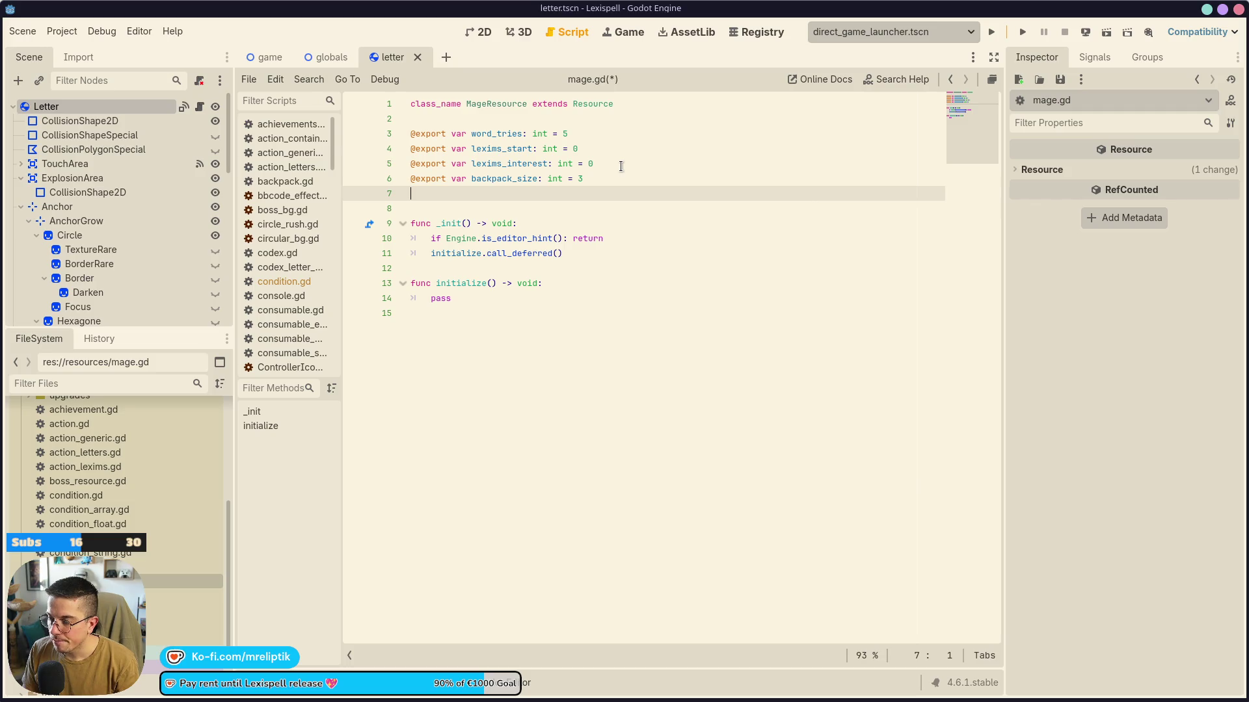
Add an exported runes_start_random_amount int = 0, save, and start a runes_start array export
type("@export var")
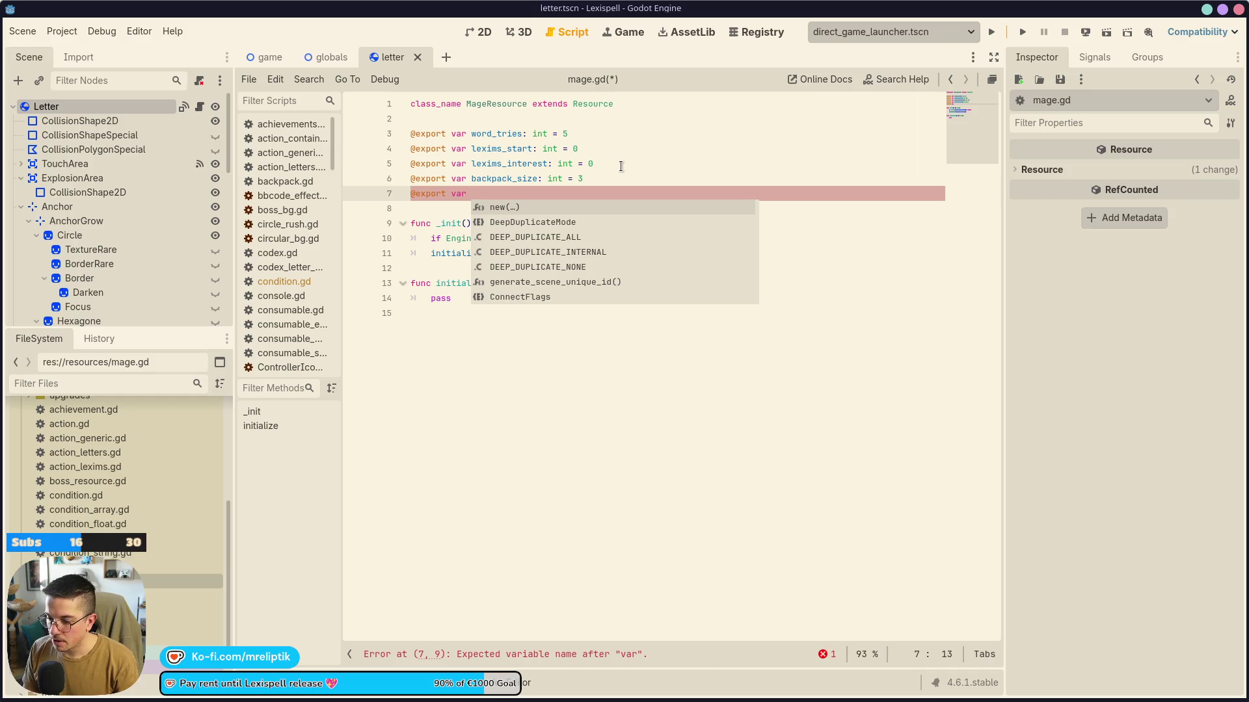
type("rune")
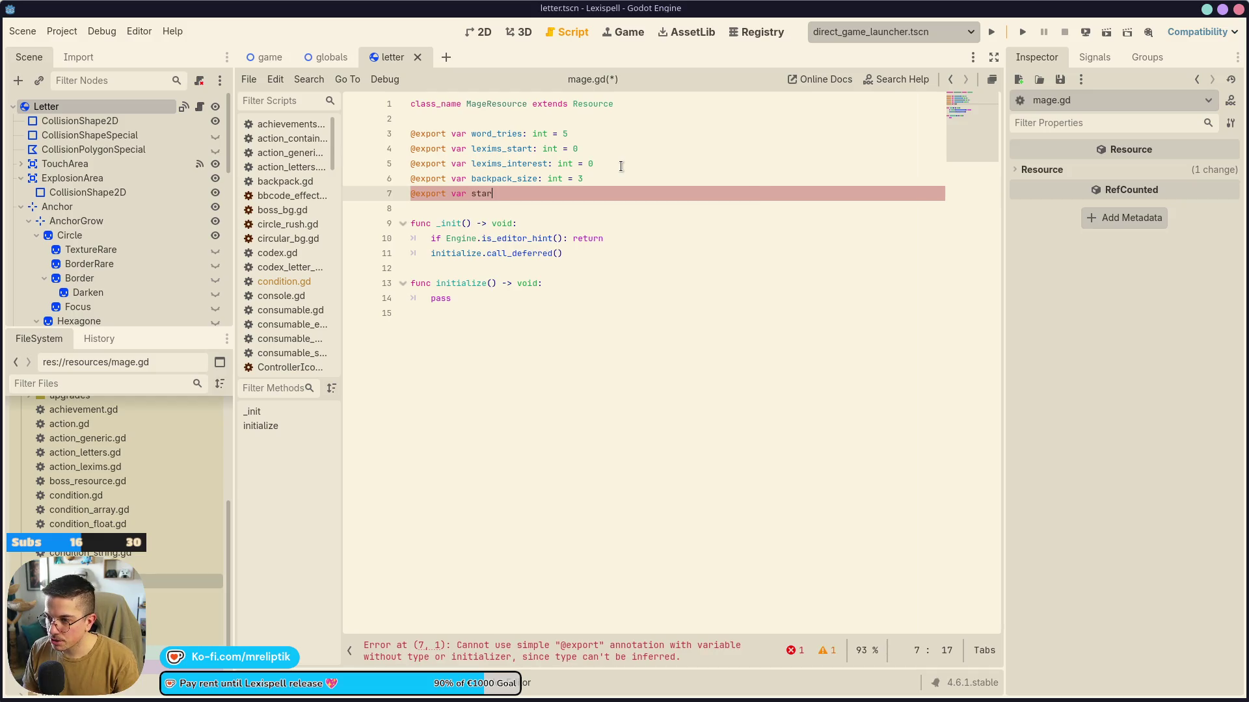
type("s_start_")
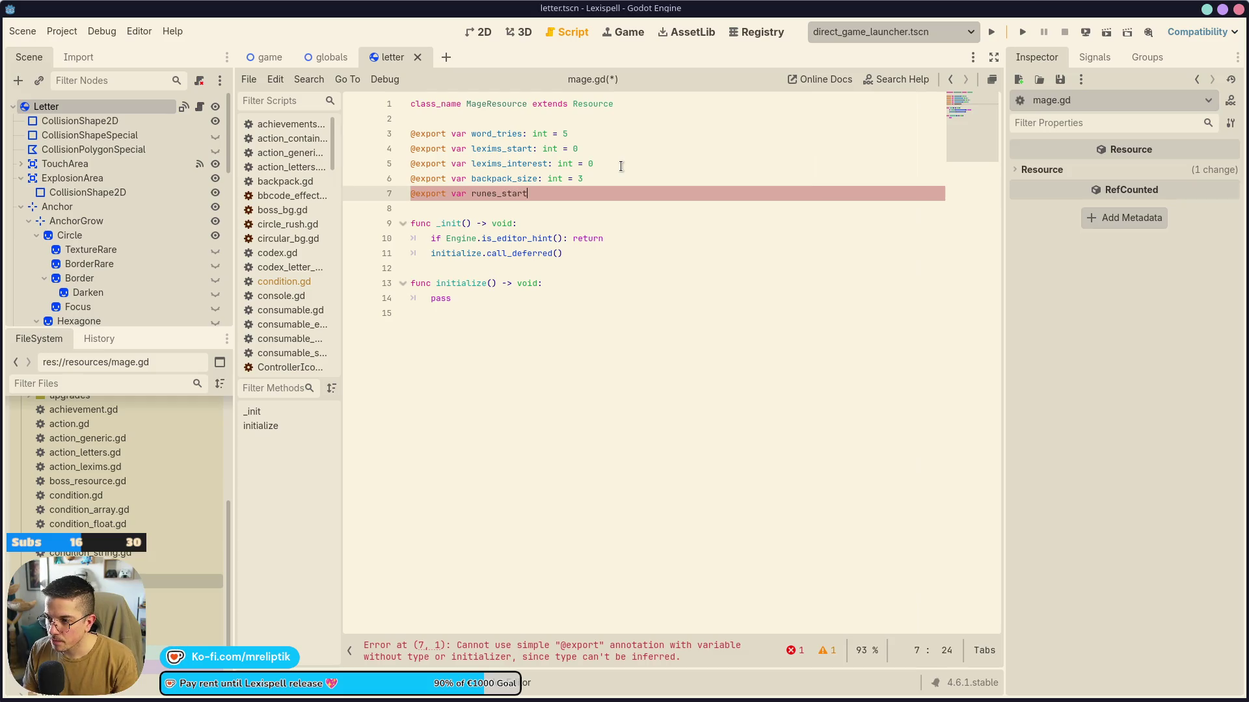
type("amount")
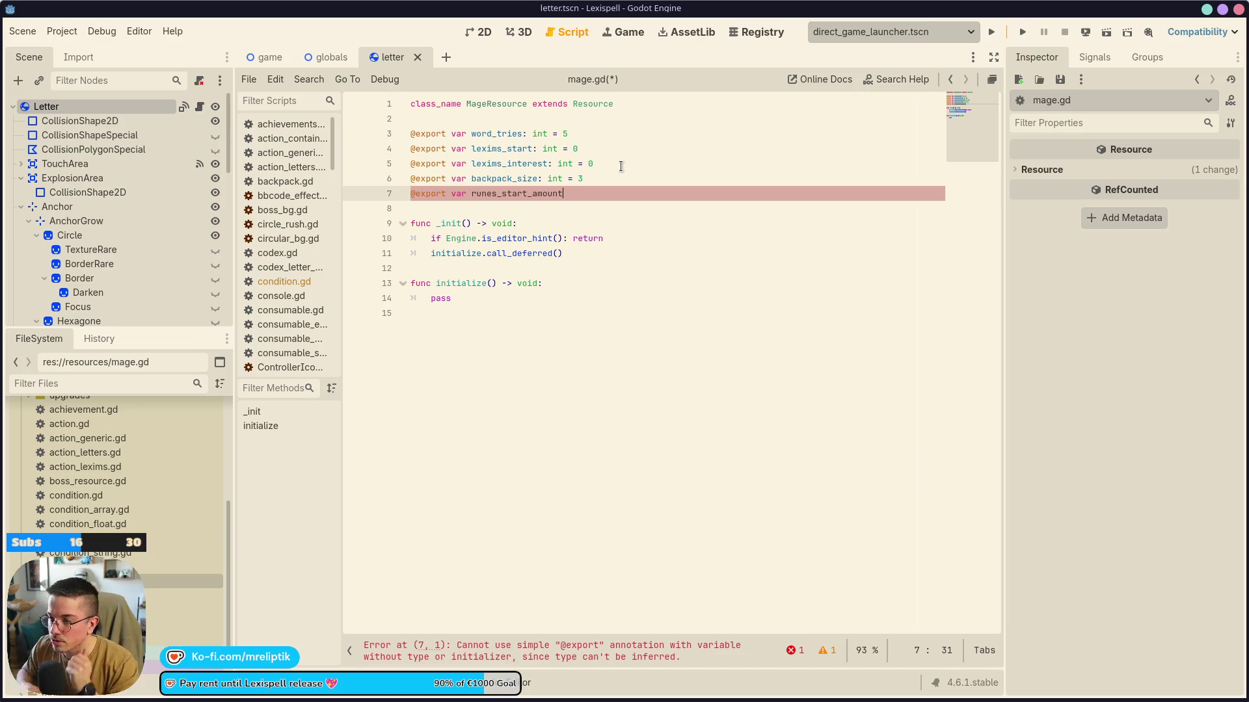
key("BackSpace")
key("BackSpace")
key("BackSpace")
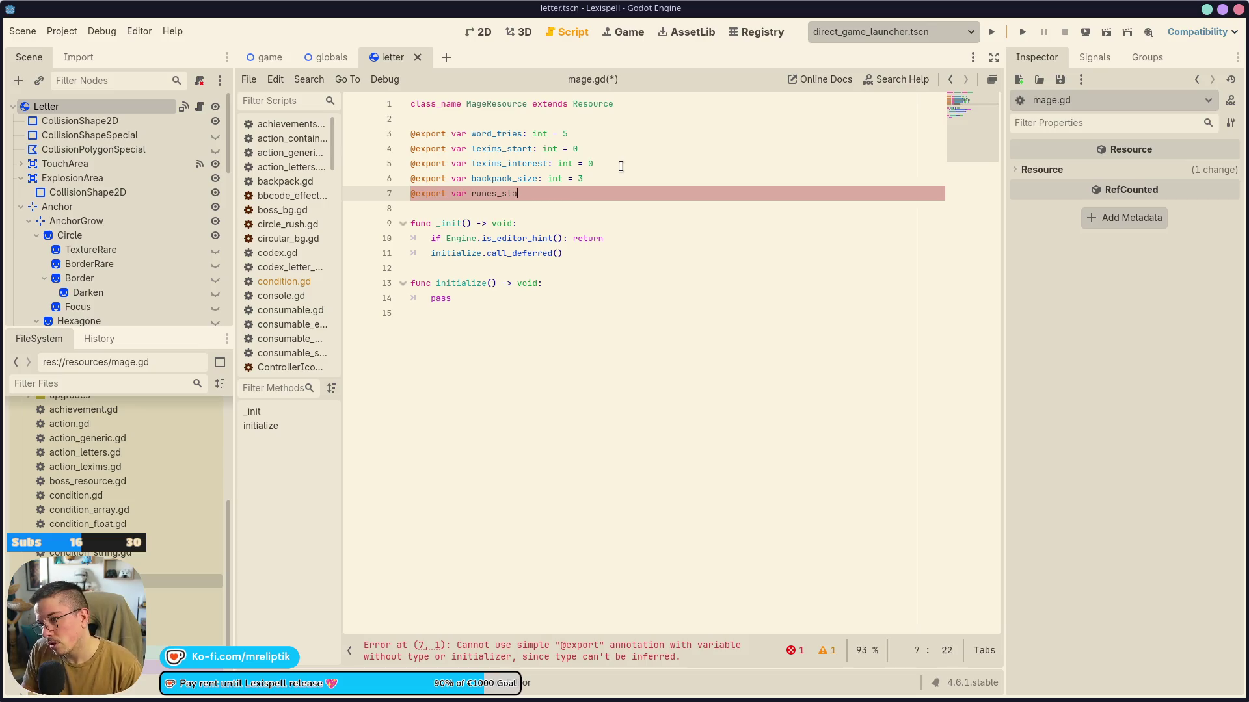
type("rt_random_")
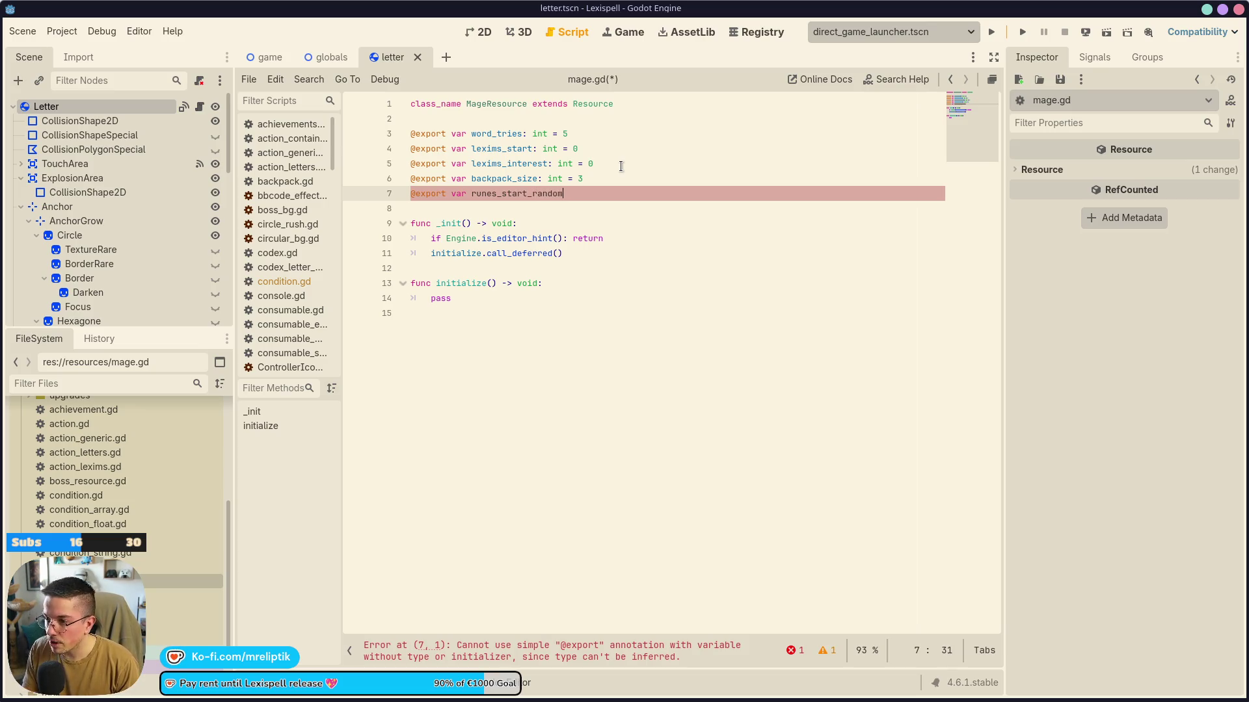
type("amount: int")
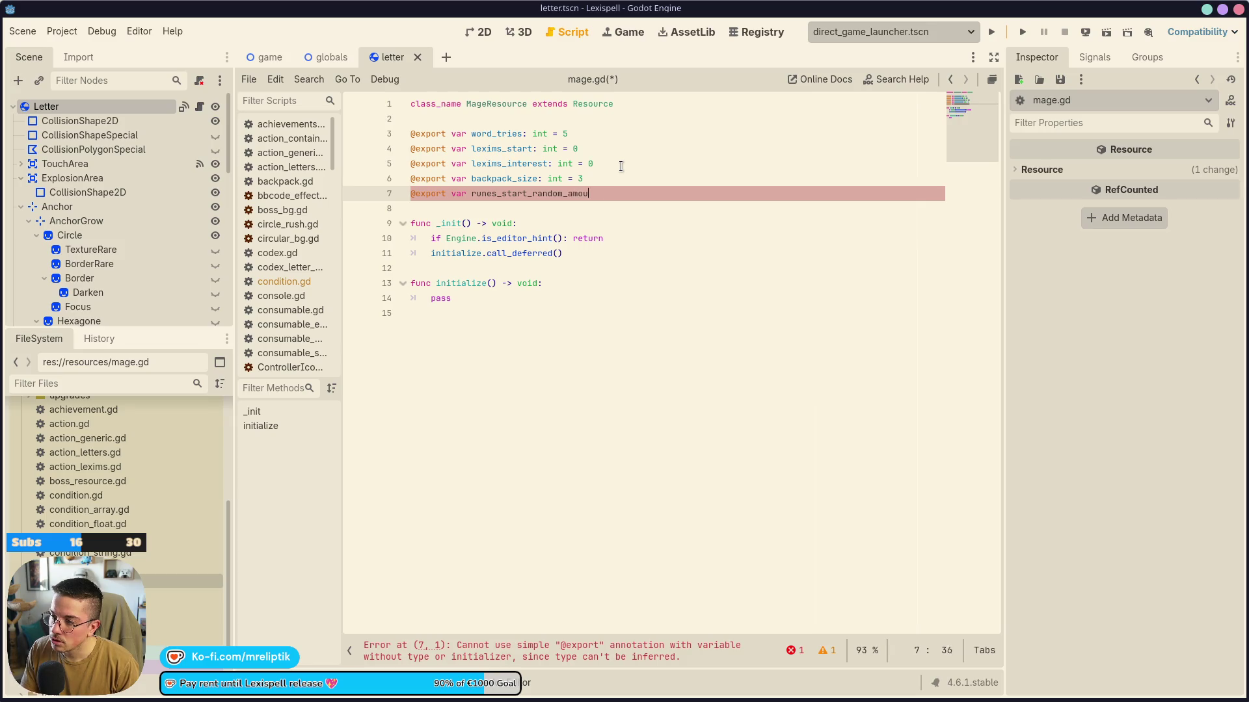
type(" = 0")
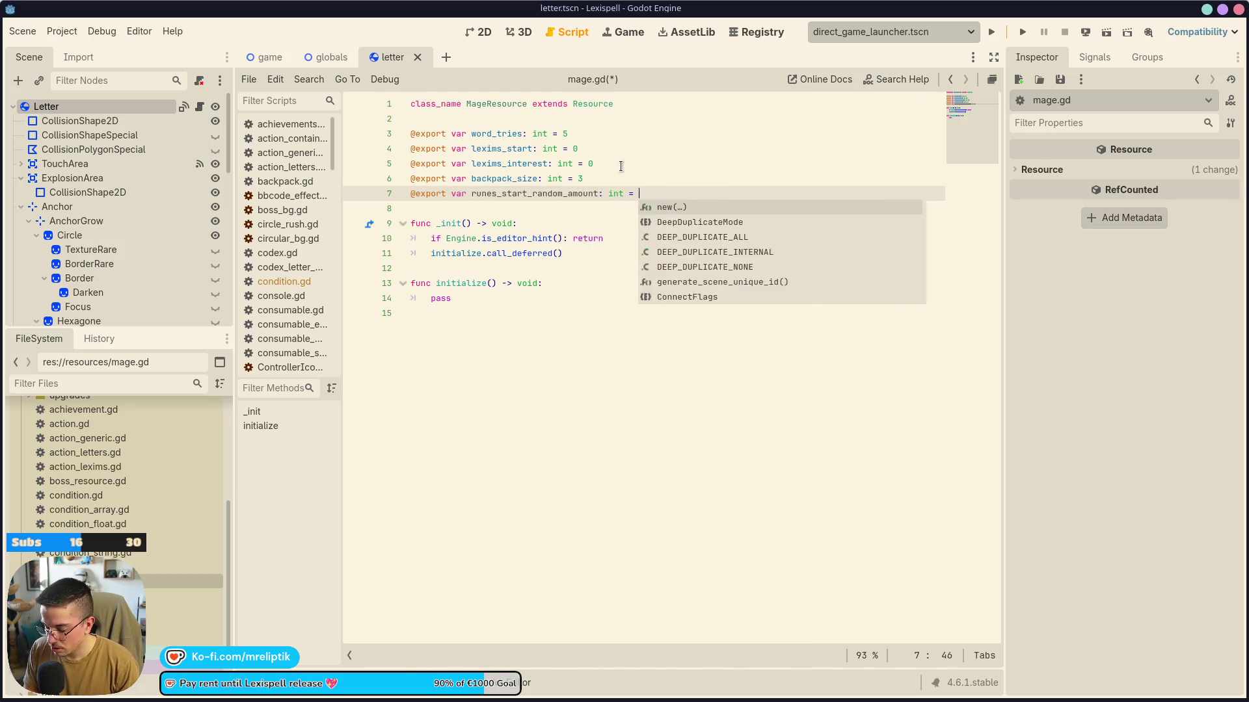
key("ctrl+s")
key("Return")
type("@exprot var runes")
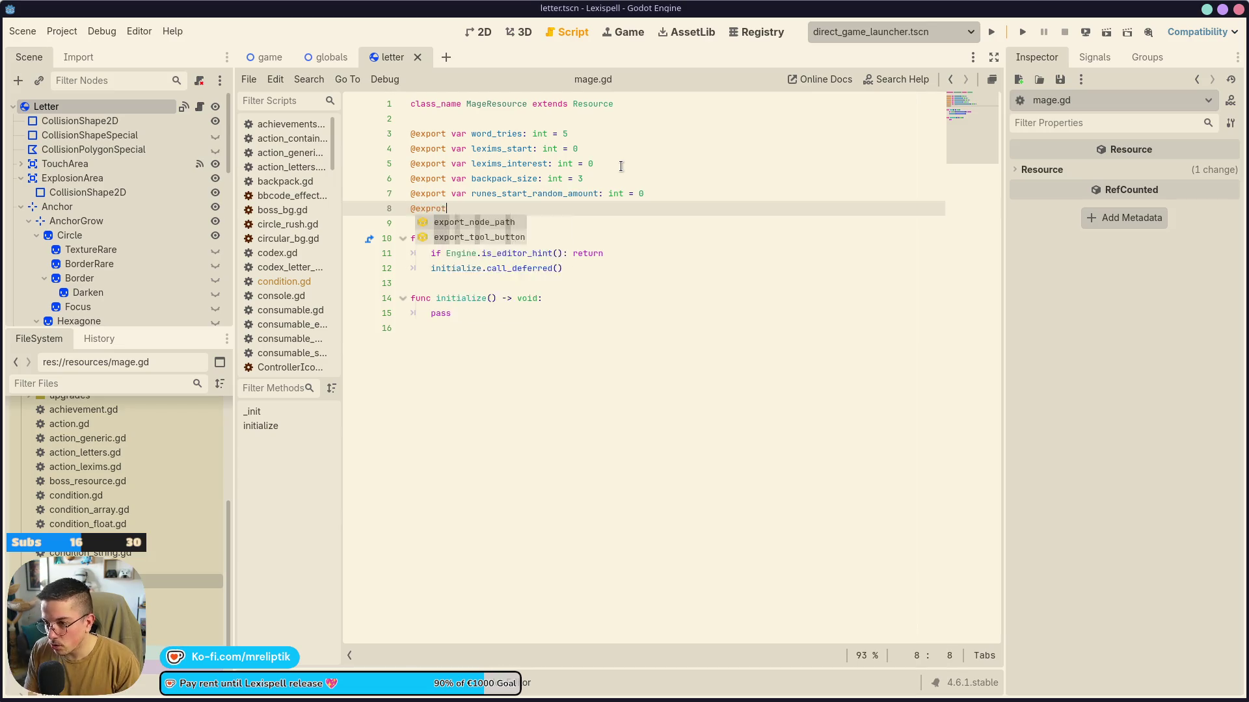
type("tart:")
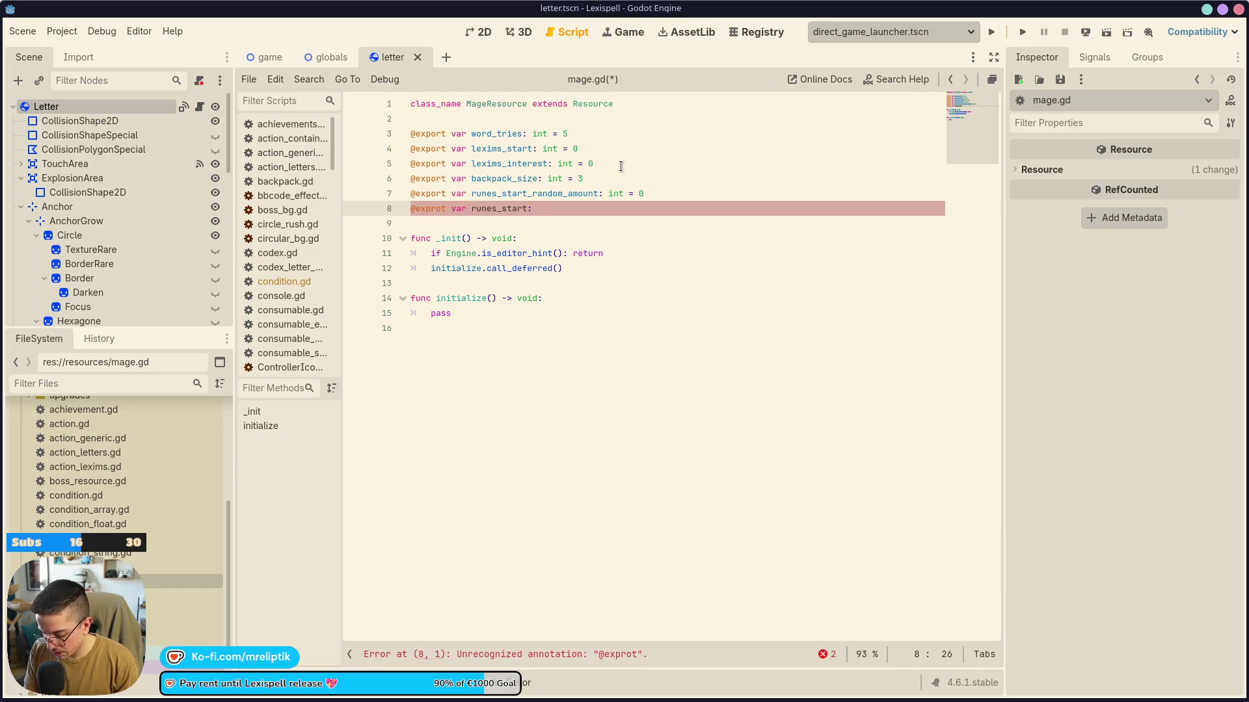
type("Array[Runes")
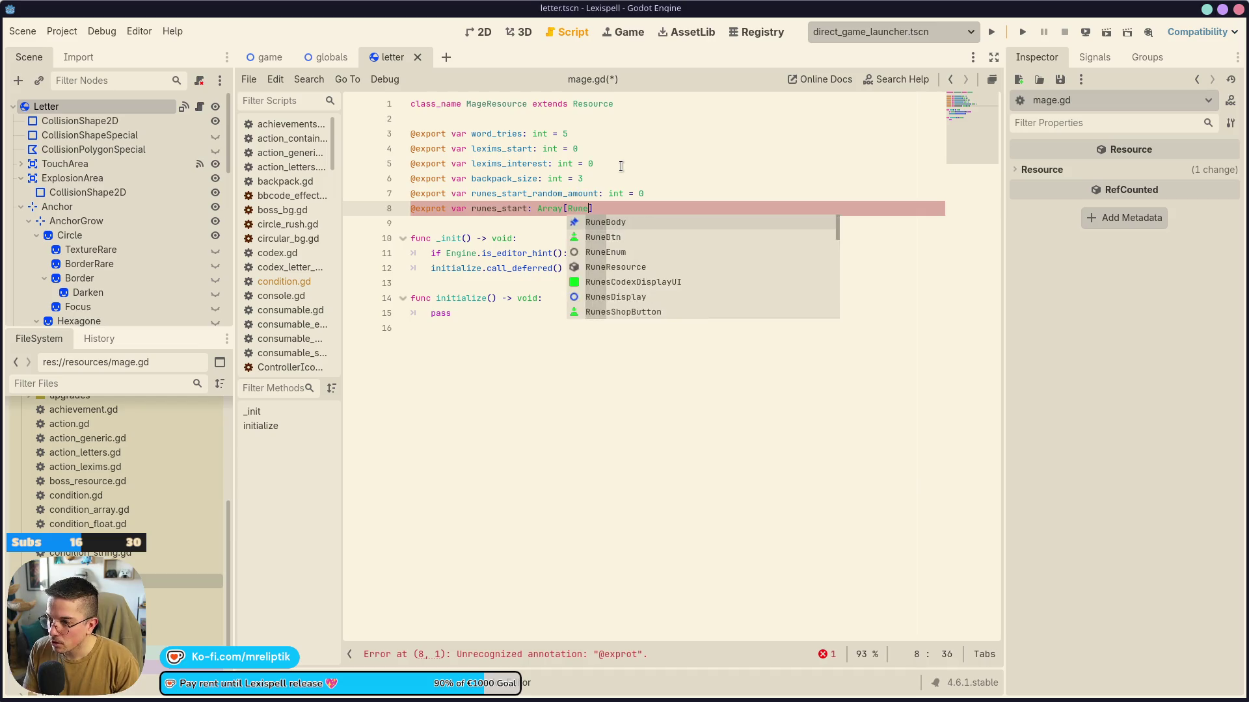
type("Res")
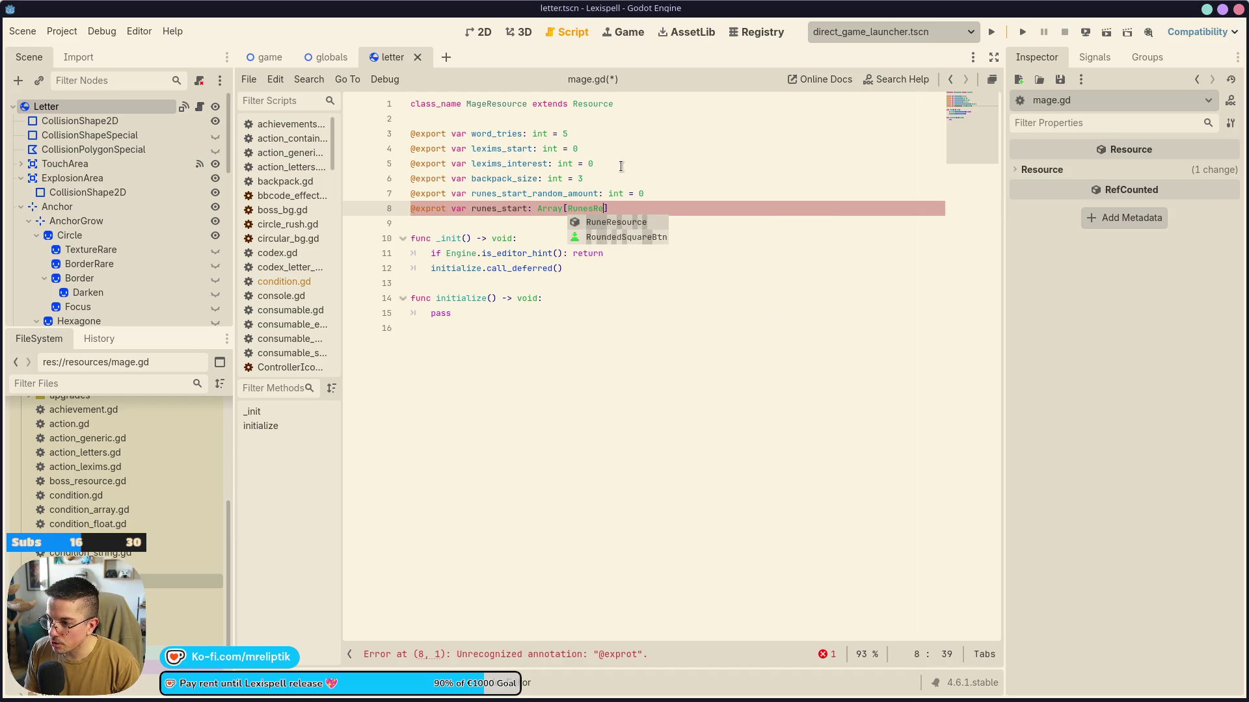
key("Return")
type("=[")
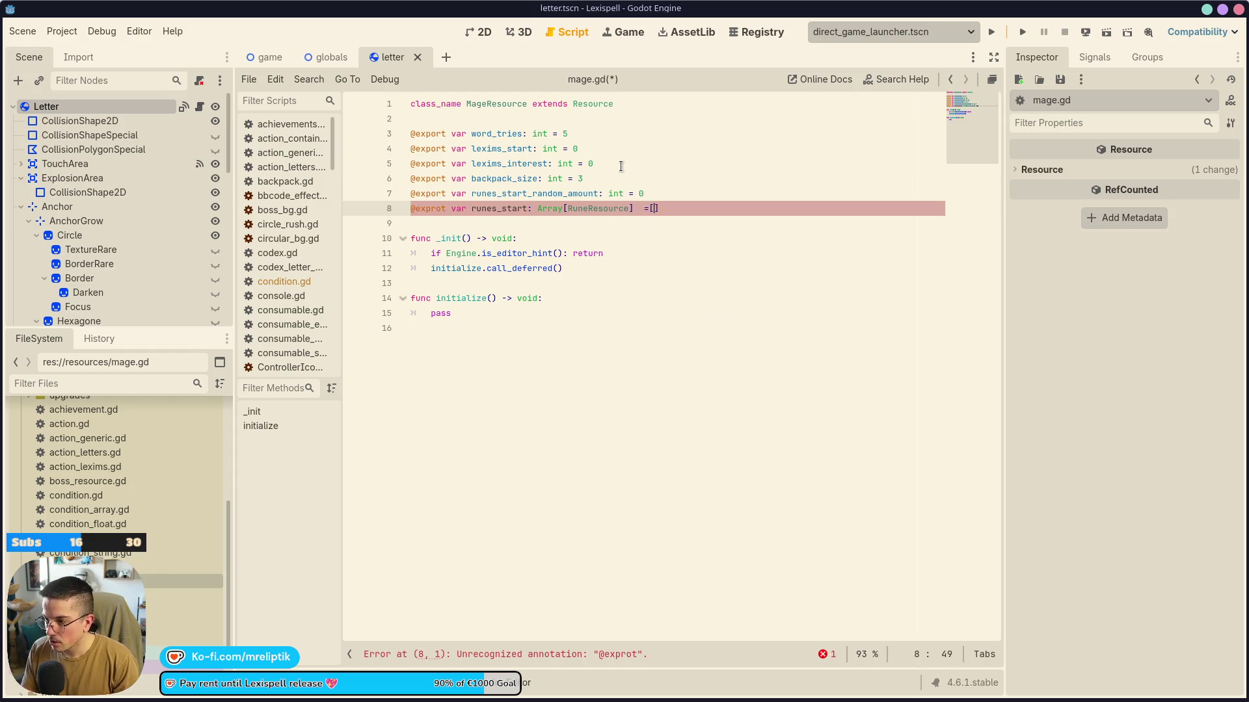
key("BackSpace")
key("BackSpace")
type("=")
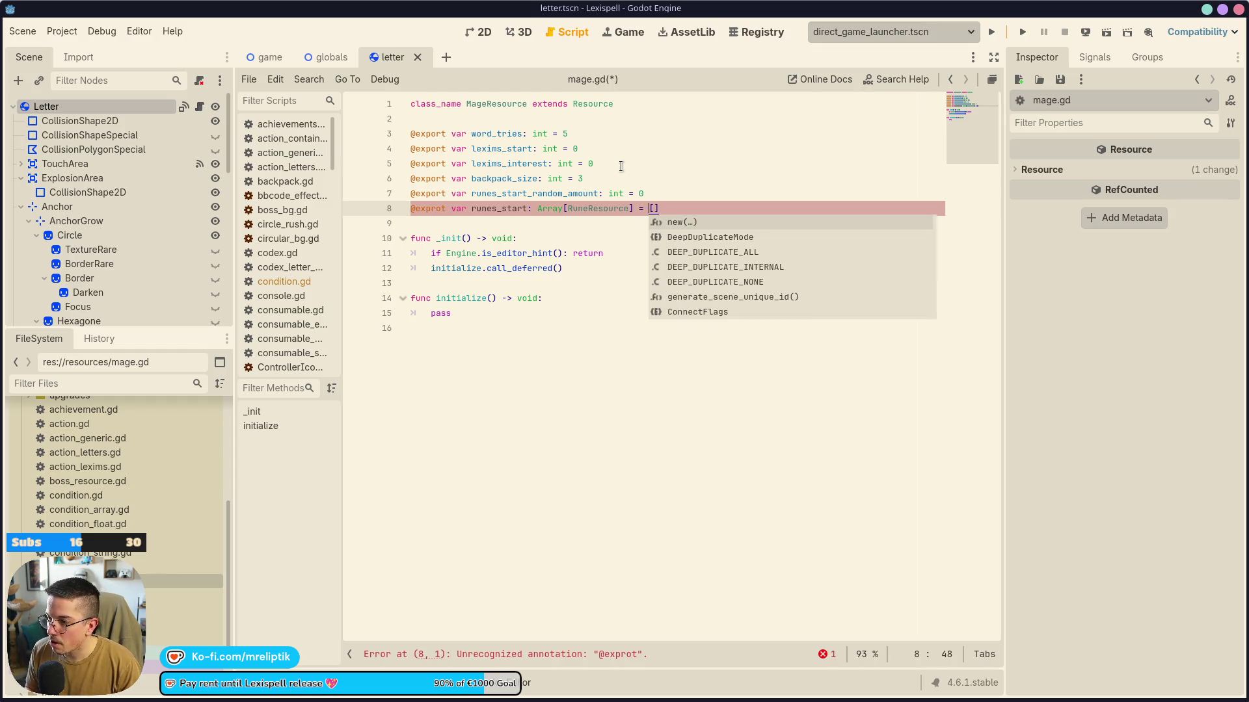
key("Up")
key("Escape")
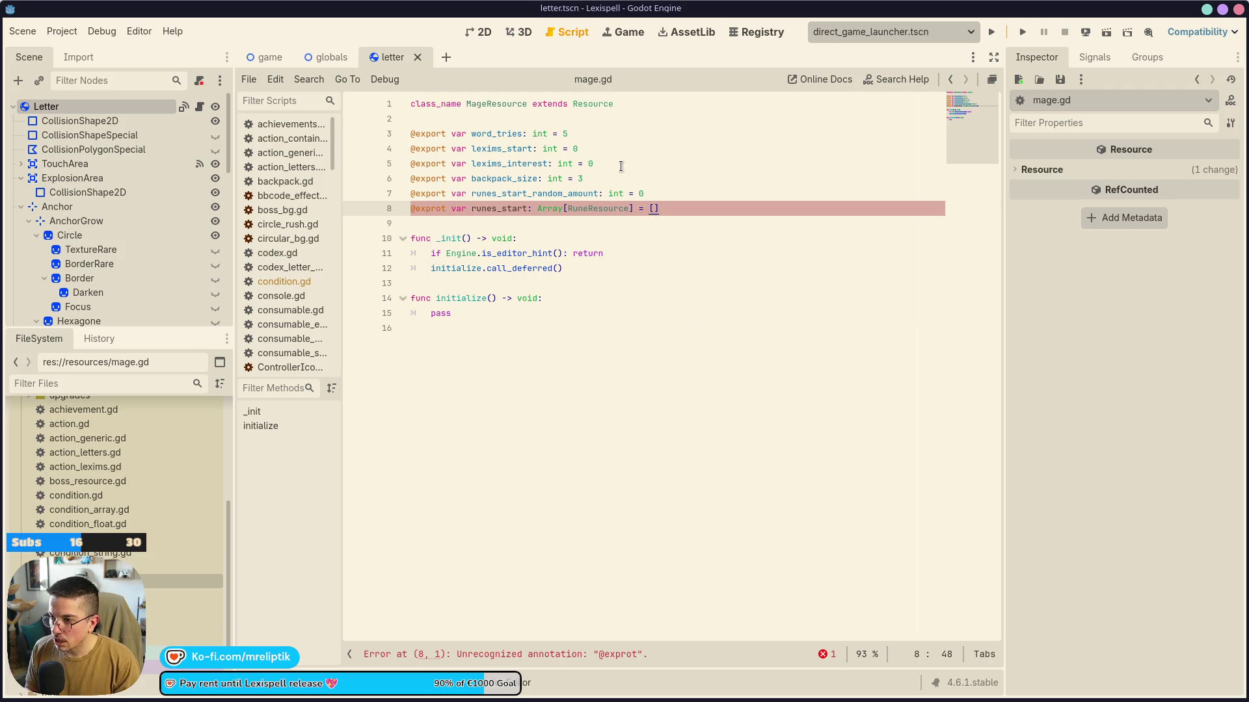
key("Home")
key("Right")
key("Right")
key("Right")
key("BackSpace")
type("or")
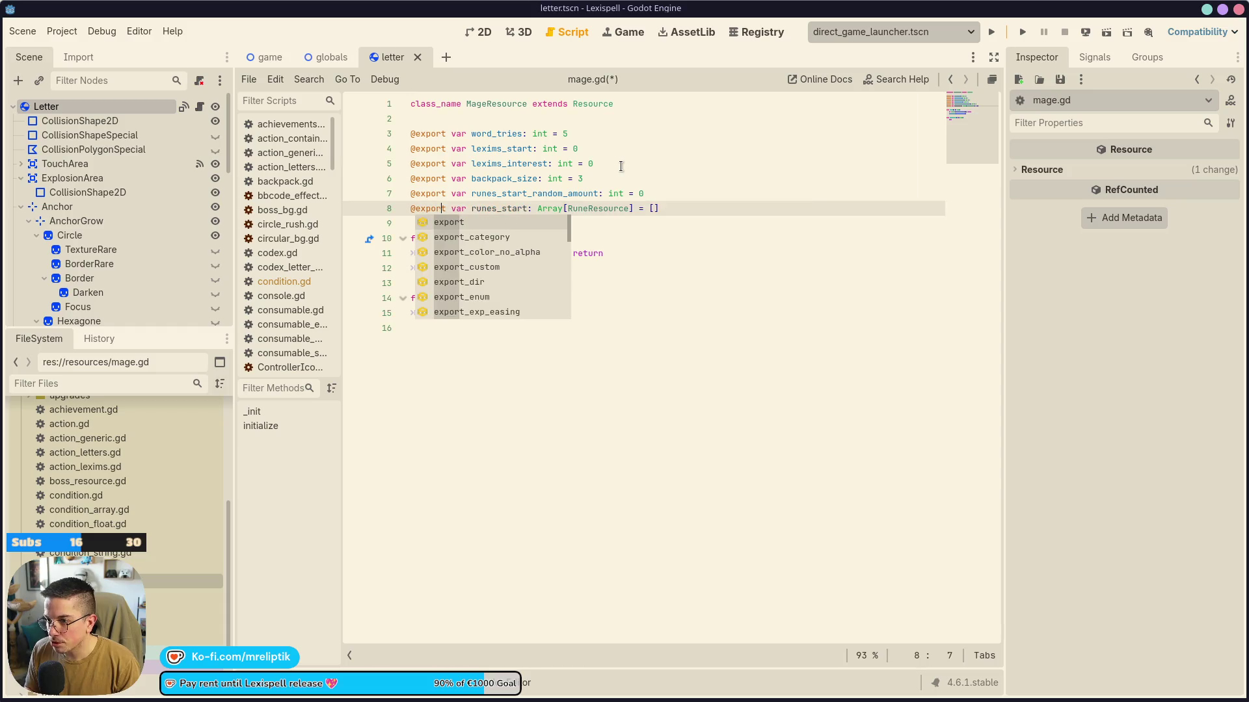
Duplicate the two rune export lines below the originals
key("Escape")
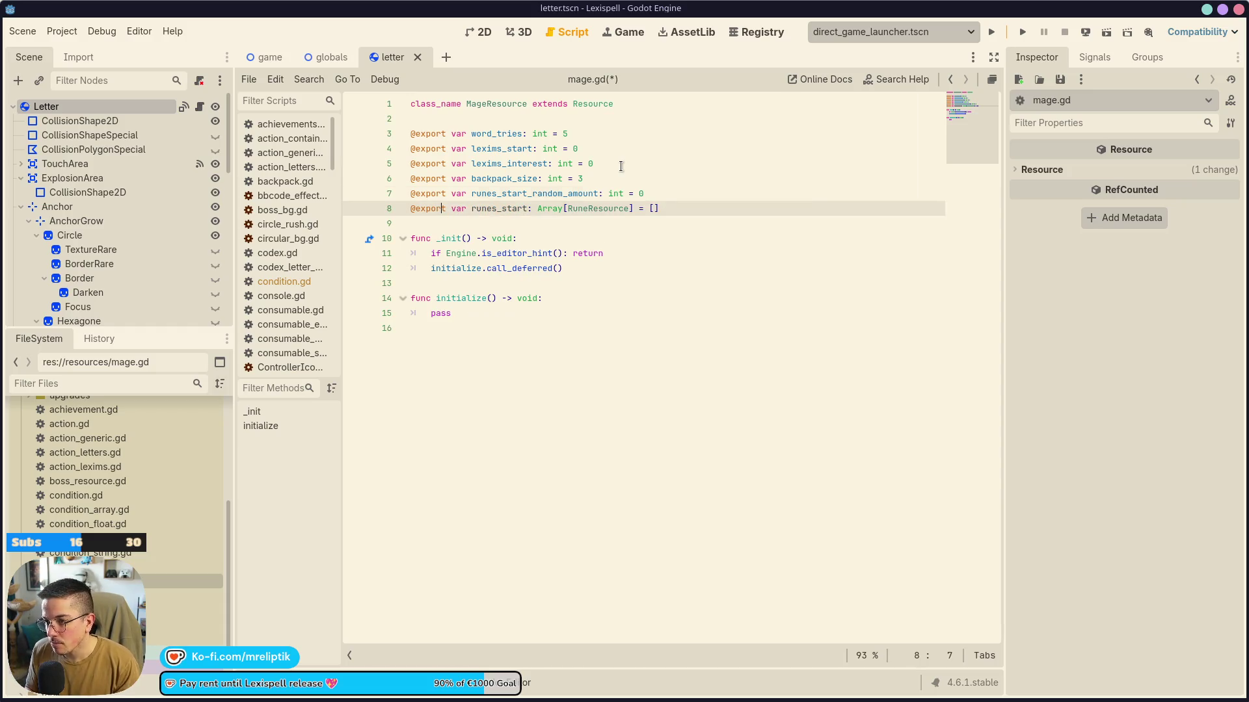
key("Up")
key("ctrl+shift+d")
key("alt+Down")
key("Up")
key("ctrl+shift+d")
key("alt+Down")
key("ctrl+Right")
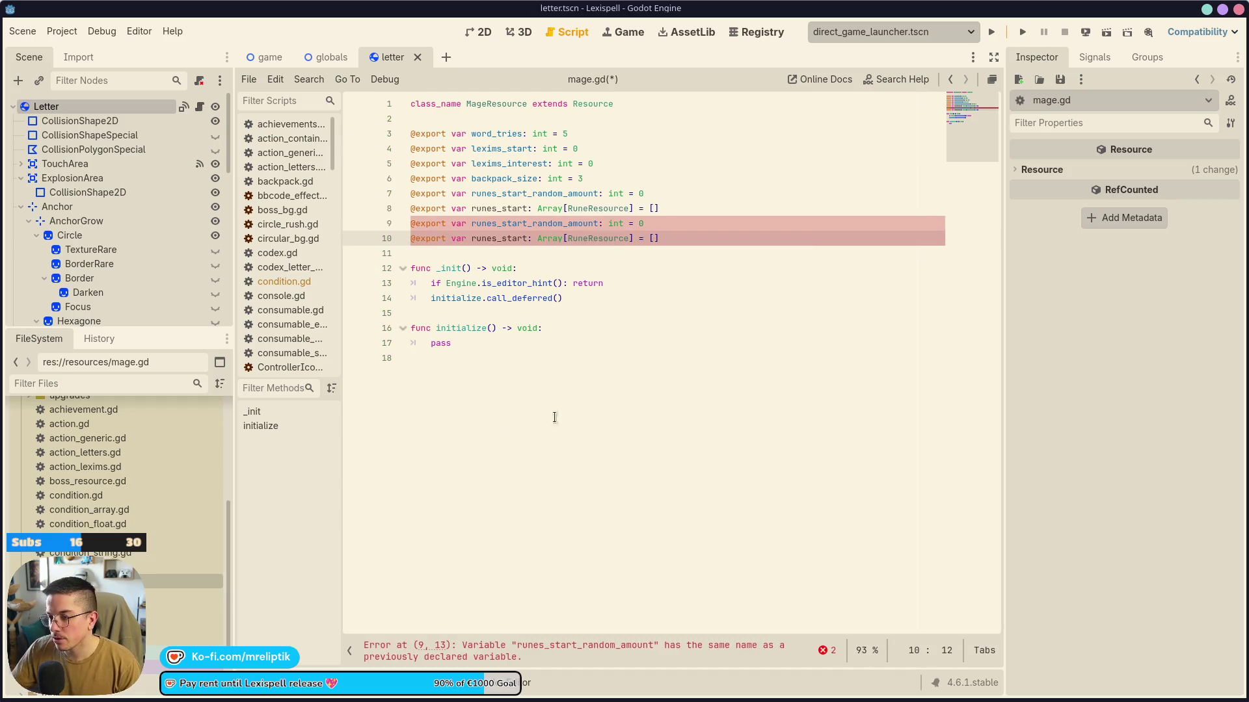
Rename the copies to consumables variables typed Array[ConsumableResource] and save mage.gd
left_click(486, 223)
left_click(481, 239, "alt")
key("ctrl+Left")
key("ctrl+Left")
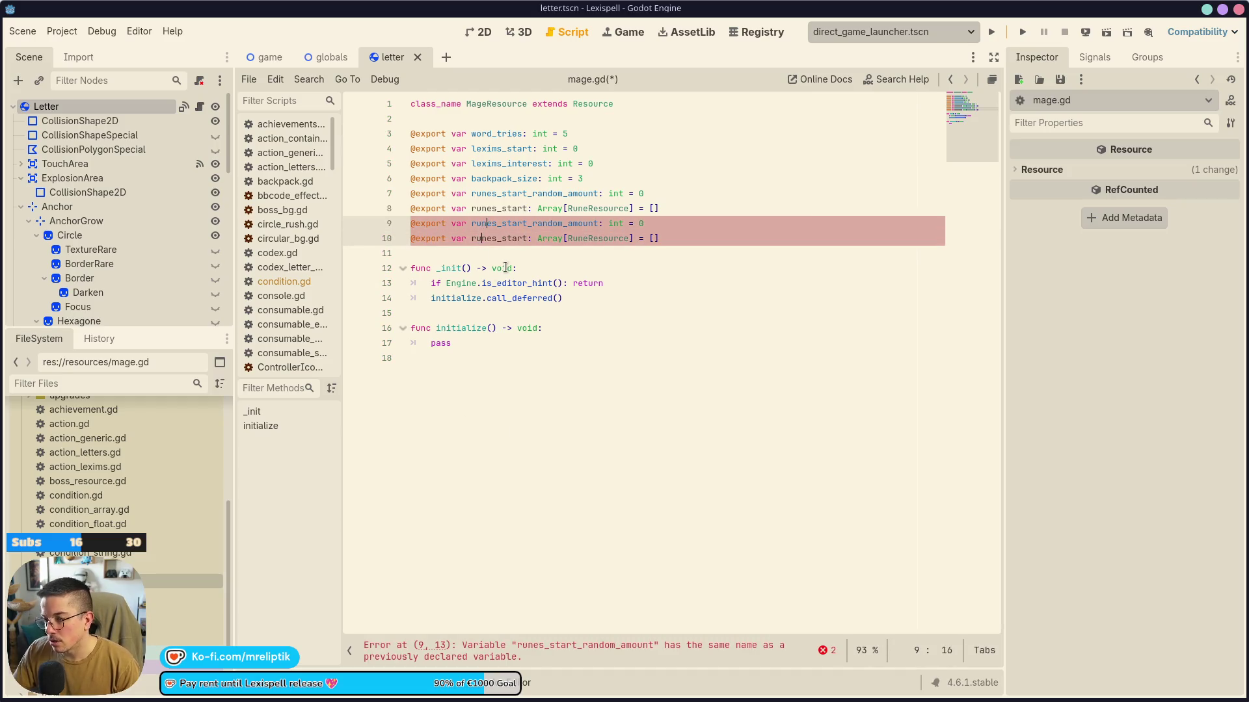
key("Right")
key("Right")
key("Right")
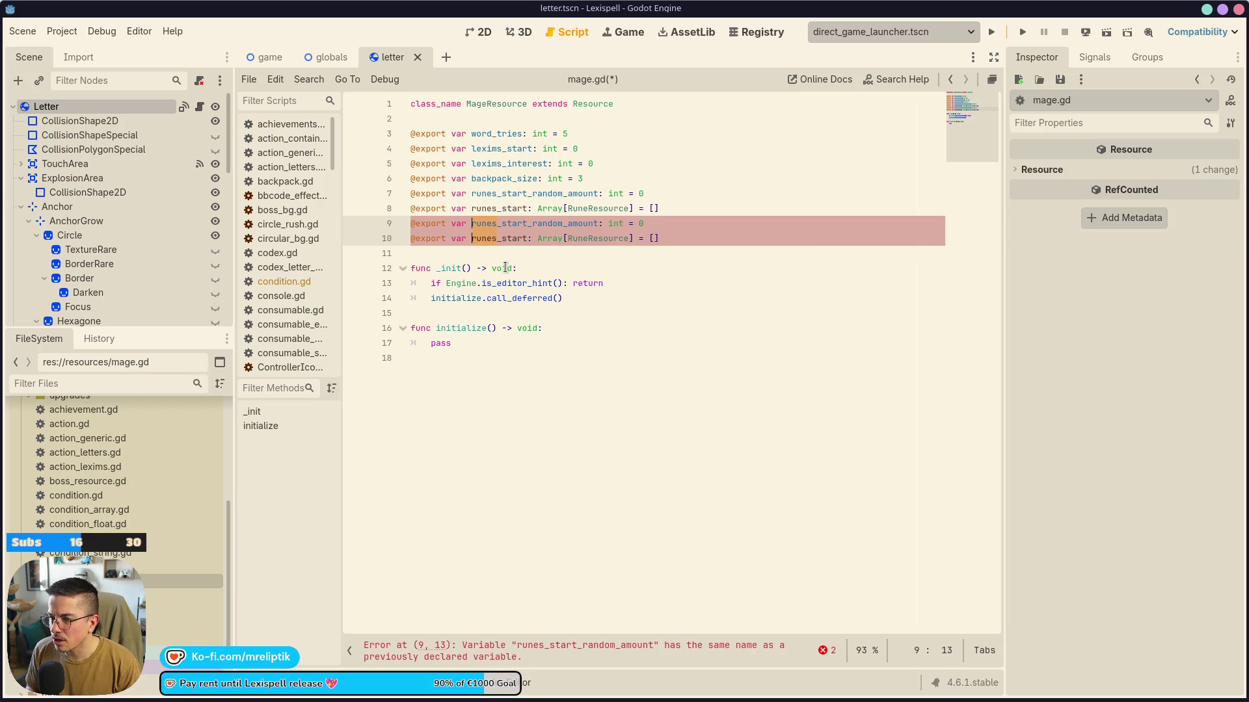
key("Delete")
key("Delete")
key("Delete")
type("consumables")
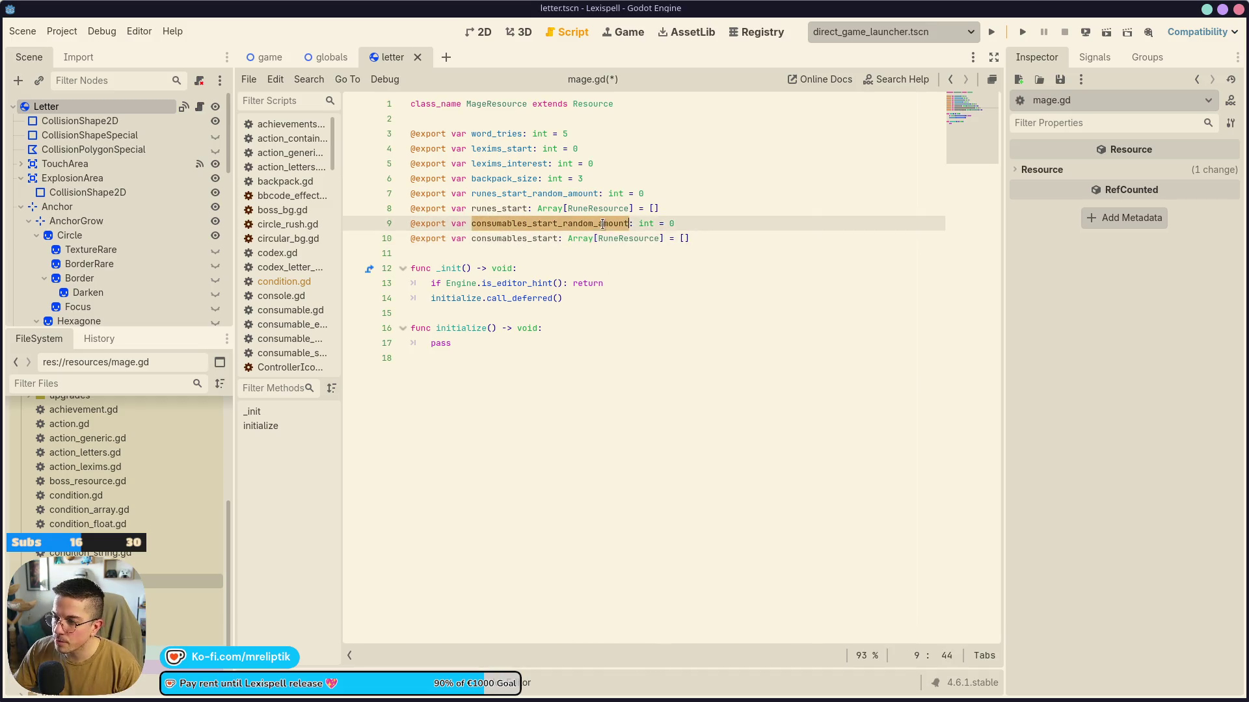
double_click(625, 239)
type("Consumable")
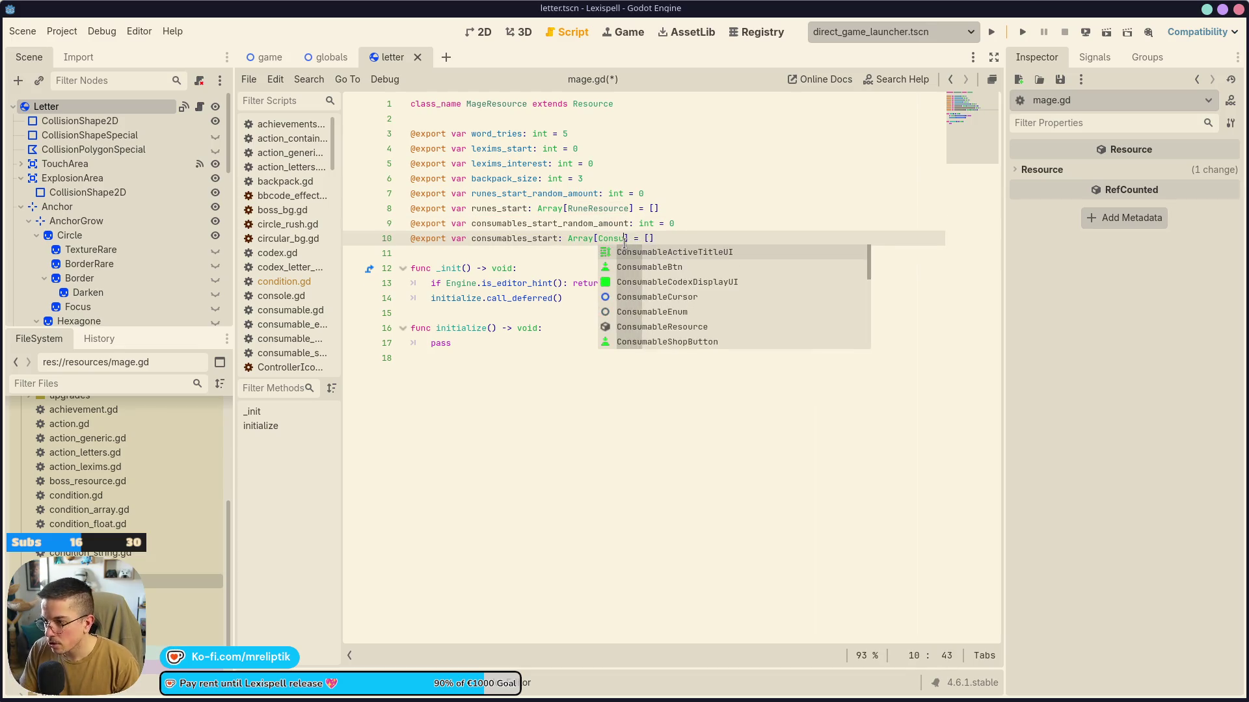
type("R")
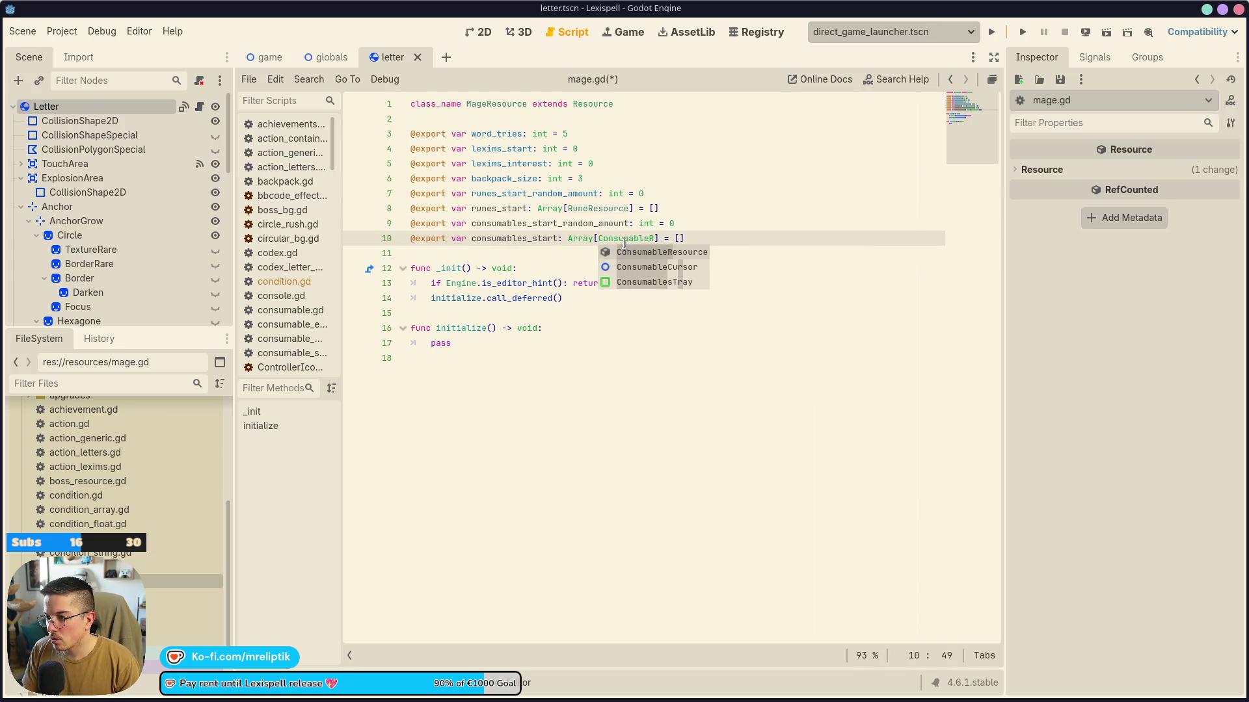
key("Return")
key("ctrl+s")
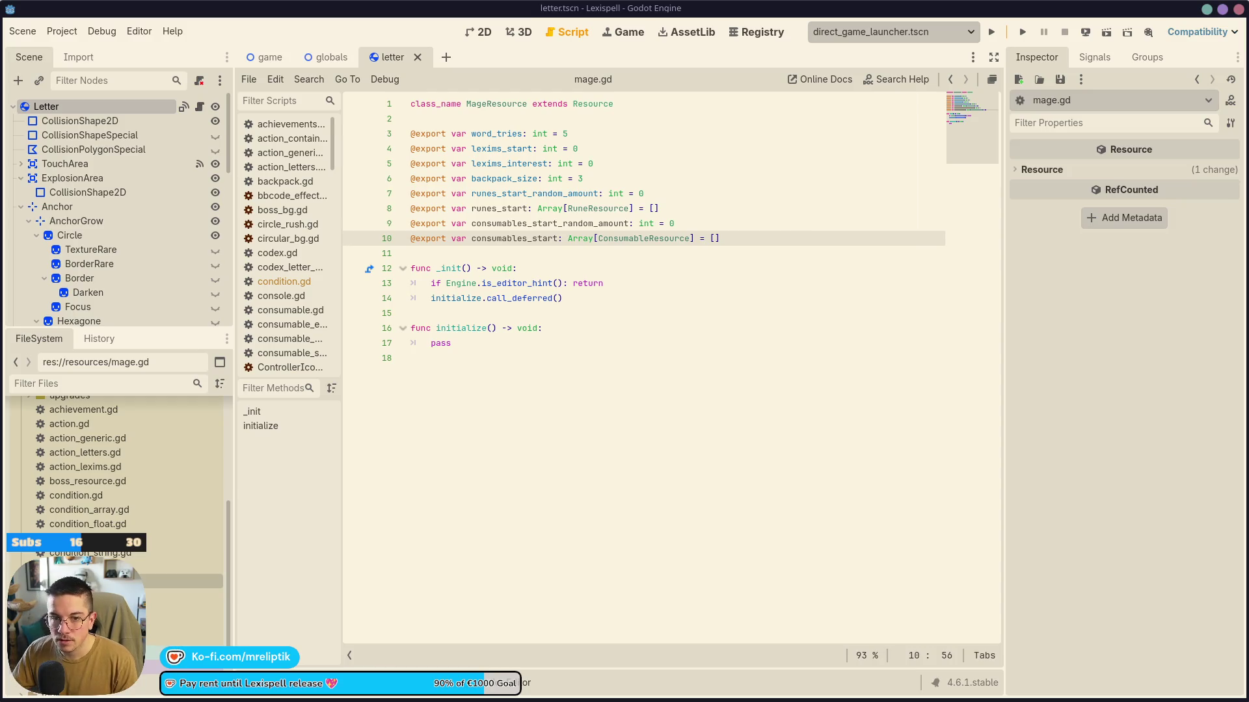
key("alt+Tab")
Maximize Chrome, open the Fandom Decks page and TheGamer's deck guide, then view the Decks page
double_click(492, 96)
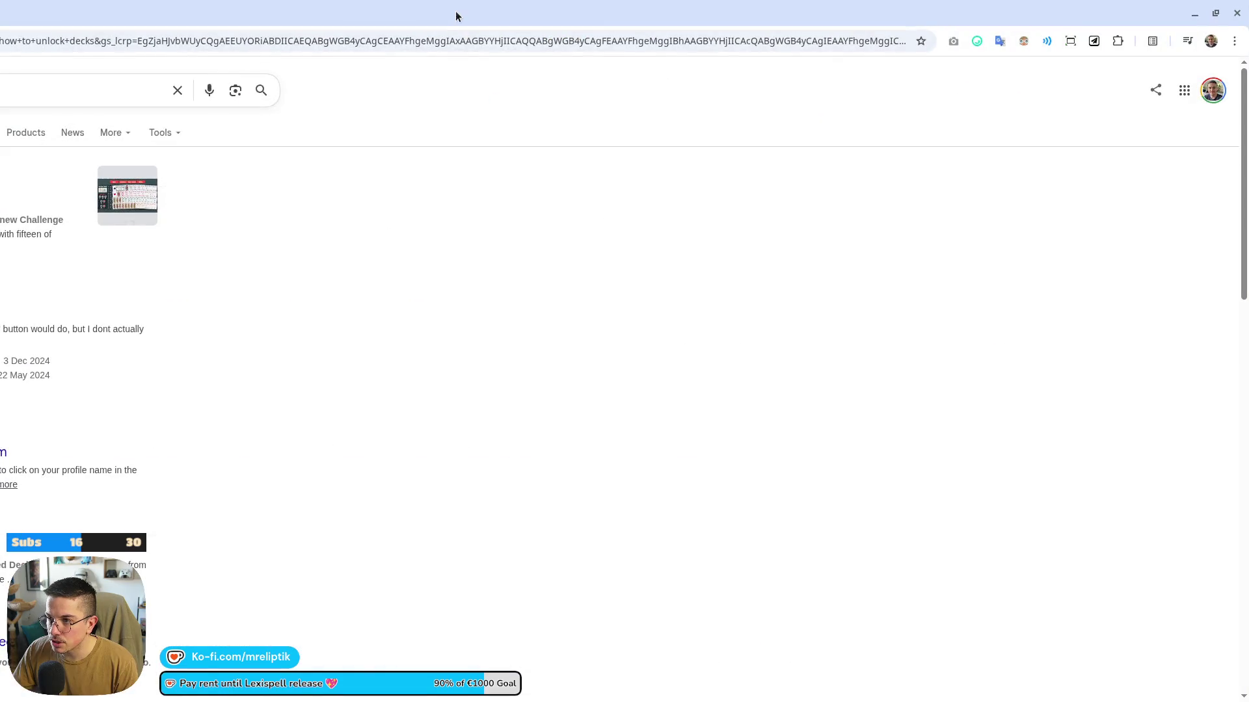
double_click(457, 16)
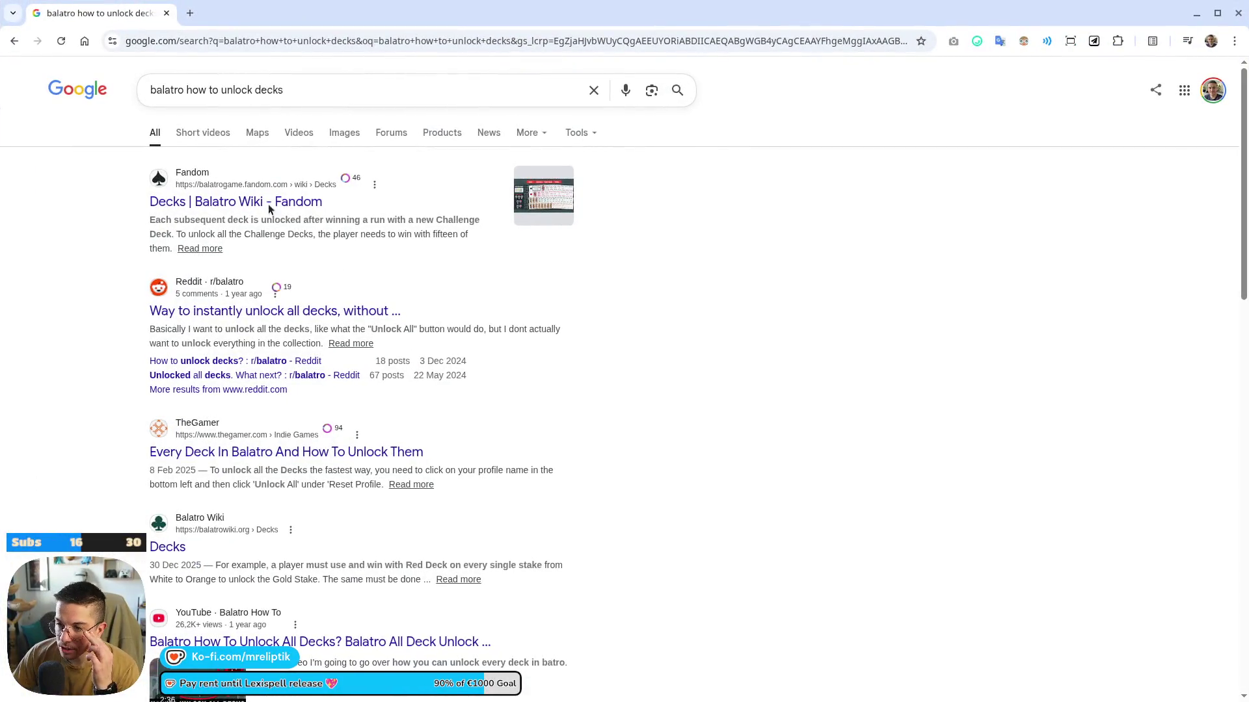
middle_click(263, 190)
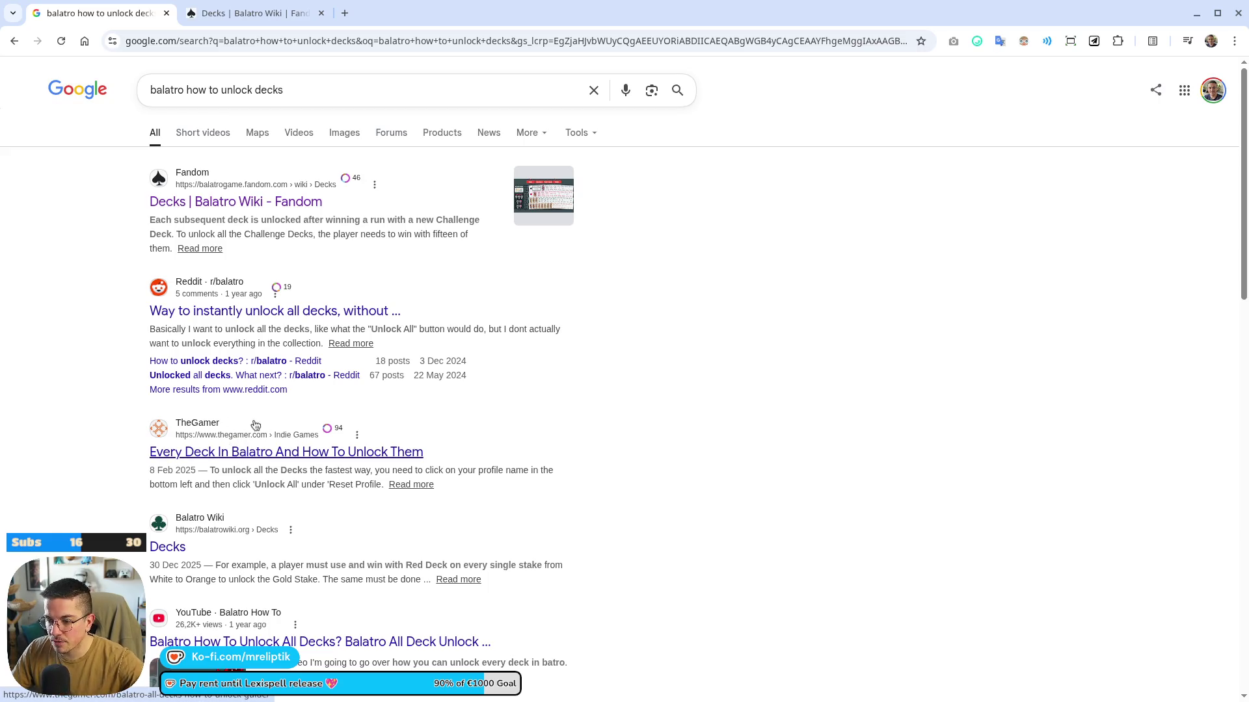
middle_click(269, 448)
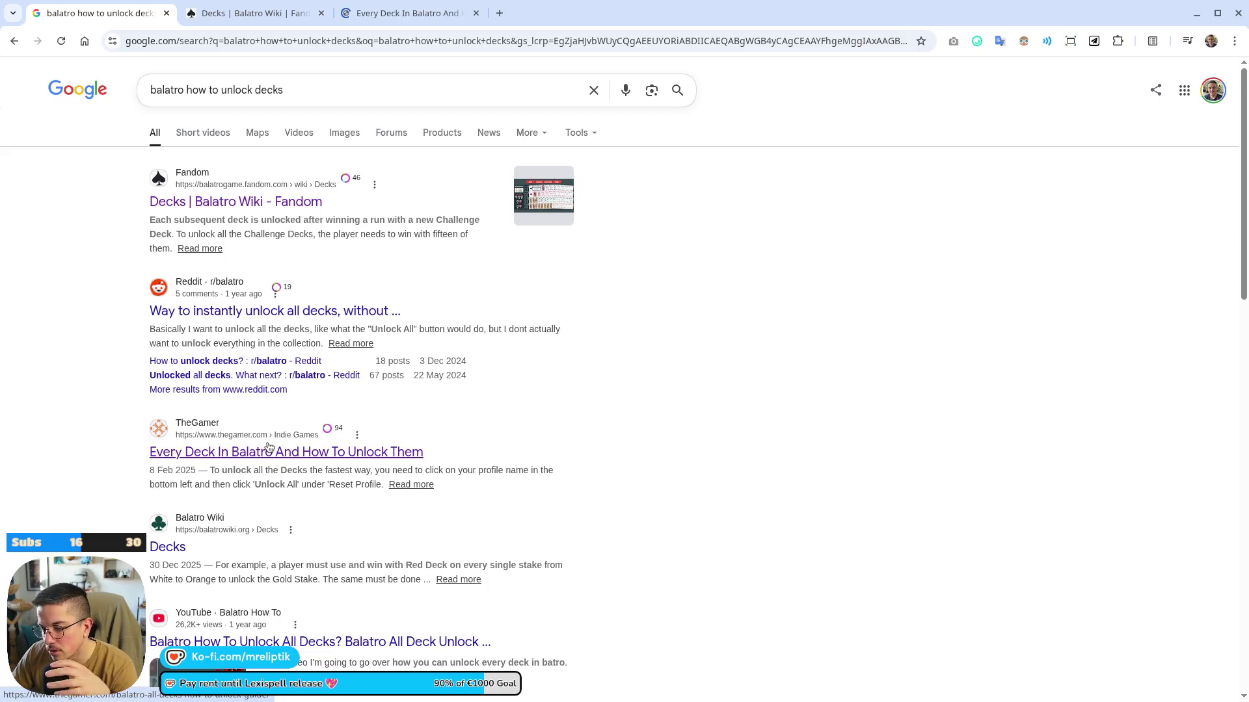
left_click(236, 6)
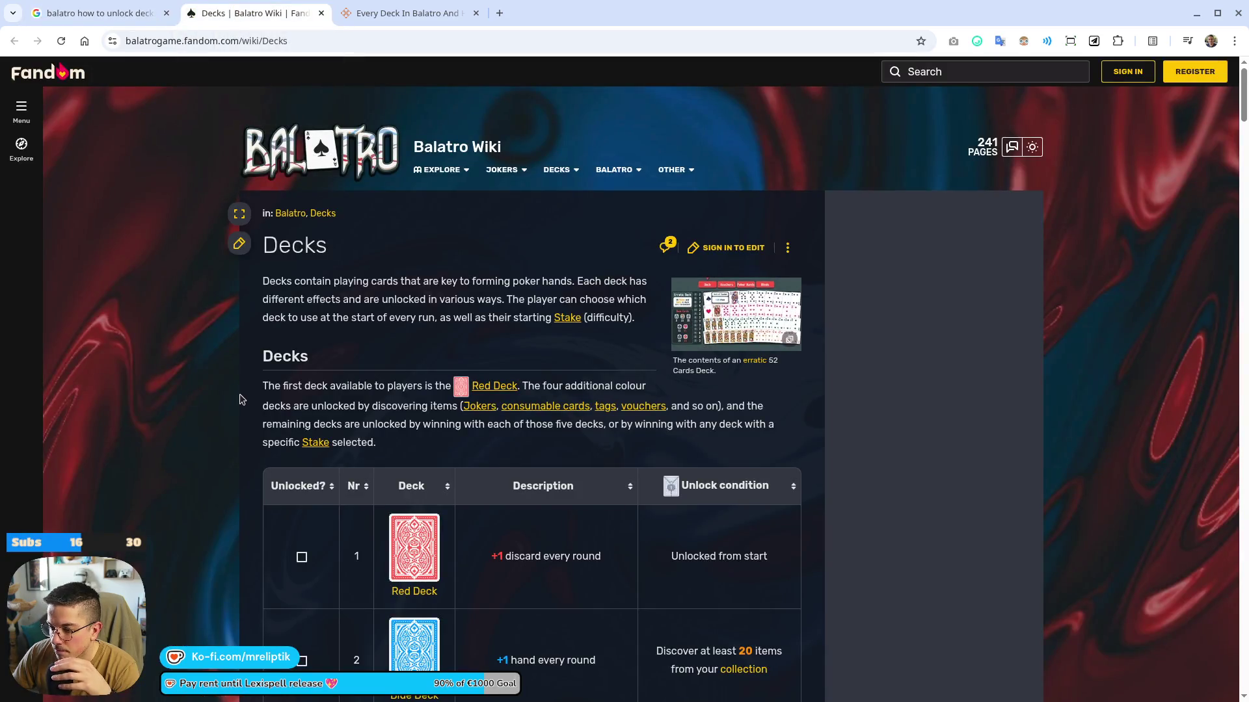
Scroll through the Balatro Wiki decks and Challenge Decks tables, reading effects and unlock conditions
scroll(328, 351, "down", 3)
left_click(339, 348)
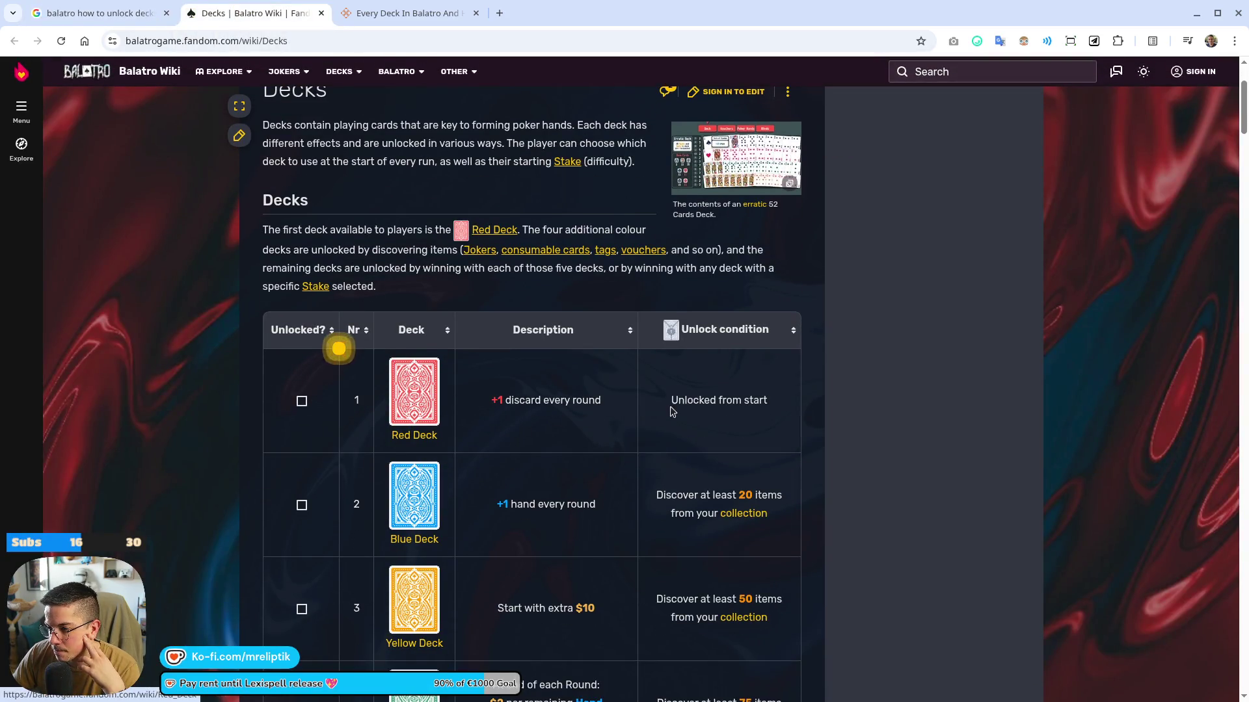
scroll(745, 411, "down", 2)
mouse_move(656, 417)
left_mouse_down()
mouse_move(774, 415)
mouse_move(770, 436)
mouse_move(784, 448)
left_mouse_up()
left_click(784, 448)
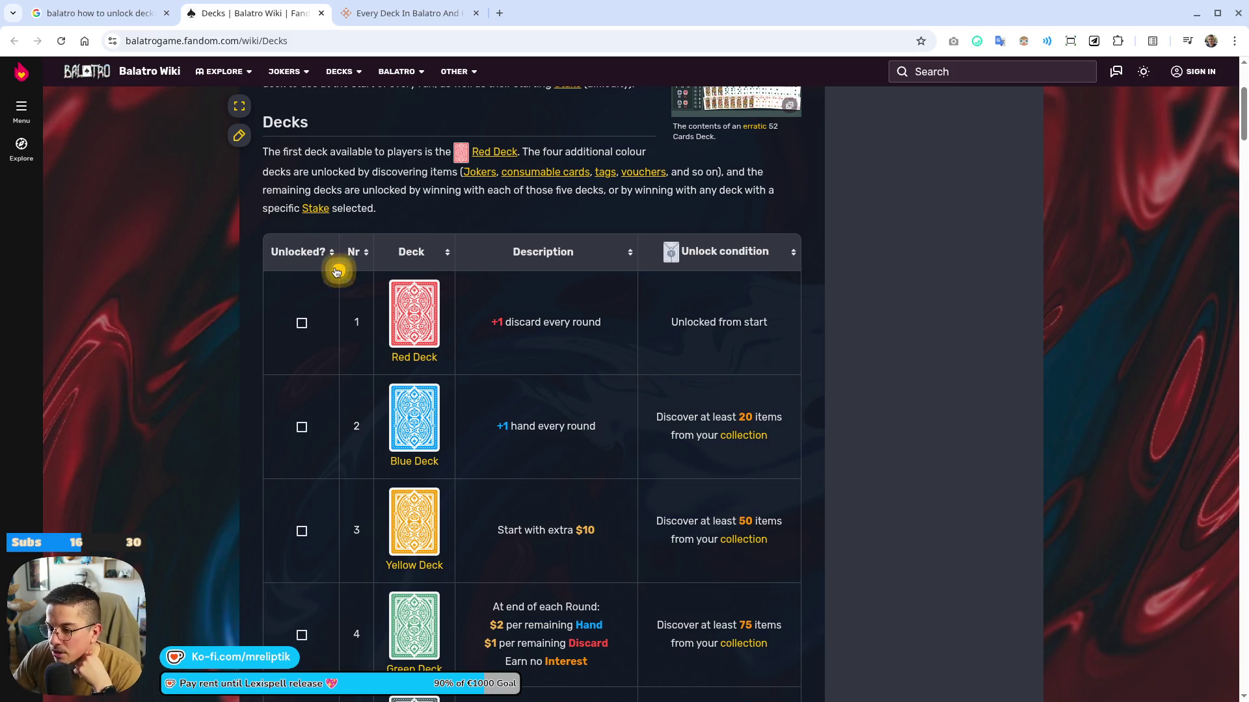
scroll(603, 476, "down", 3)
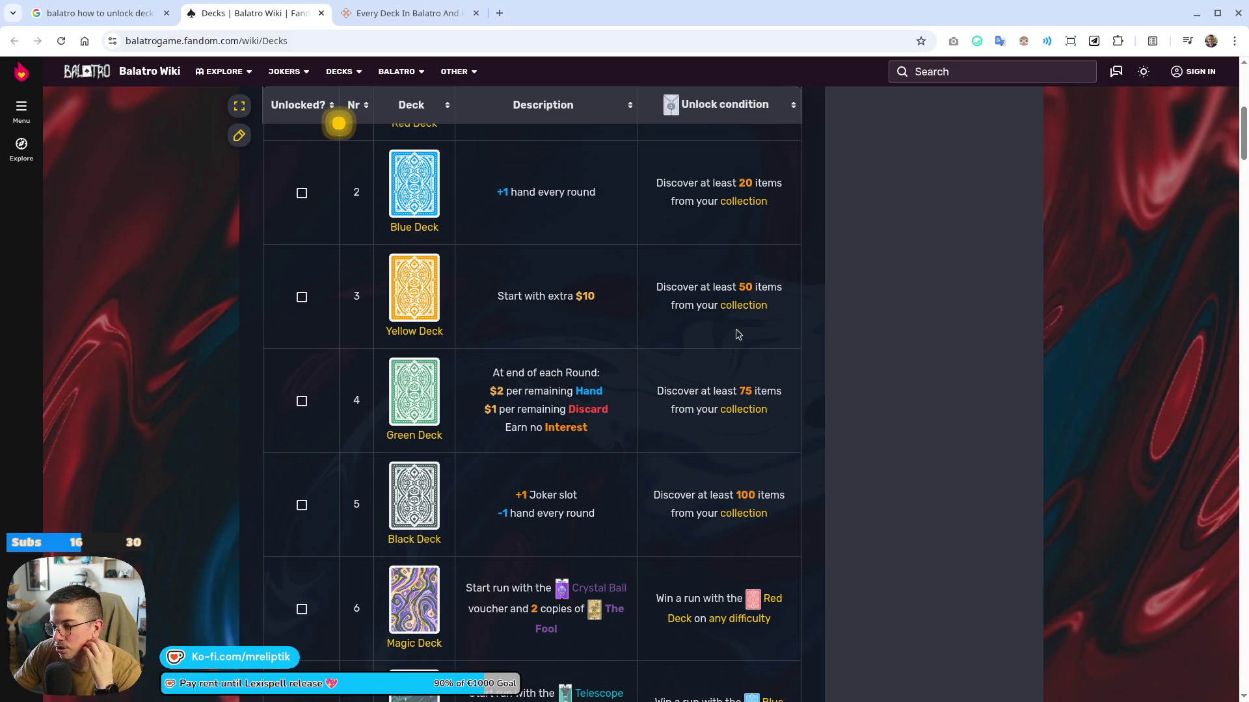
scroll(738, 335, "down", 3)
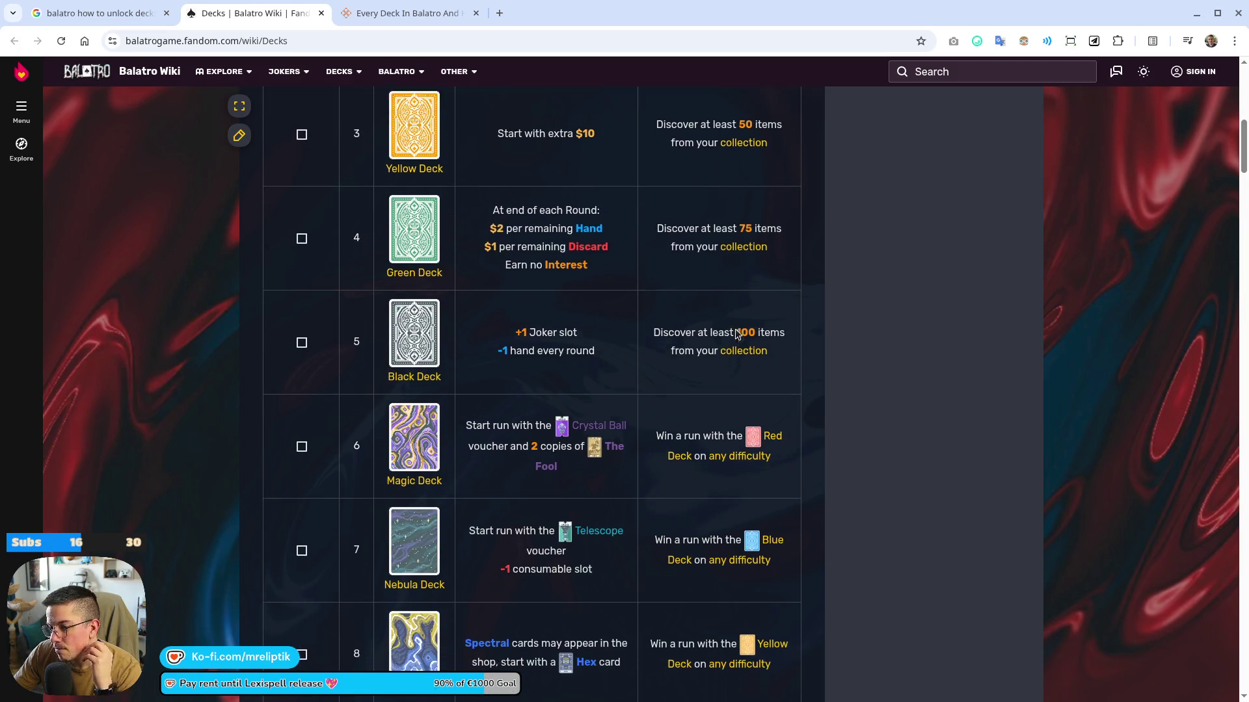
scroll(684, 377, "up", 3)
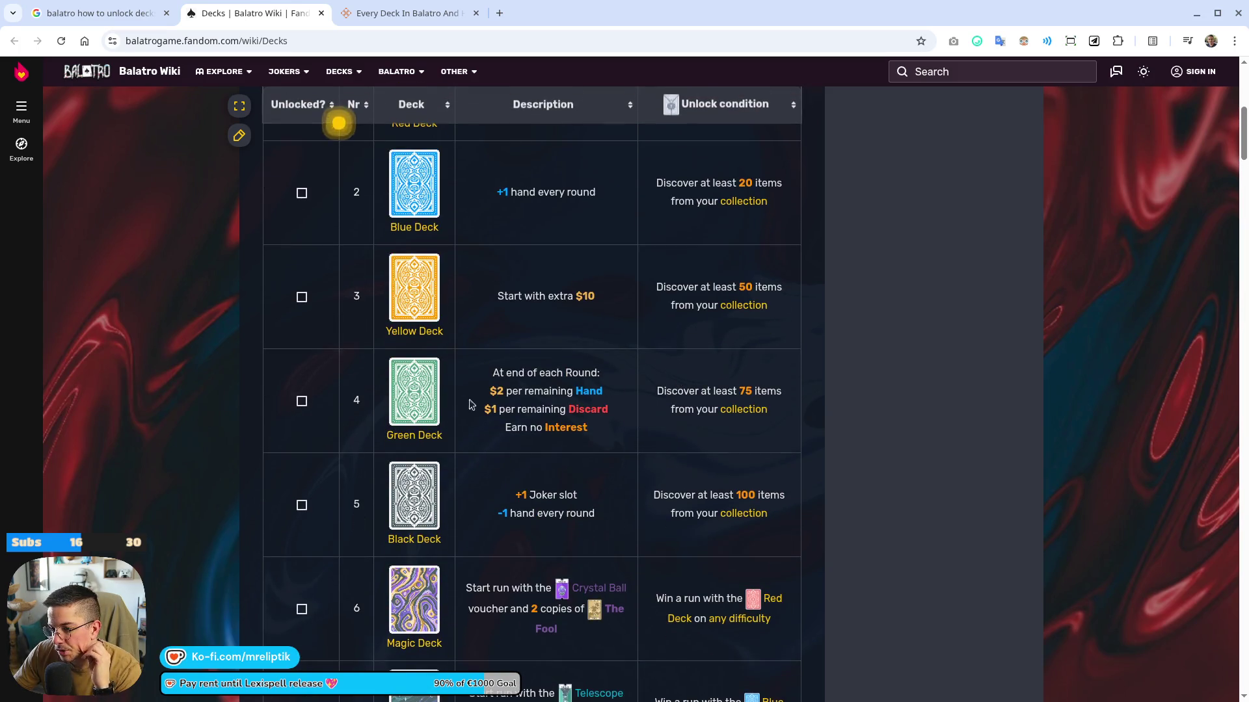
scroll(604, 368, "up", 4)
scroll(617, 377, "down", 14)
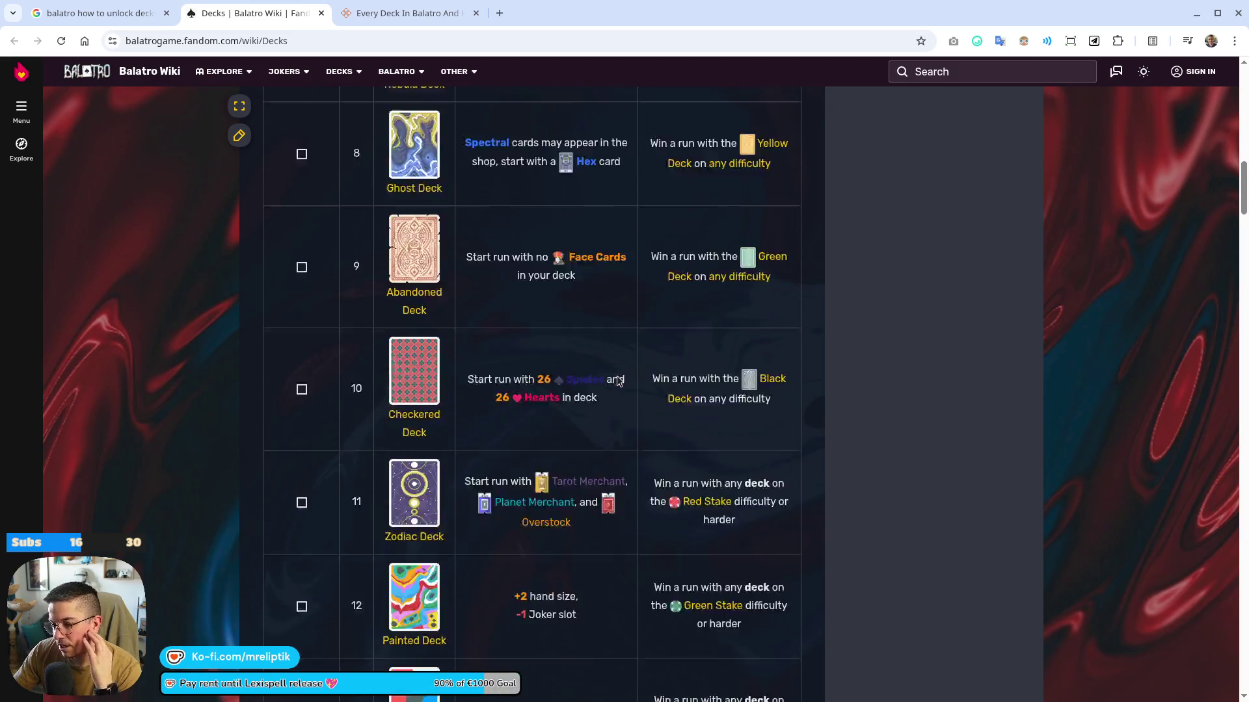
scroll(619, 381, "down", 8)
scroll(618, 382, "up", 3)
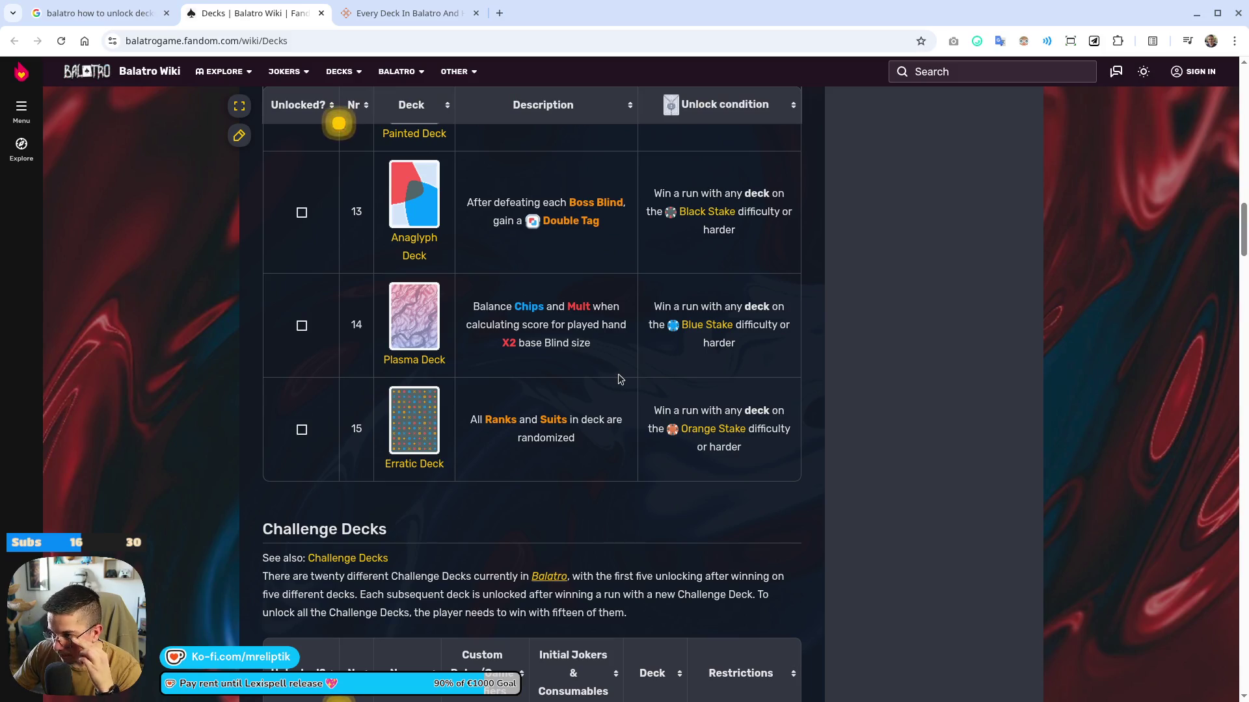
scroll(652, 295, "up", 13)
scroll(653, 357, "down", 13)
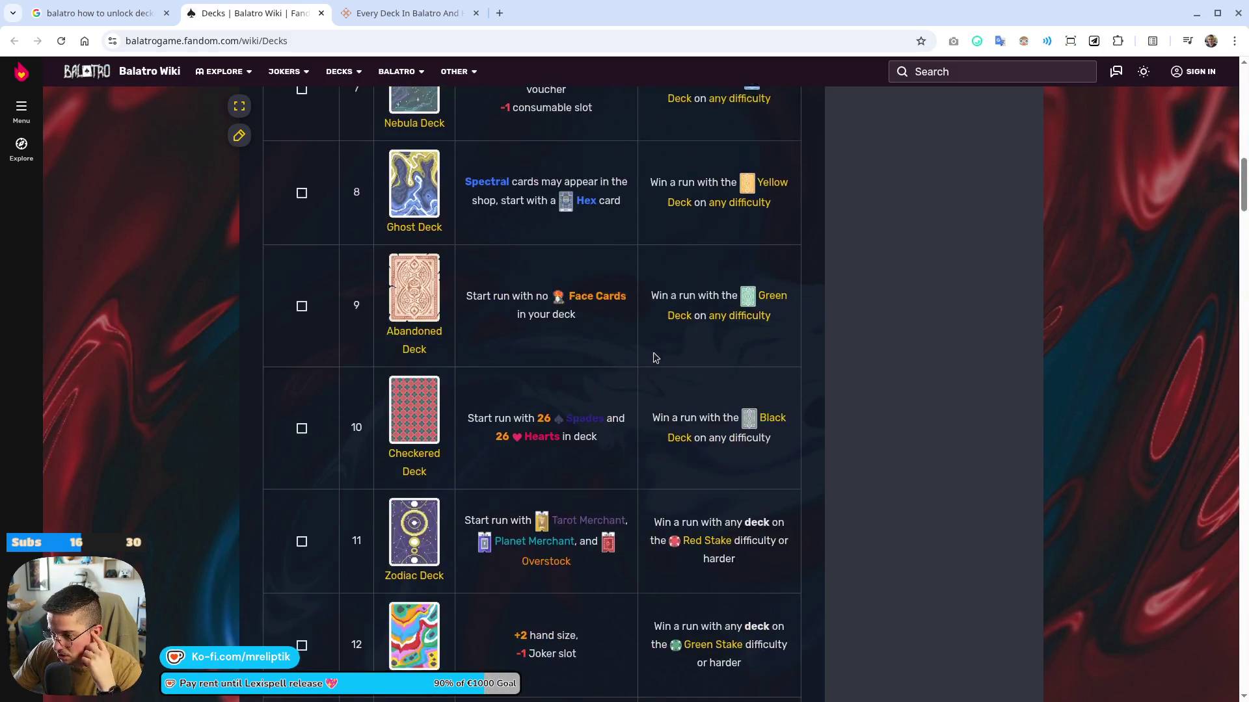
scroll(652, 359, "down", 6)
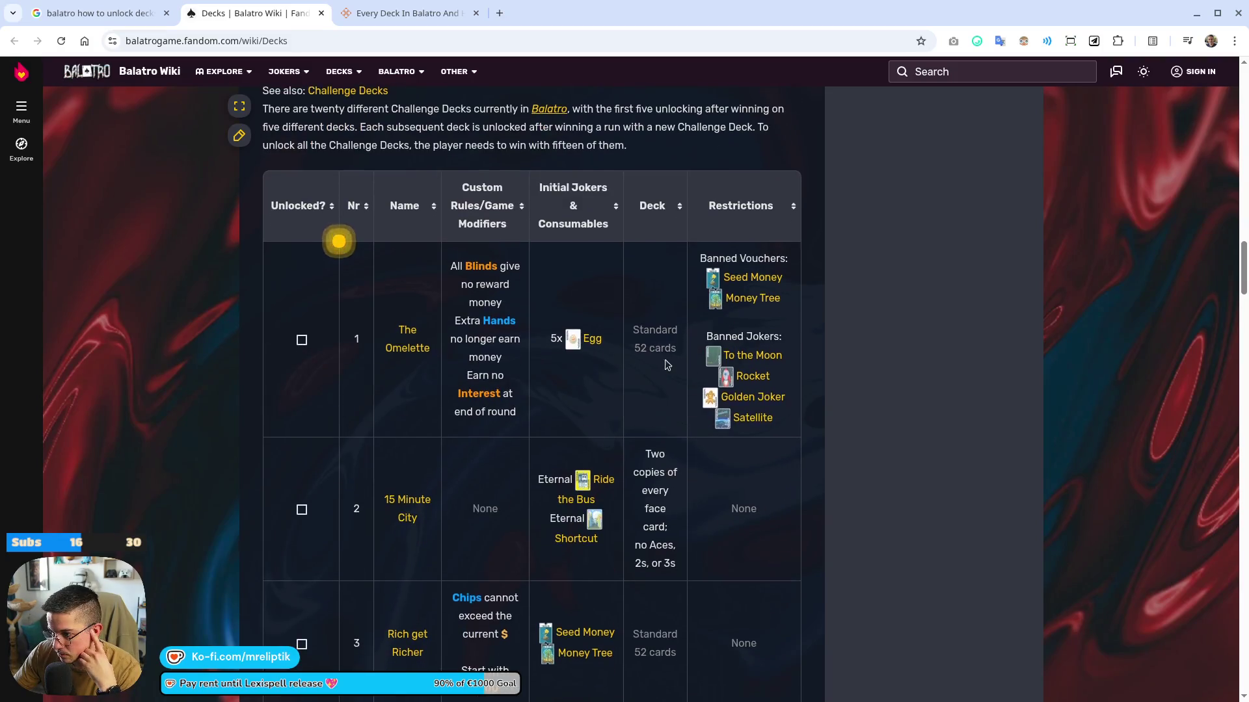
scroll(662, 390, "up", 14)
scroll(662, 390, "up", 10)
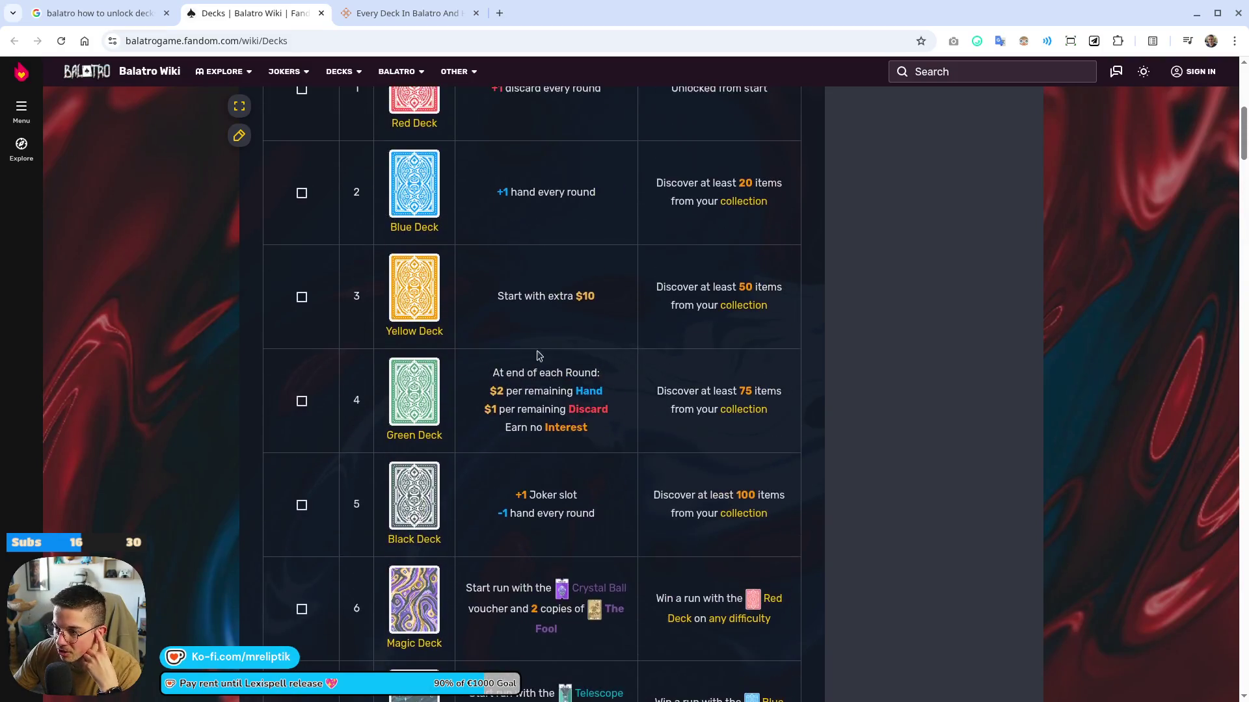
scroll(564, 369, "up", 3)
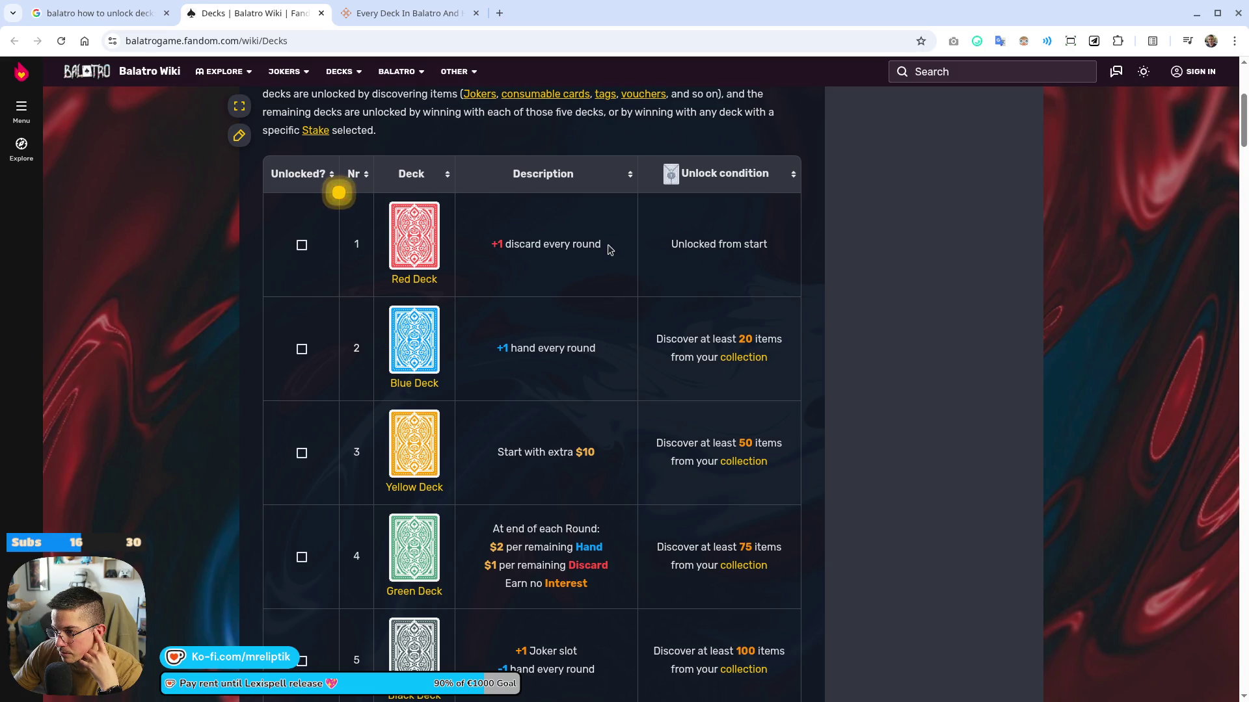
left_click_drag(611, 249, 498, 244)
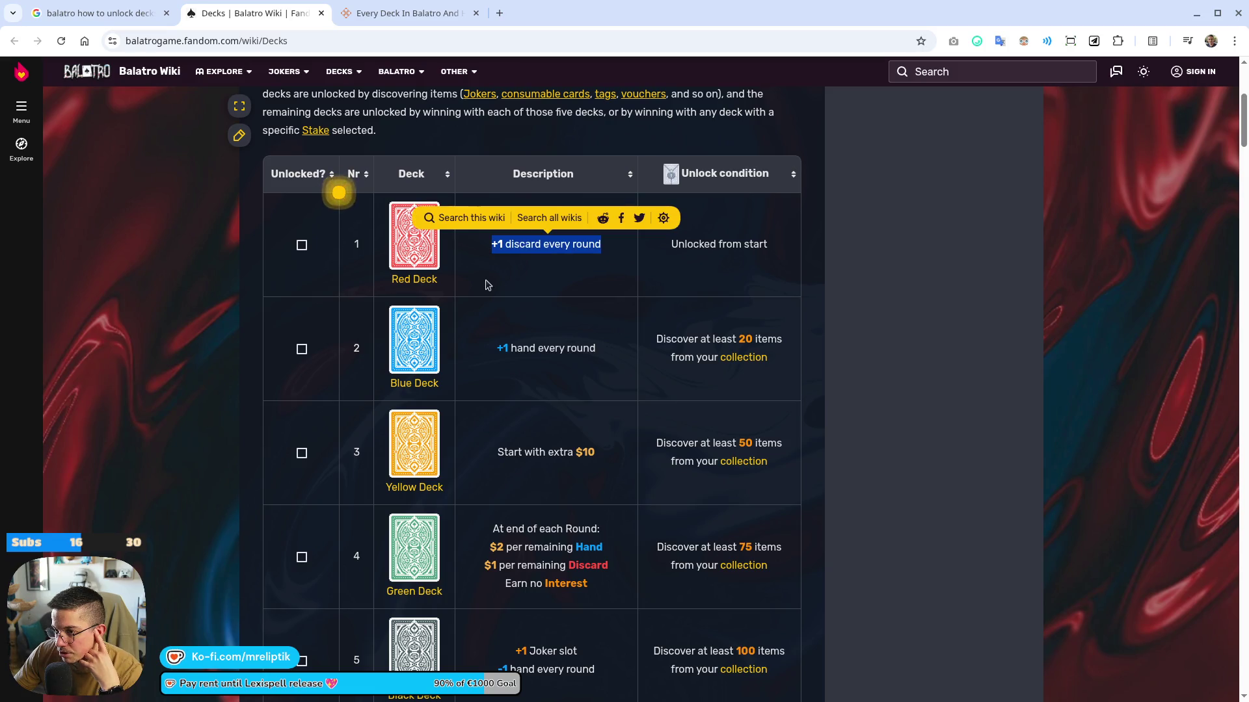
left_click(514, 309)
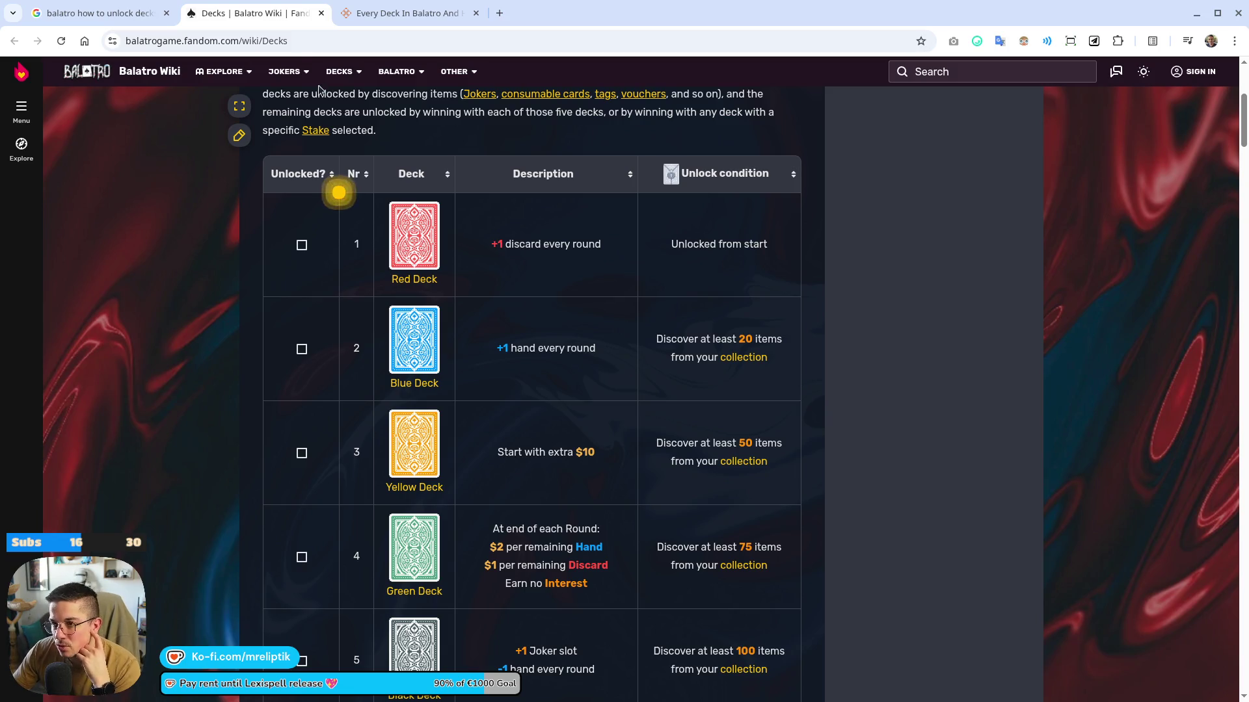
left_click(301, 245)
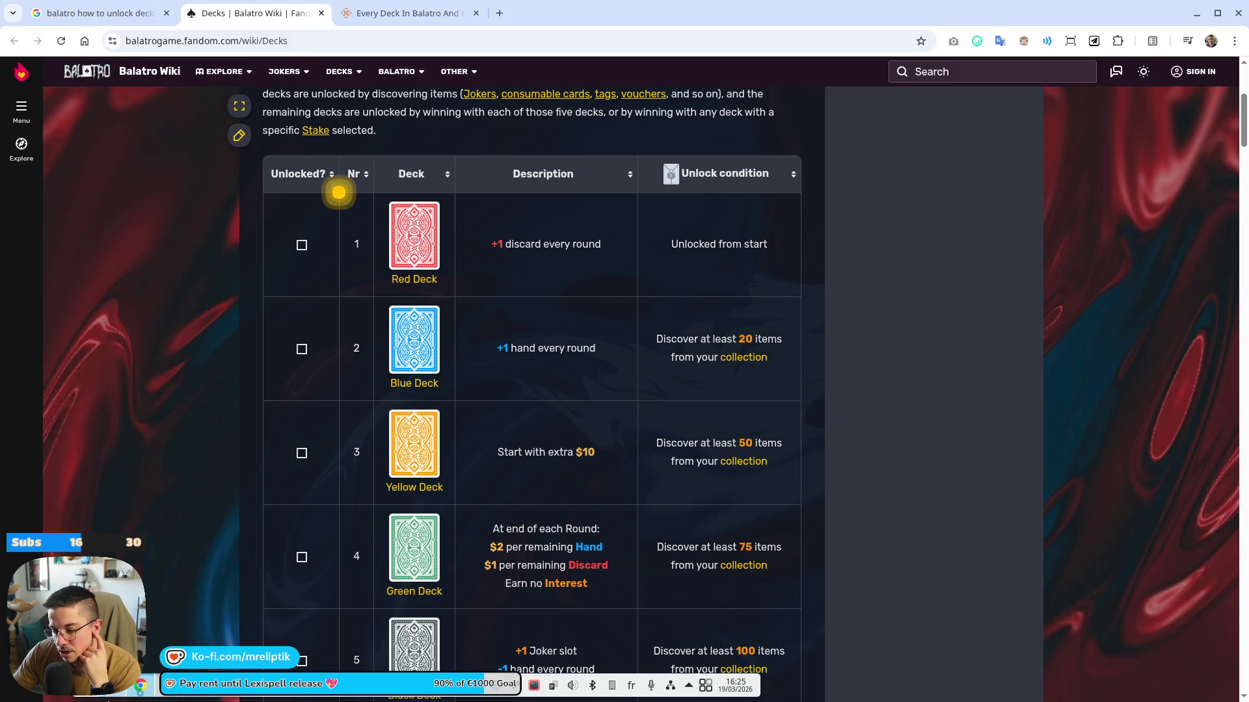
left_click(226, 688)
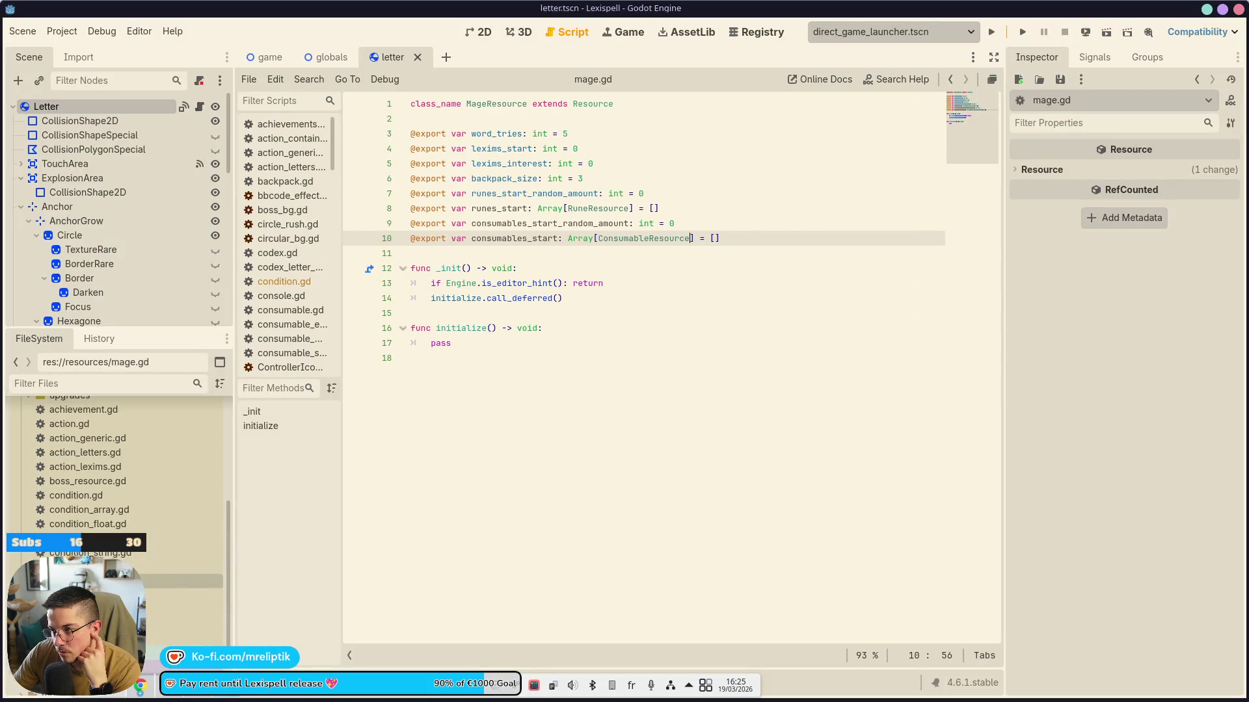
key("alt+Tab")
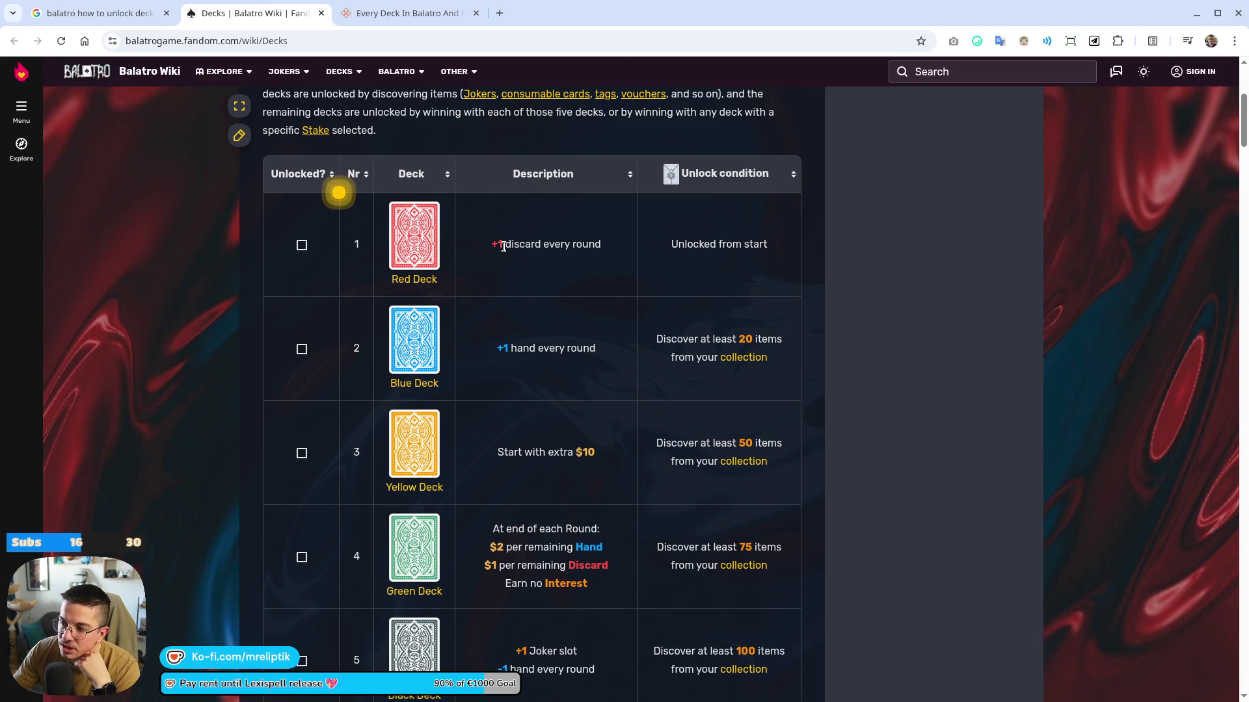
triple_click(540, 242)
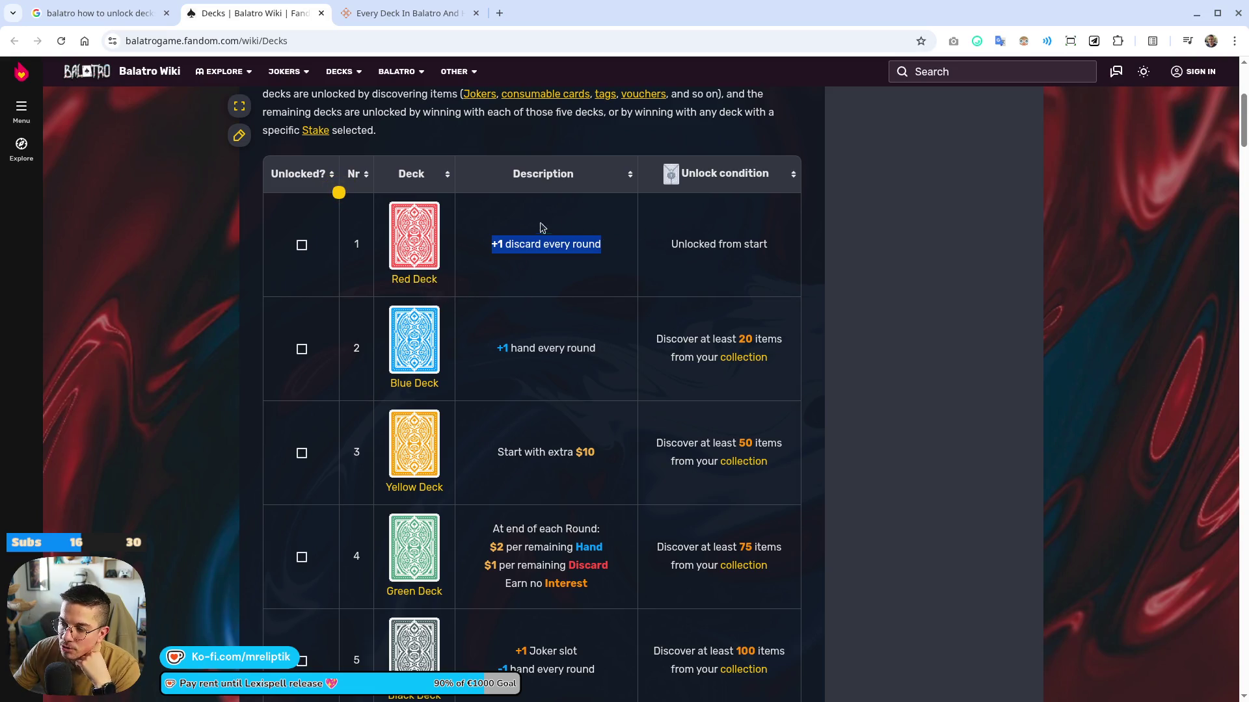
left_click(589, 277)
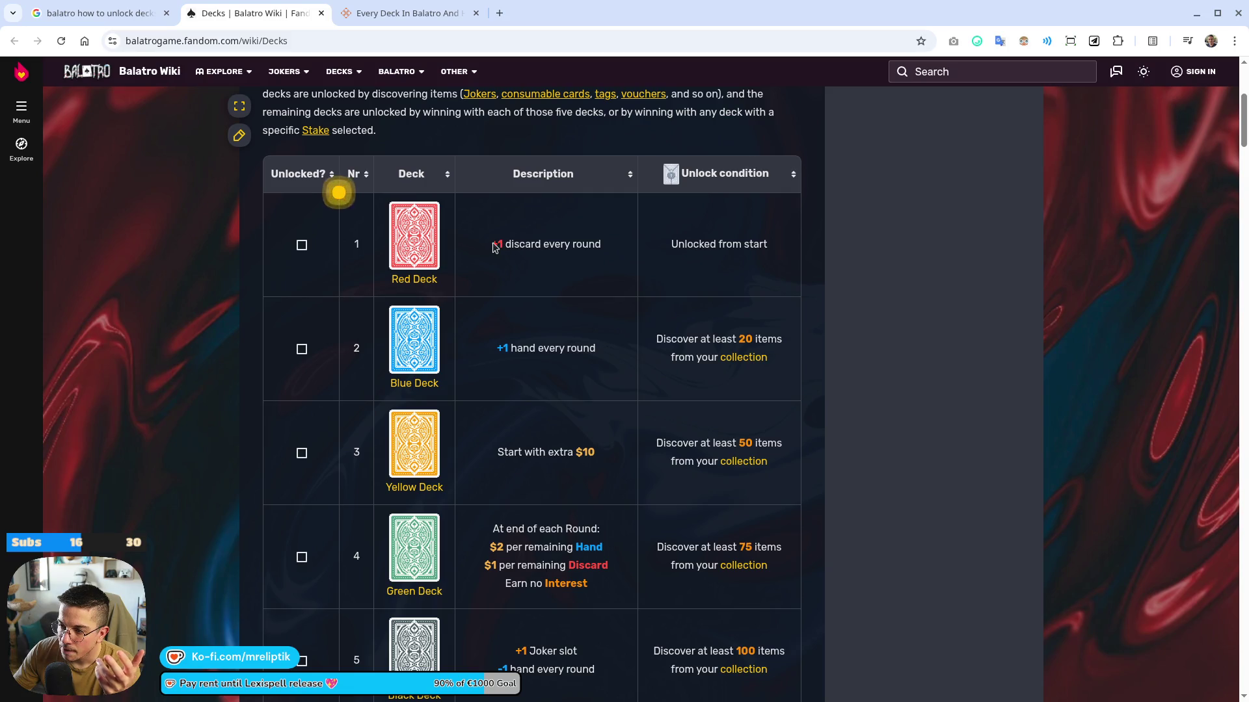
left_click_drag(491, 246, 605, 247)
left_click(604, 265)
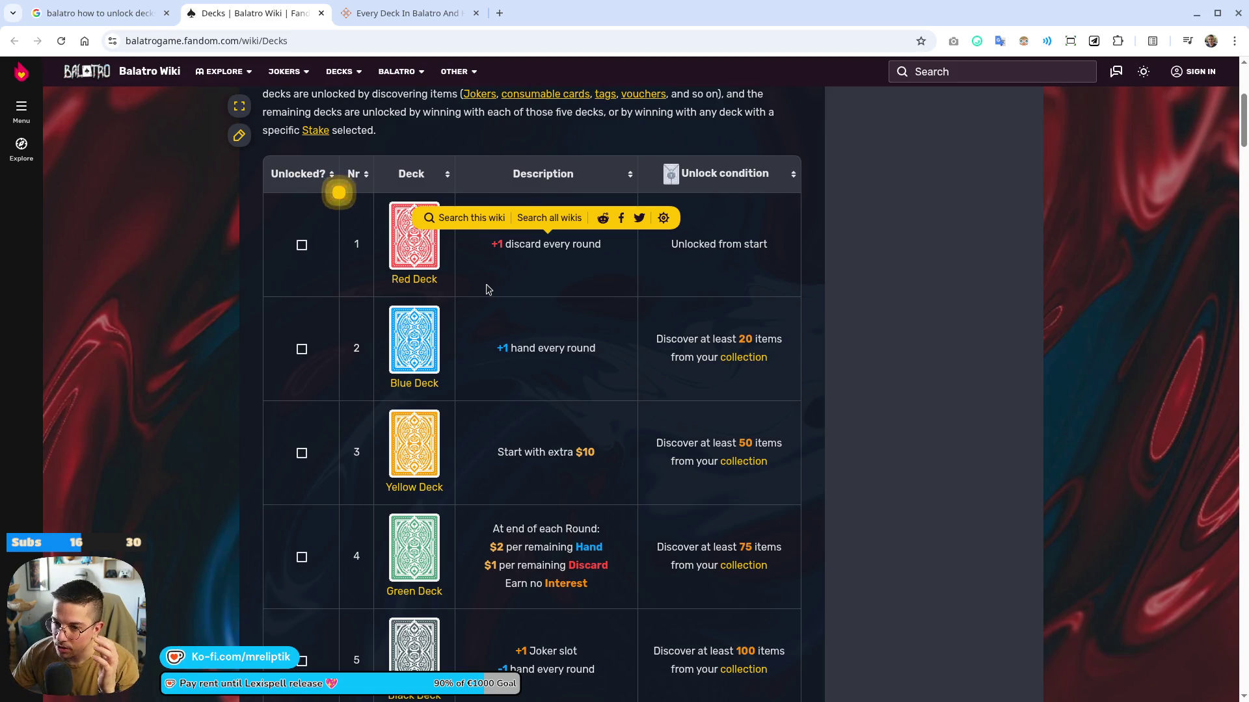
Dismiss the wiki search popup and highlight the Red Deck and Blue Deck's +1 hand descriptions
left_click(536, 318)
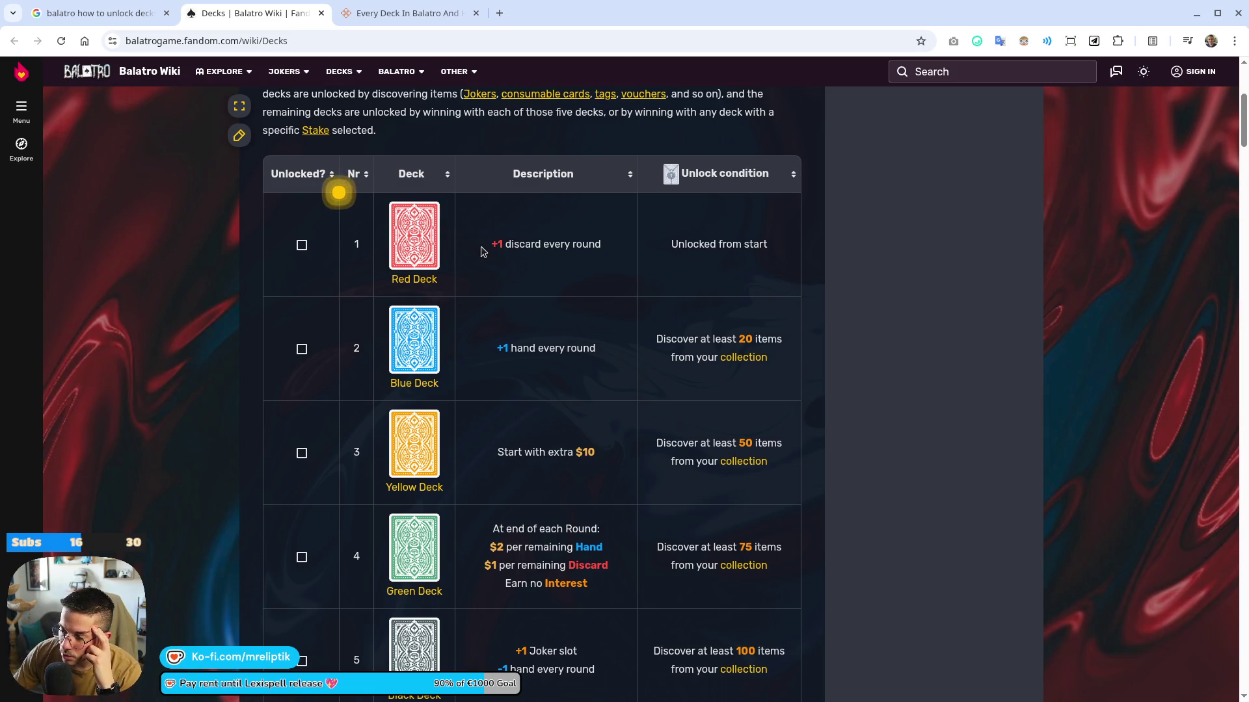
left_click_drag(489, 244, 605, 243)
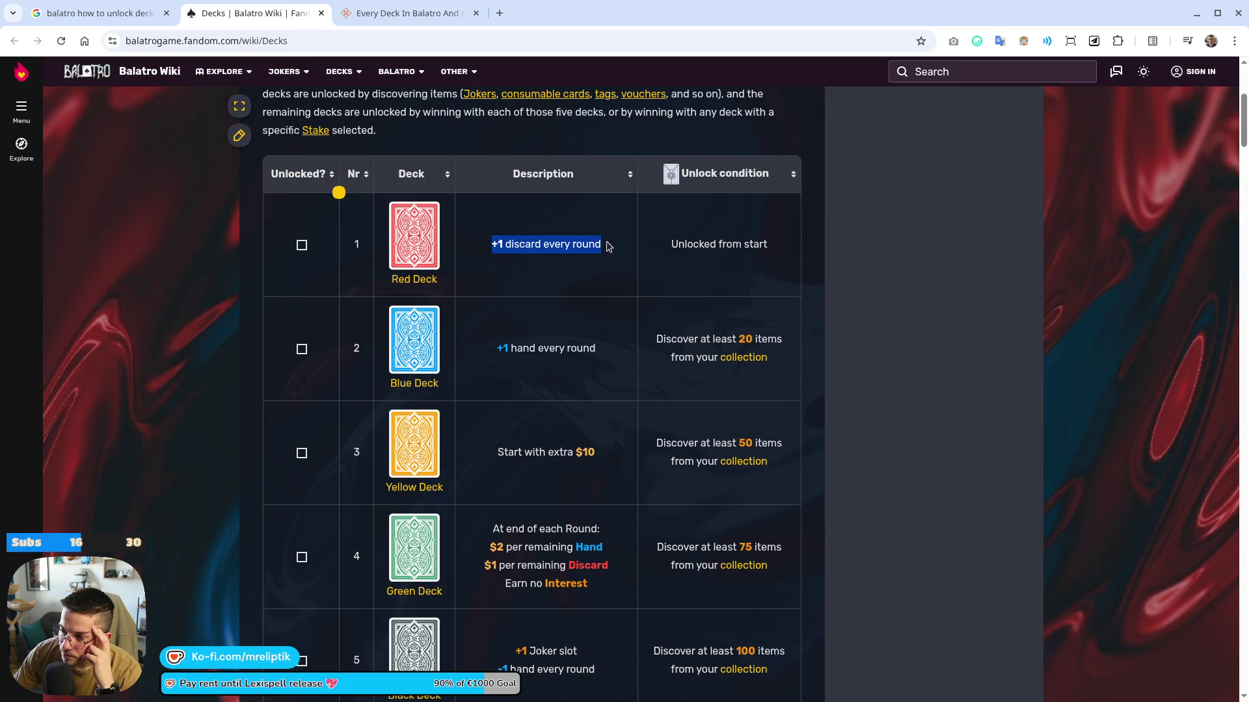
left_click(505, 249)
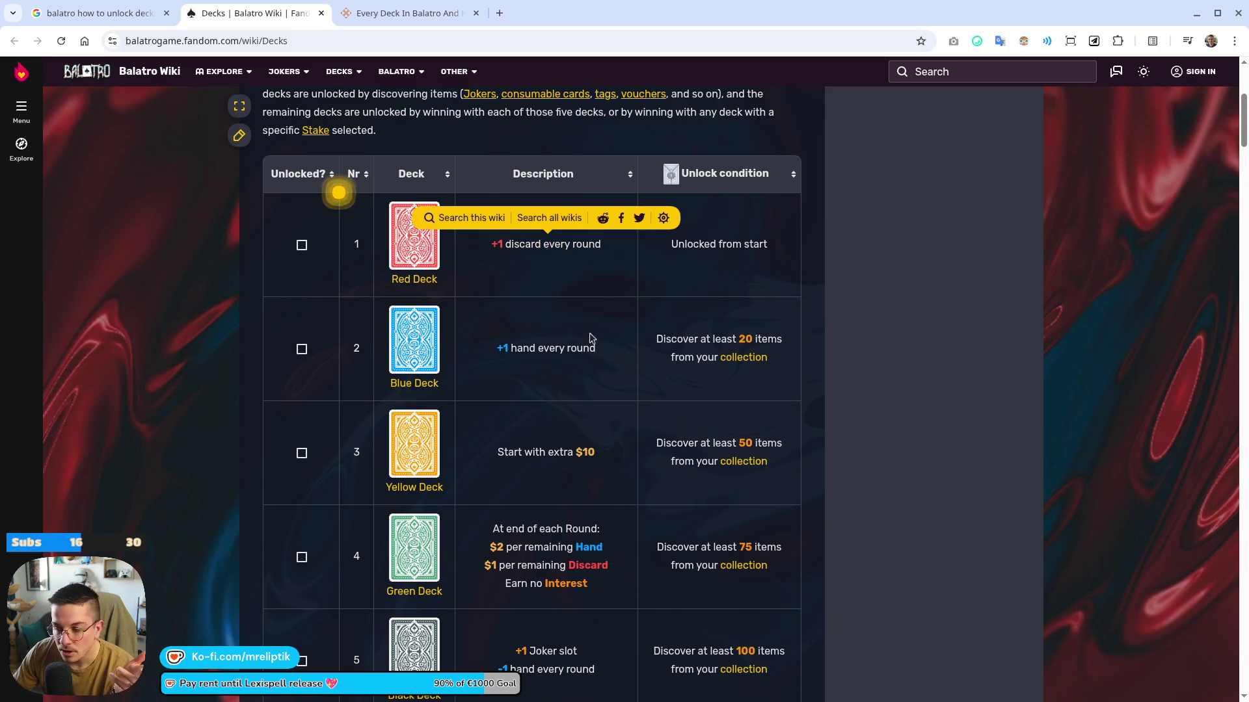
left_click_drag(494, 348, 630, 358)
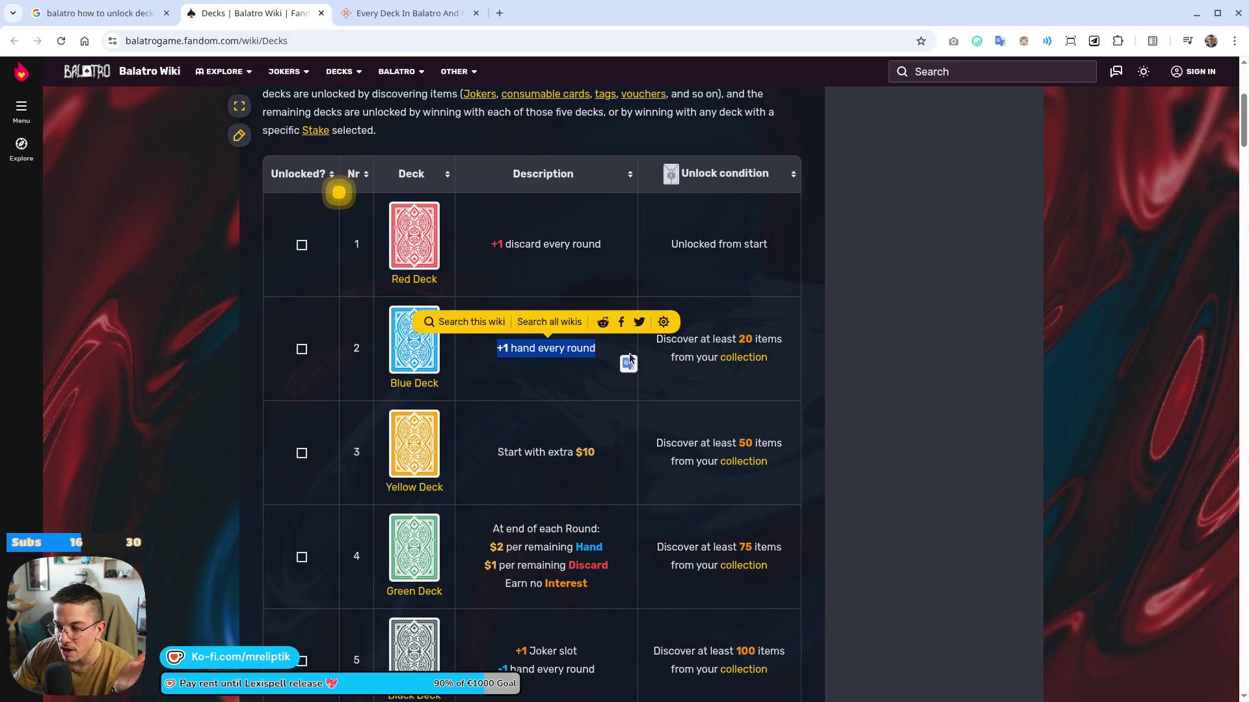
left_click(573, 365)
left_click_drag(495, 351, 605, 364)
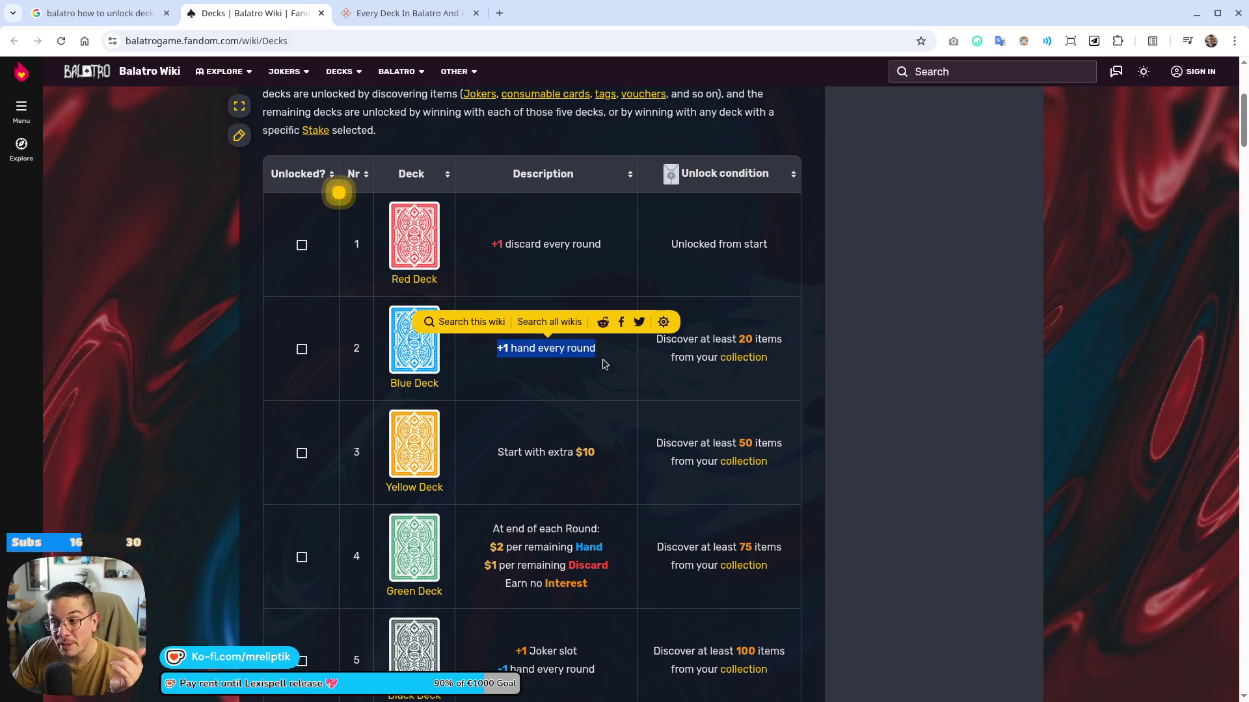
left_click(468, 358)
left_click_drag(501, 345, 606, 358)
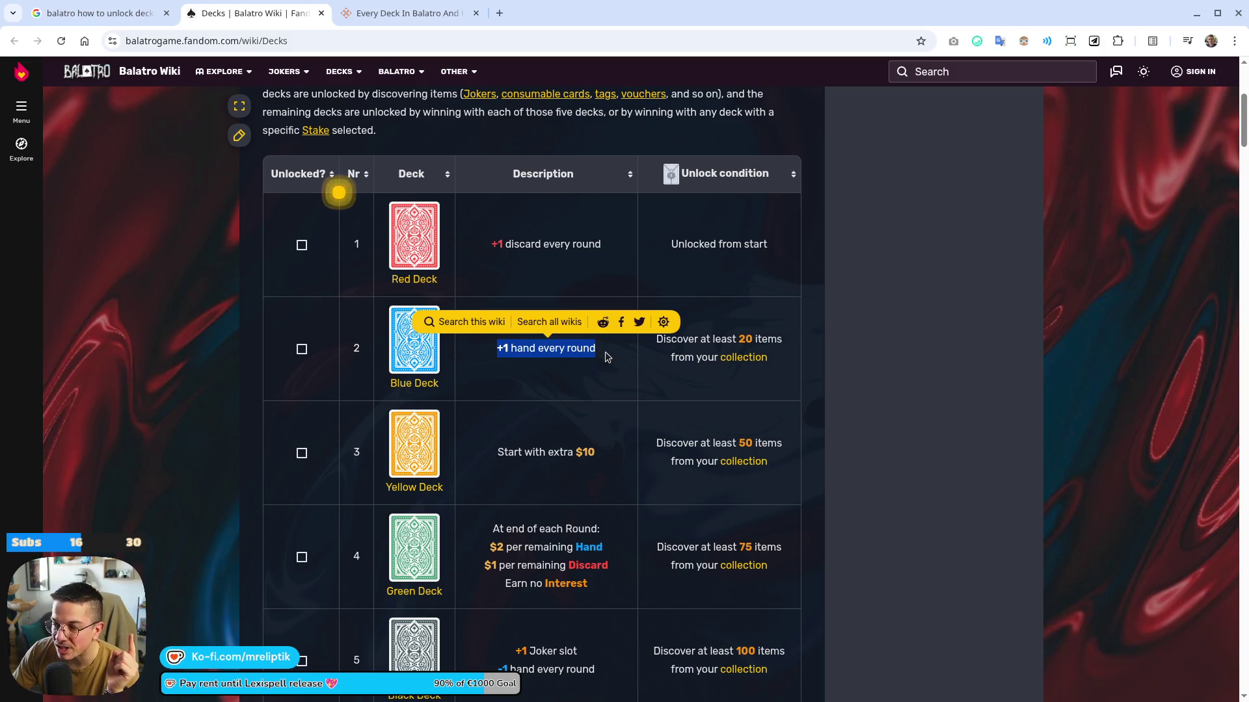
left_click(498, 350)
Re-highlight the Blue Deck text and pick out the words 'every' and 'discard'
left_click_drag(498, 349, 611, 355)
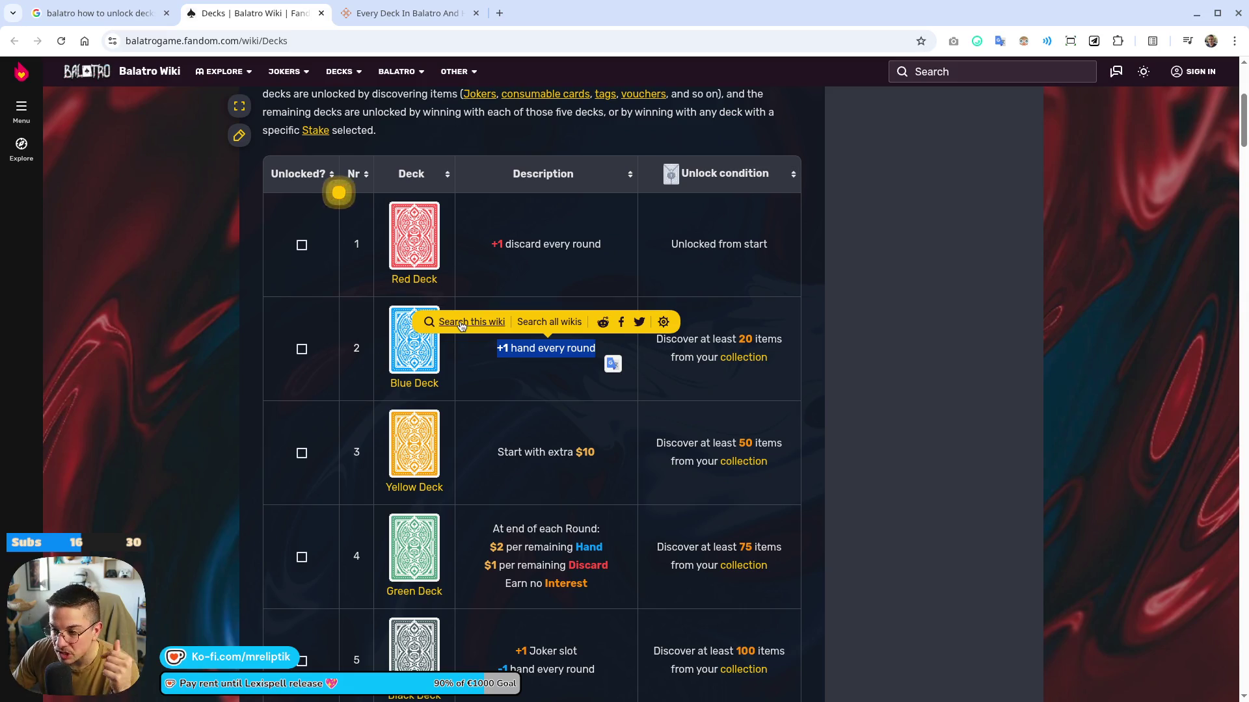
double_click(545, 352)
double_click(523, 244)
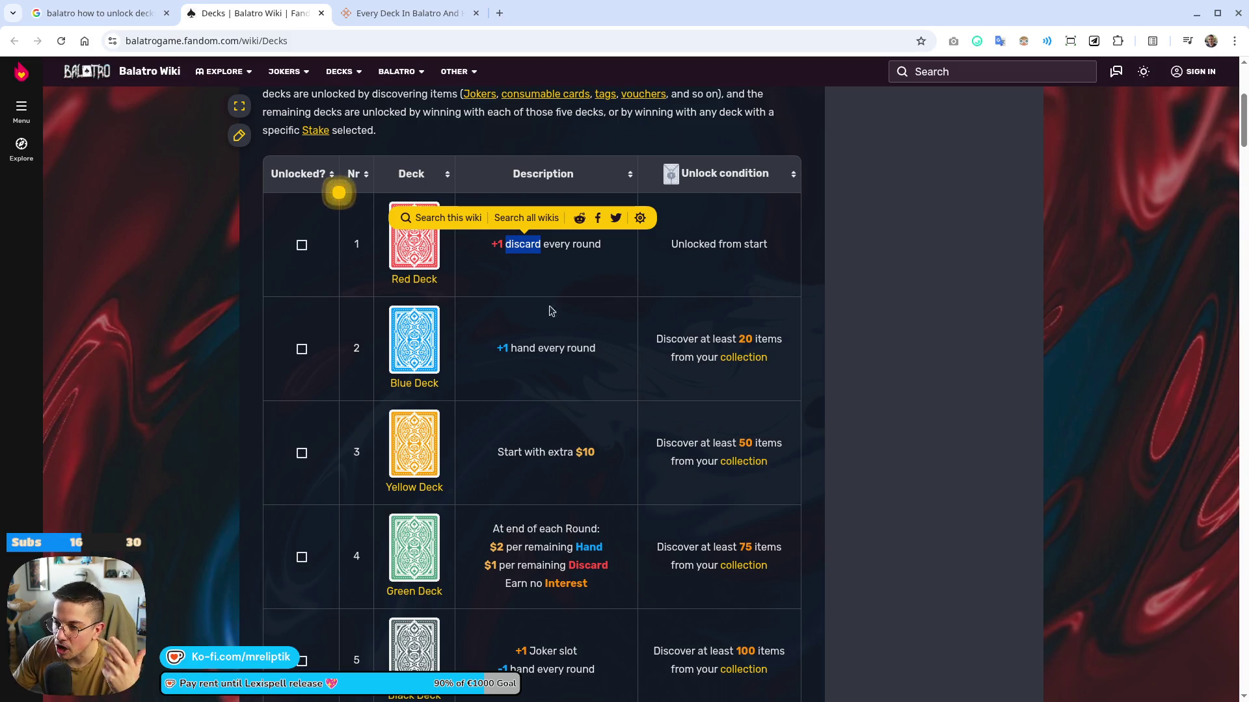
left_click(575, 285)
left_click_drag(494, 242, 602, 244)
left_click(605, 244)
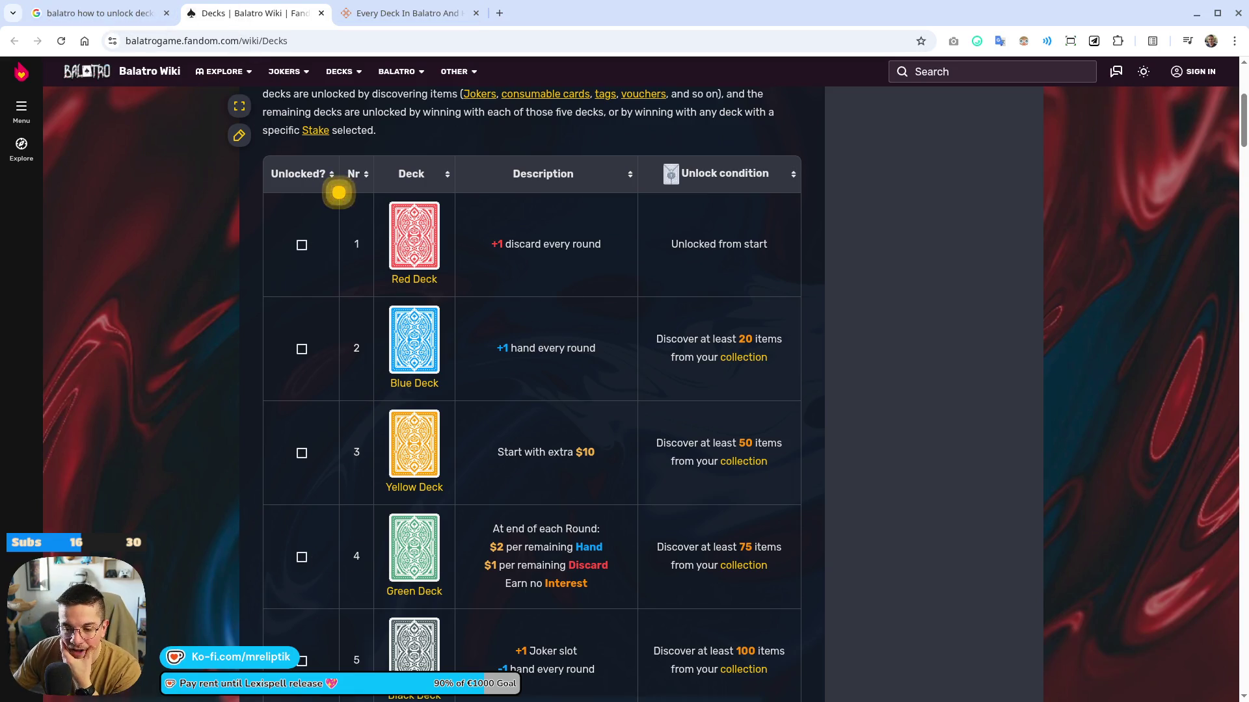
Scroll down to the Black Deck's -1 hand row, then open the Stakes page in a new tab
mouse_move(220, 697)
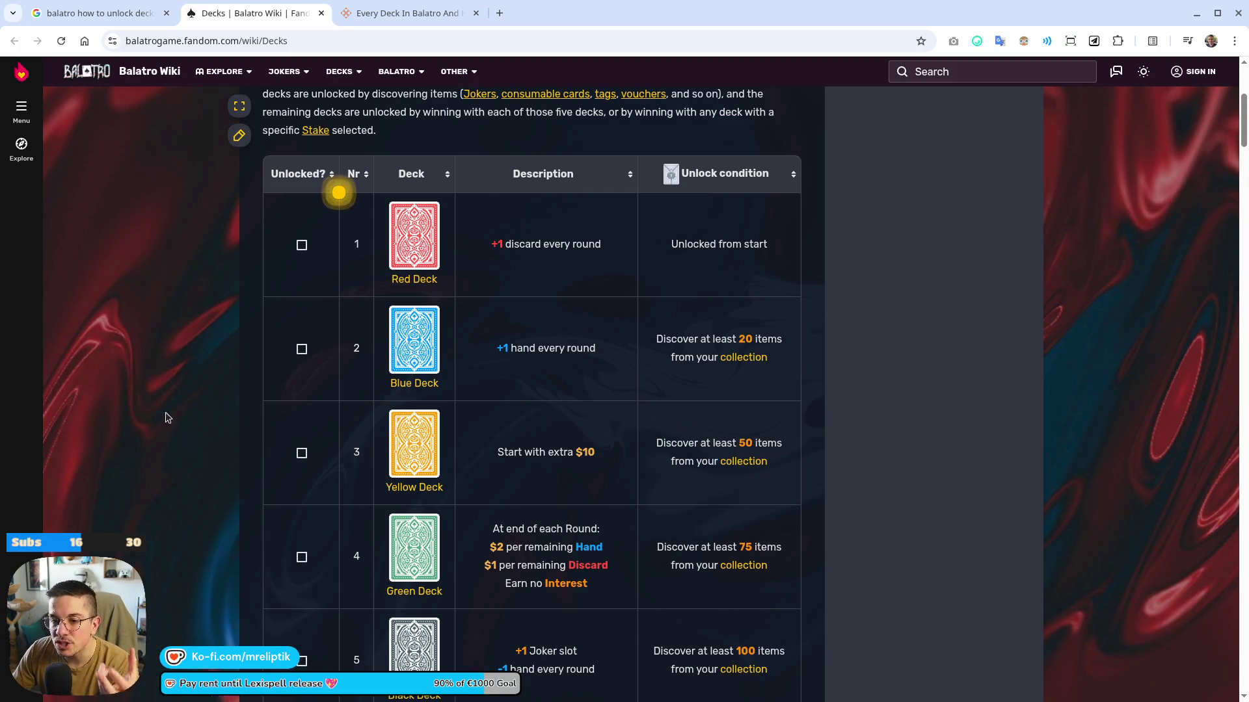
scroll(428, 511, "down", 2)
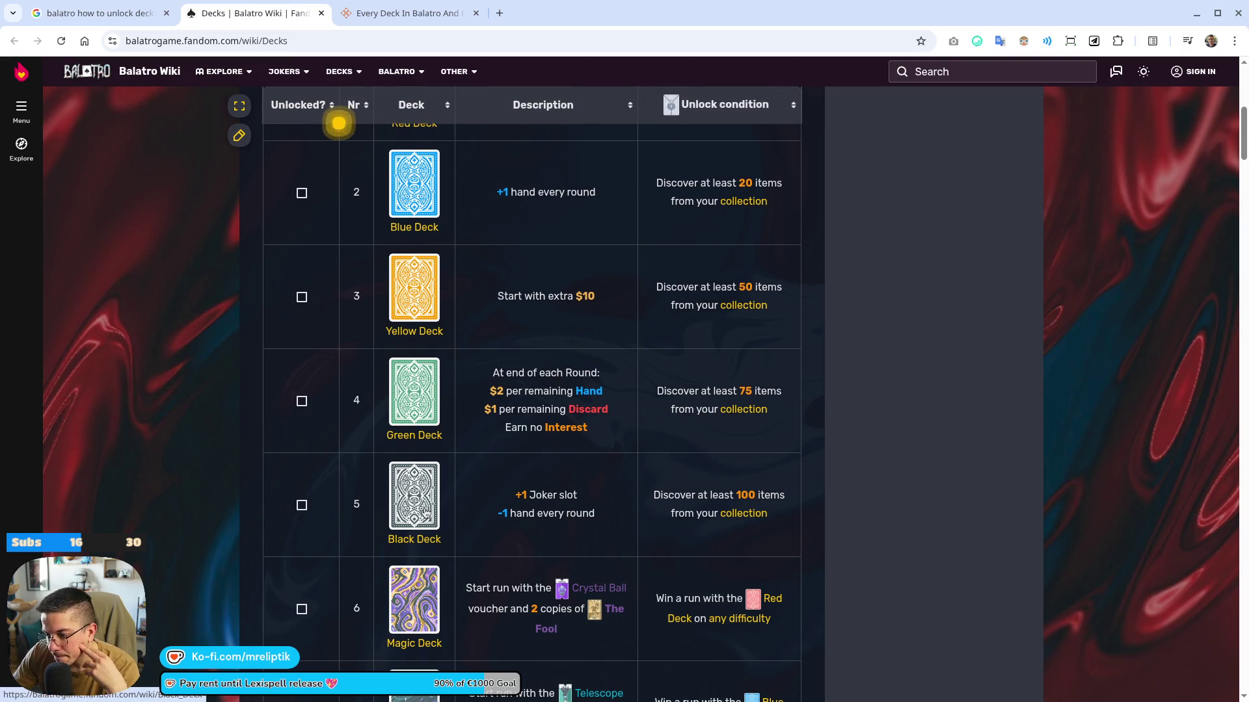
mouse_move(516, 495)
left_mouse_down()
mouse_move(577, 496)
mouse_move(499, 513)
mouse_move(623, 521)
left_mouse_up()
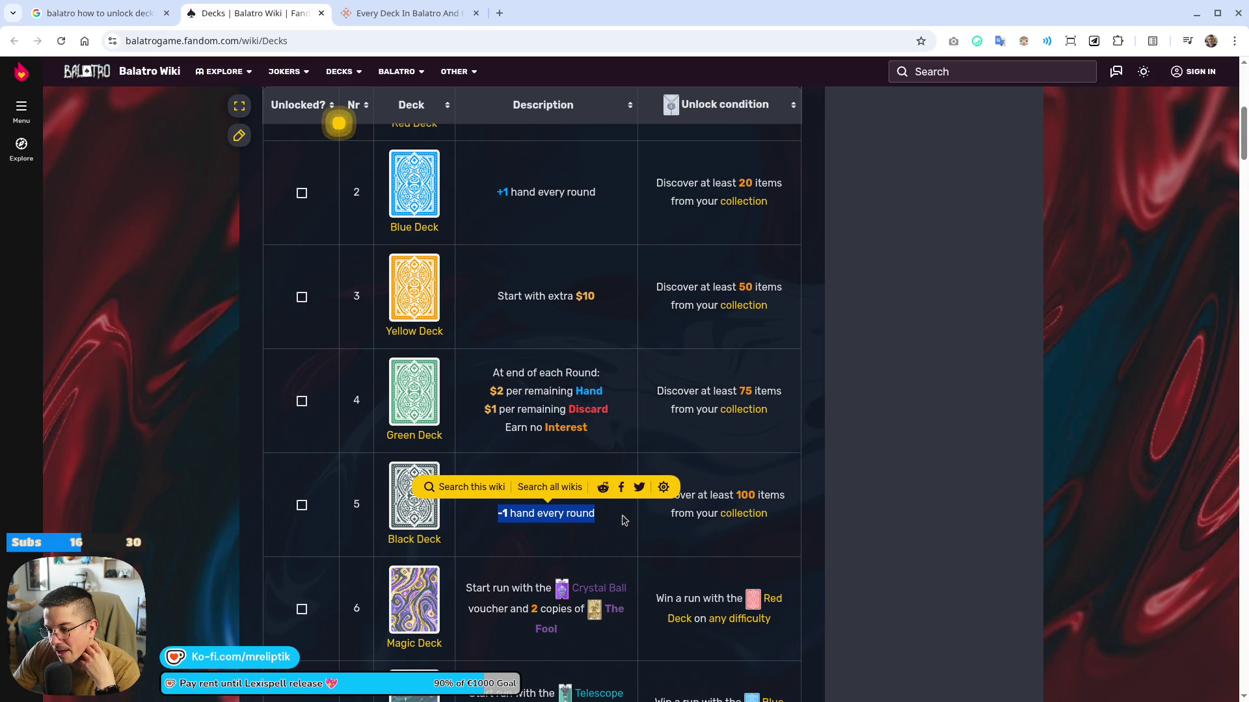
left_click(622, 520)
scroll(621, 517, "down", 2)
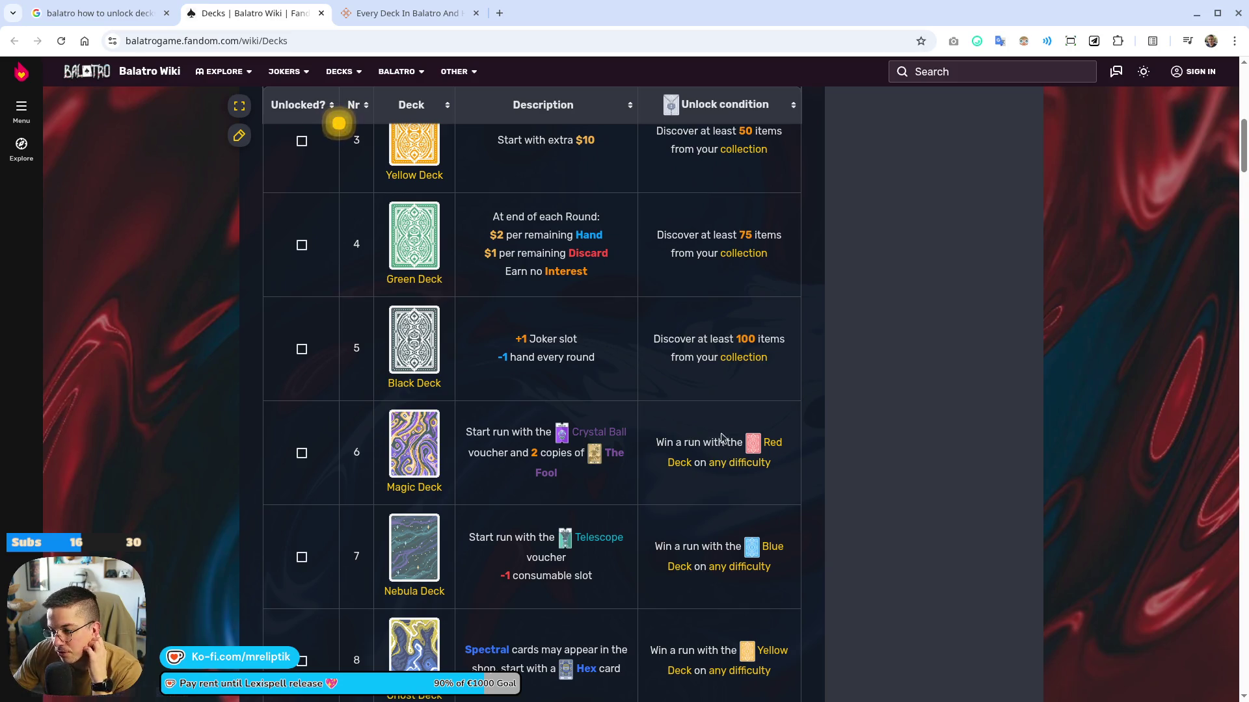
scroll(733, 473, "down", 2)
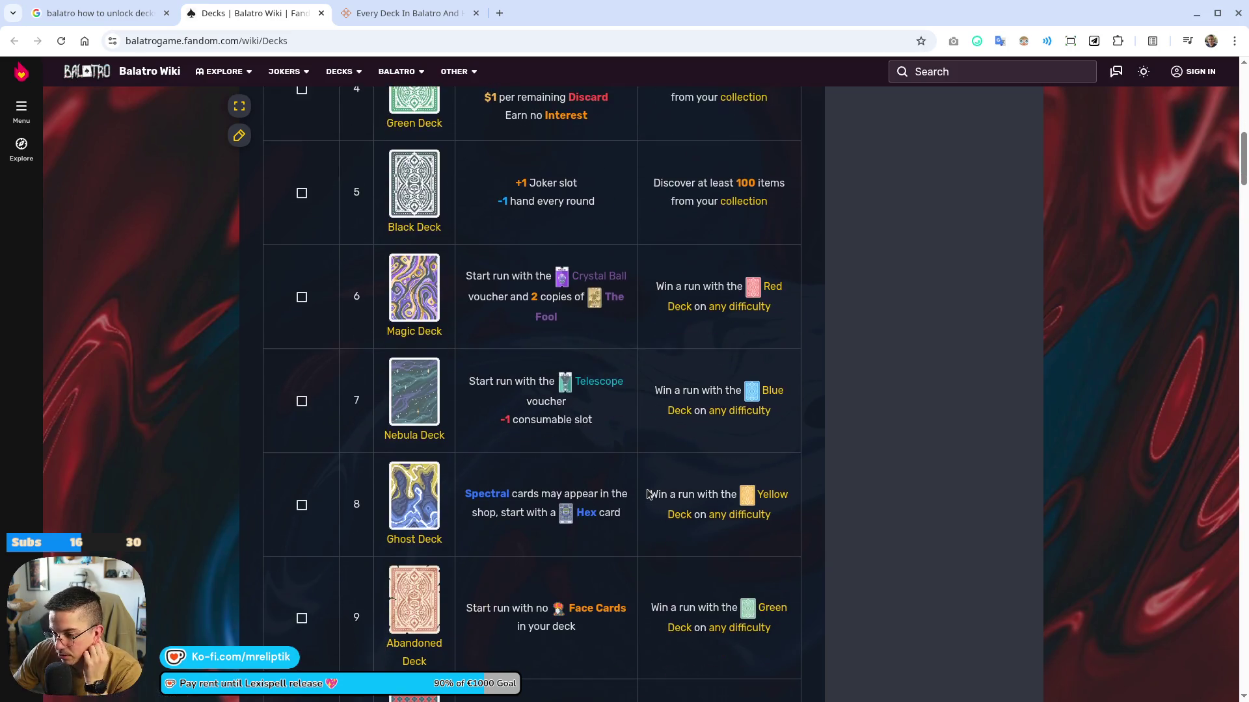
middle_click(741, 411)
left_click(391, 13)
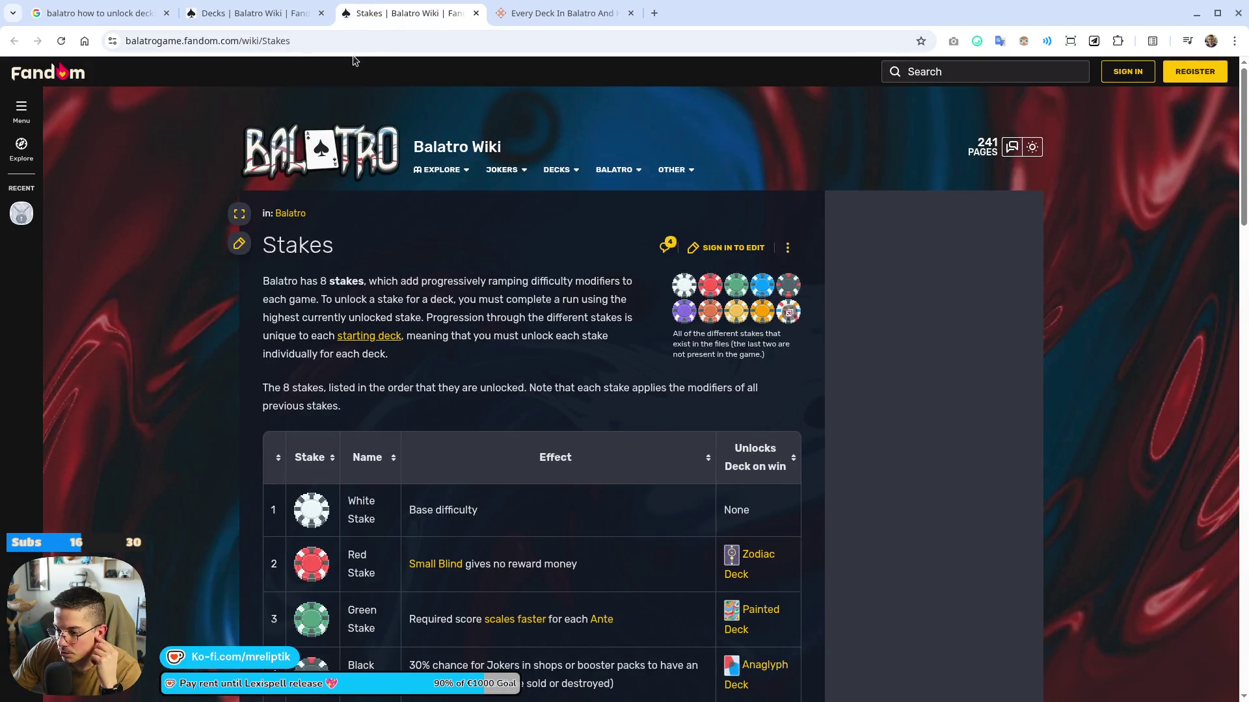
Scroll through the 8 stakes on the Stakes page, then close its tab to return to Decks
scroll(405, 334, "down", 3)
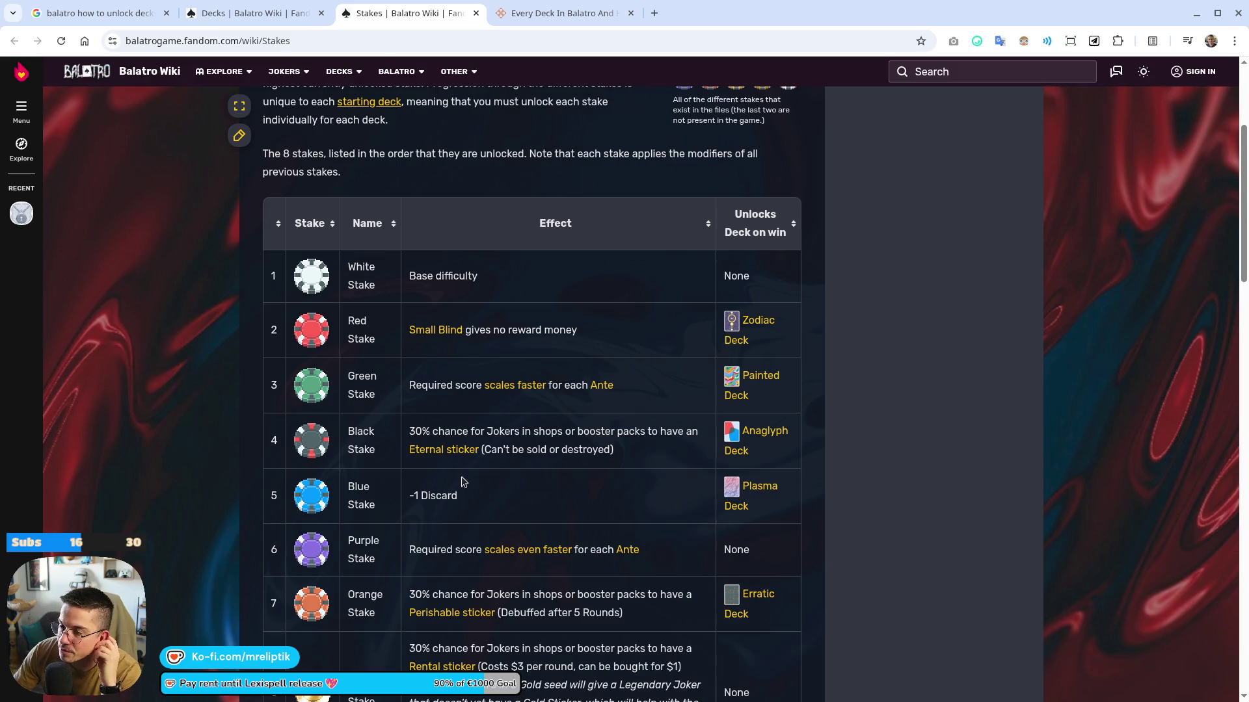
scroll(463, 484, "down", 2)
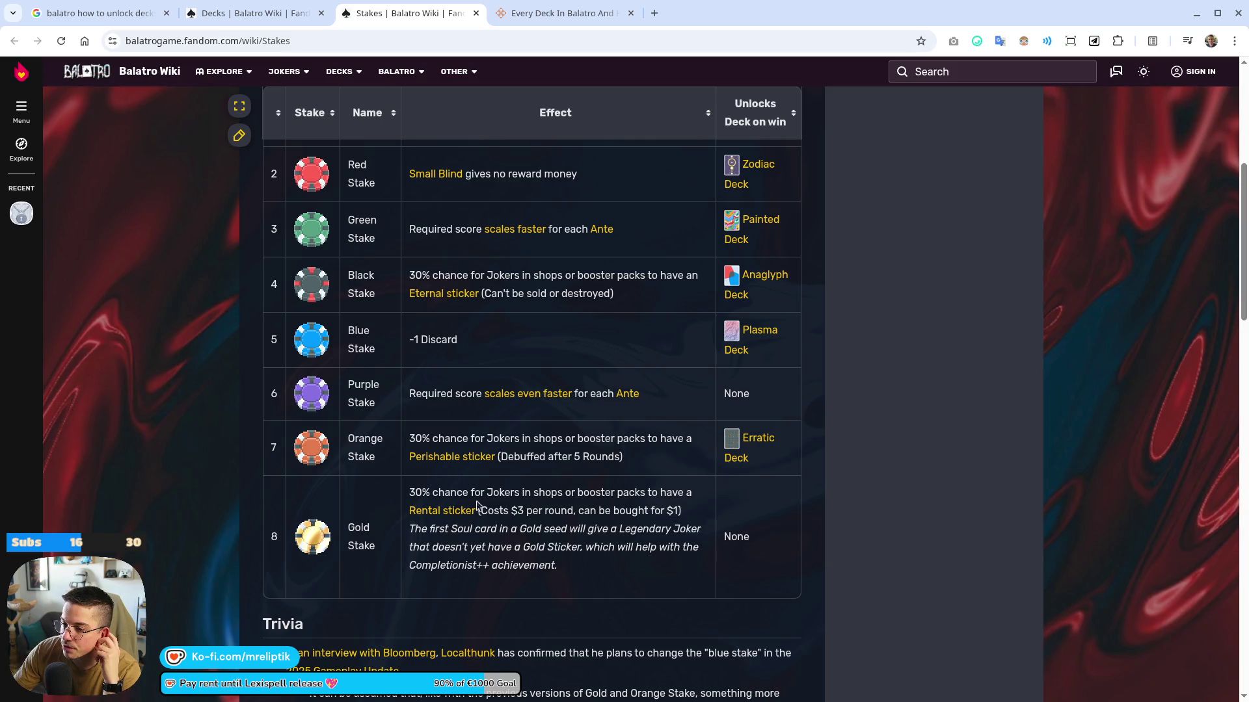
scroll(478, 468, "down", 5)
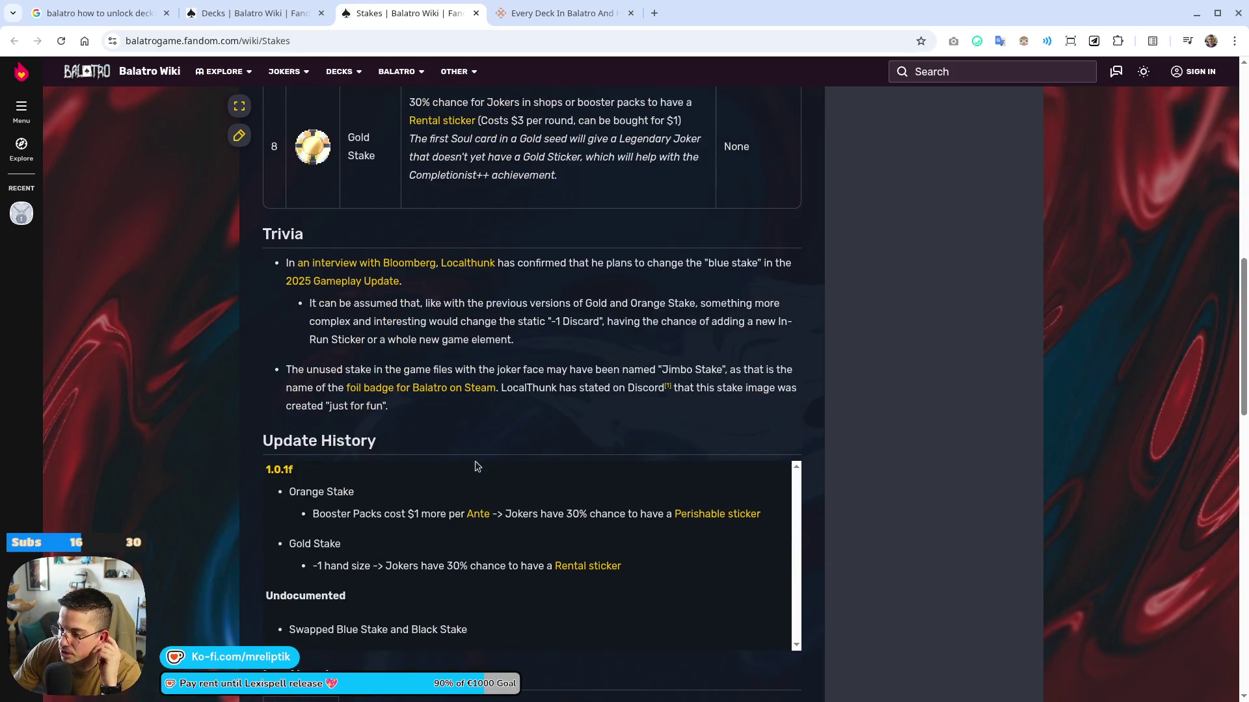
scroll(476, 468, "down", 3)
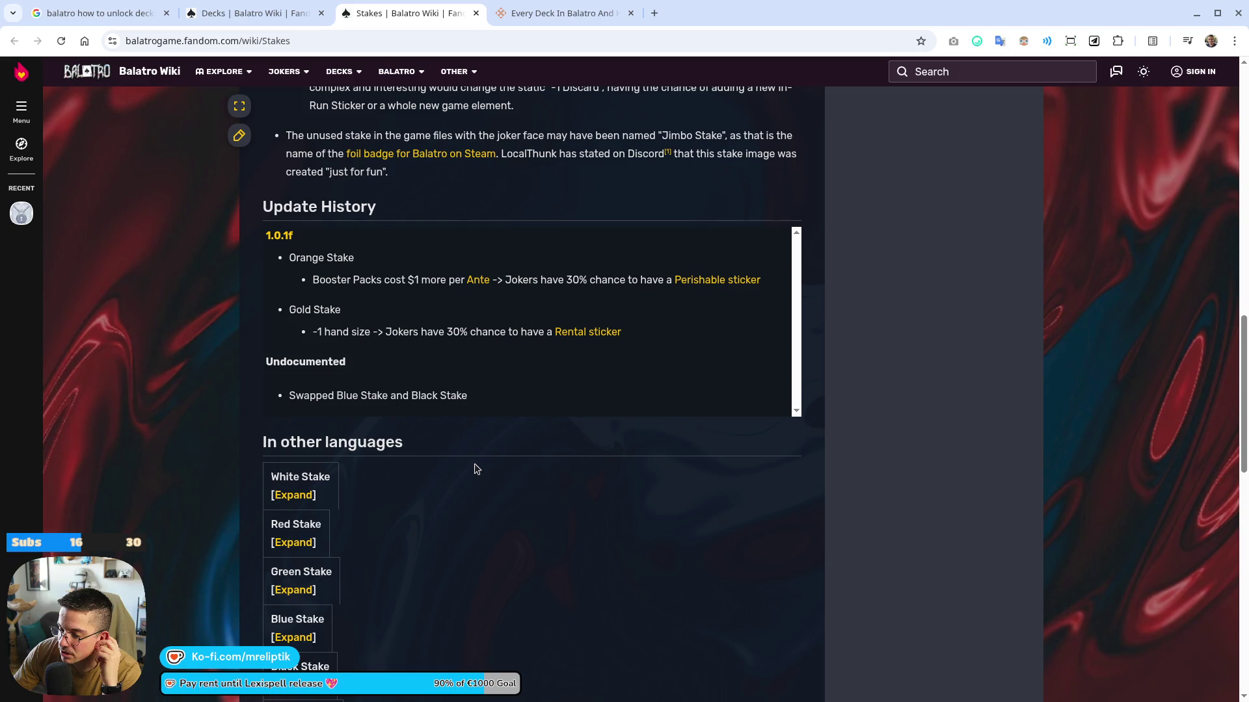
scroll(476, 468, "down", 11)
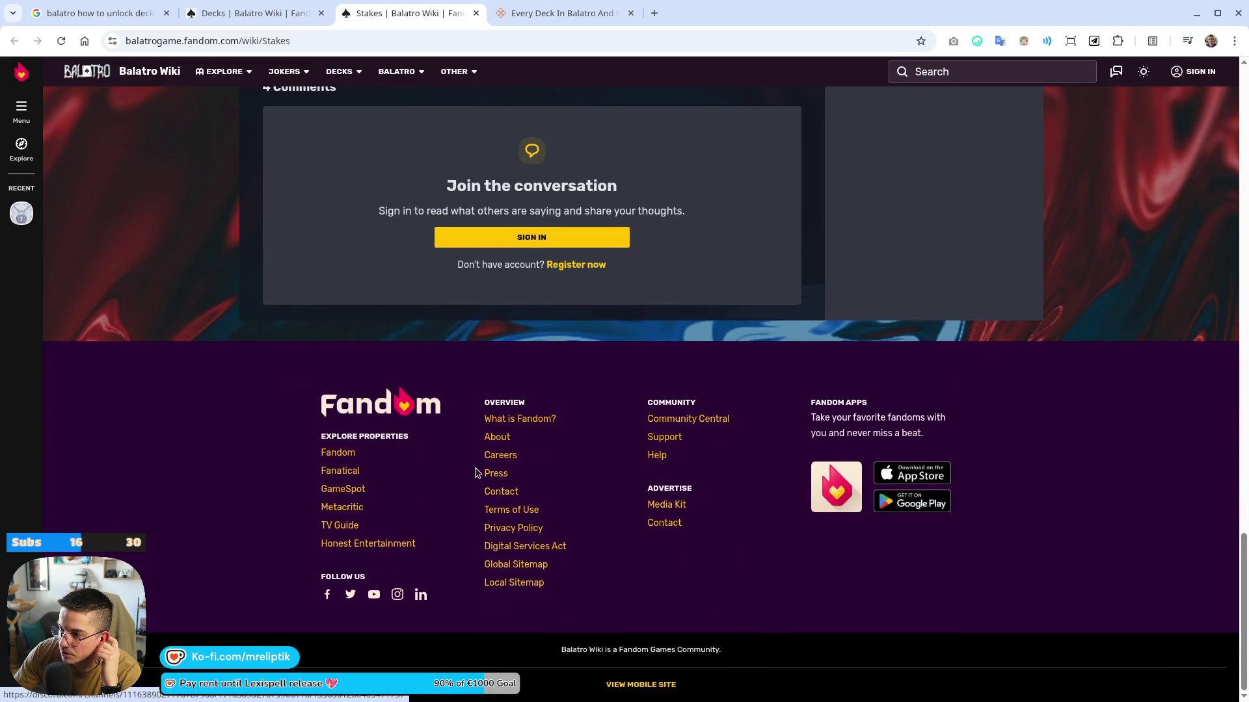
scroll(477, 470, "up", 6)
scroll(477, 470, "up", 20)
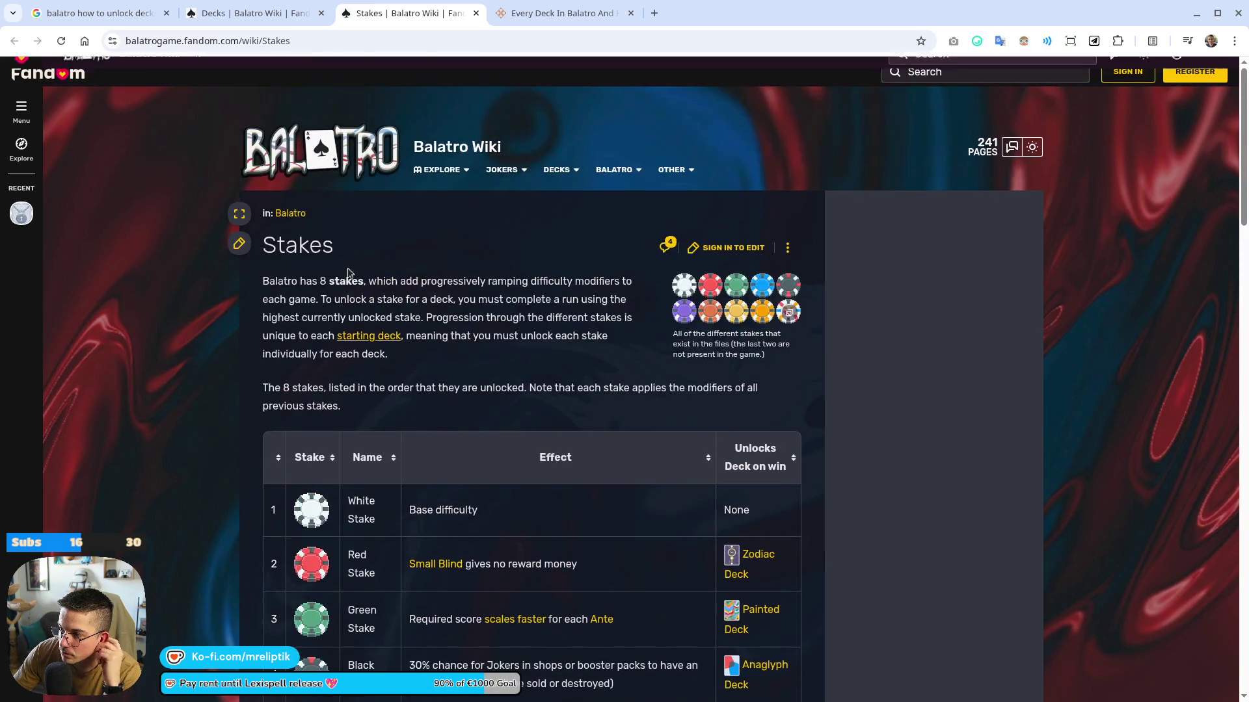
middle_click(353, 22)
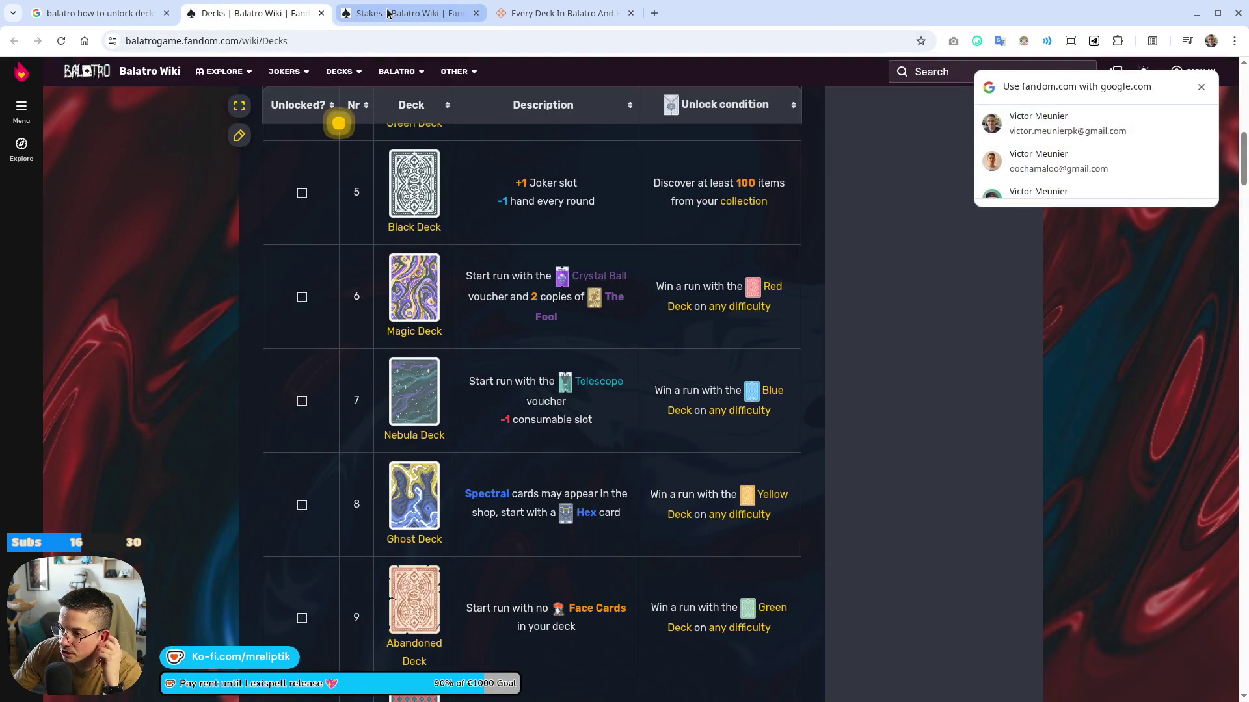
Dismiss the Google sign-in prompt and scroll through the Decks table and Challenge Decks
left_click(1198, 91)
scroll(455, 390, "down", 3)
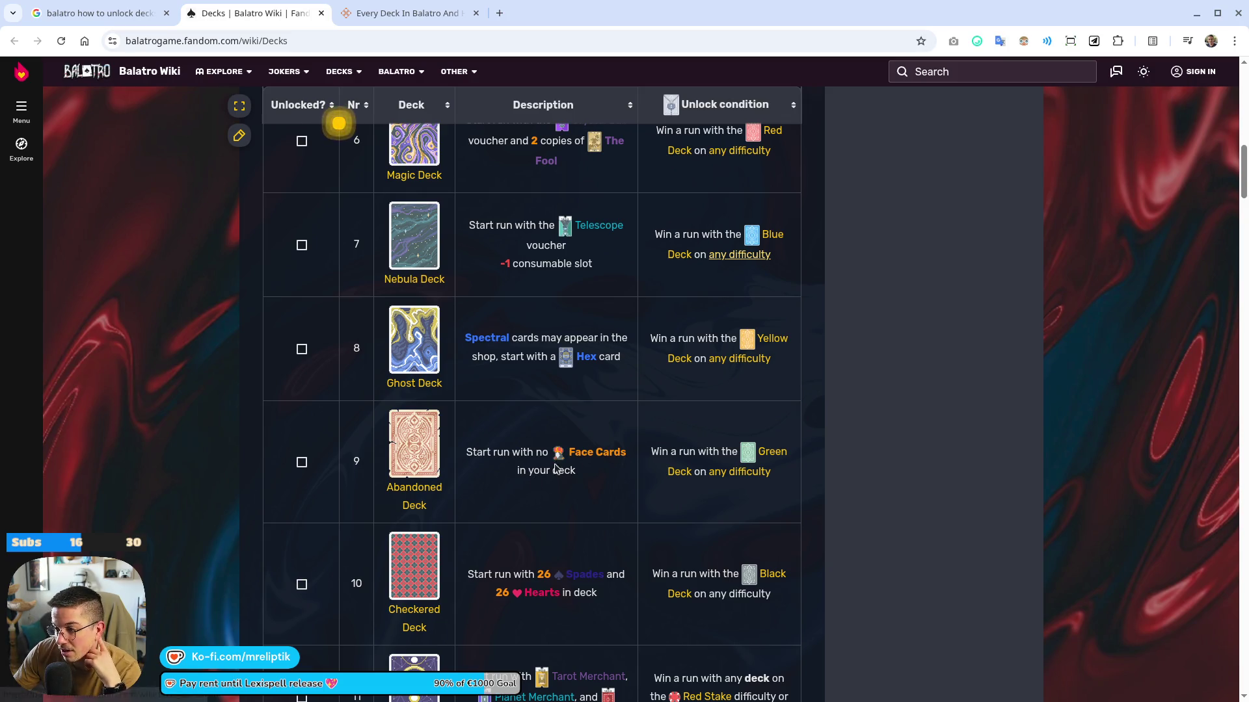
scroll(551, 468, "down", 2)
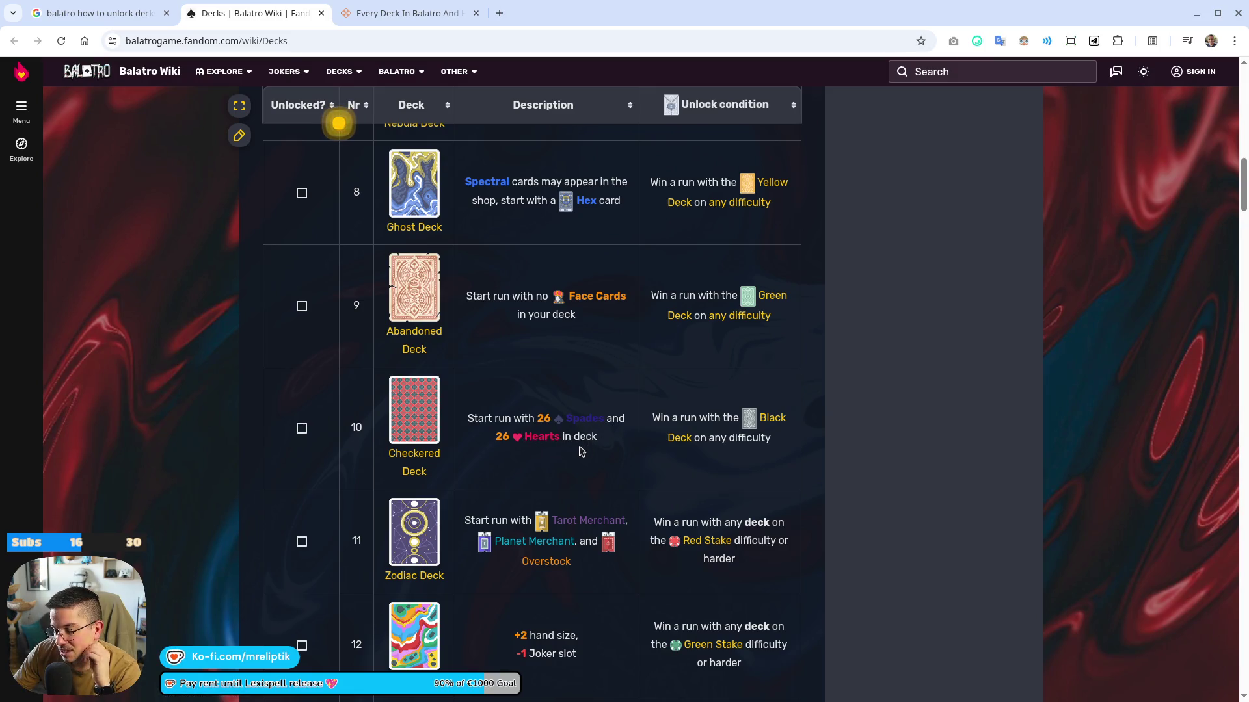
scroll(580, 452, "down", 2)
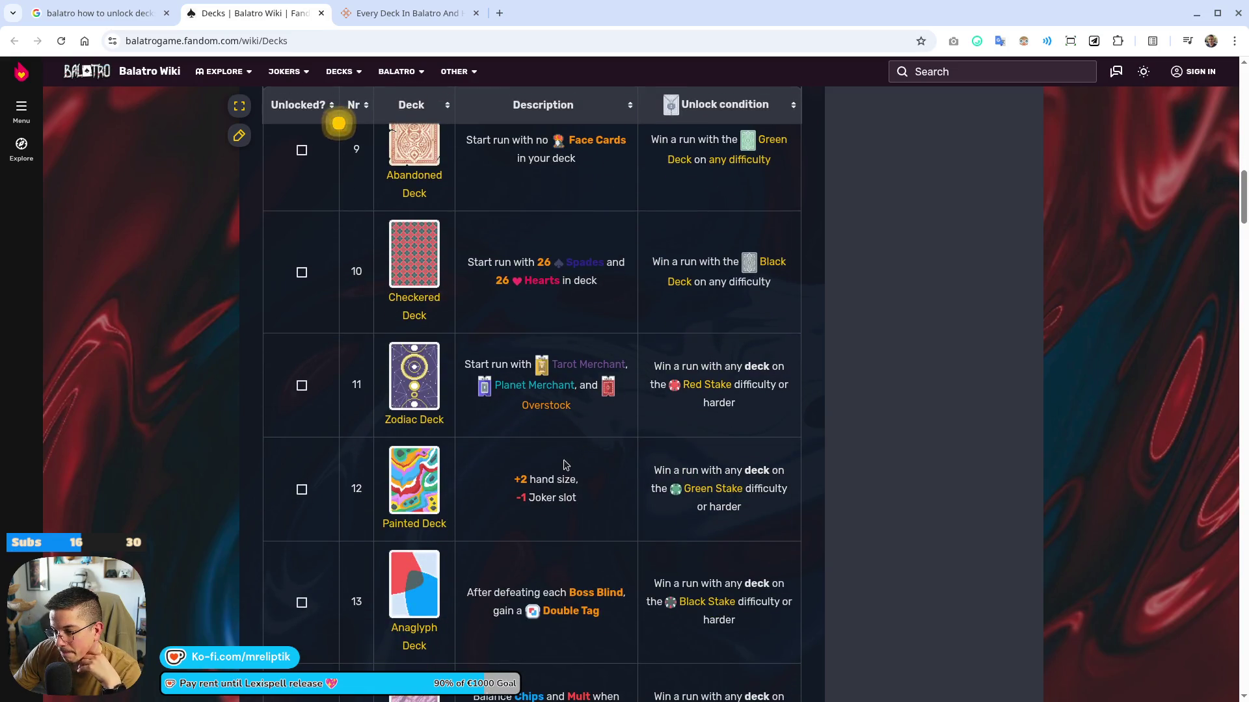
scroll(565, 465, "down", 4)
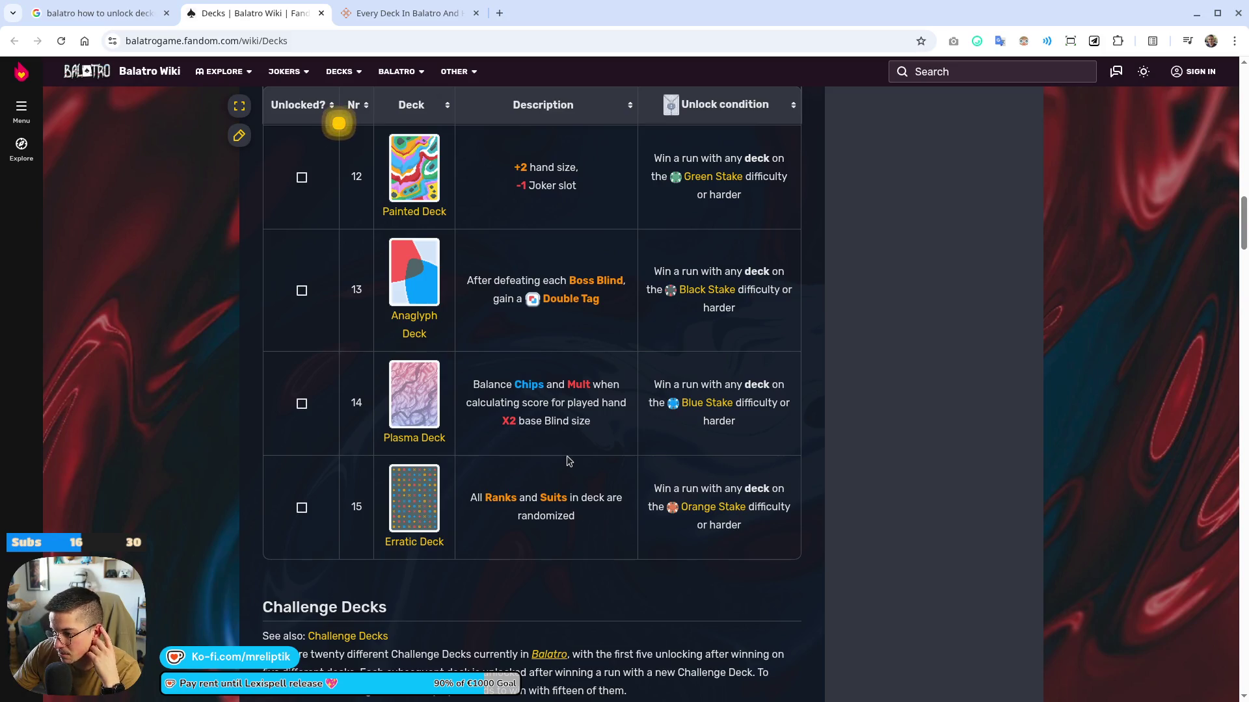
scroll(568, 461, "down", 3)
scroll(567, 461, "down", 10)
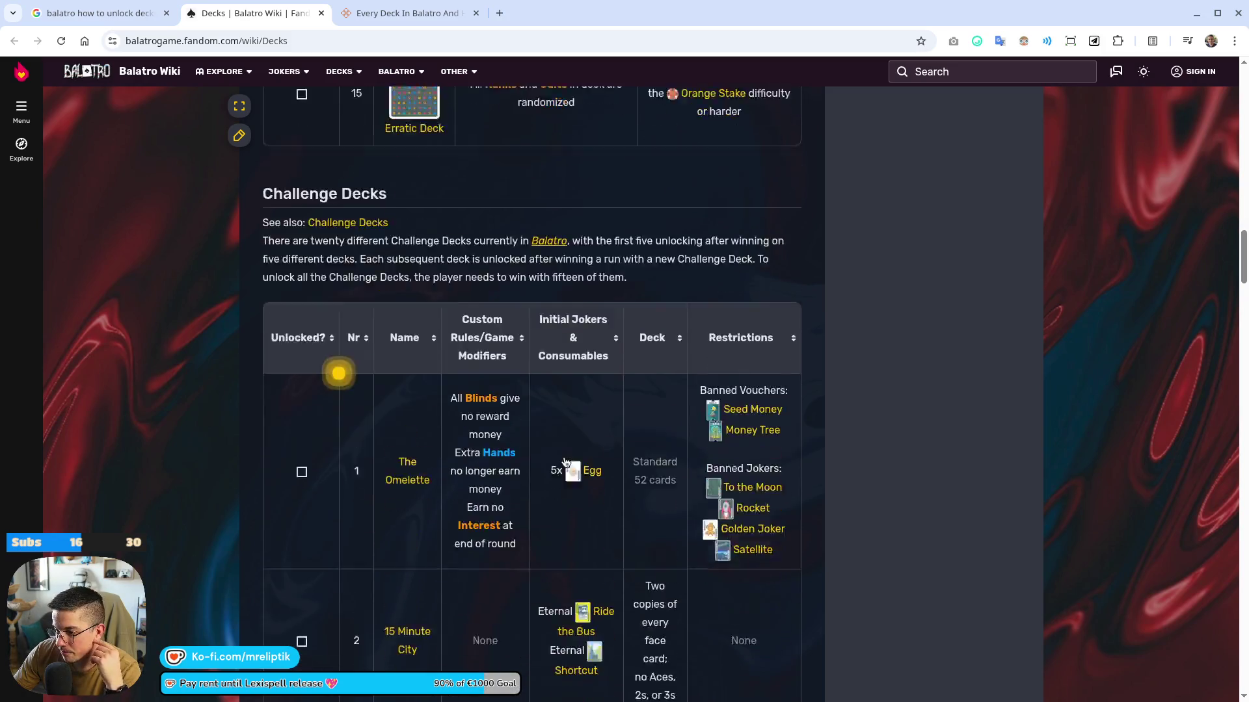
scroll(487, 527, "up", 14)
scroll(487, 527, "up", 18)
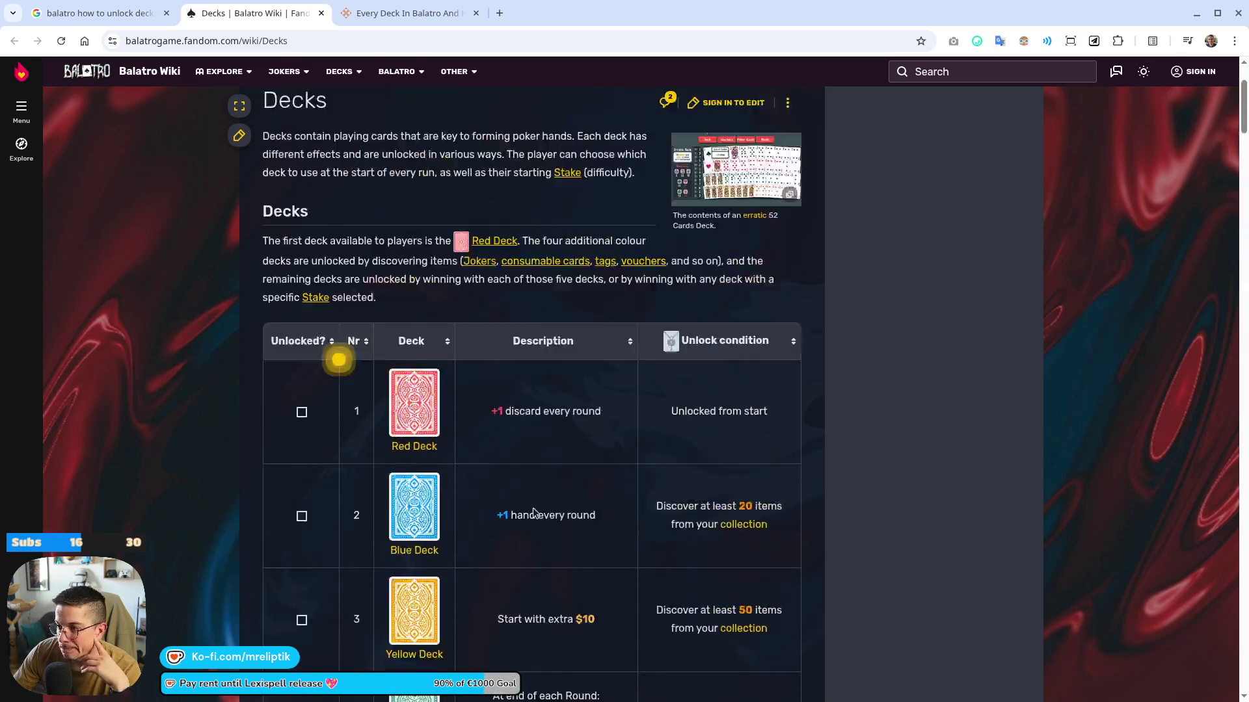
scroll(660, 323, "down", 3)
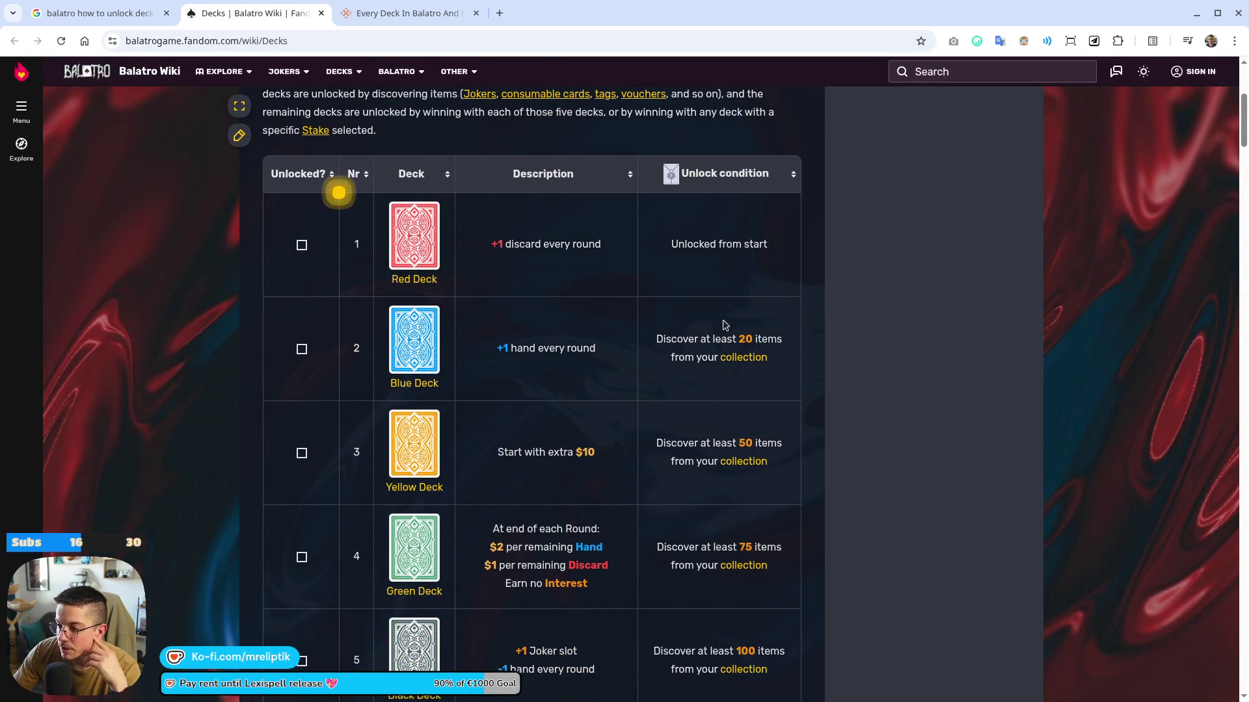
Select the Blue Deck's unlock condition, then return to the Godot editor
left_click_drag(657, 334, 764, 361)
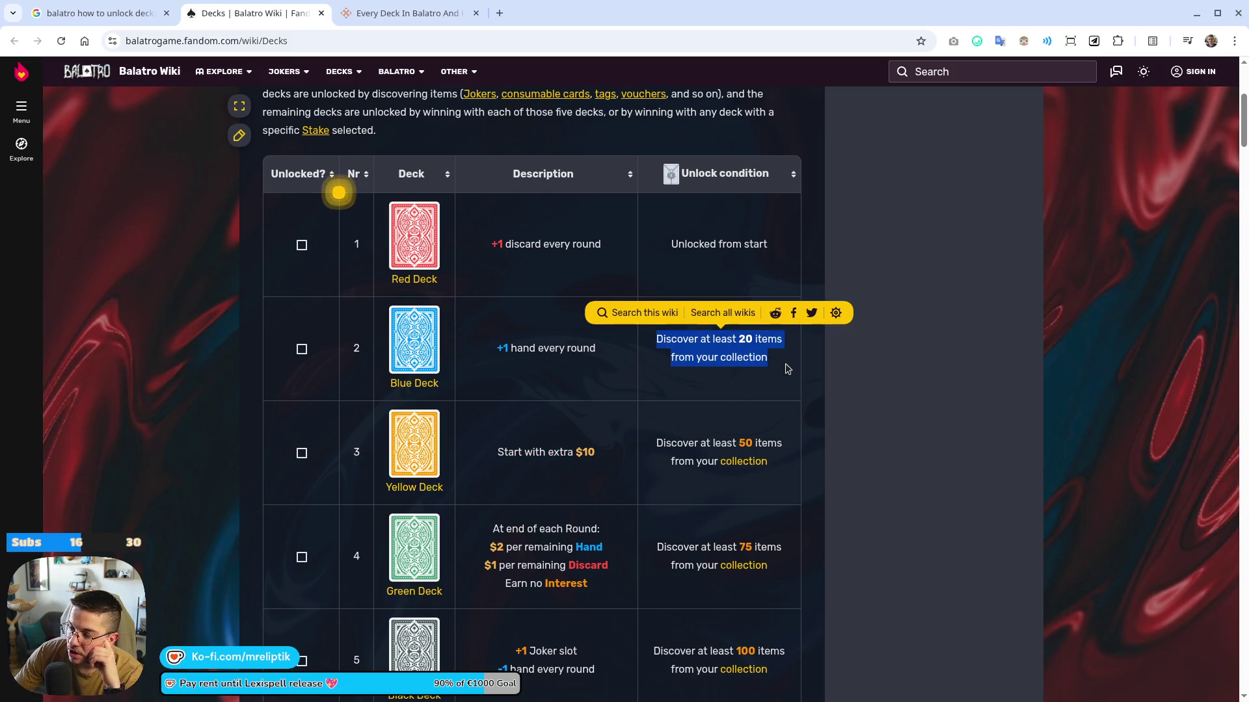
left_click(783, 384)
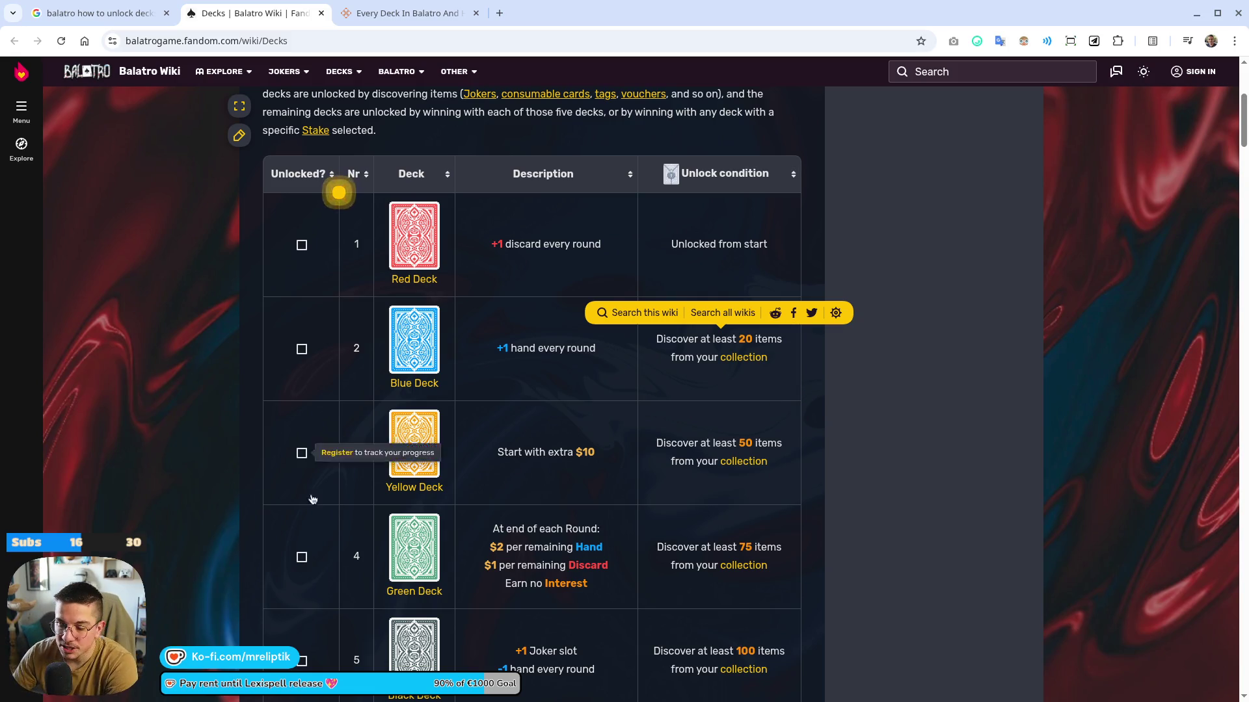
mouse_move(215, 701)
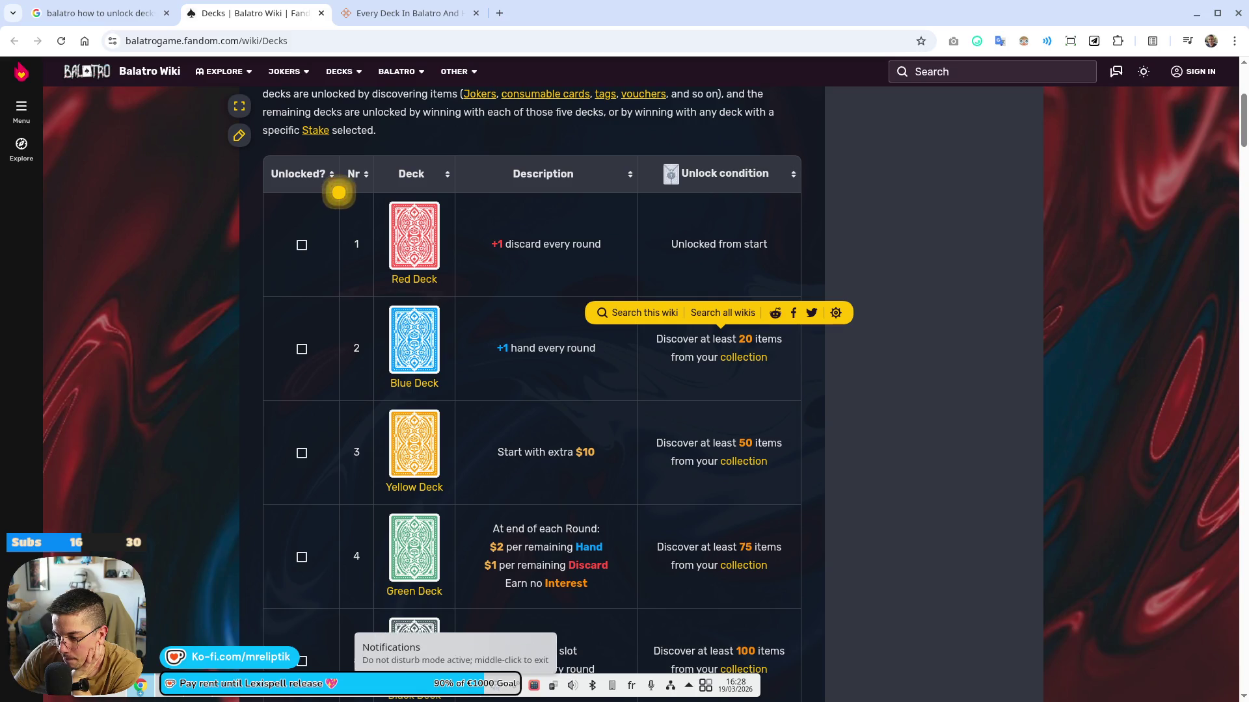
left_click(218, 698)
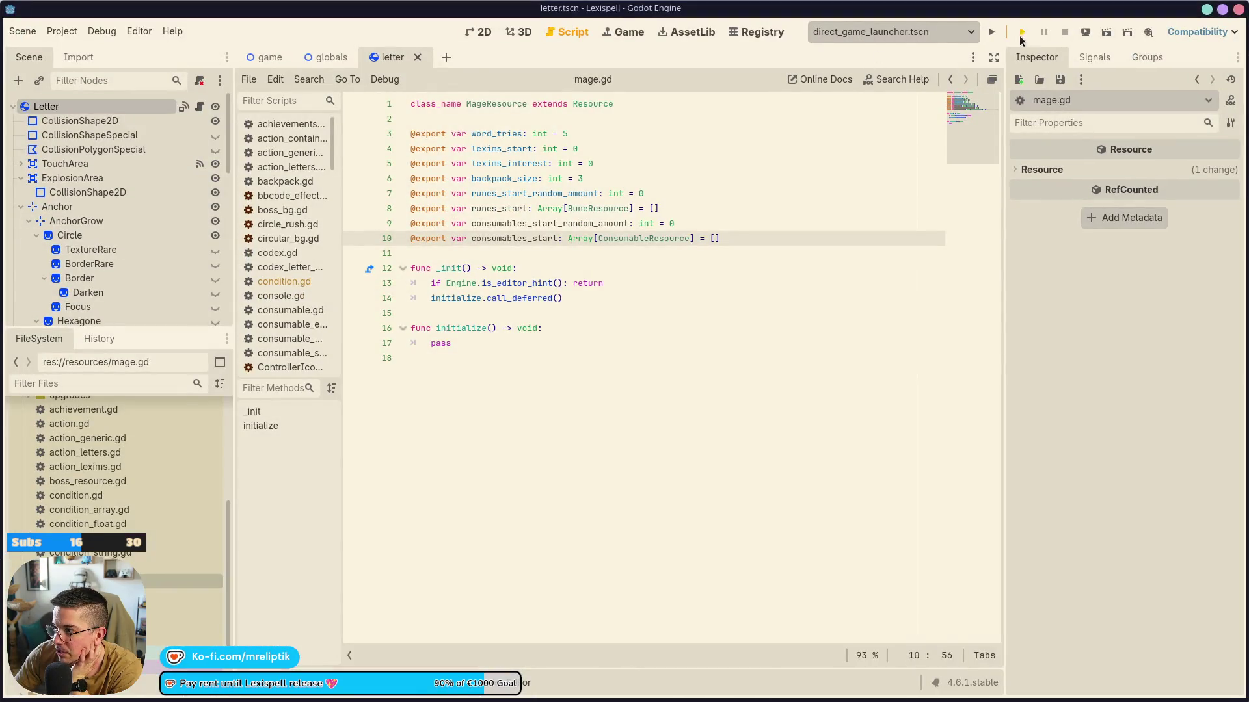
Run Lexispell embedded in the editor and open the Librarium's Lexicopedia
left_click(1024, 32)
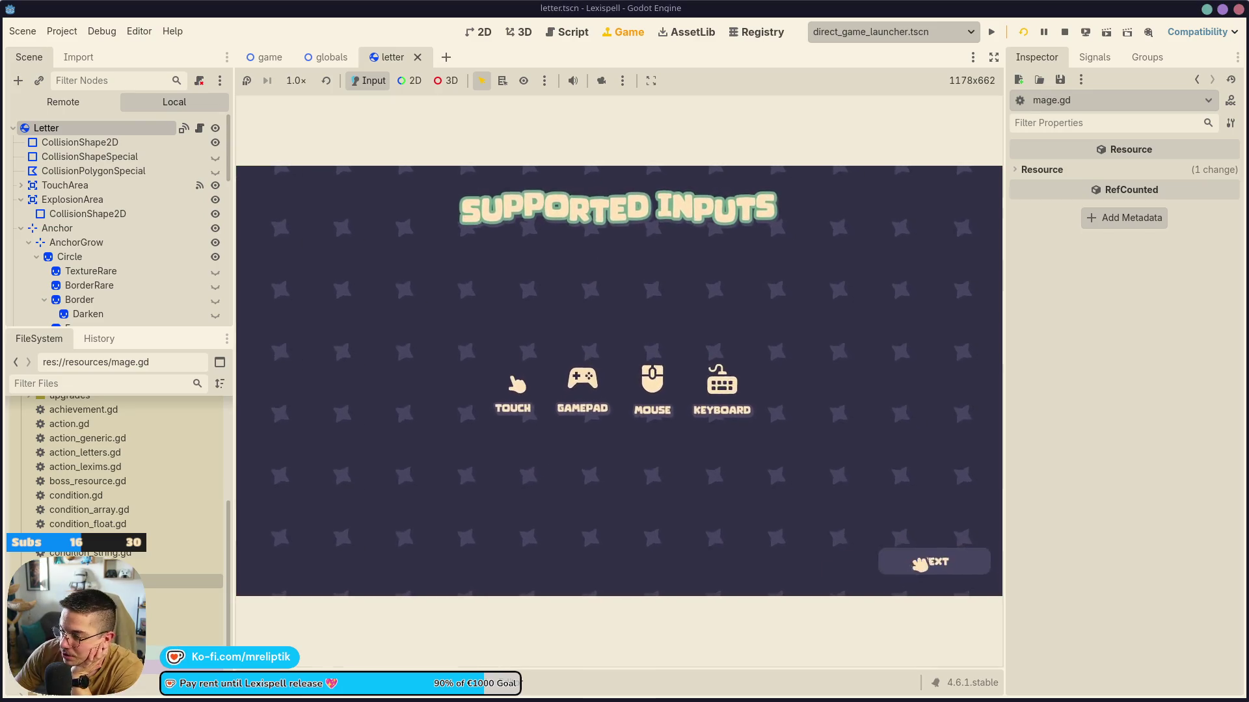
left_click(898, 561)
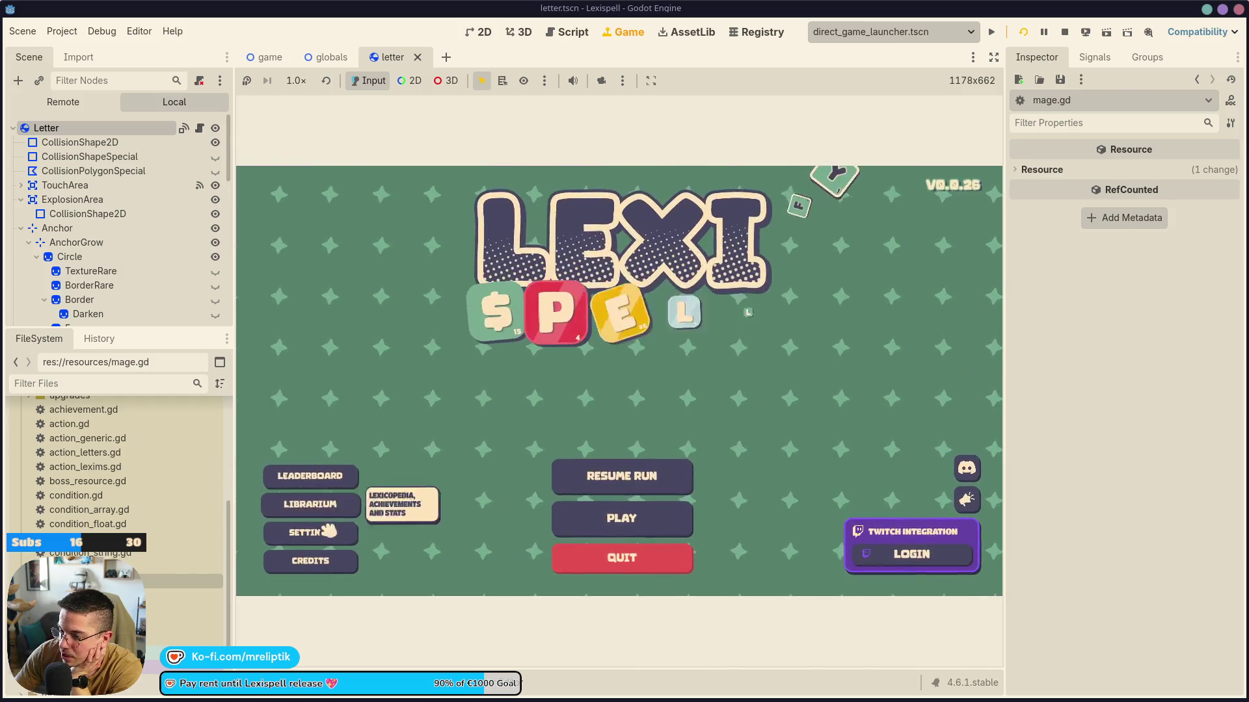
left_click(335, 513)
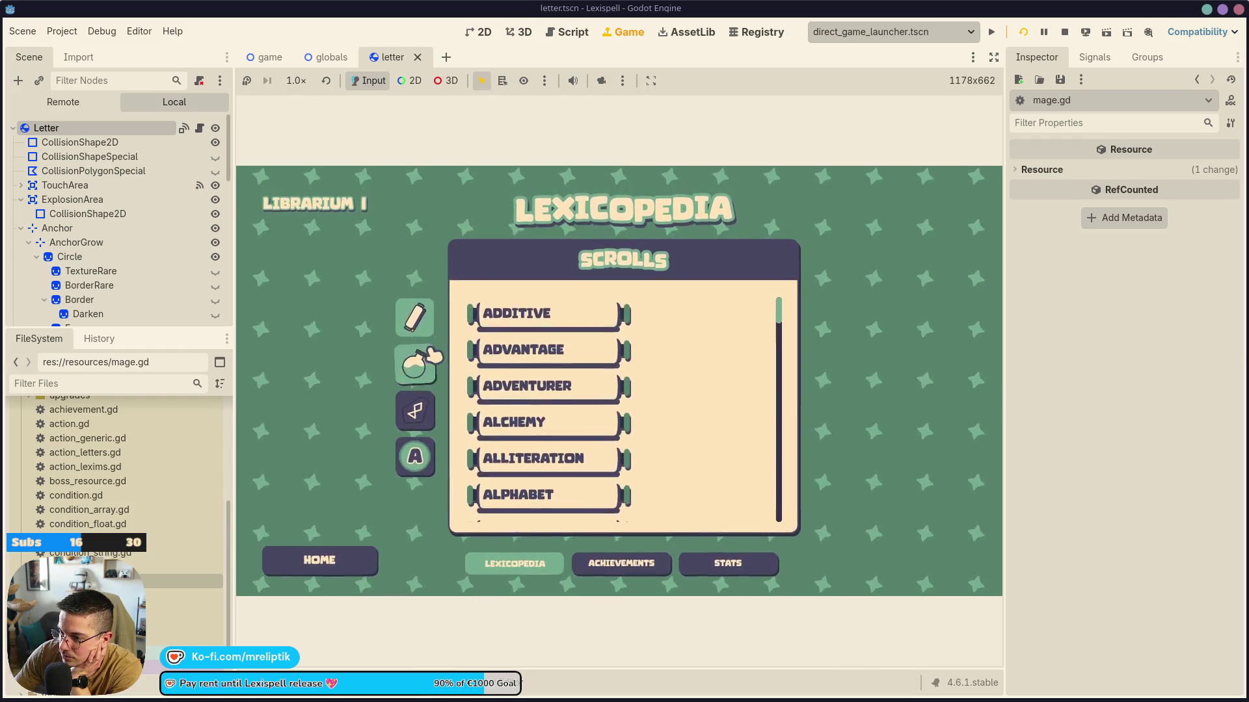
Scroll the scrolls list from ADDITIVE to ALPHABET, view Potions & Wands, then achievements
scroll(566, 361, "down", 10)
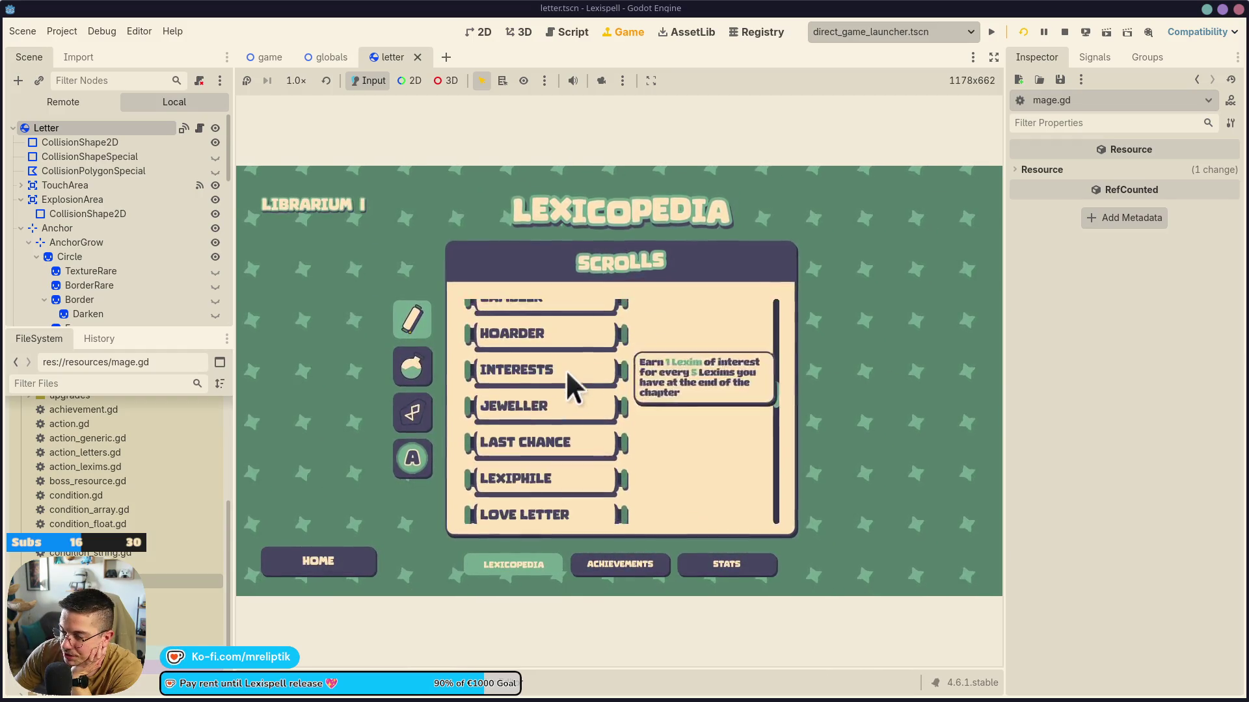
scroll(576, 403, "down", 10)
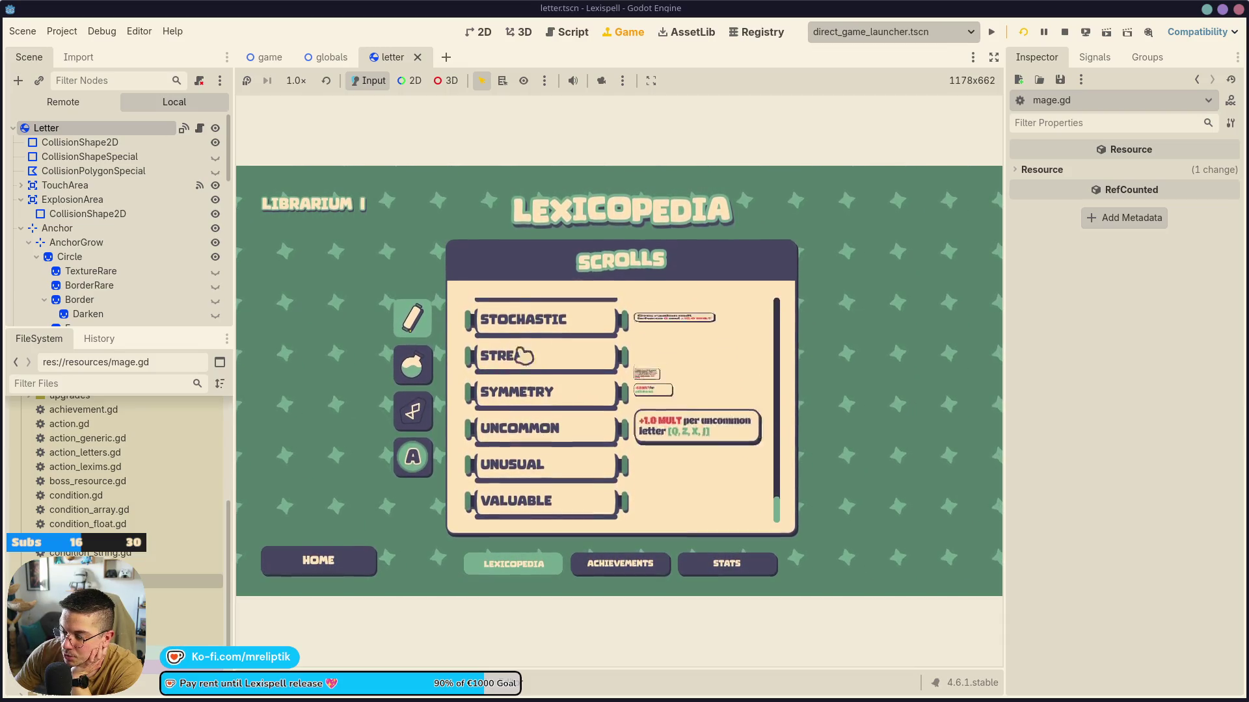
left_click(406, 372)
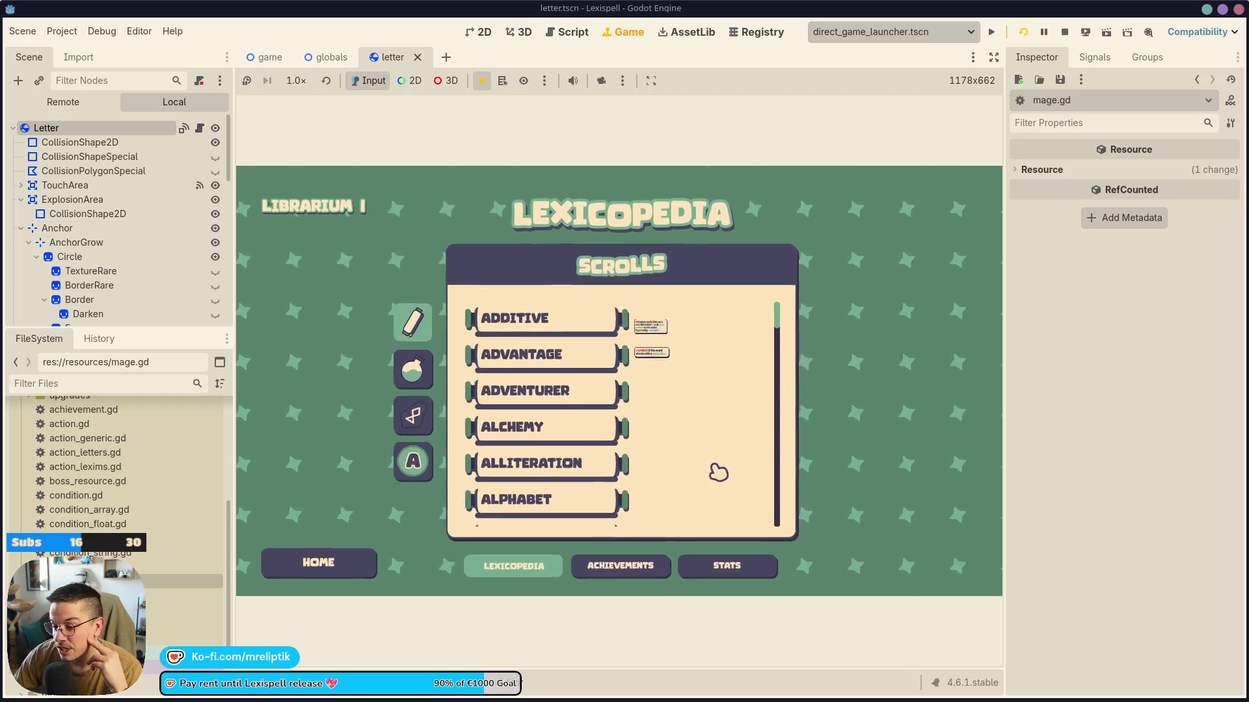
left_click(593, 570)
Go back to the Lexicopedia and switch through Potions & Wands to the Runes page with CHANCIS
left_click(512, 562)
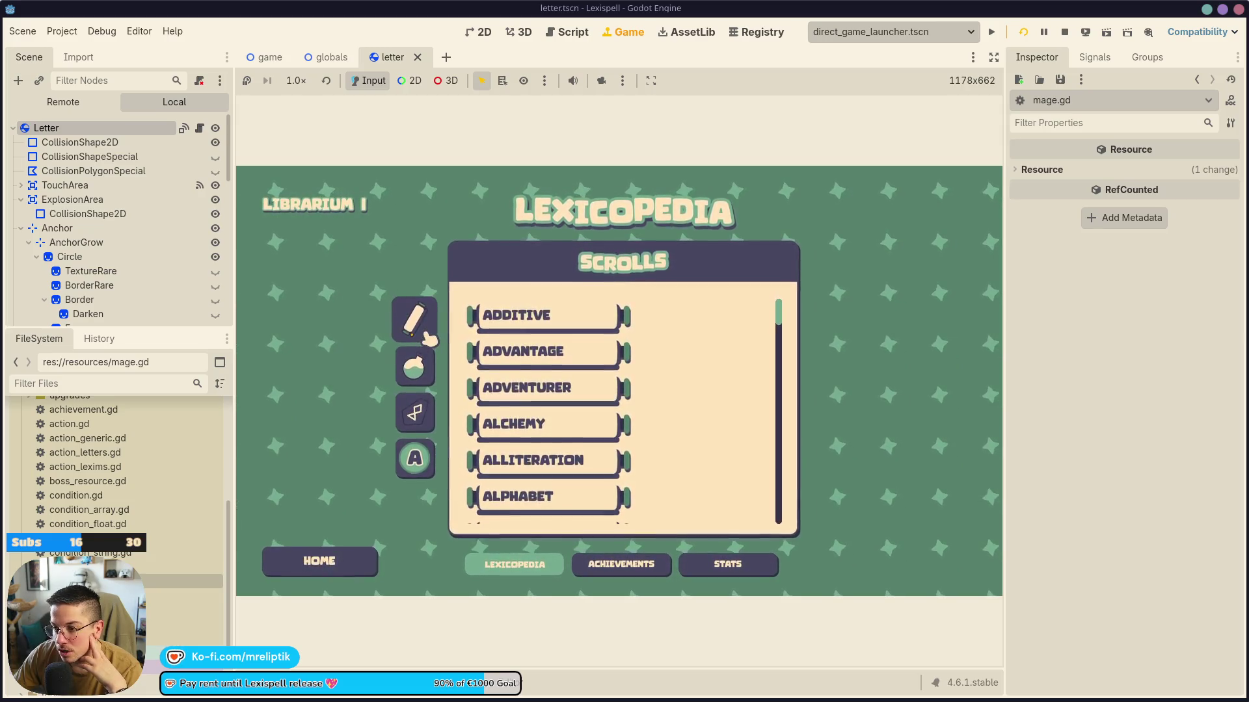
left_click(429, 373)
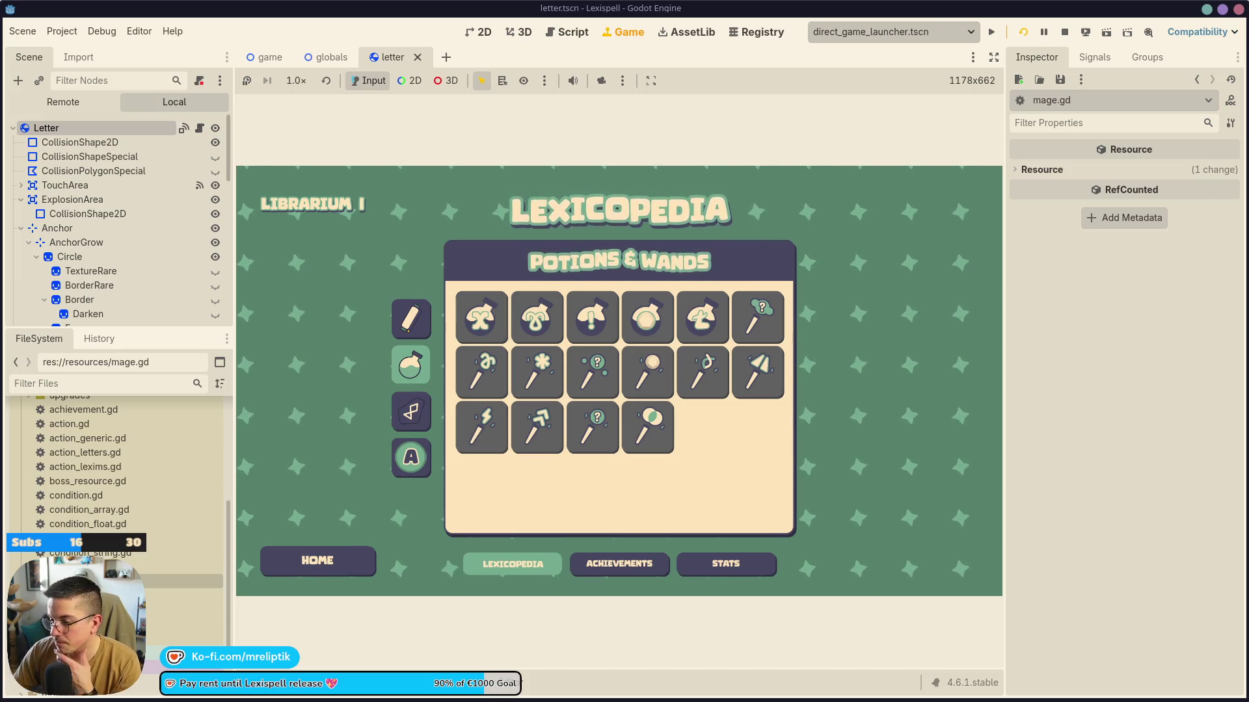
left_click(426, 422)
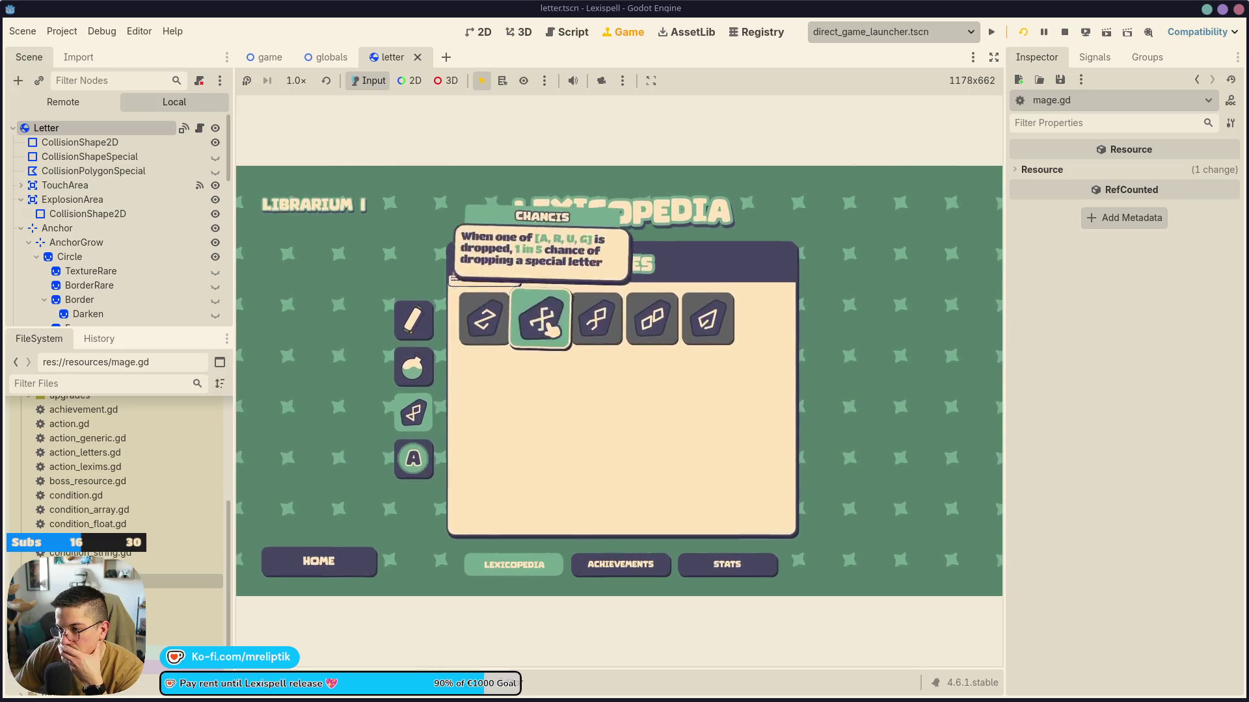
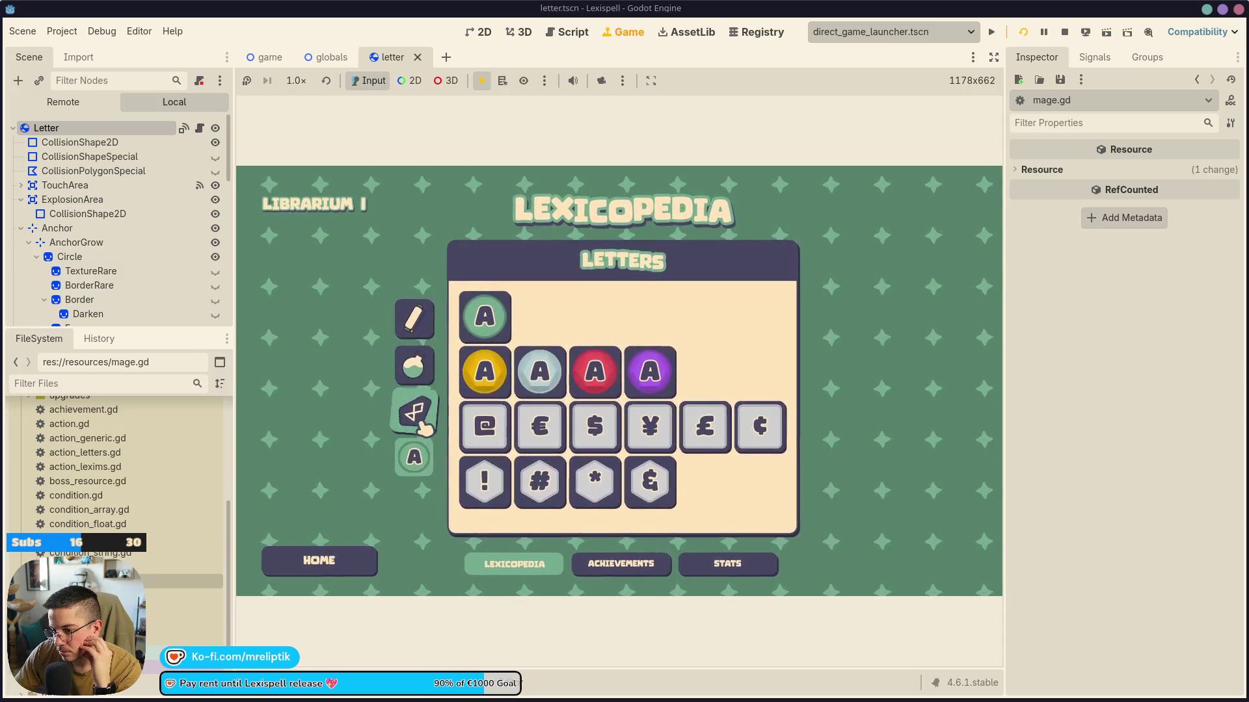
Browse the Runes and Scrolls sections of the Lexicopedia
left_click(422, 398)
left_click(422, 335)
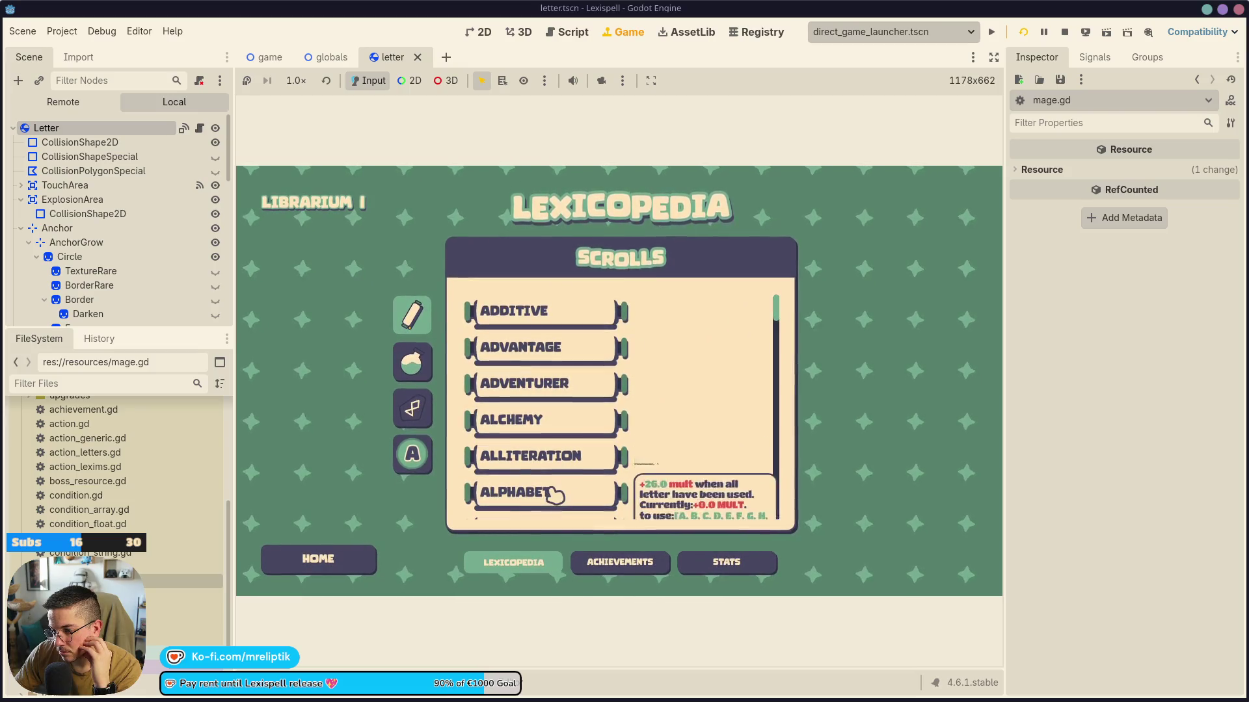
scroll(649, 429, "down", 15)
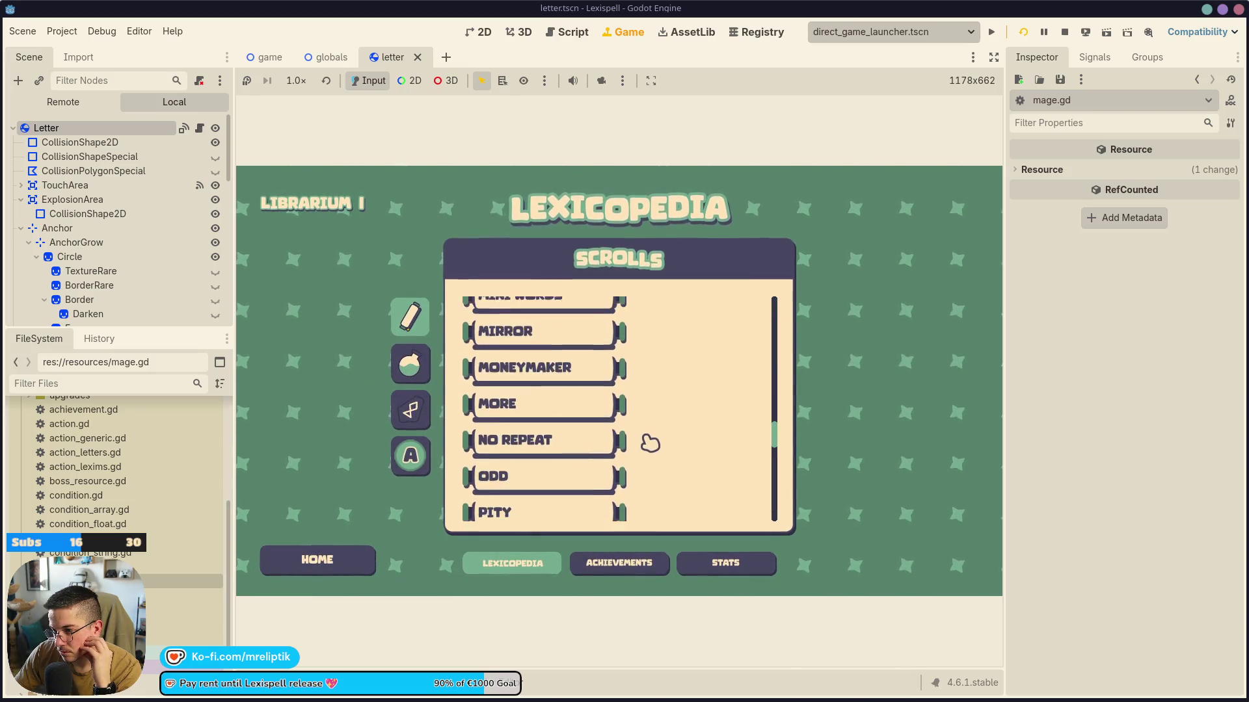
mouse_move(537, 492)
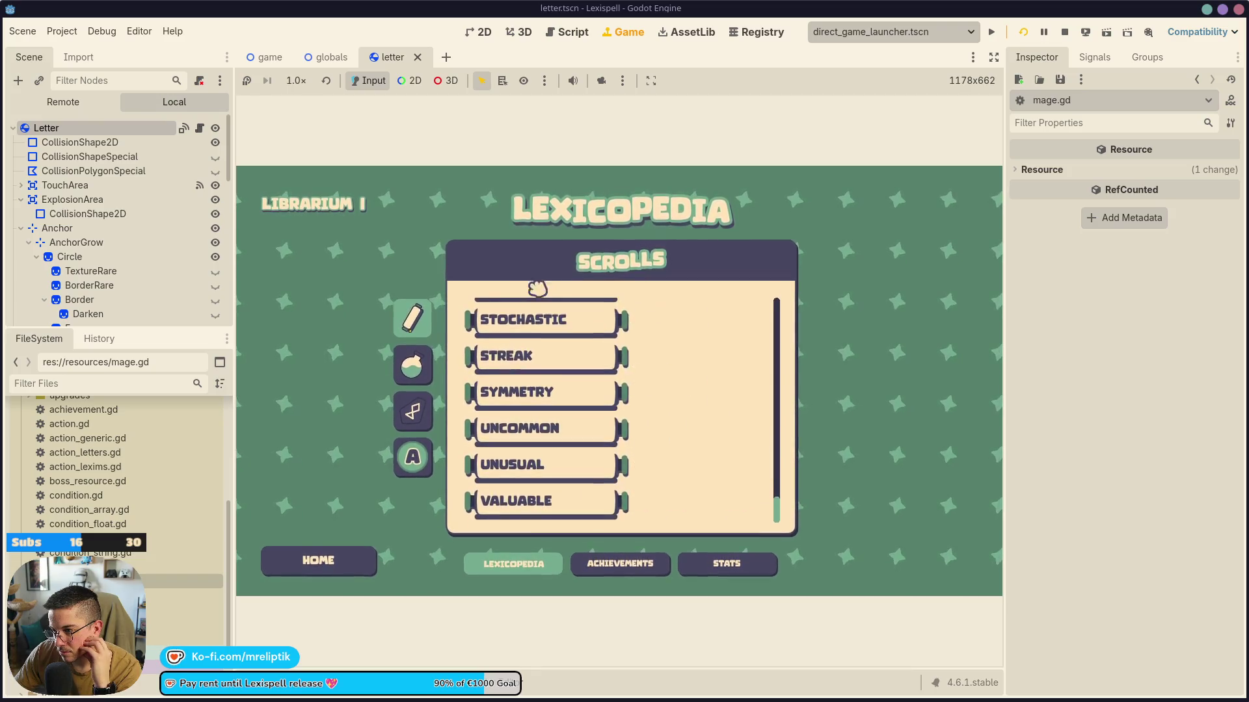
Exit to the title menu, stop the running game, and select consumables_start in mage.gd
key("Escape")
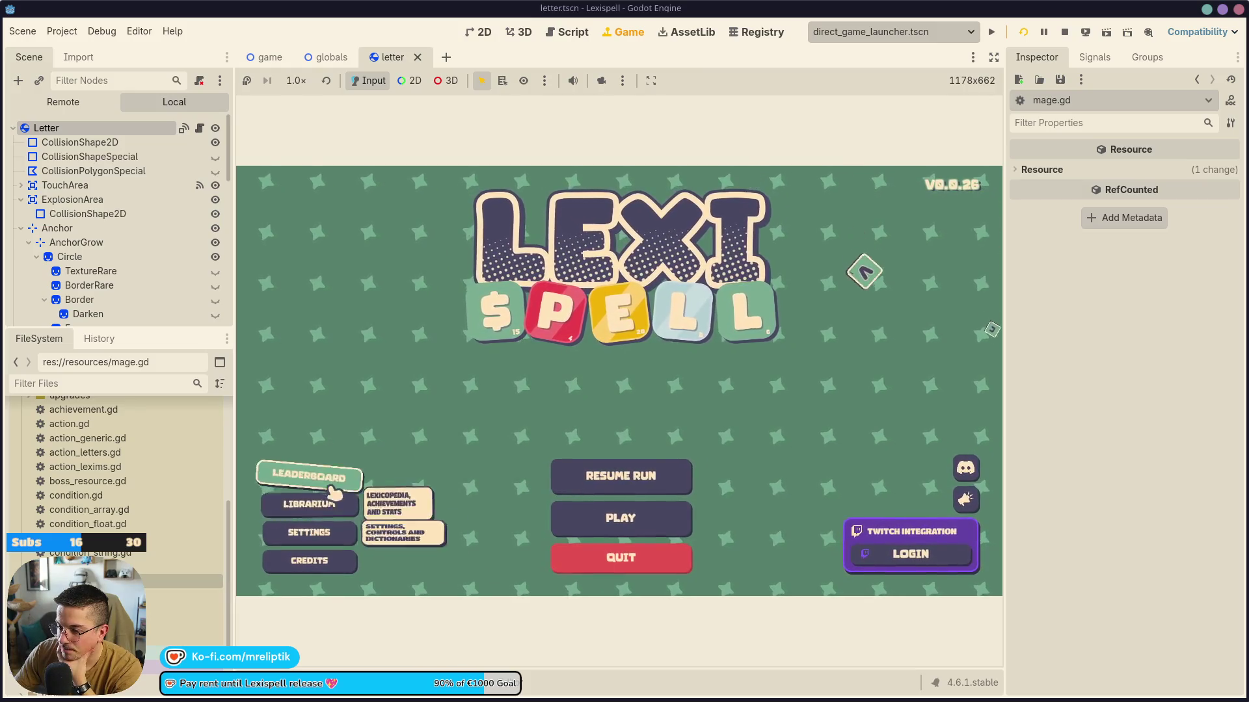
left_click(1065, 32)
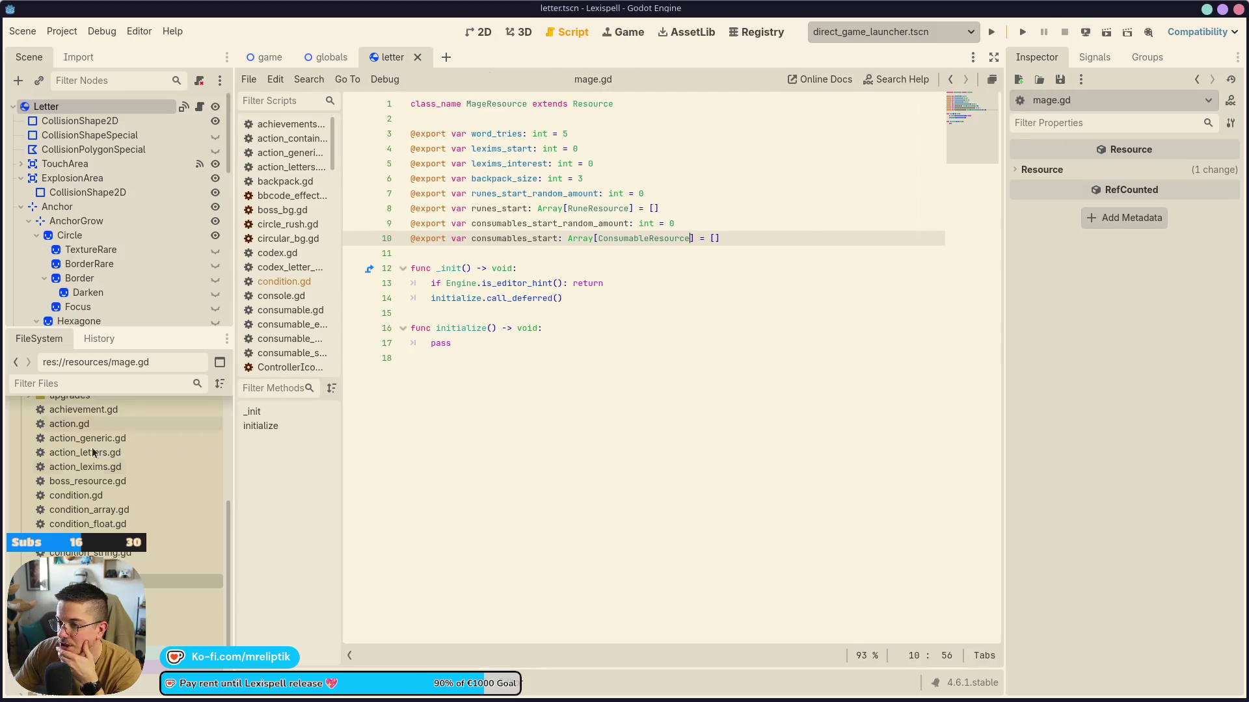
double_click(504, 238)
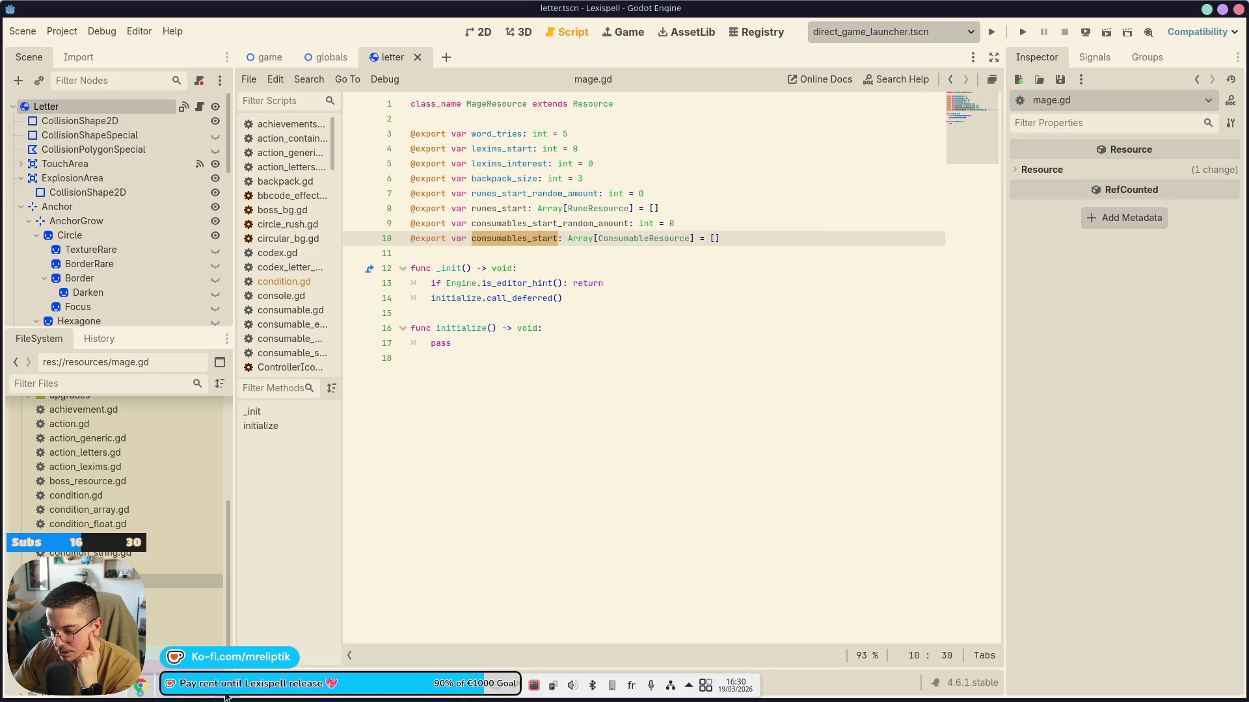
Switch between VS Code and Godot, then bring up the Balatro Wiki Decks page
left_click(198, 695)
left_click(221, 695)
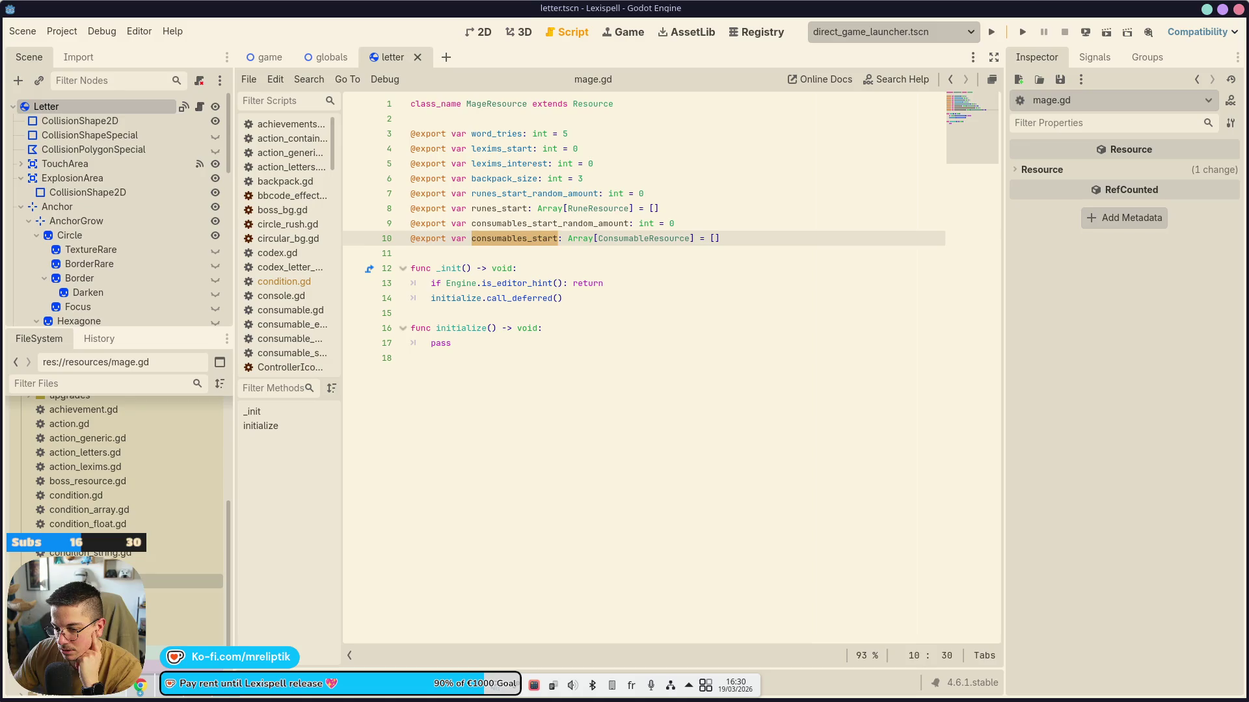
mouse_move(142, 691)
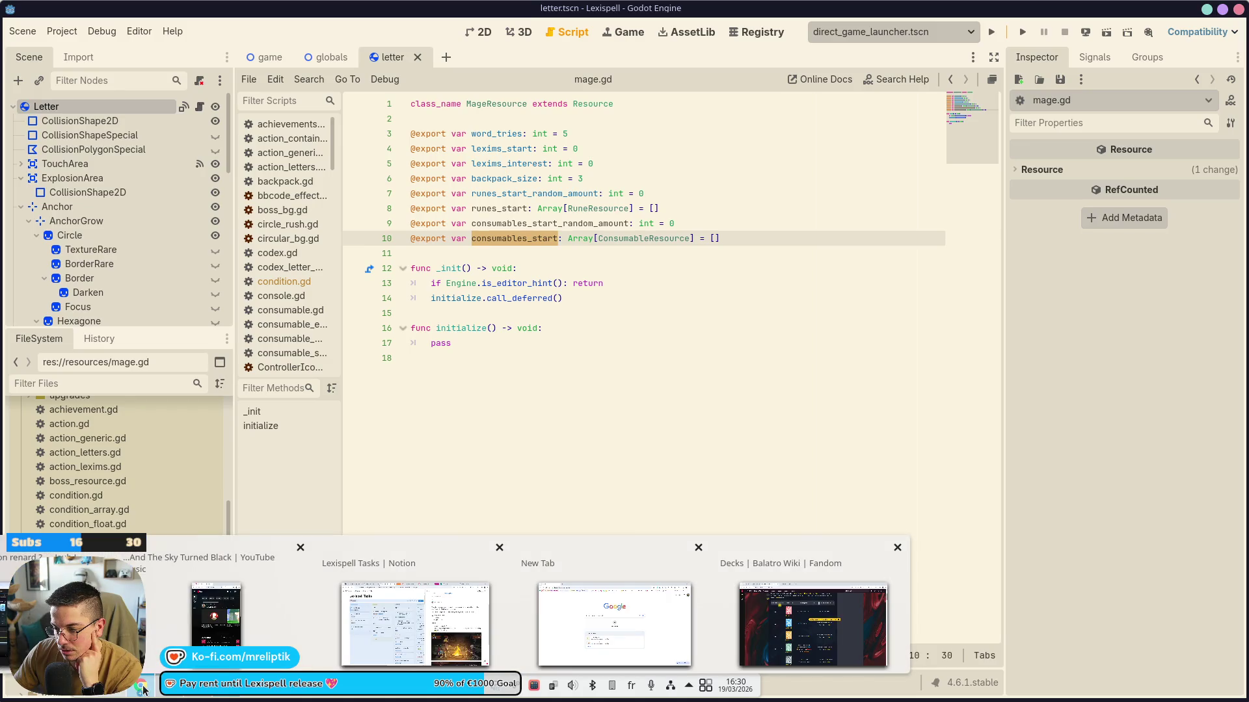
left_click(813, 624)
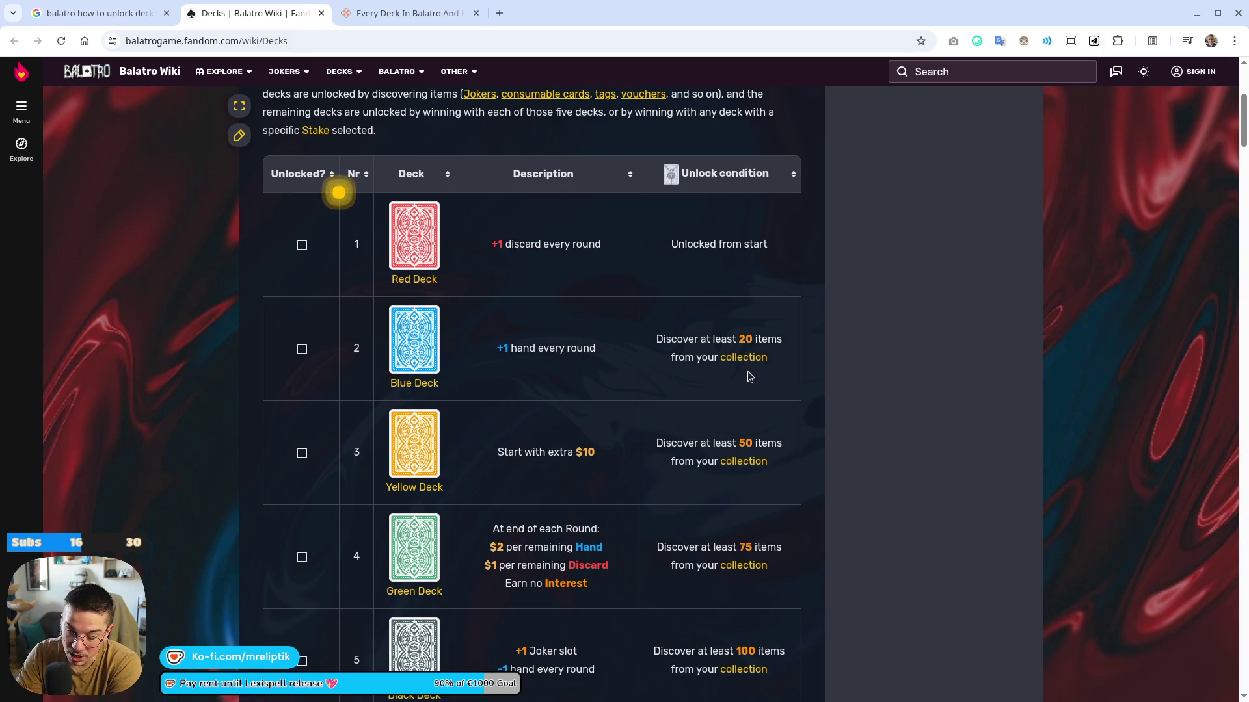
left_click(744, 357)
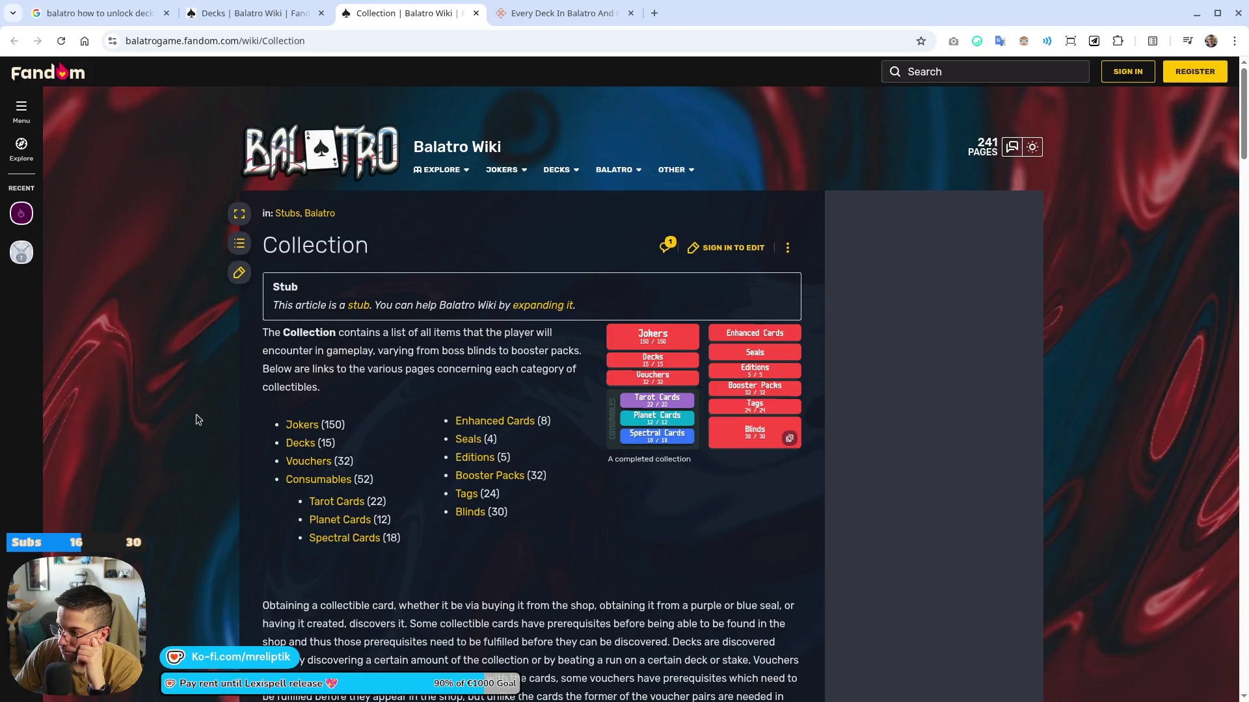
scroll(198, 423, "down", 15)
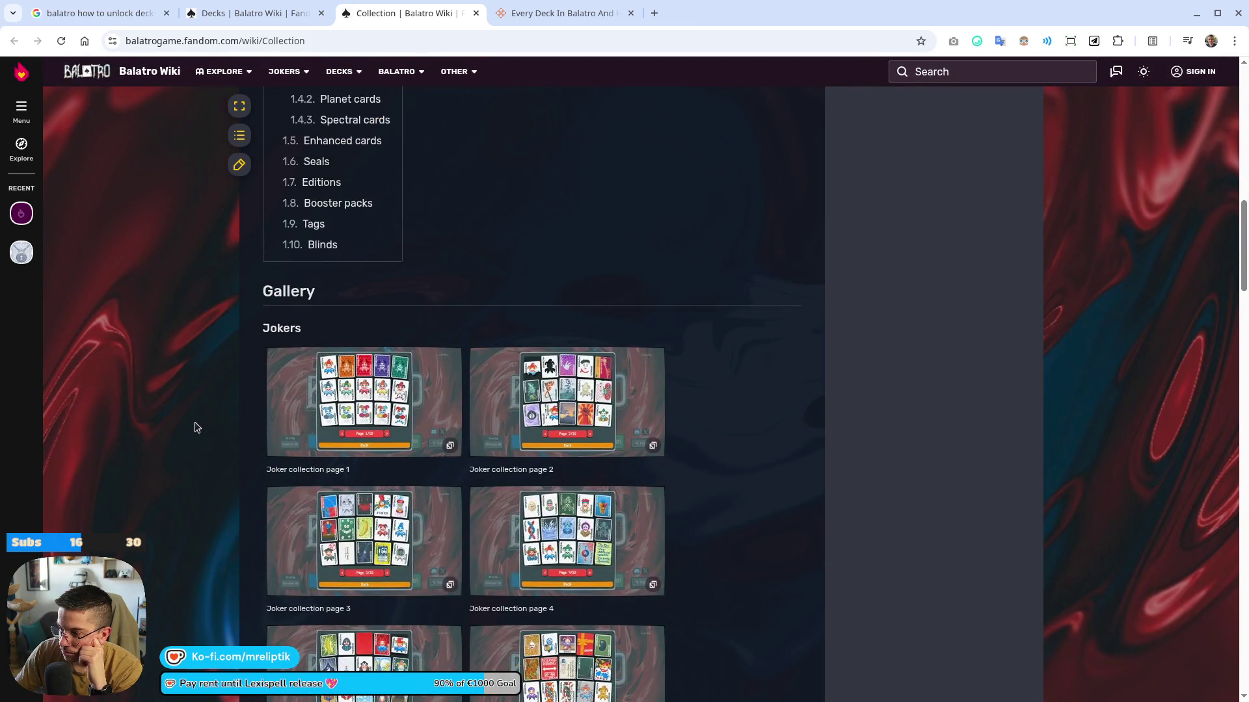
scroll(198, 428, "down", 7)
scroll(198, 428, "down", 7)
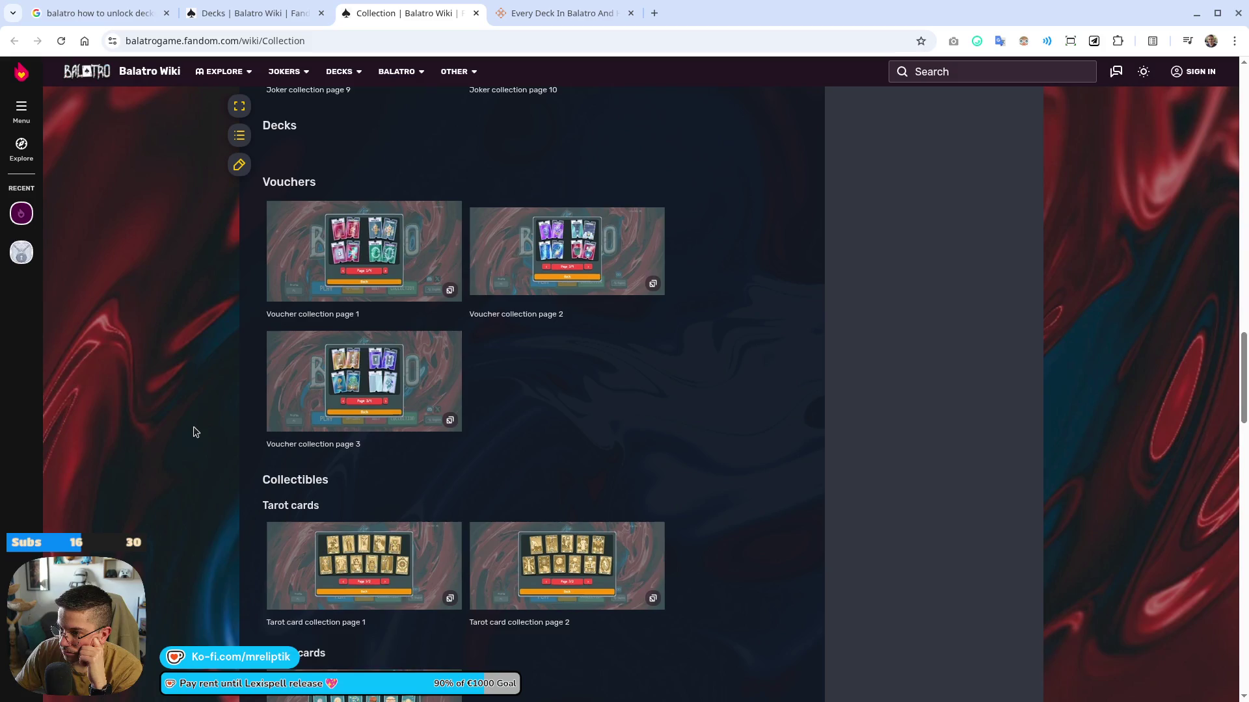
scroll(195, 429, "down", 7)
scroll(193, 429, "down", 10)
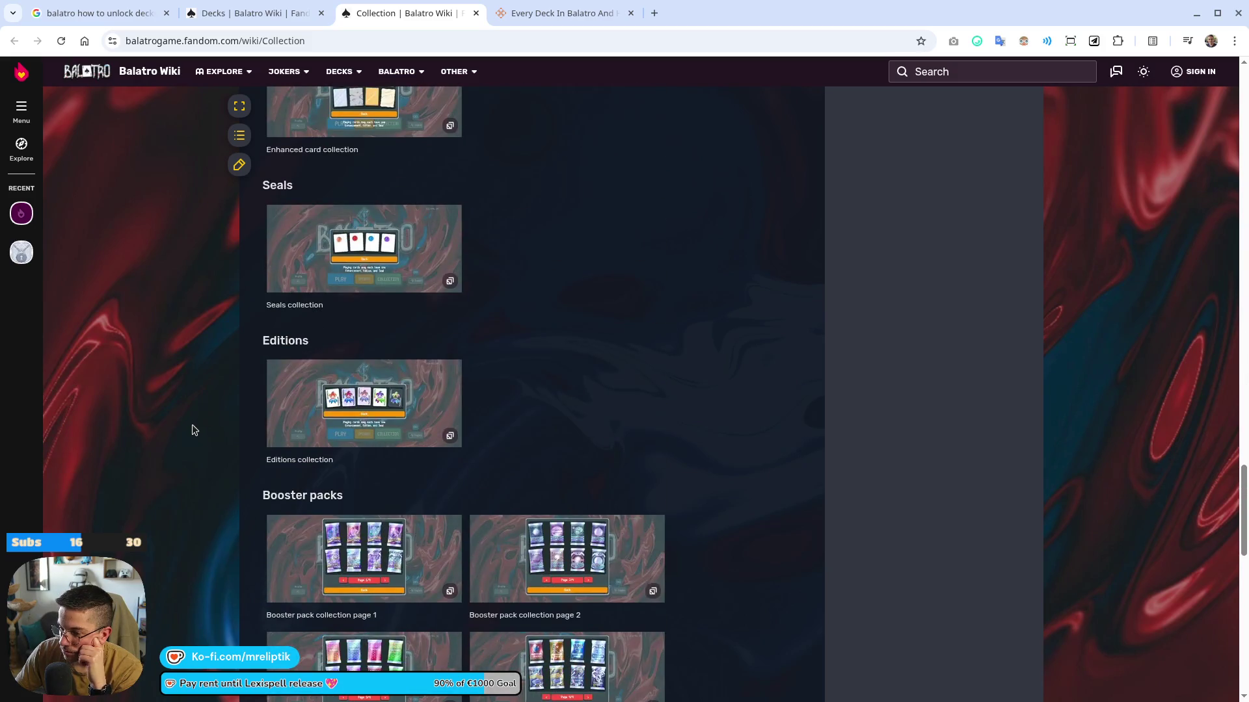
scroll(193, 435, "down", 5)
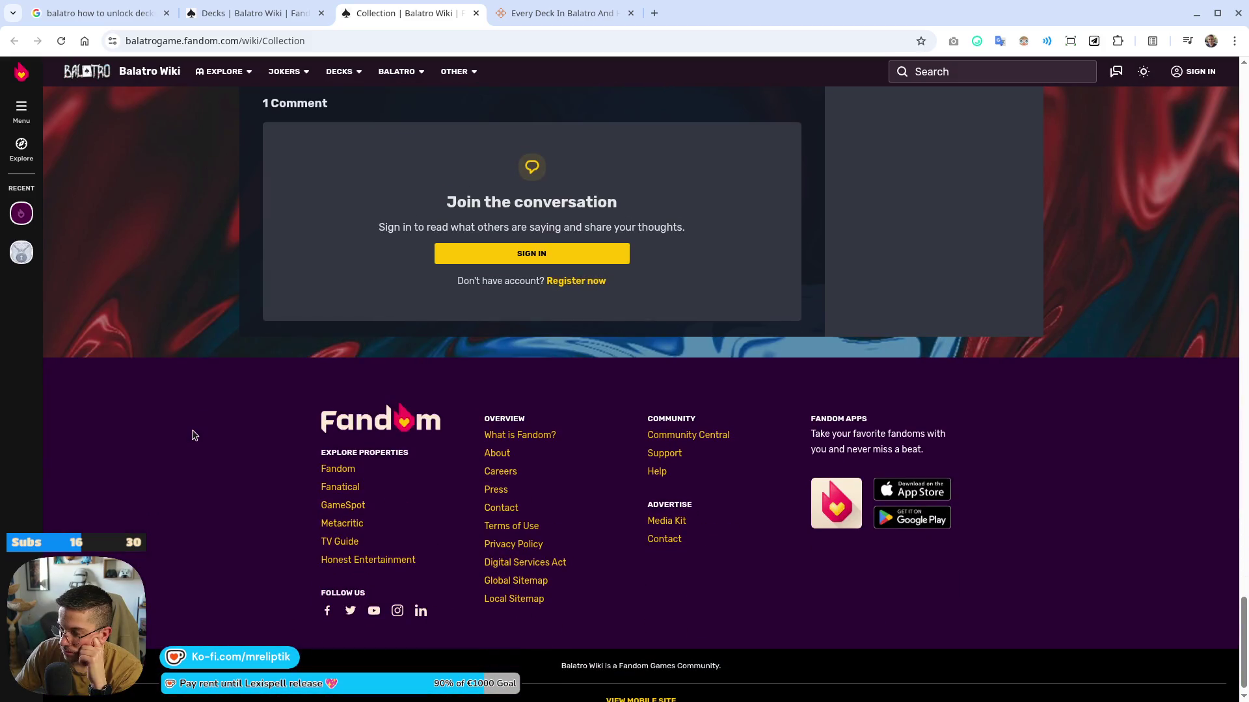
scroll(193, 439, "up", 6)
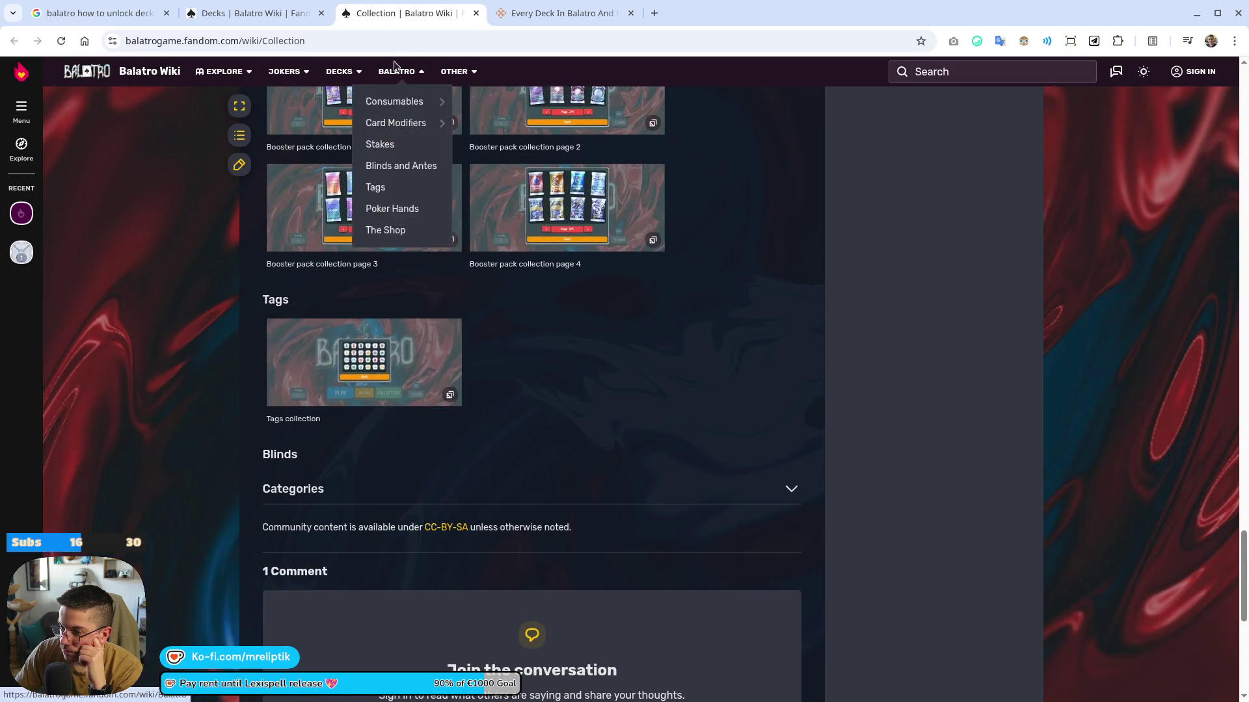
middle_click(368, 14)
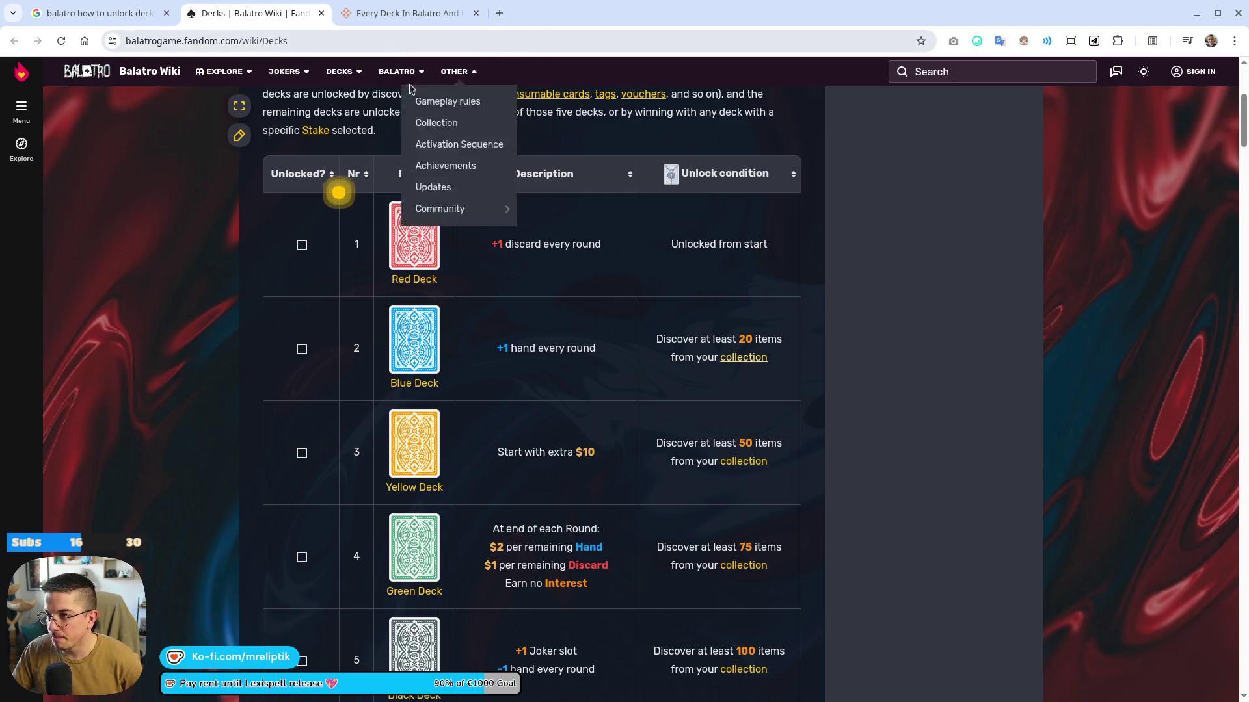
mouse_move(221, 696)
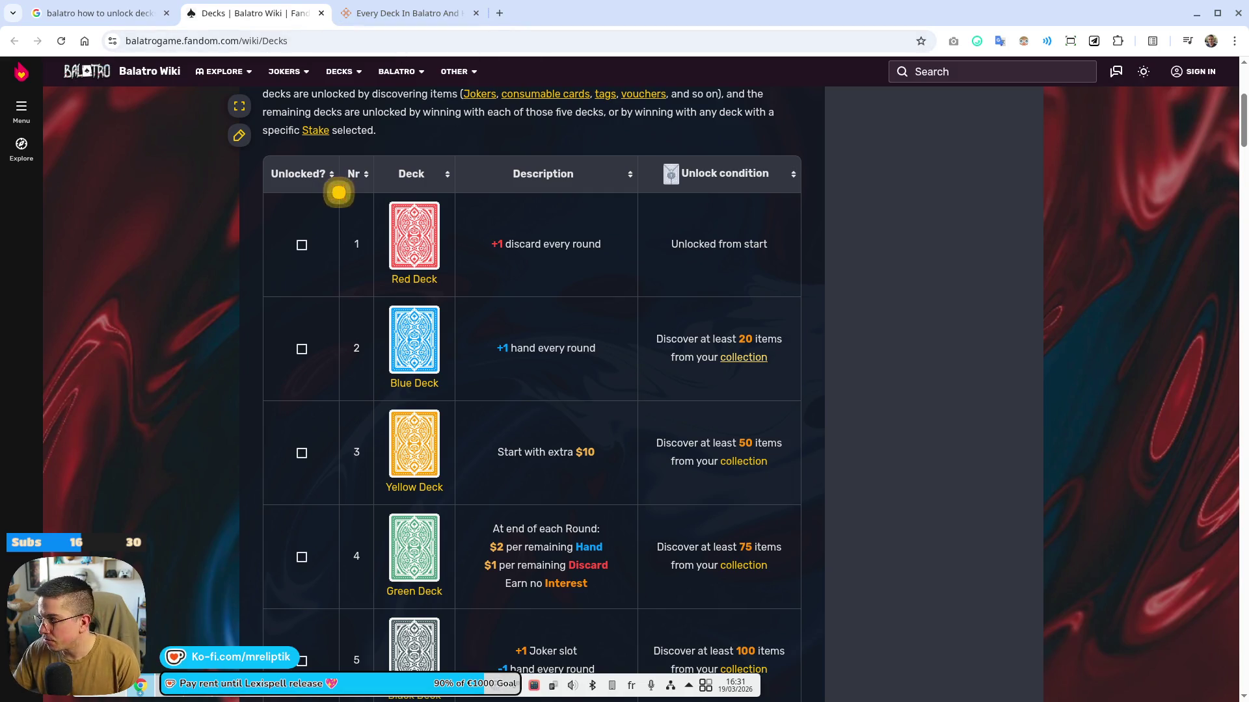
Merge the Notion tab into the main browser window and close the open task page
key("alt+Tab")
left_click_drag(290, 102, 253, 13)
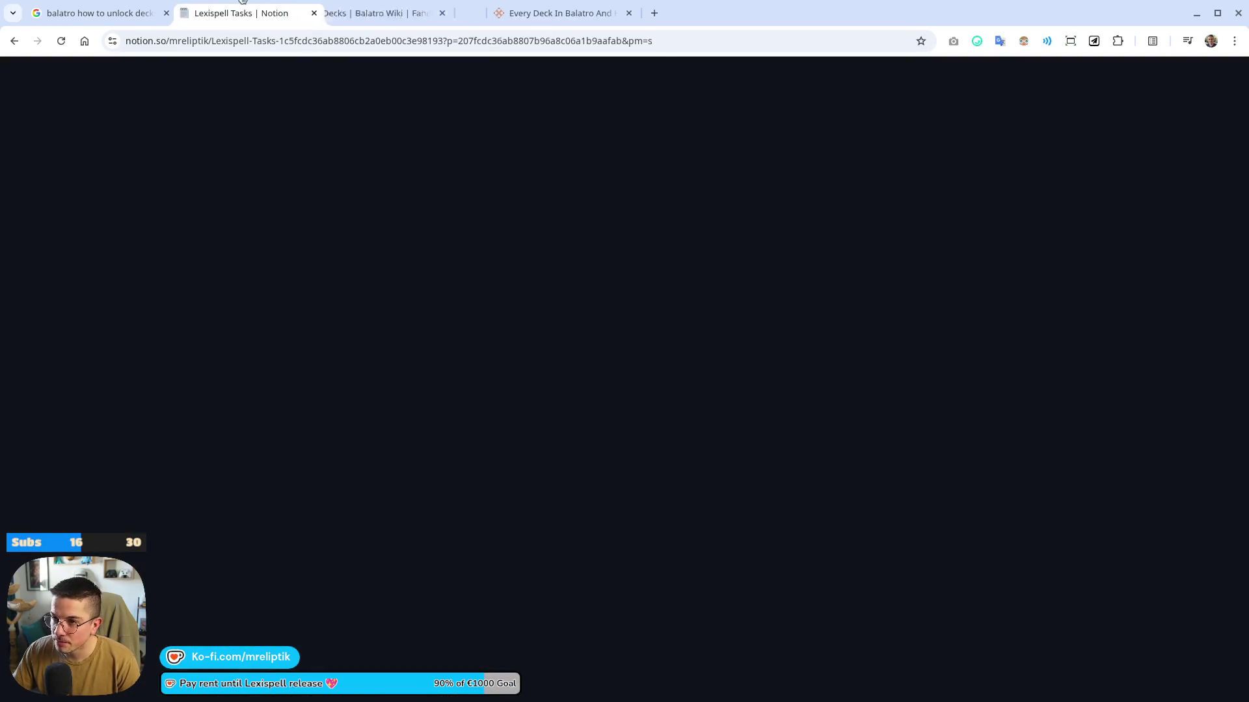
left_click(192, 500)
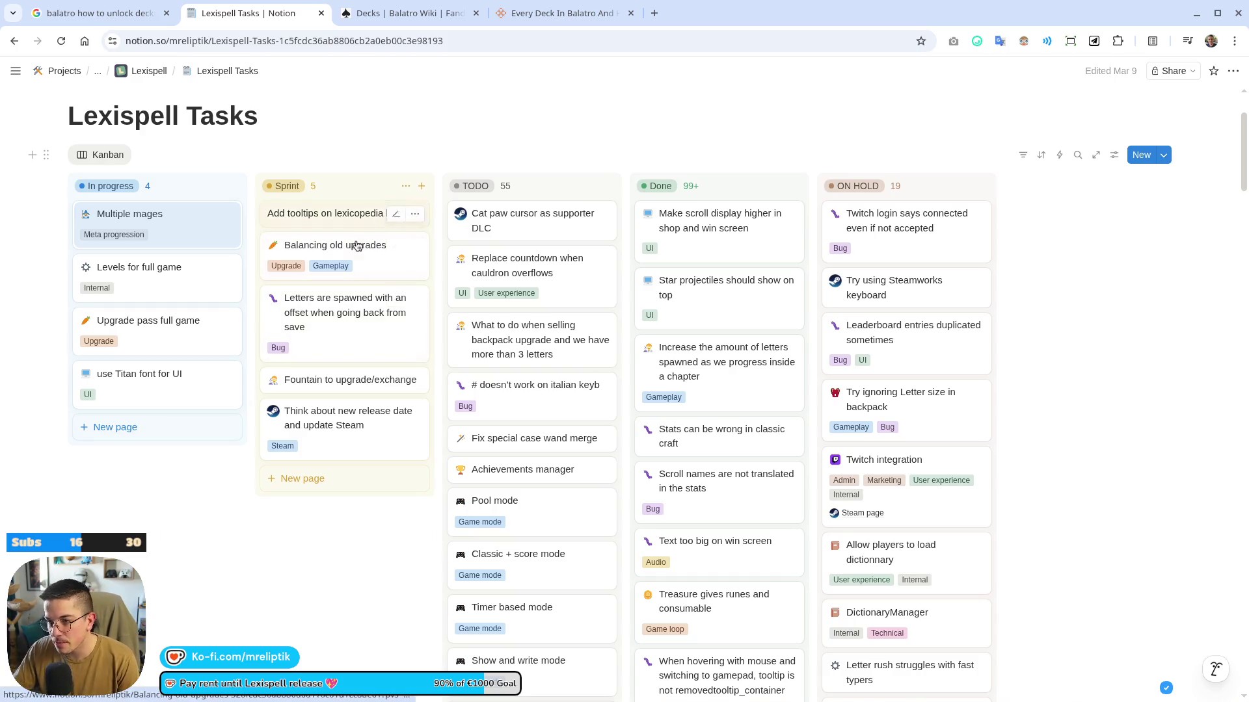
Apply the UI template to the Add tooltips on lexicopedia buttons task
left_click(333, 216)
left_click(788, 376)
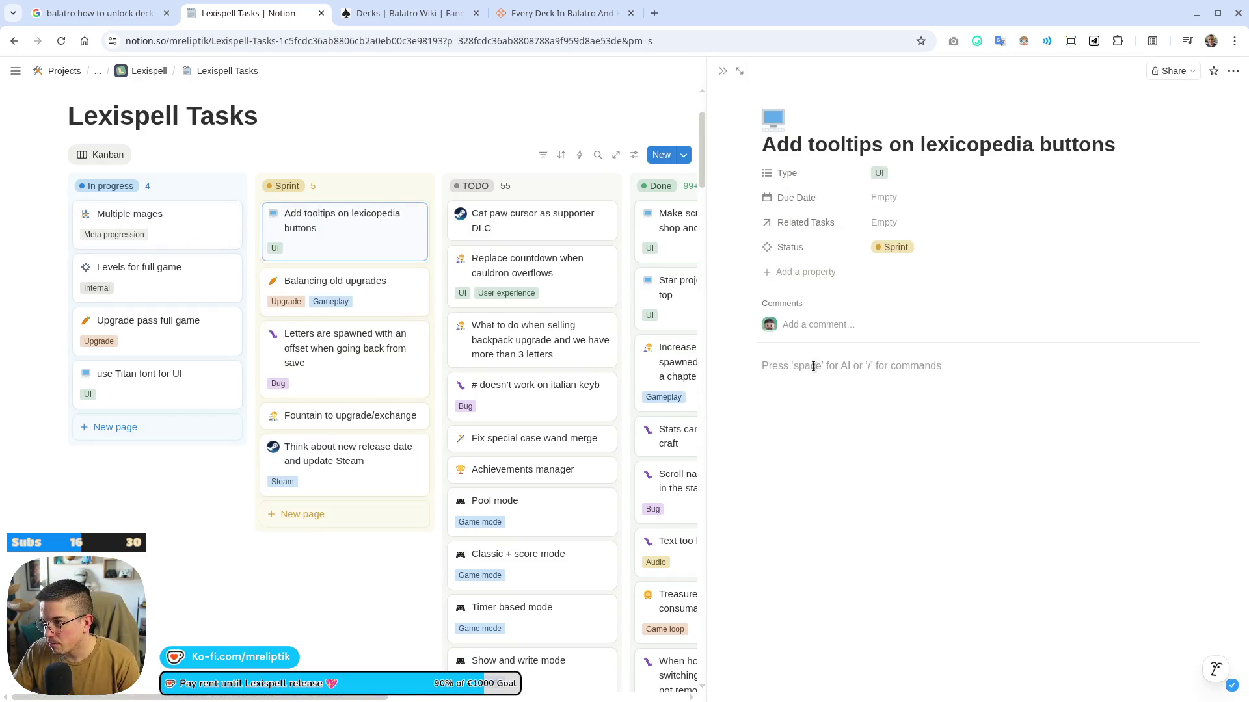
left_click(720, 74)
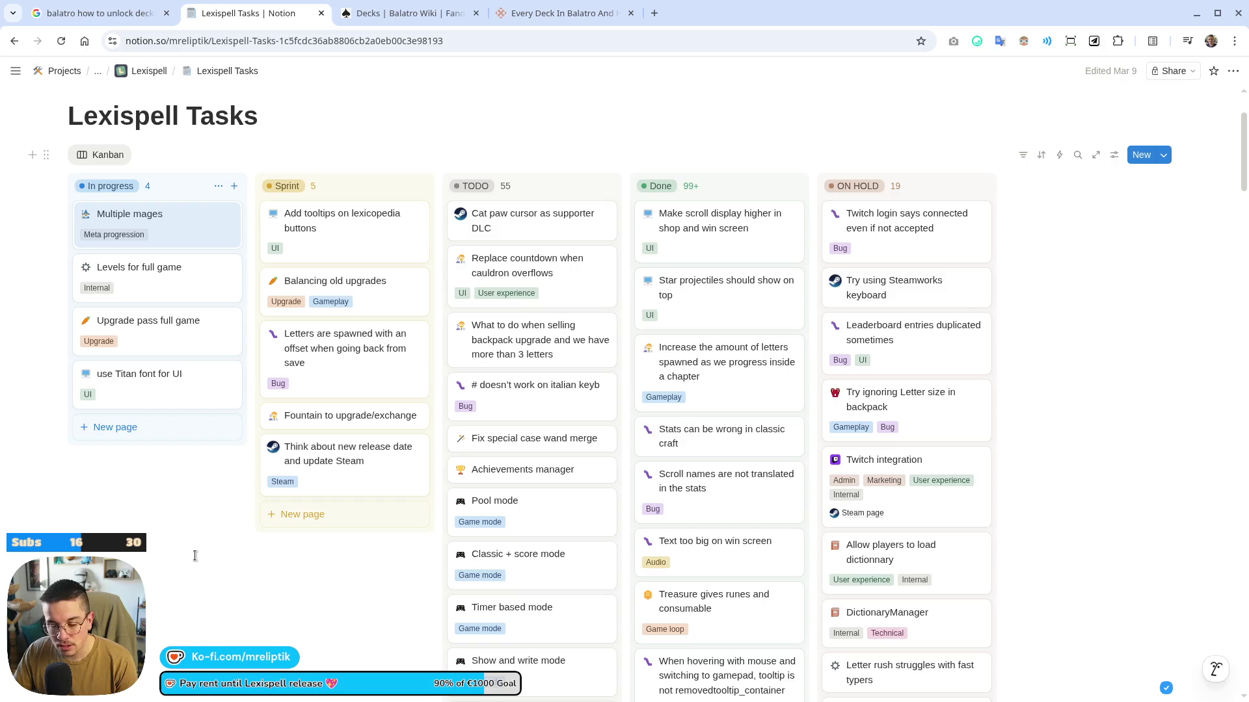
left_click(191, 537)
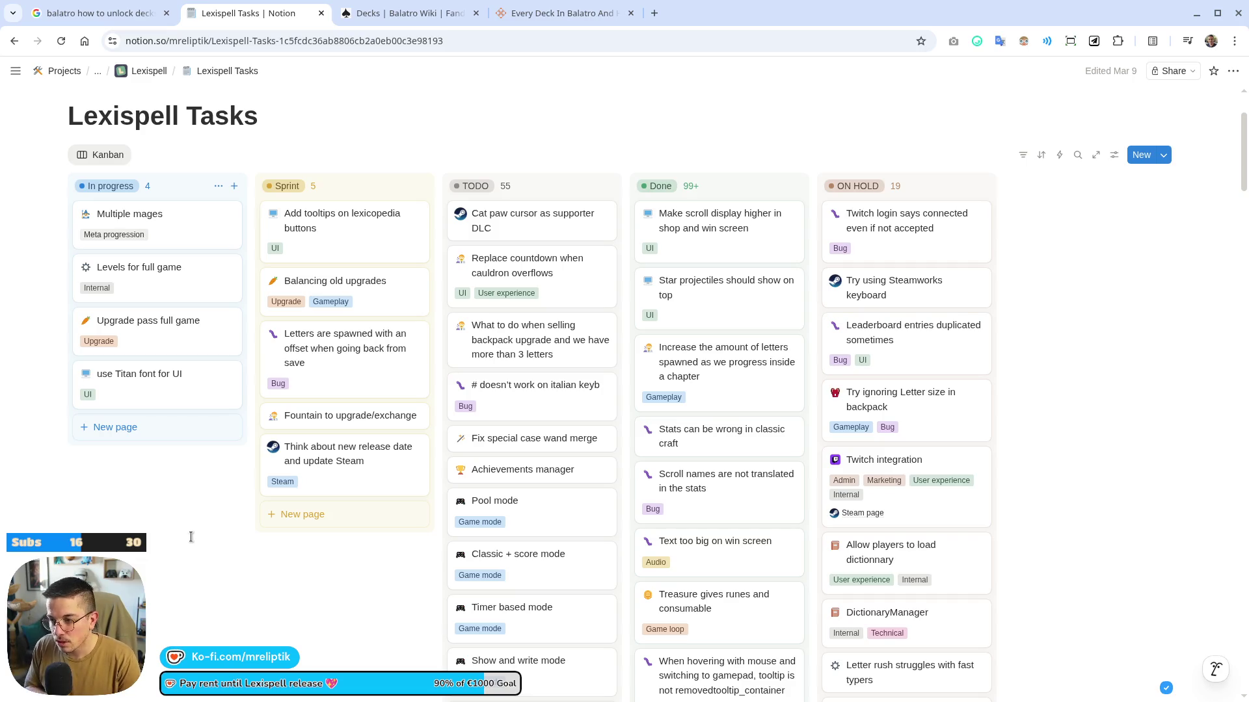
Close the Google search results tab and return to the Lexispell Tasks board
left_click(403, 13)
left_click(93, 13)
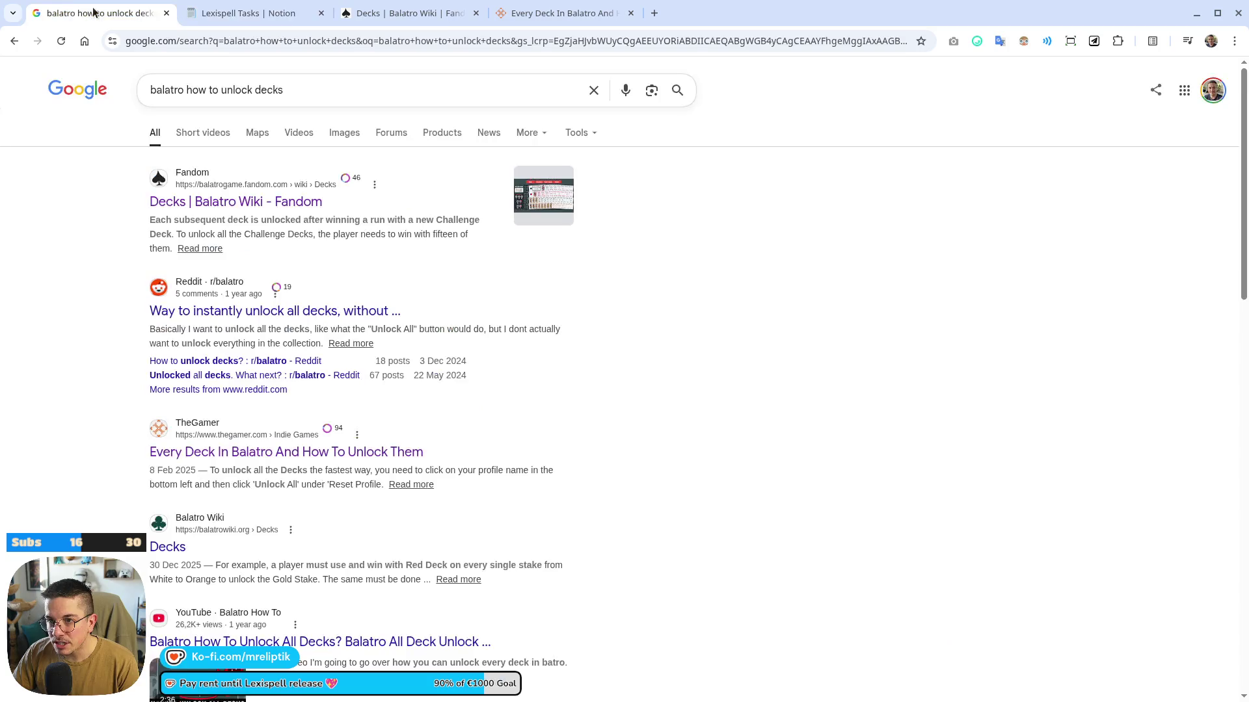
middle_click(93, 12)
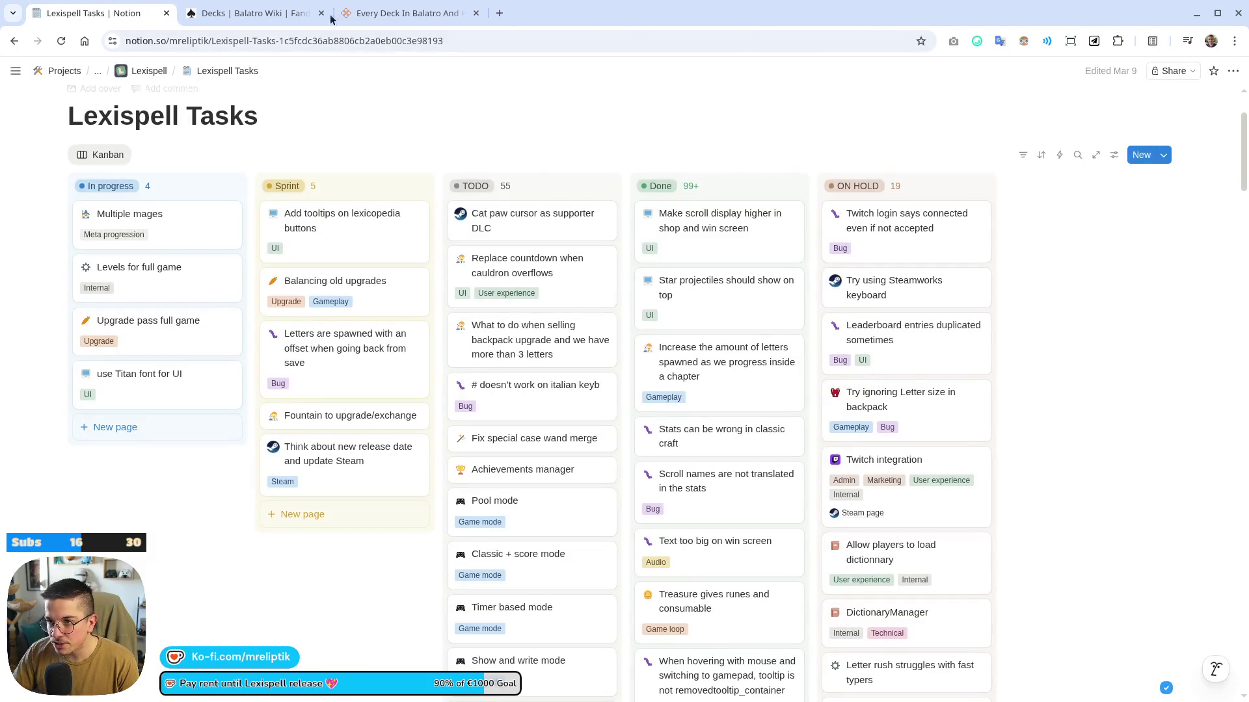
left_click(306, 14)
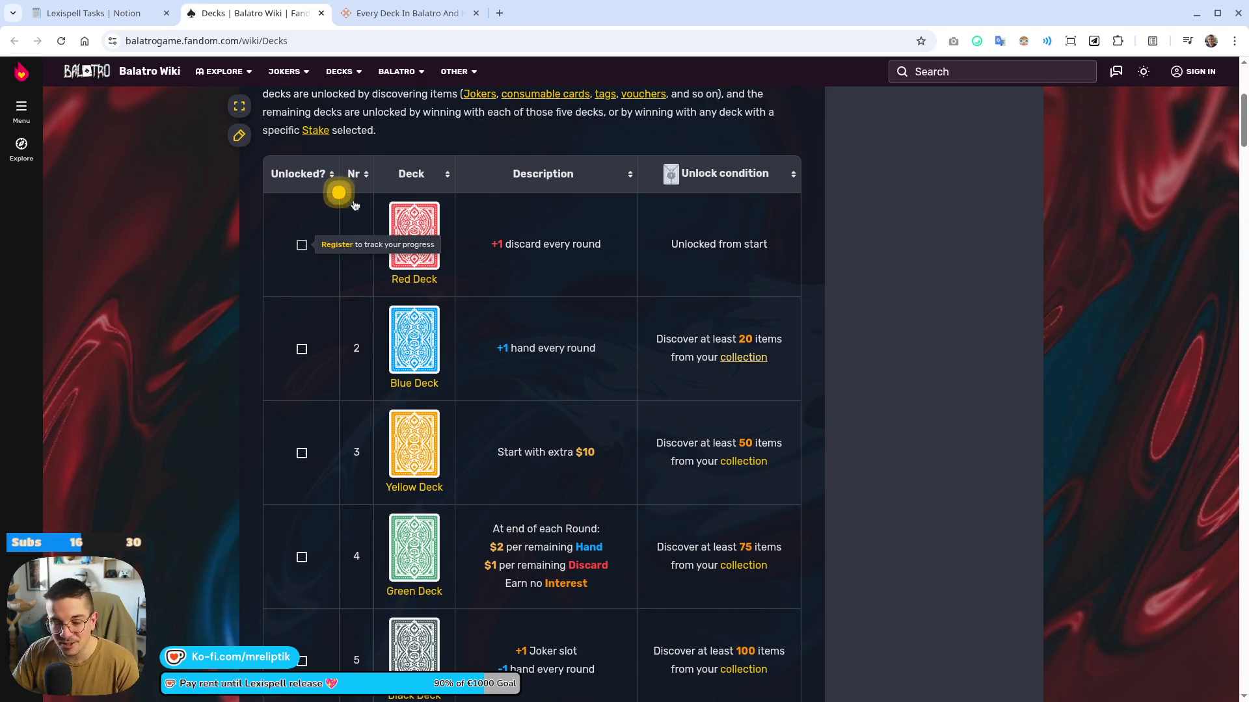
key("ctrl+shift+Tab")
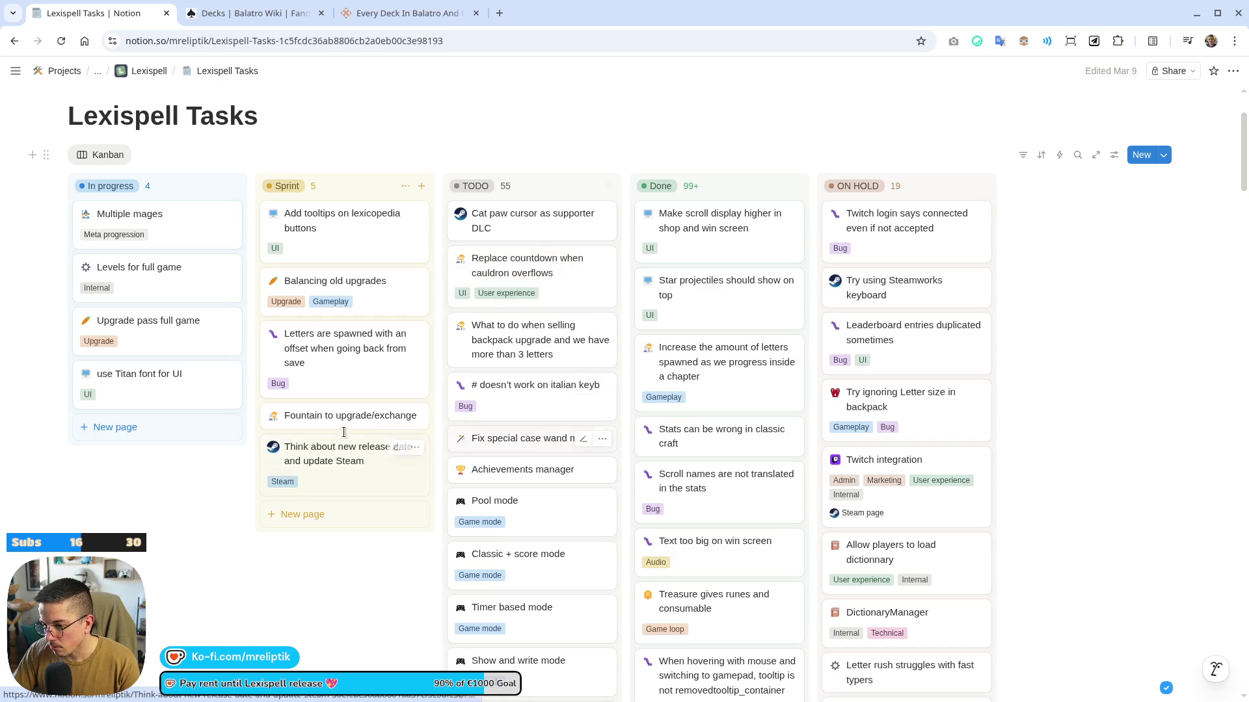
Duplicate the Fountain to upgrade/exchange card with Ctrl+D
left_click(415, 415)
left_click(199, 516)
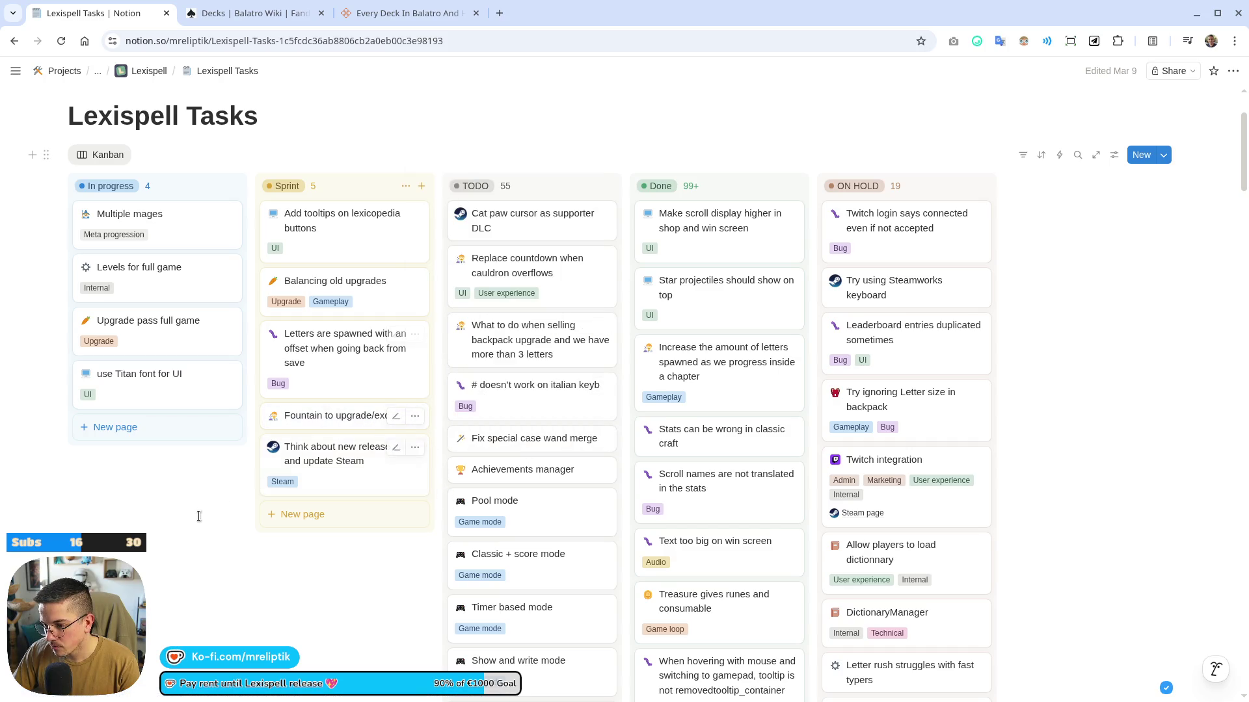
key("ctrl+d")
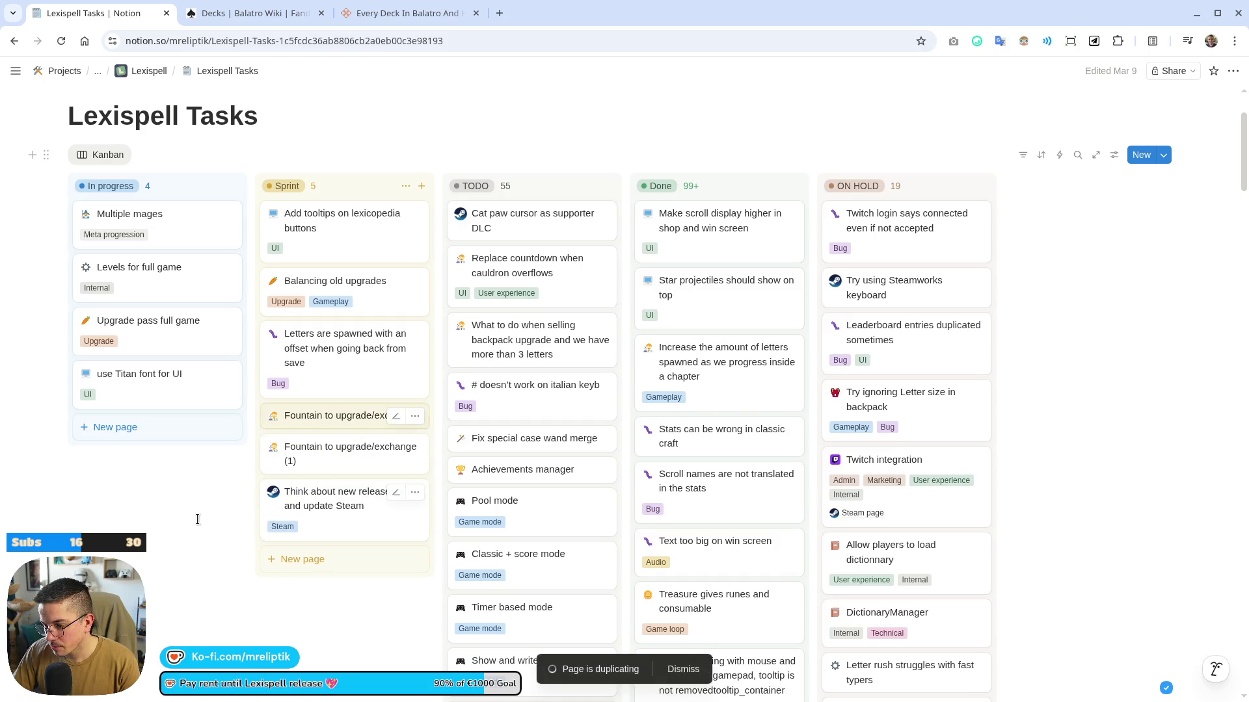
Retitle the duplicate 'XXX to “mark” letters' and delete its copied description
left_click(329, 453)
left_click_drag(1100, 145, 740, 142)
key("BackSpace")
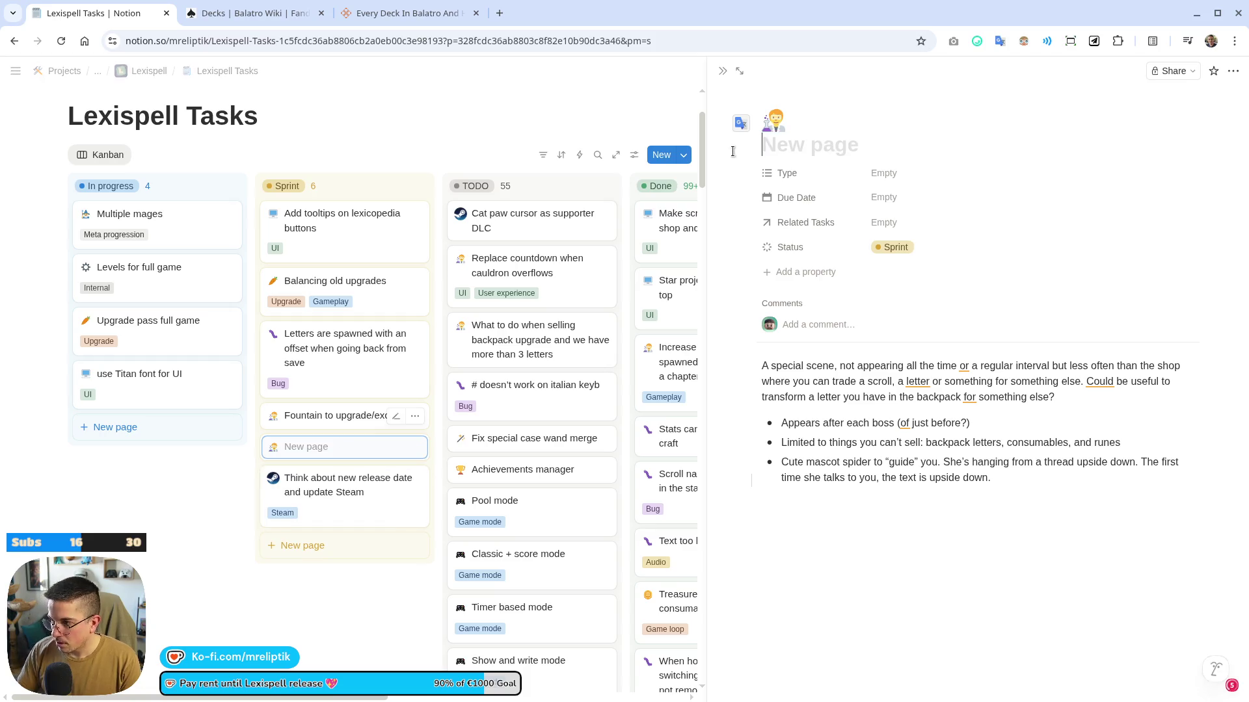
type("XXX to")
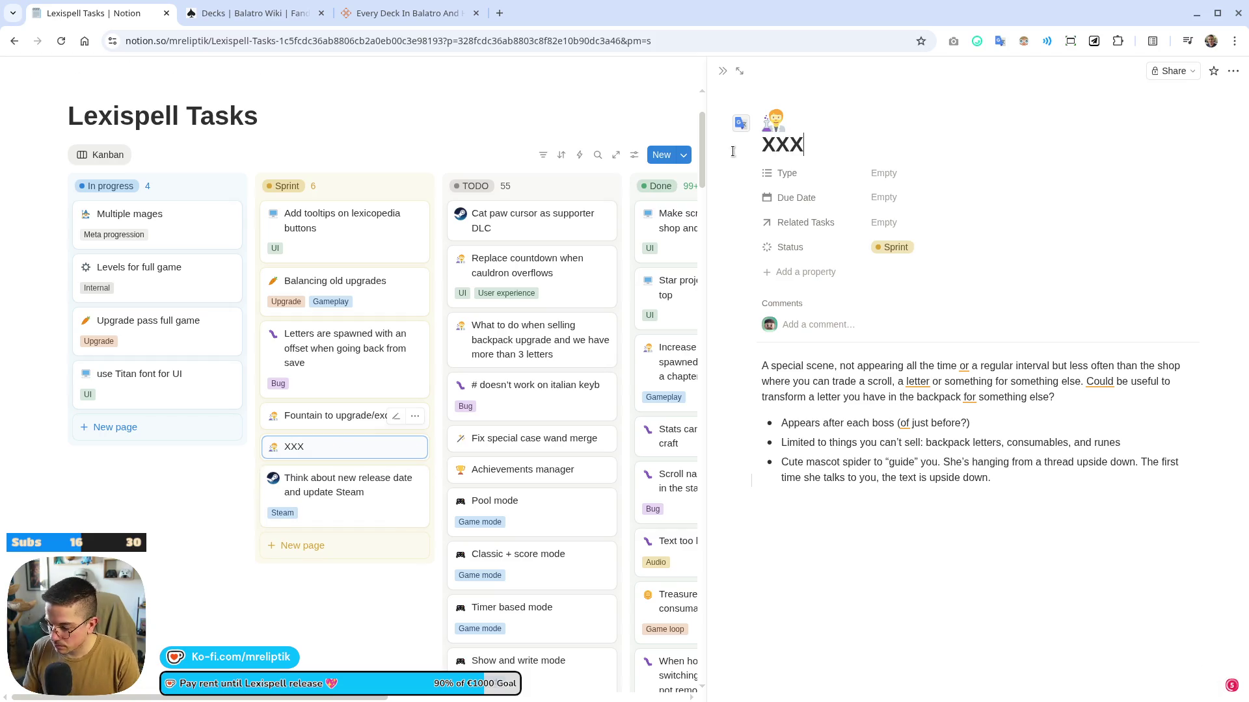
key("BackSpace")
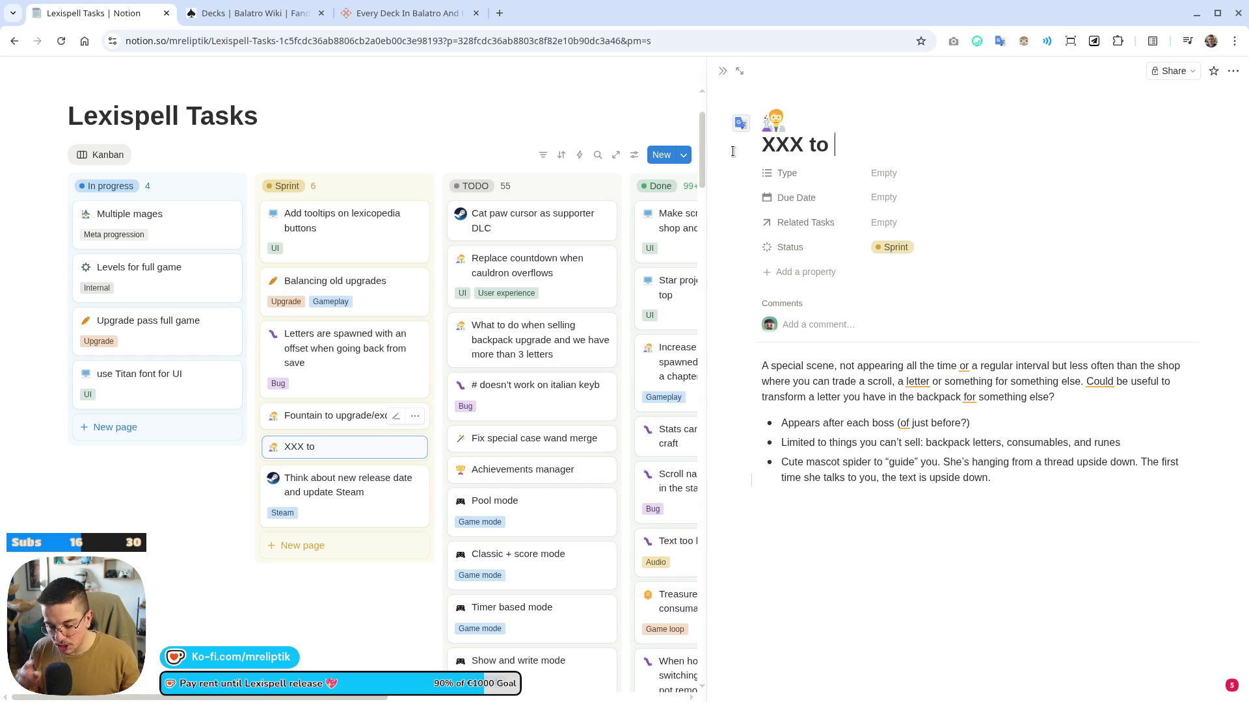
left_click_drag(1003, 479, 738, 363)
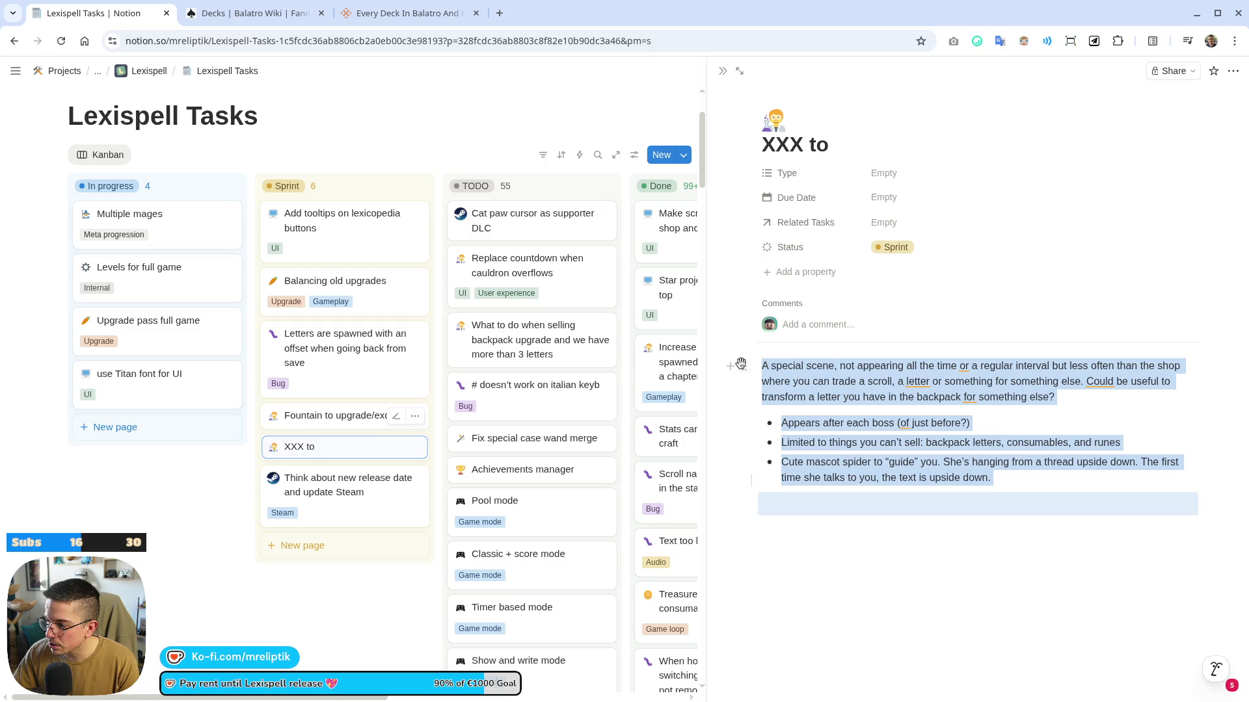
key("BackSpace")
left_click(850, 144)
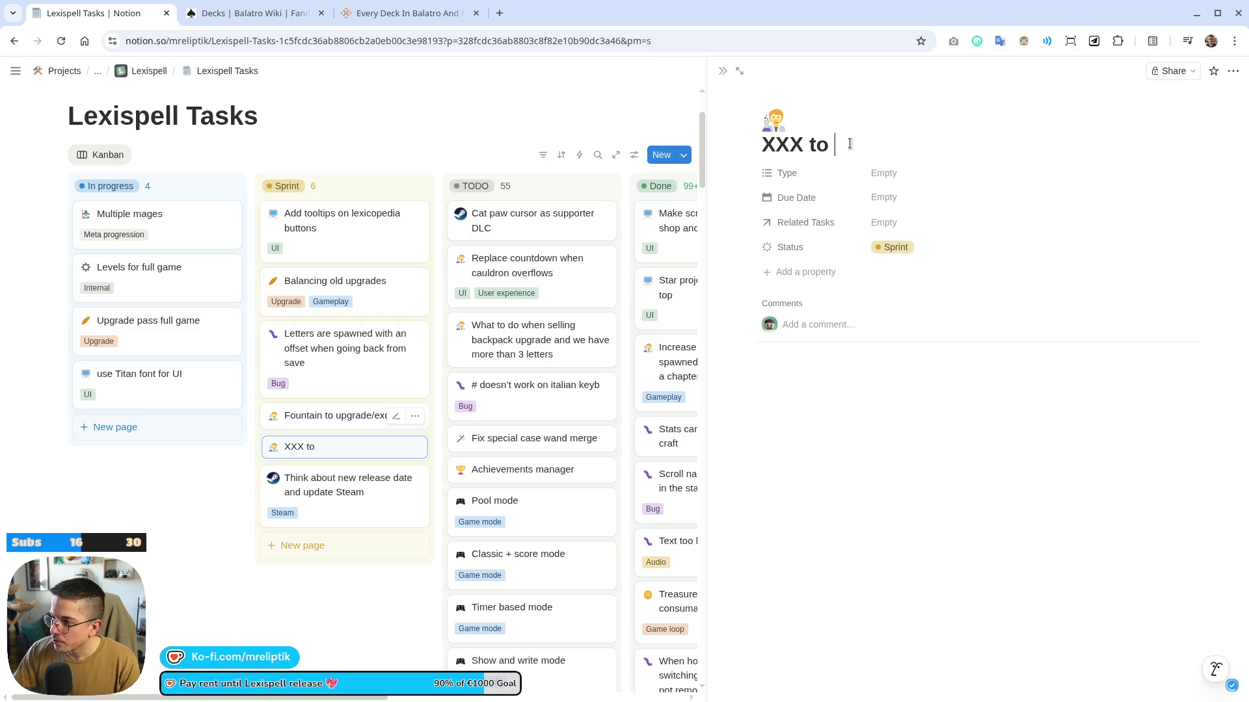
type("mark ")
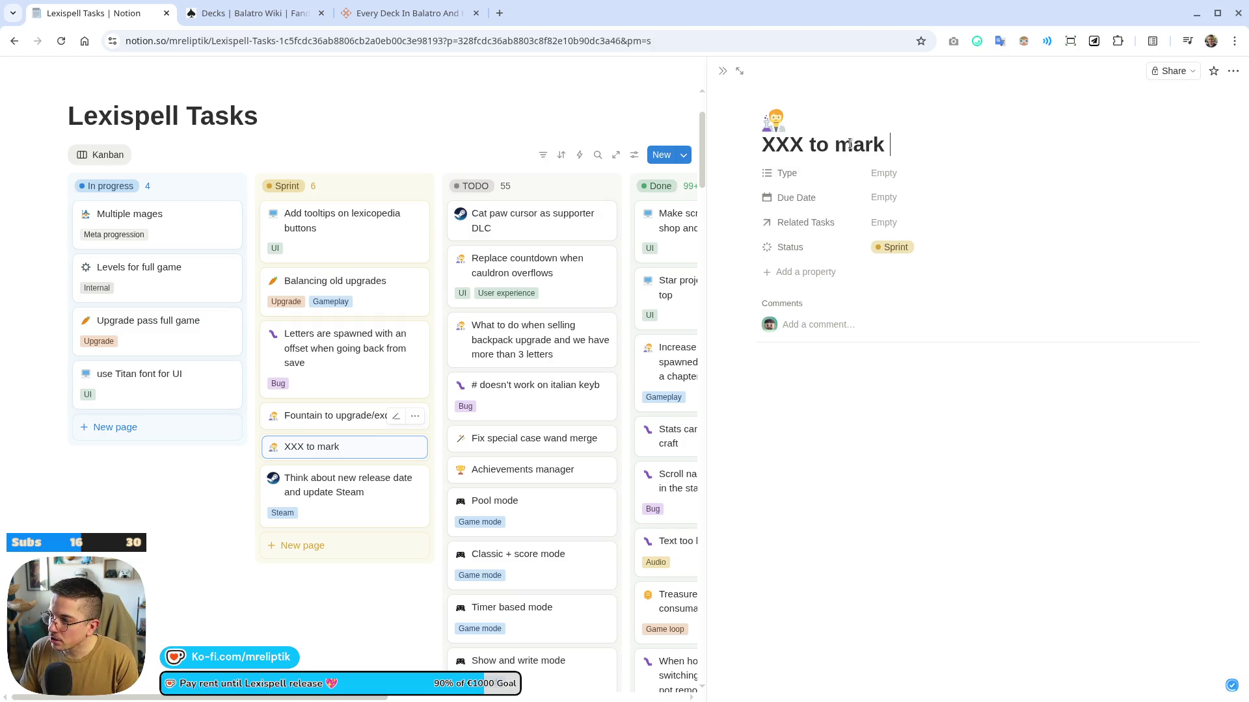
type("letters")
double_click(849, 145)
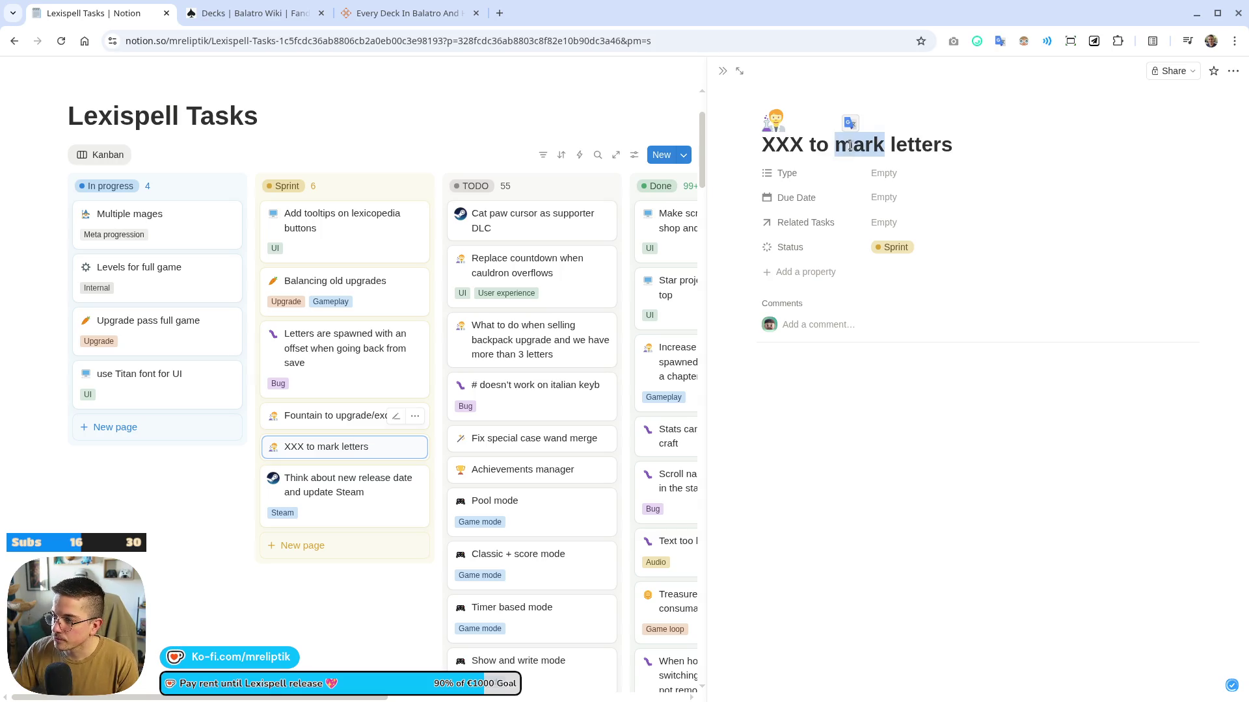
type("“mark”")
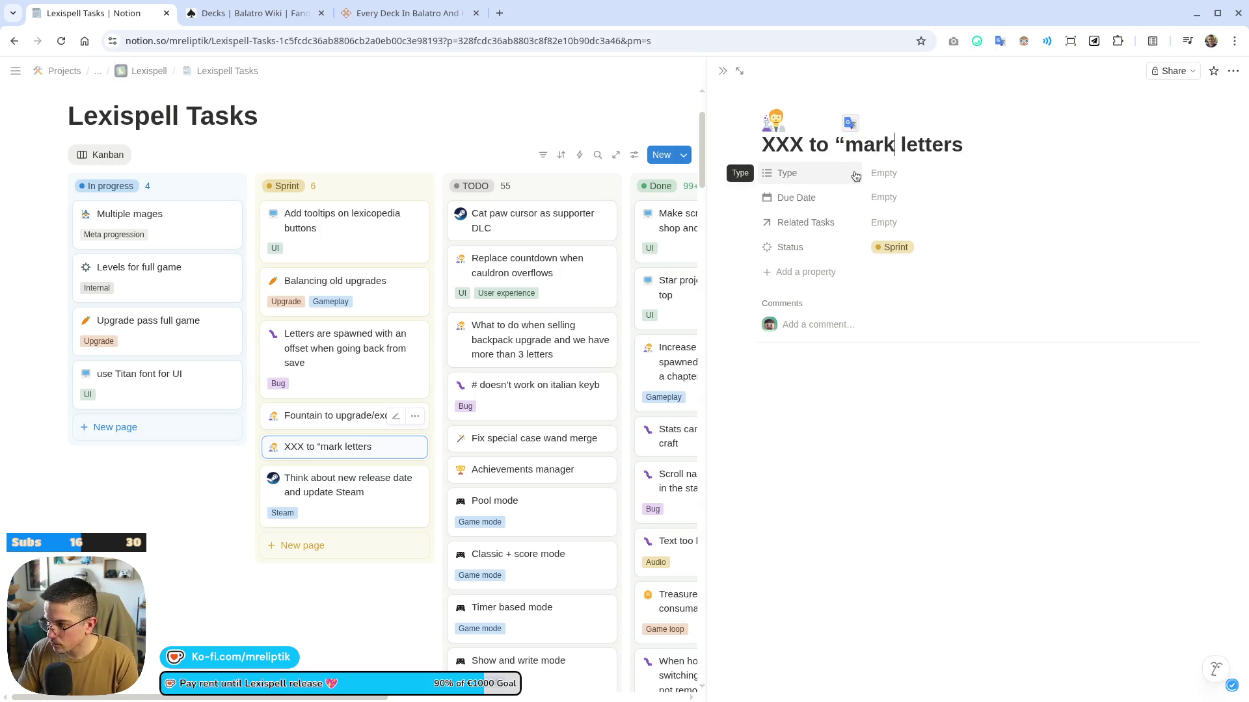
Describe a special room every X levels offering a free mark to apply to a letter
left_click(817, 393)
type("A special")
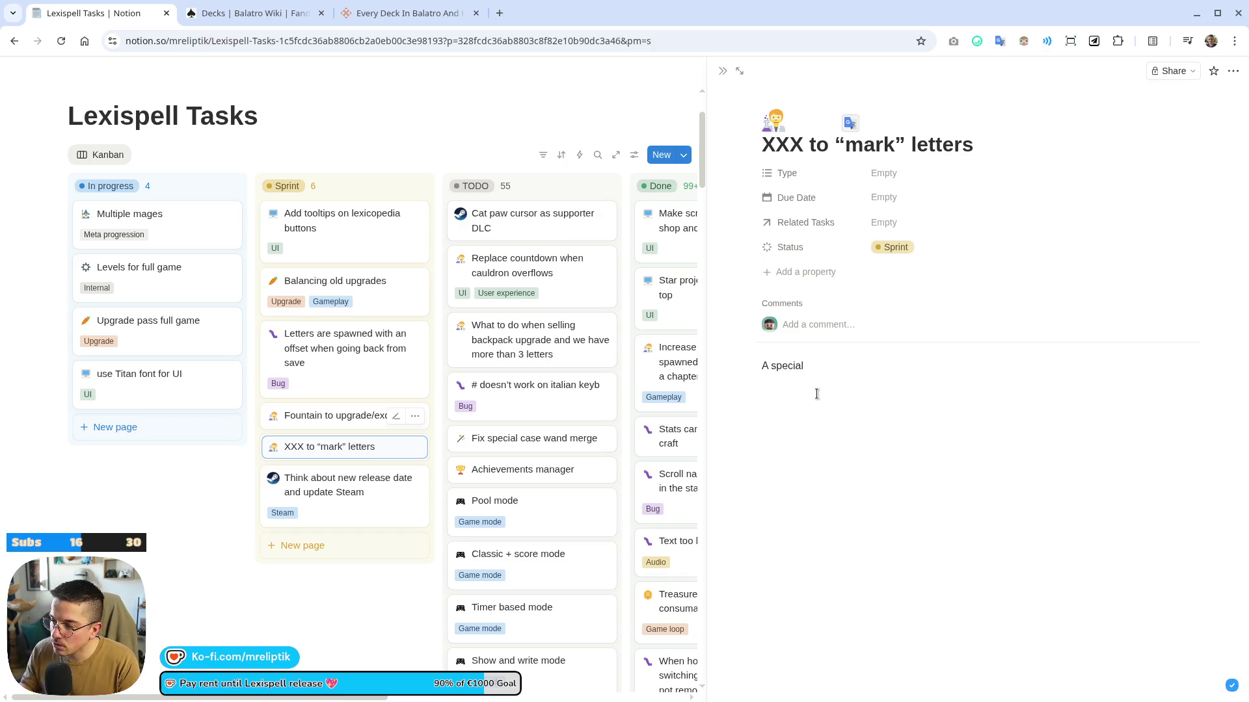
type("room ")
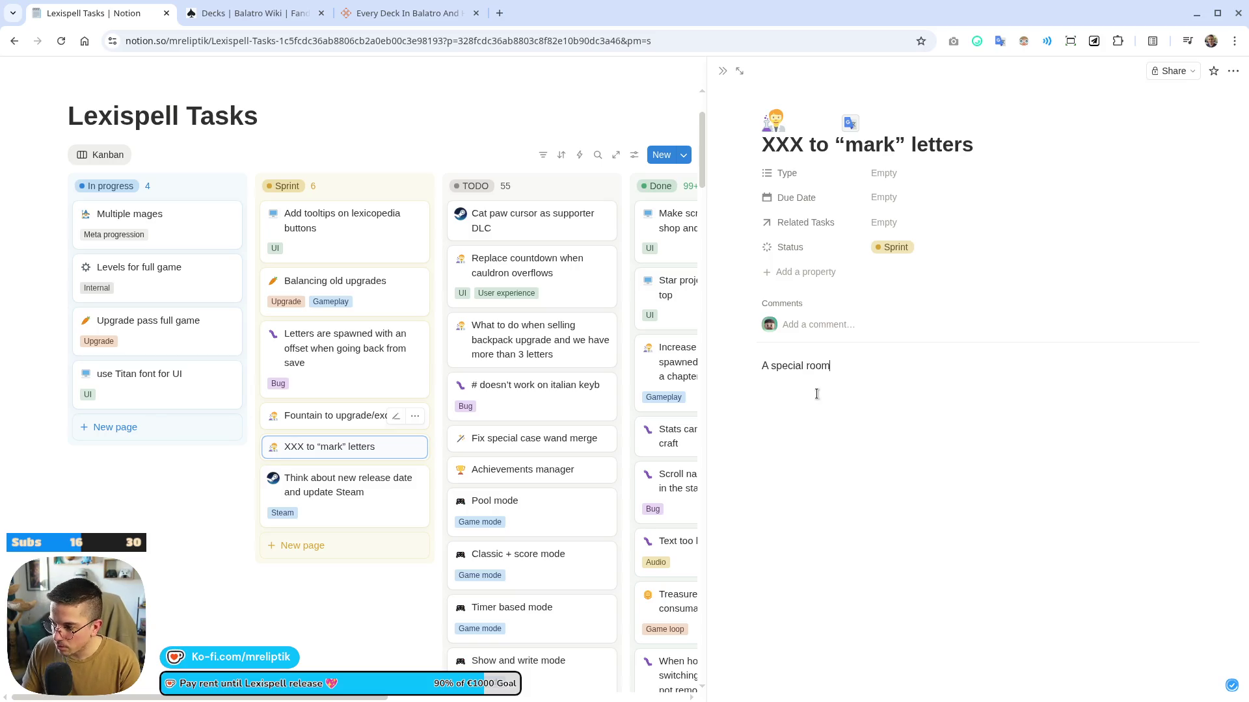
type("that appears ")
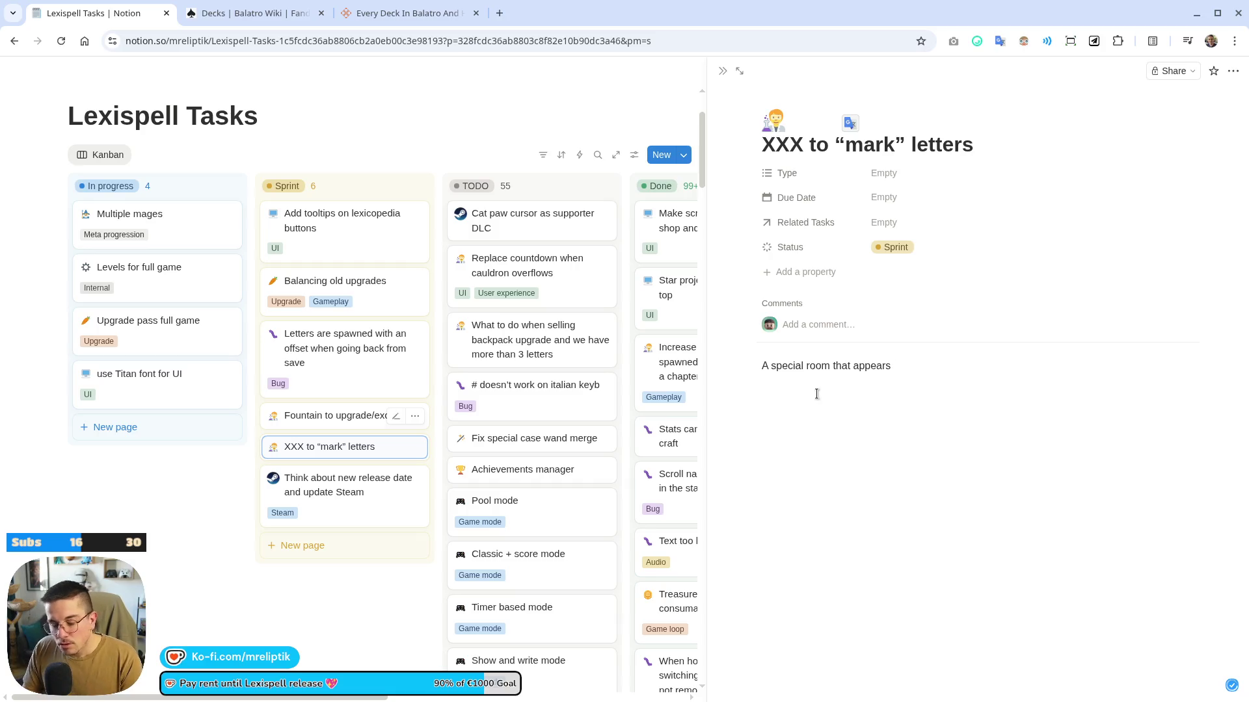
type("every X levels")
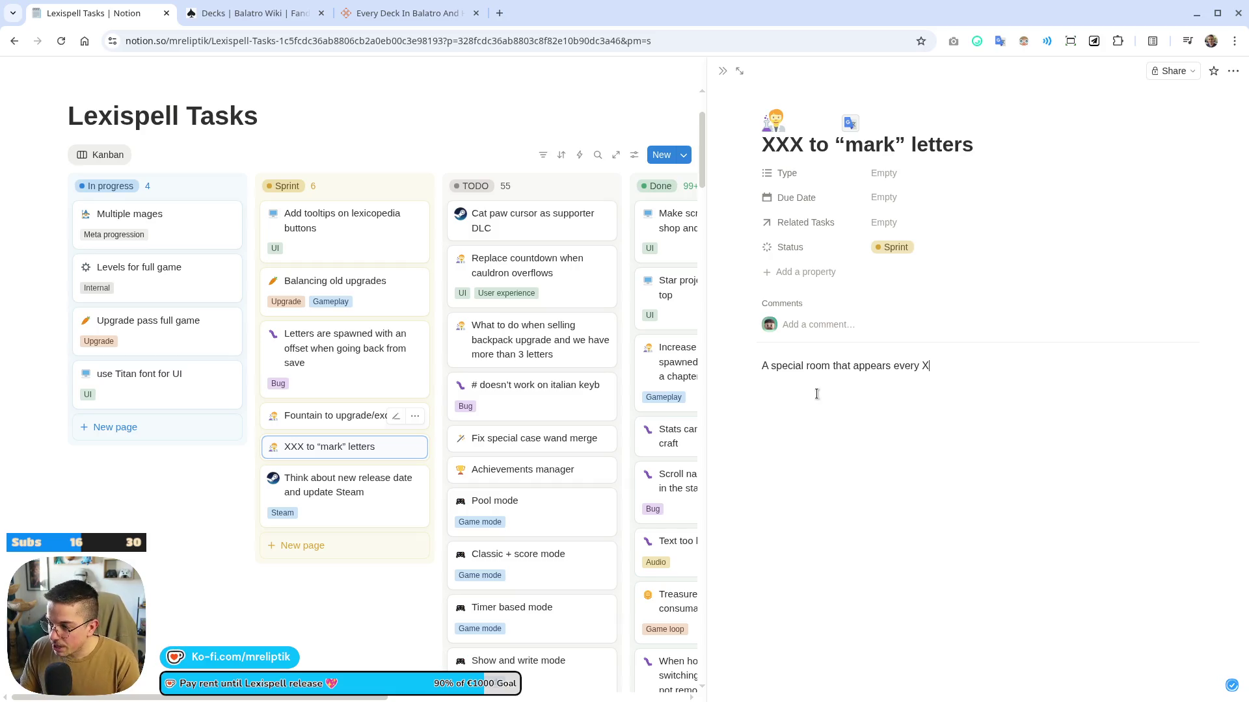
type(" where you ")
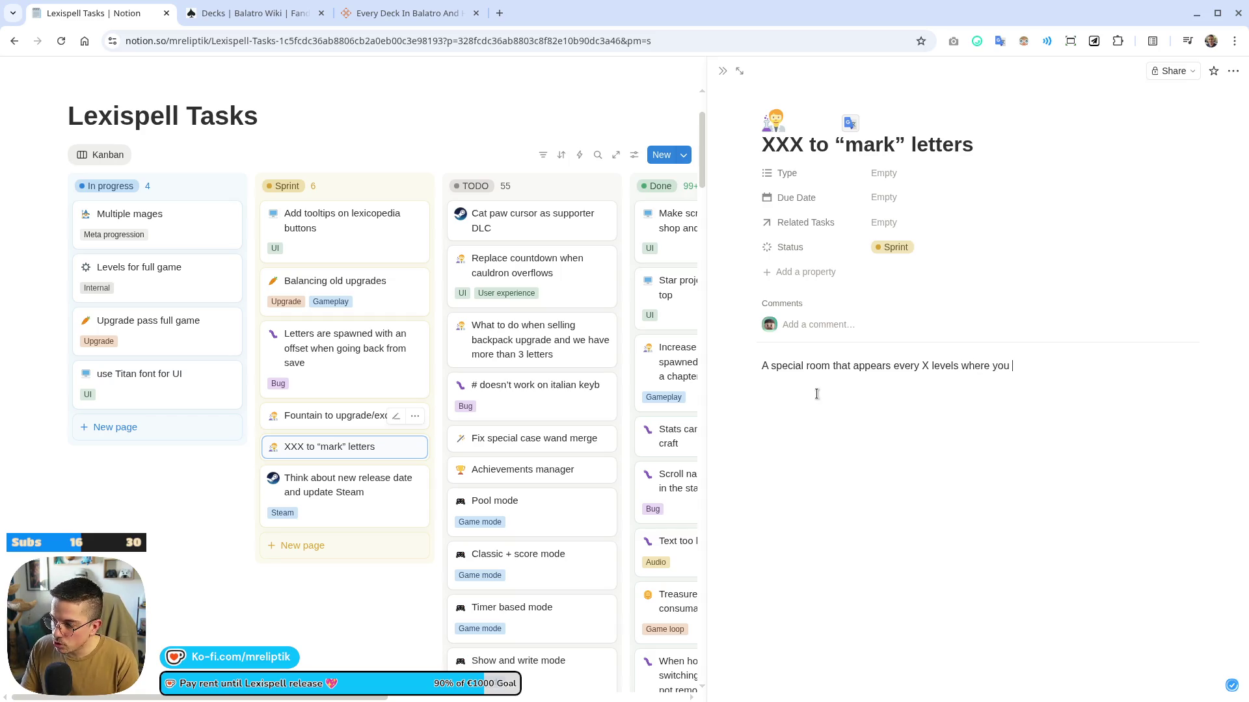
type("can choose ")
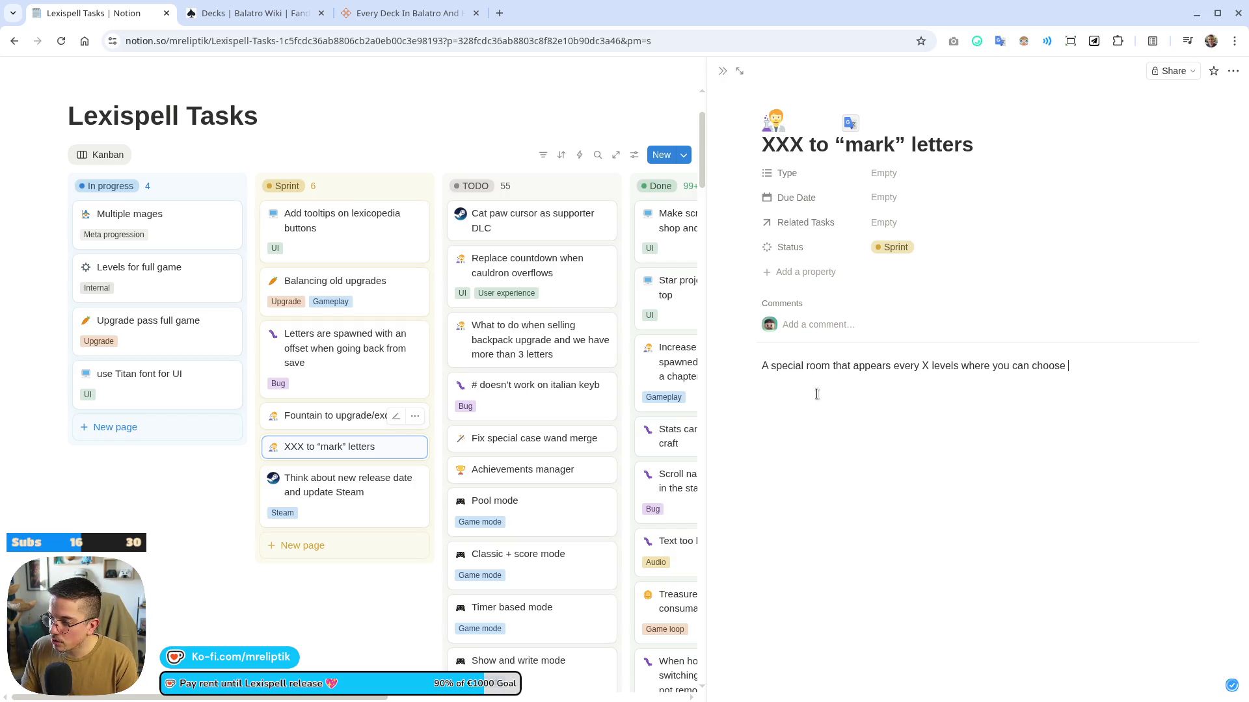
type("for free a m")
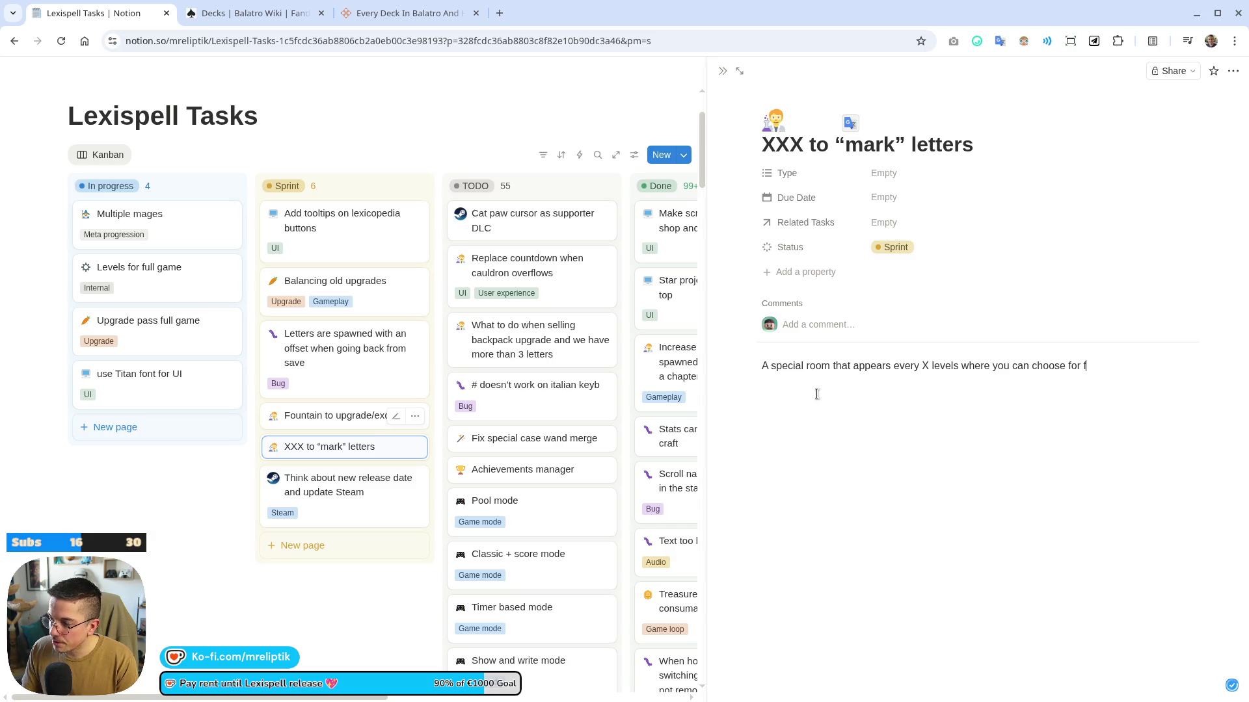
type("ark to apply ")
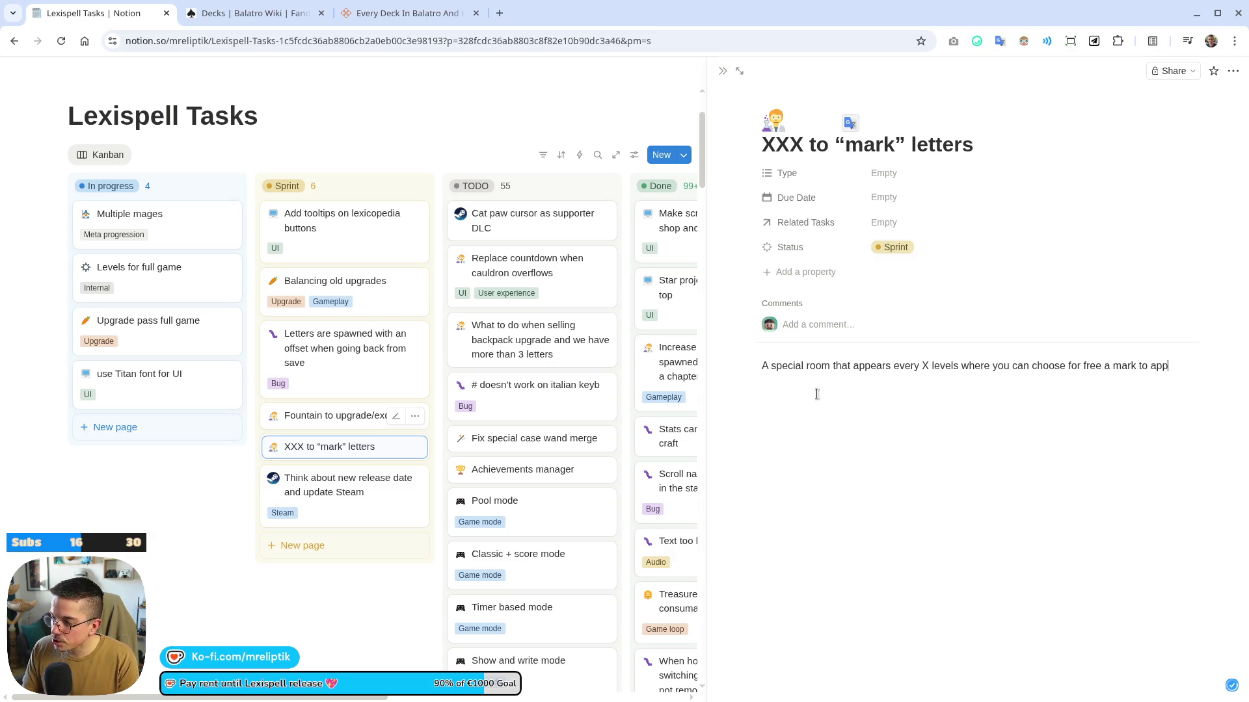
type("to a letter. ")
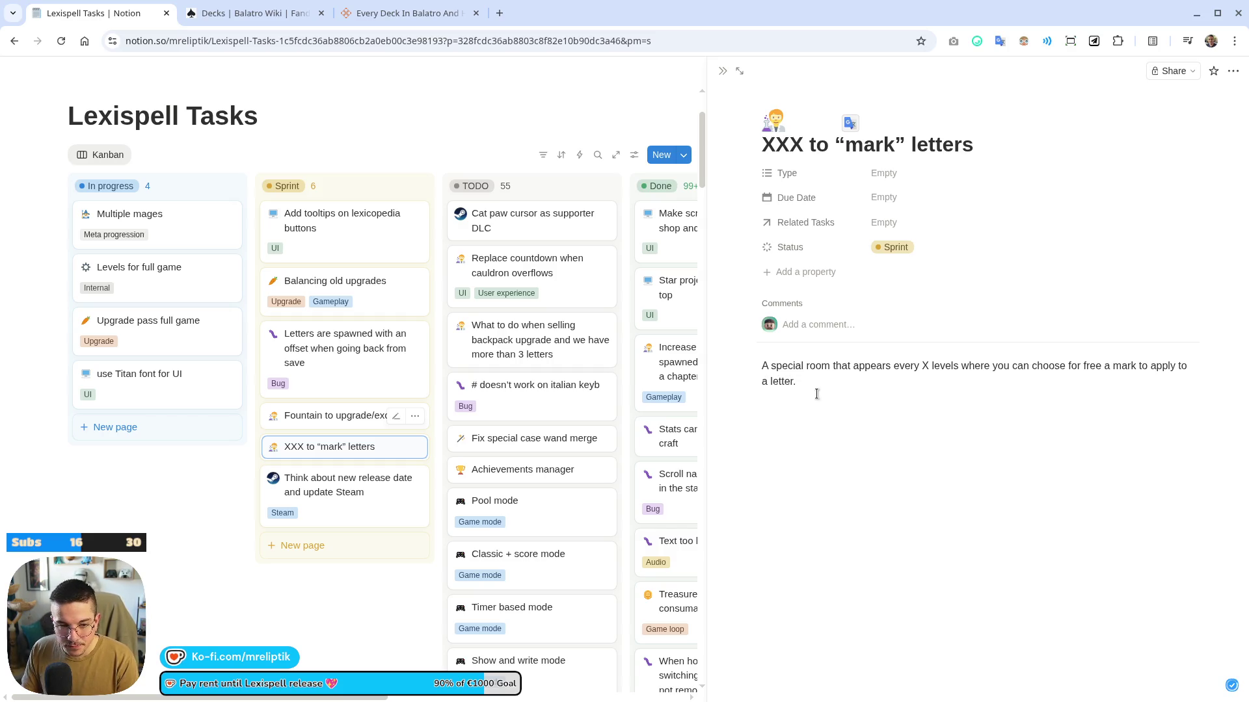
type("You'll see the 2")
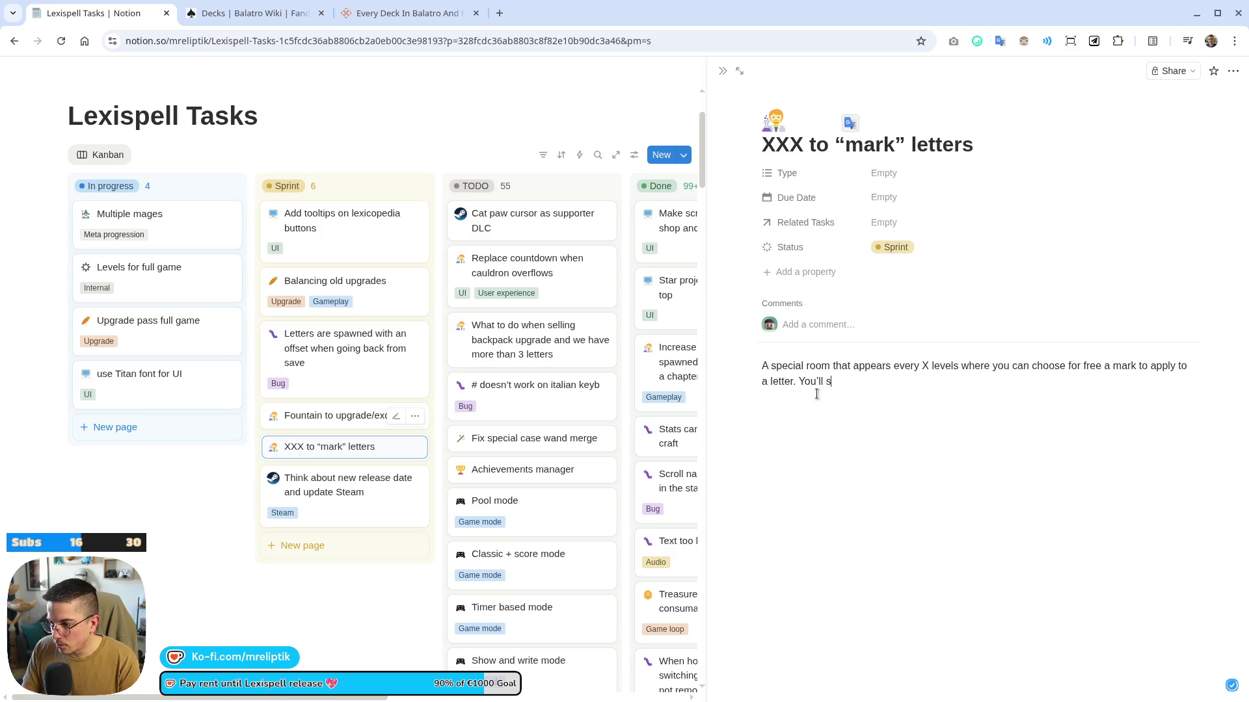
type("6l ettre")
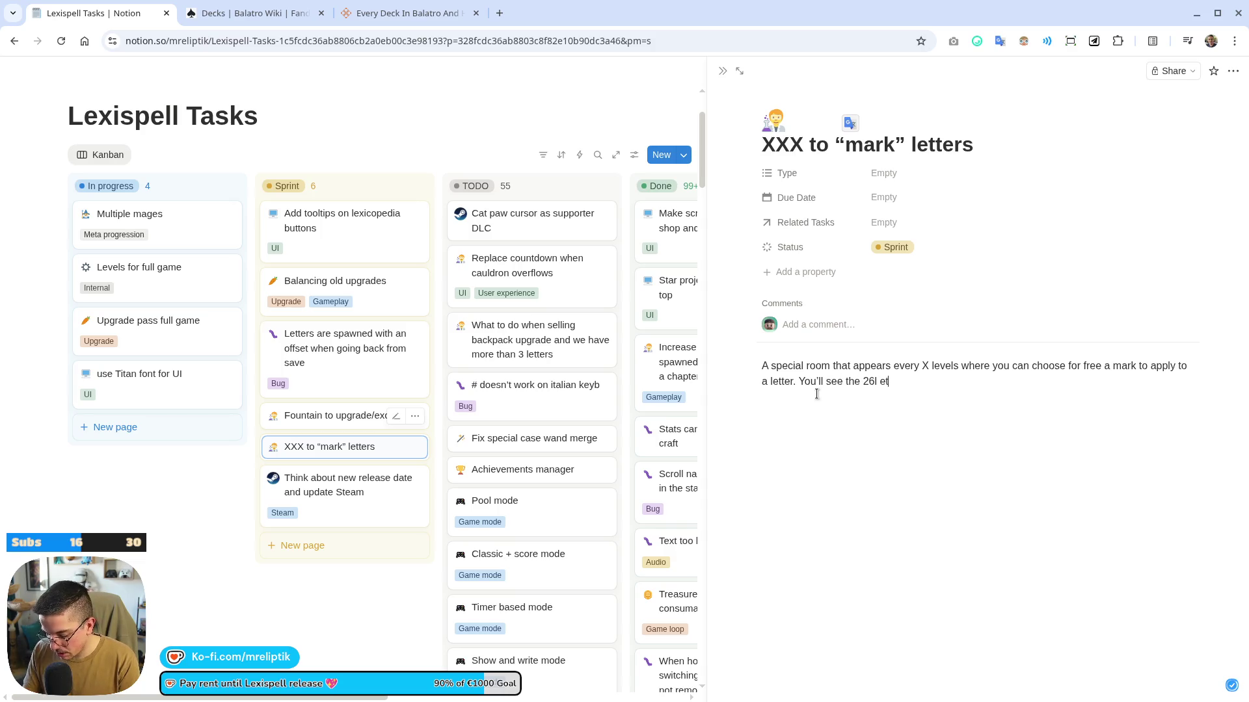
key("BackSpace")
key("BackSpace")
key("BackSpace")
type("letters in front of y")
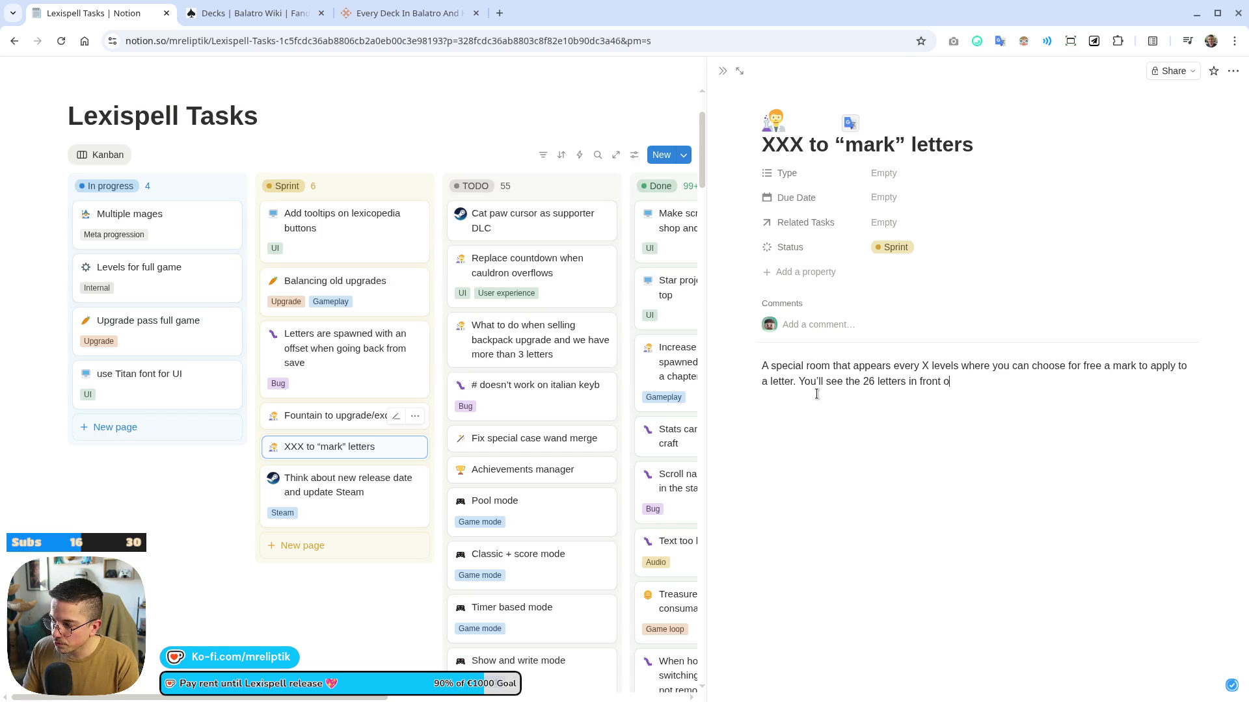
type("ou, and you'l")
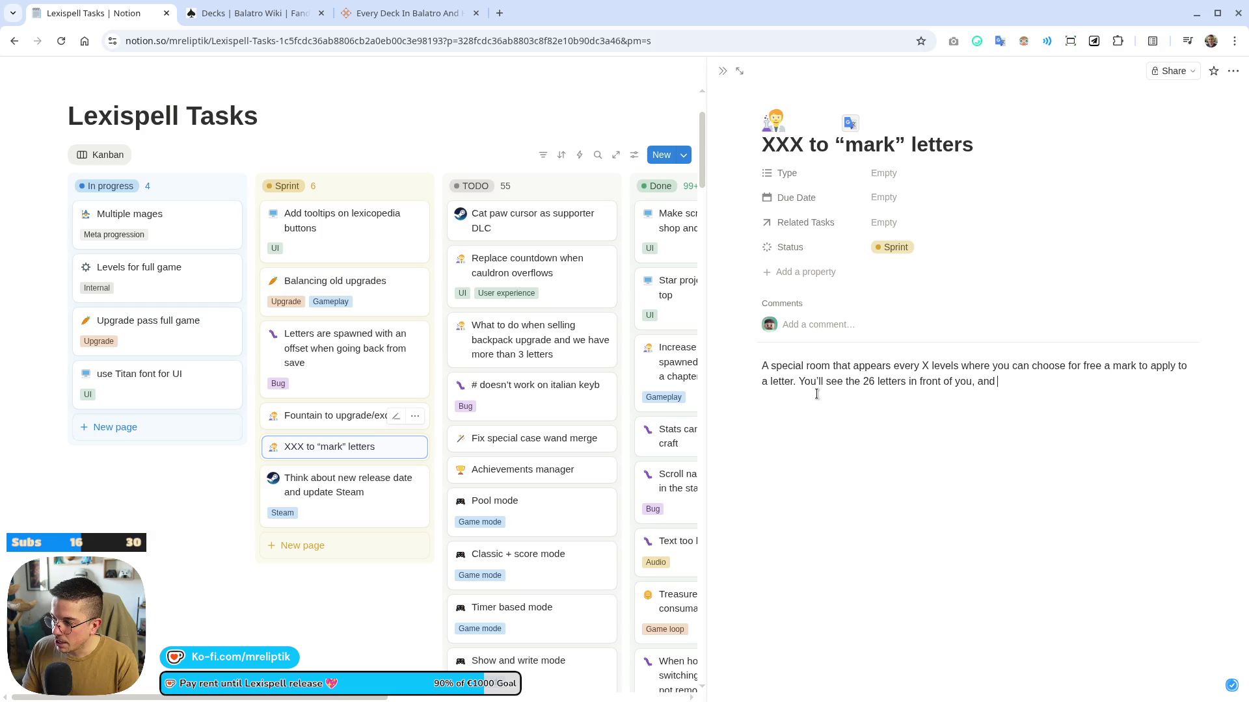
type("l decide with let")
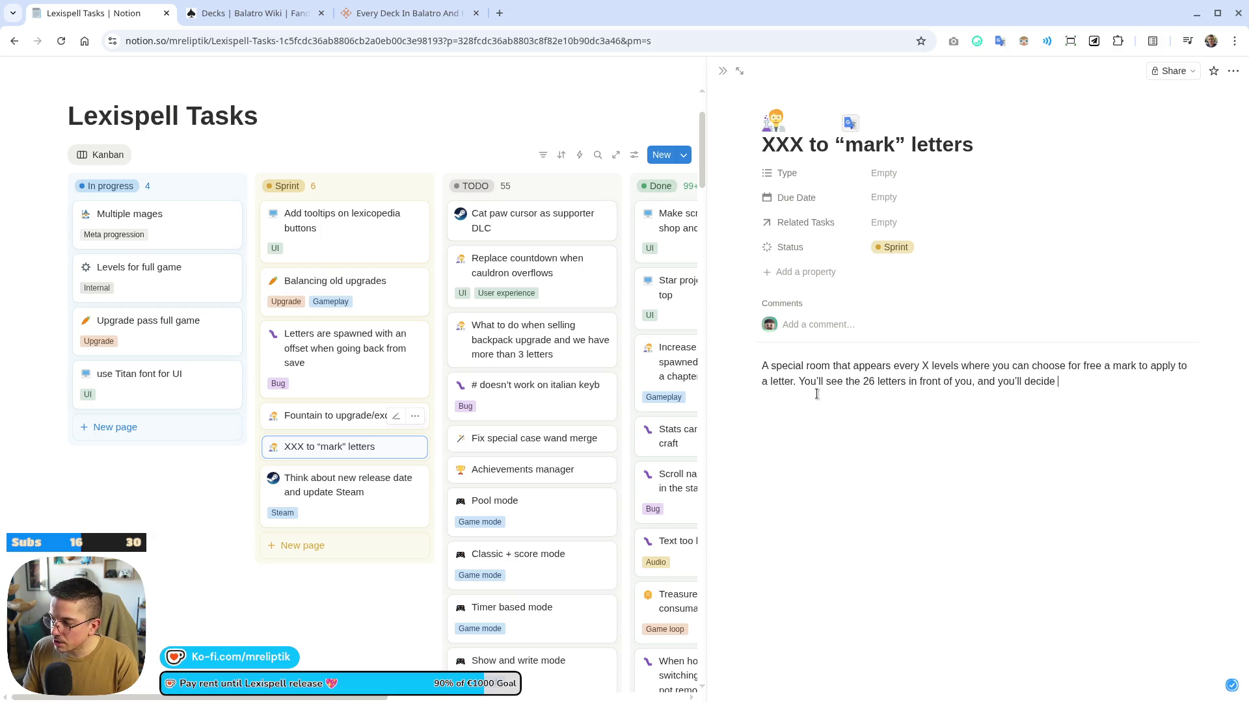
type("ter to apply t")
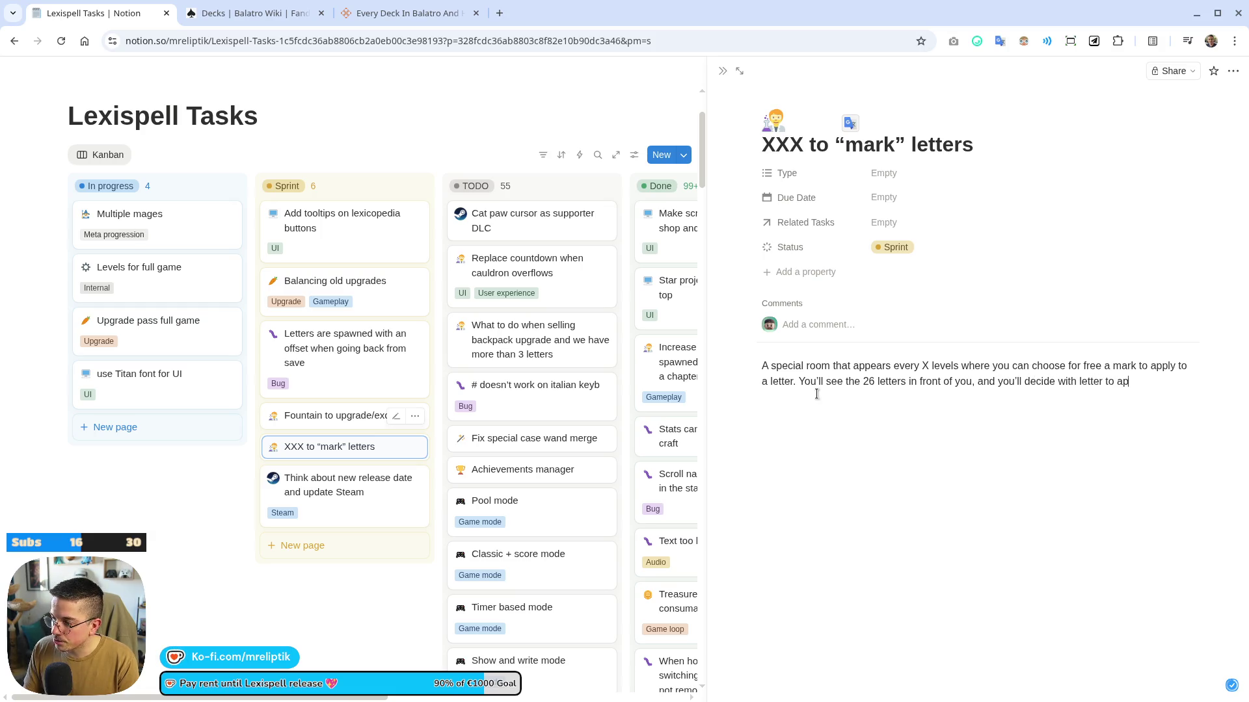
type("e mark")
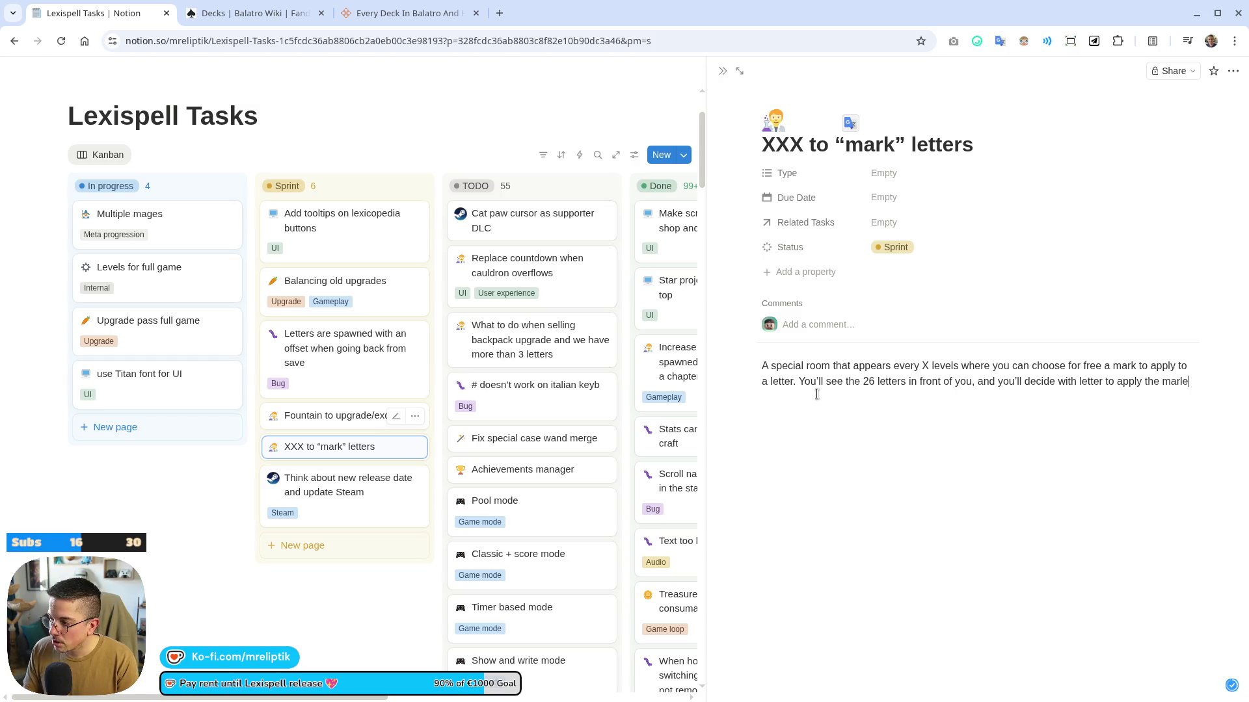
type("k.")
Add a paragraph: marks could raise base points or mult, or do something else
key("Return")
type("M")
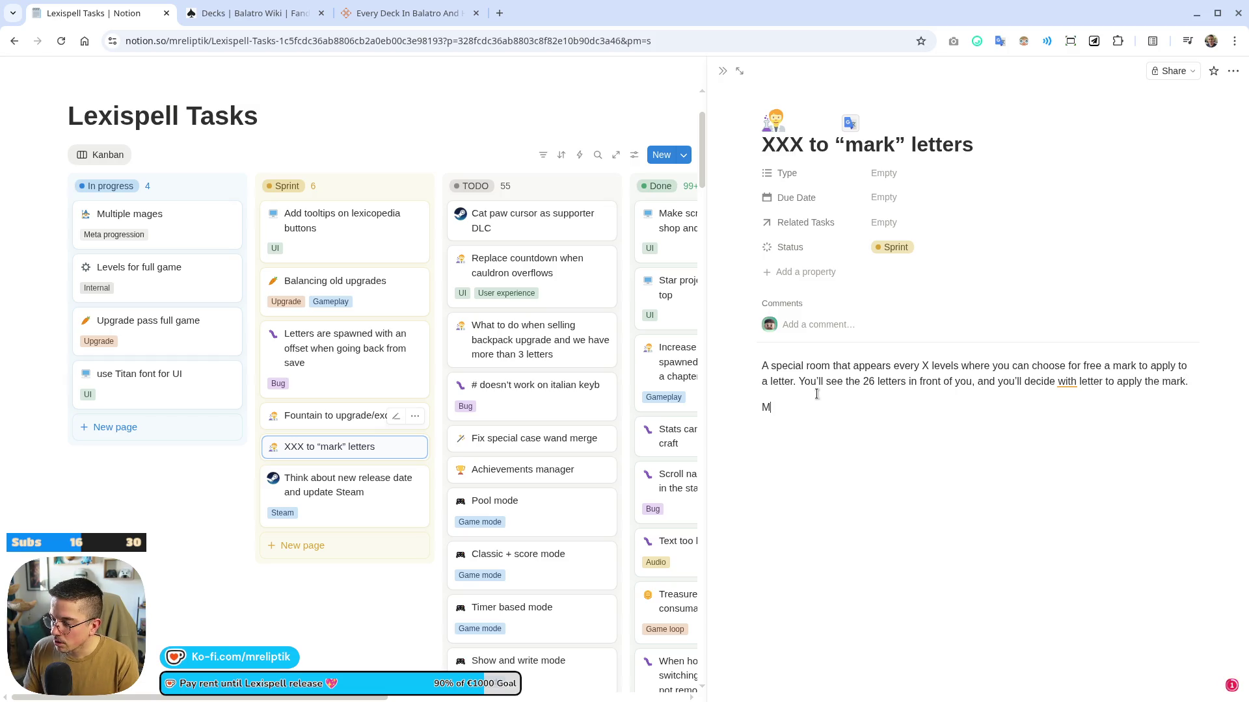
type("arks could be")
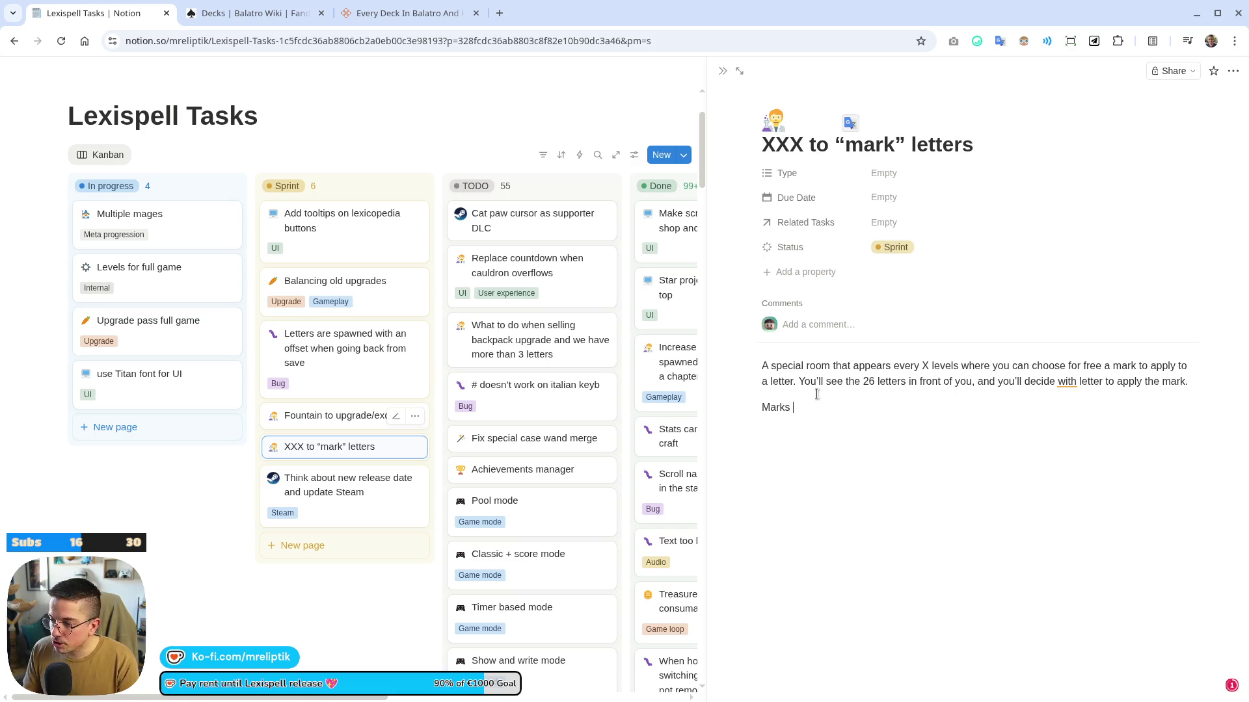
type("simply increasing the base points of")
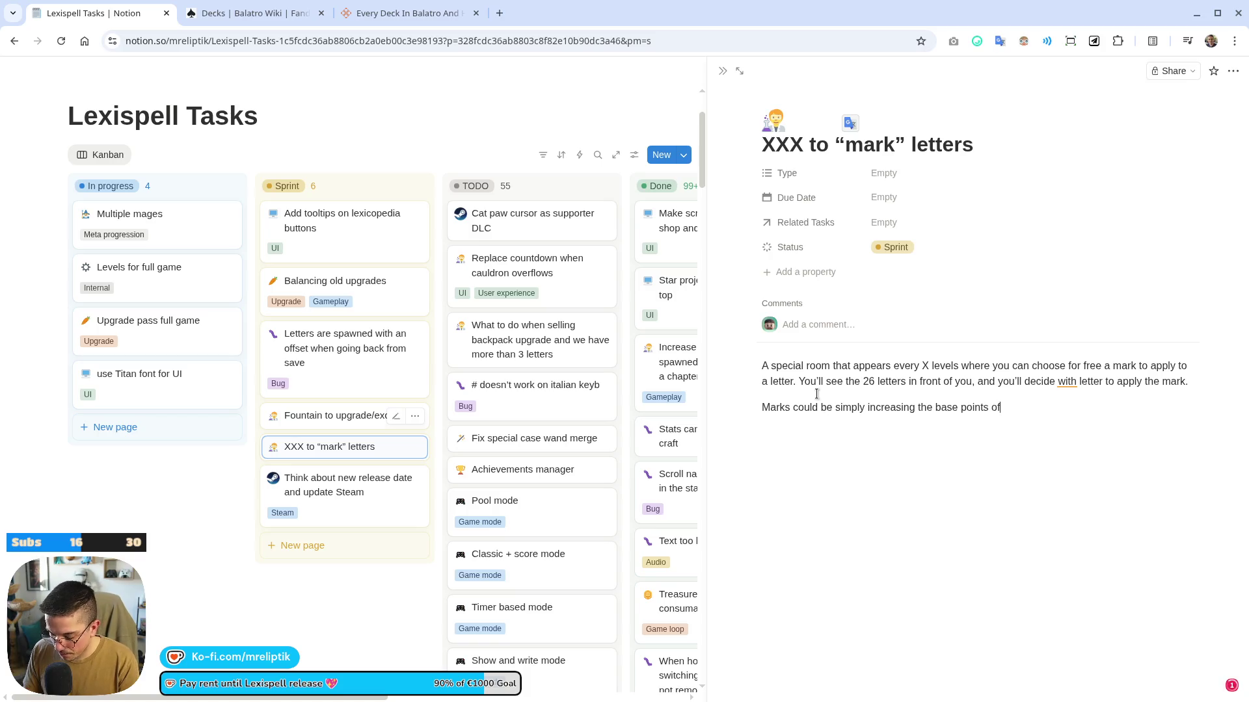
type(" mult")
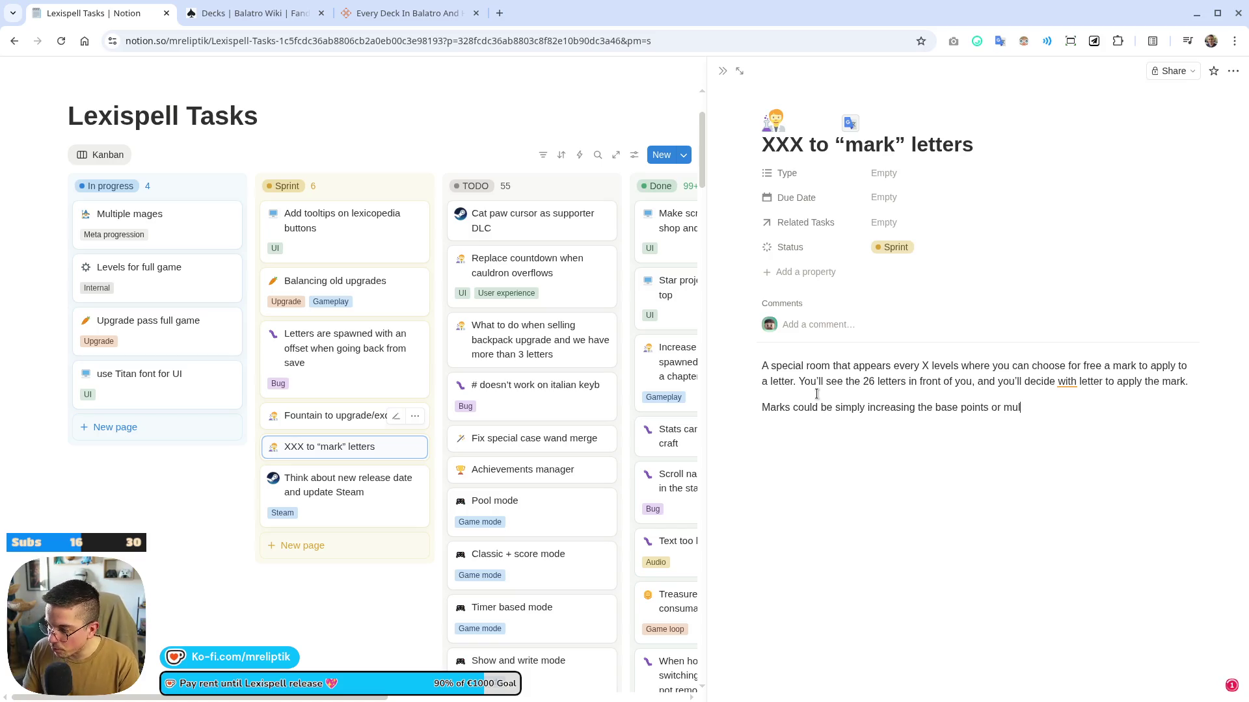
type(" but they can")
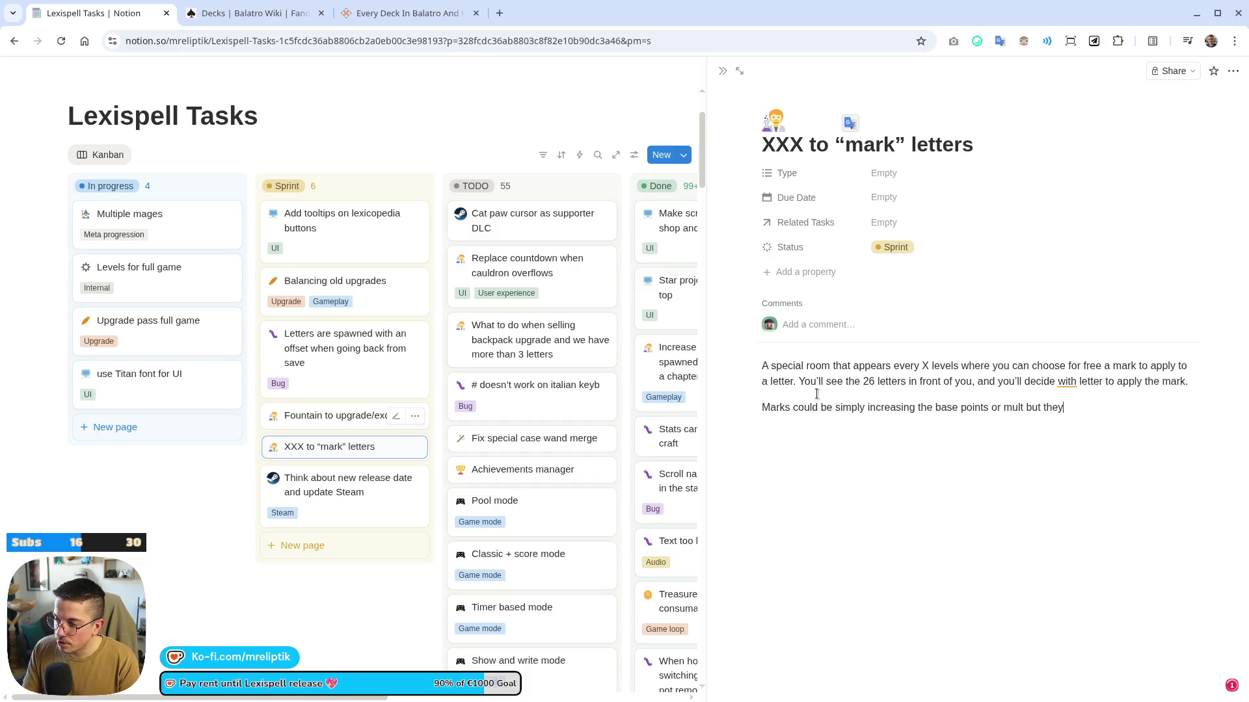
key("BackSpace")
key("BackSpace")
key("BackSpace")
type("ould also do something el")
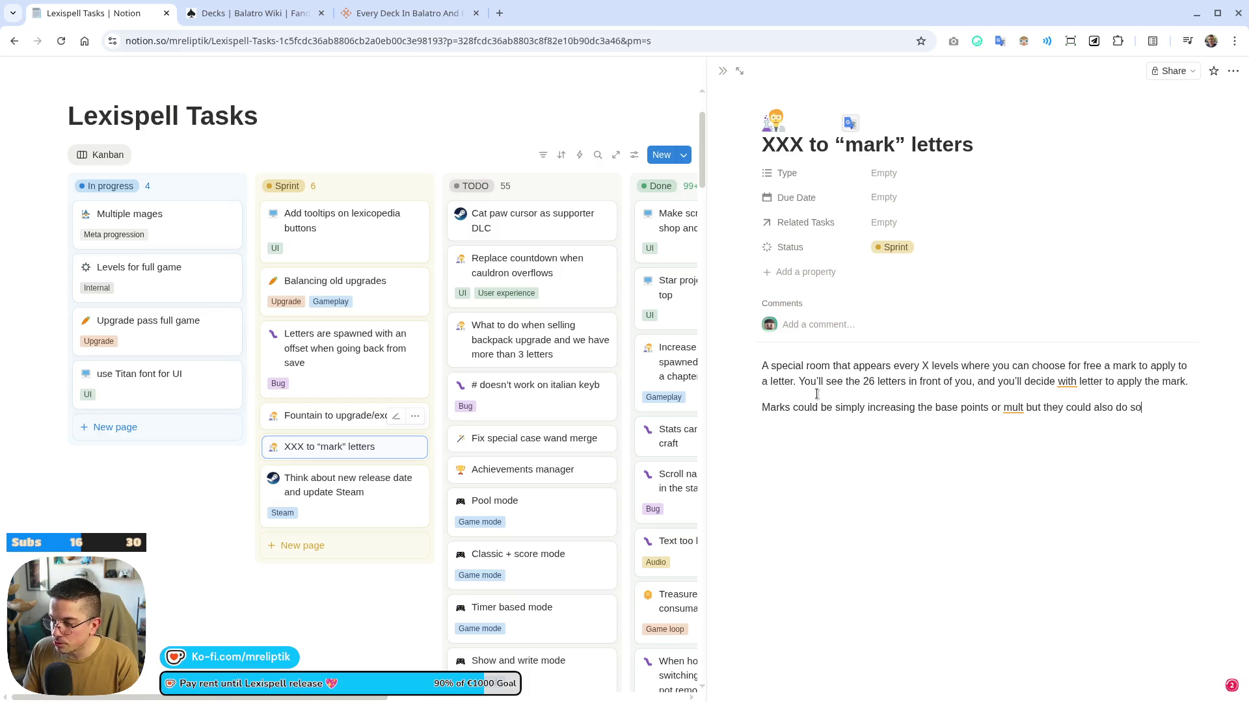
type("se?")
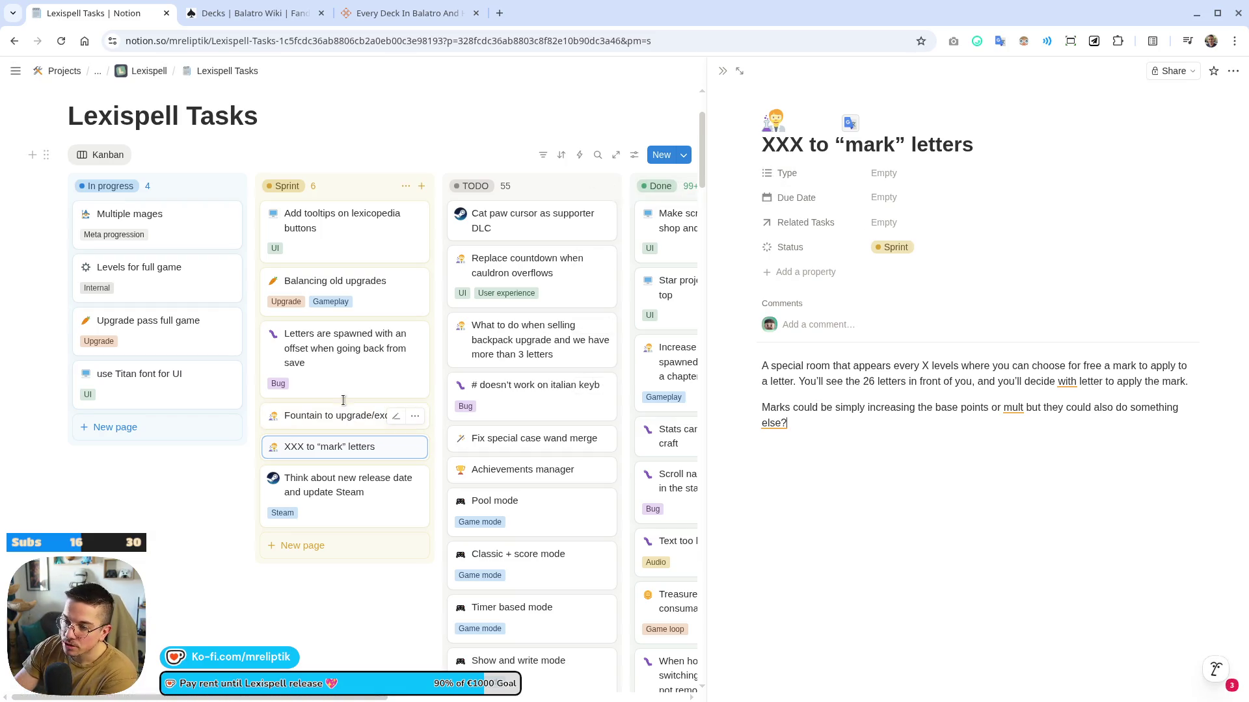
Check the Fountain task, then open 'XXX to “mark” letters' and select XXX in its title
left_click(311, 420)
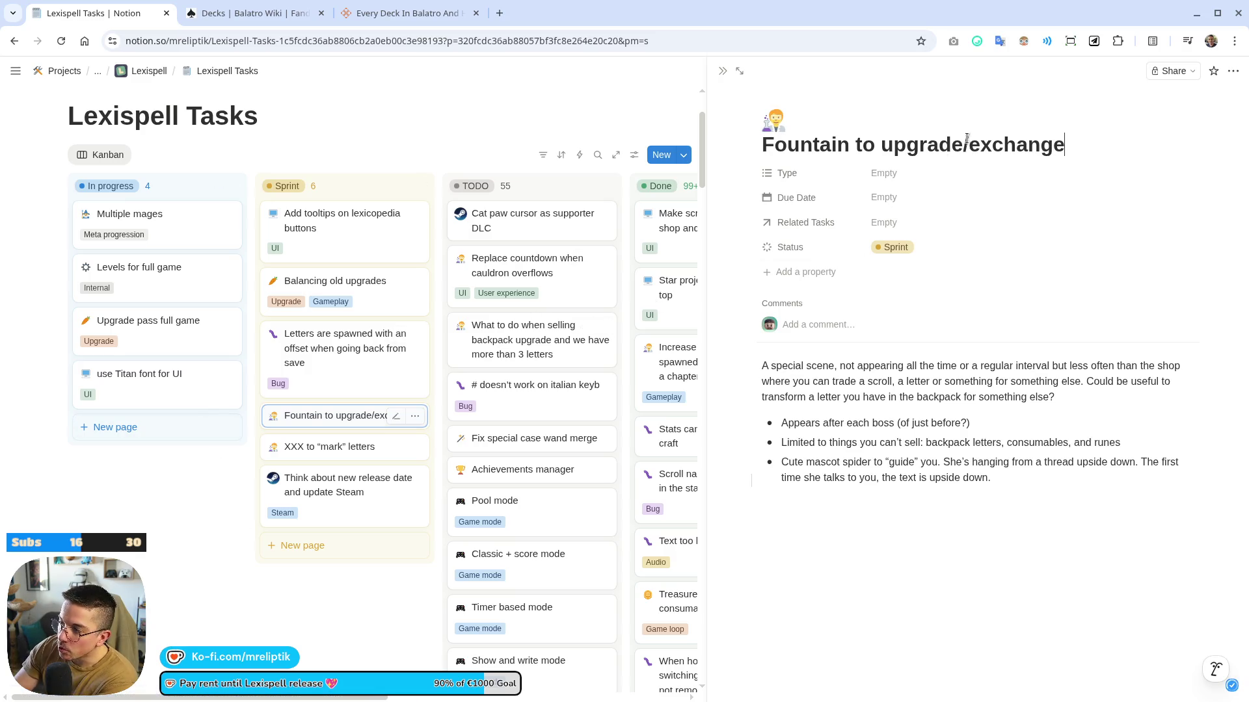
double_click(793, 146)
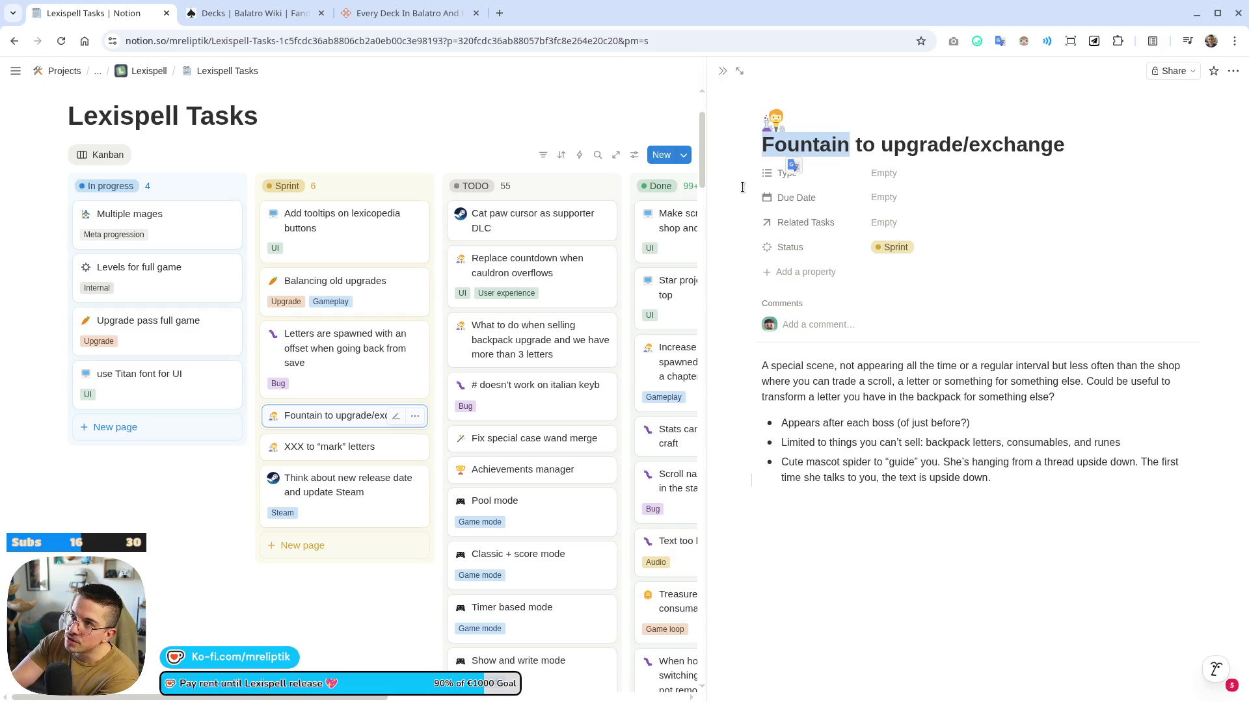
left_click(722, 71)
left_click(312, 446)
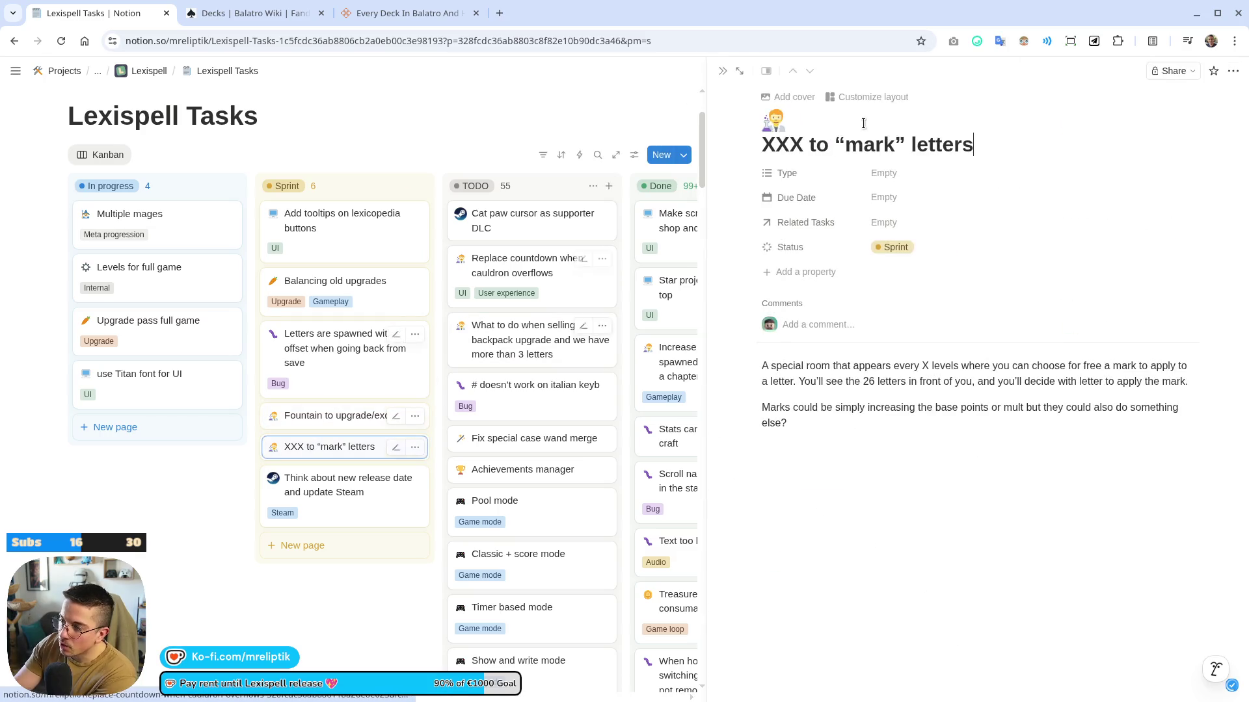
double_click(770, 144)
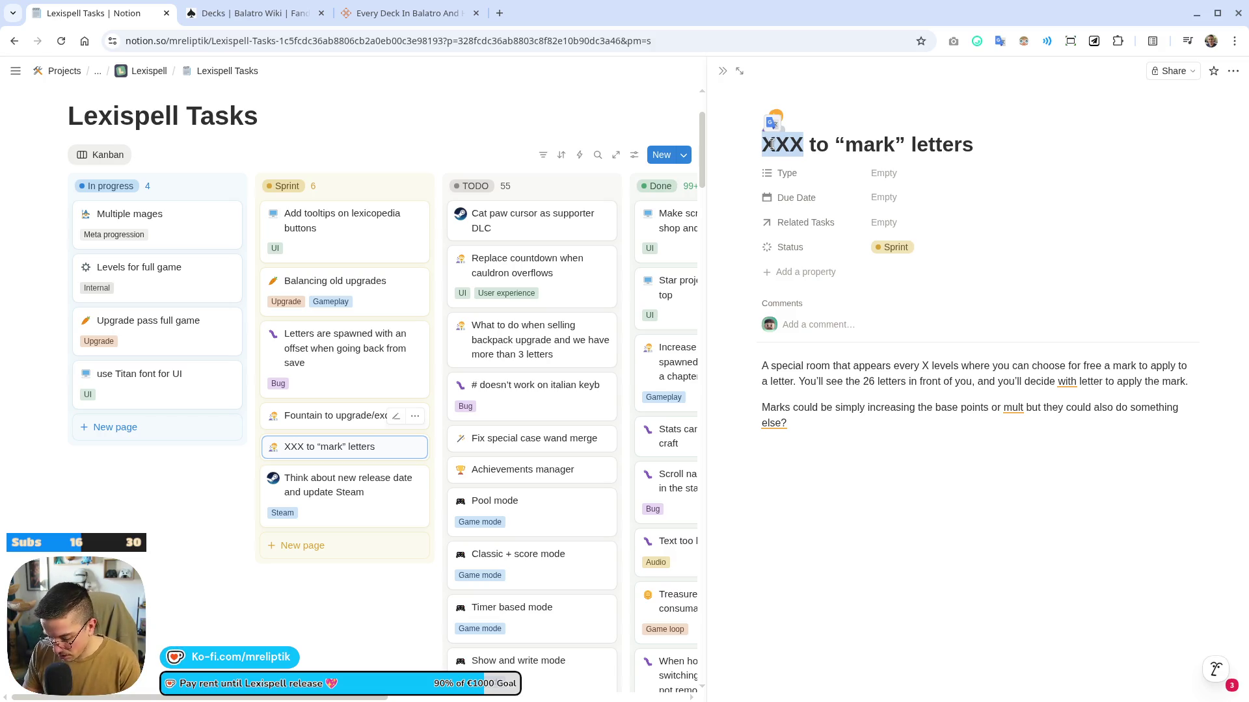
Replace XXX with 'Enchantment room', fixing the spelling, and drag the card toward TODO
type("Encha")
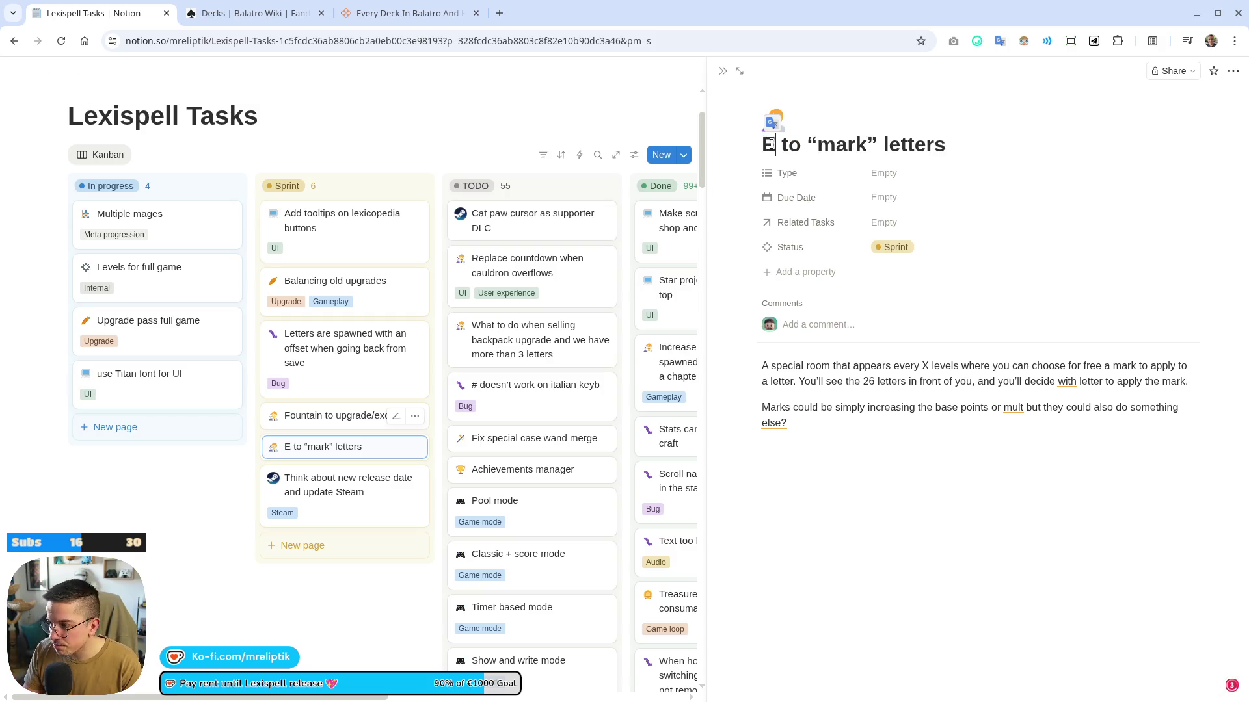
type("ntement")
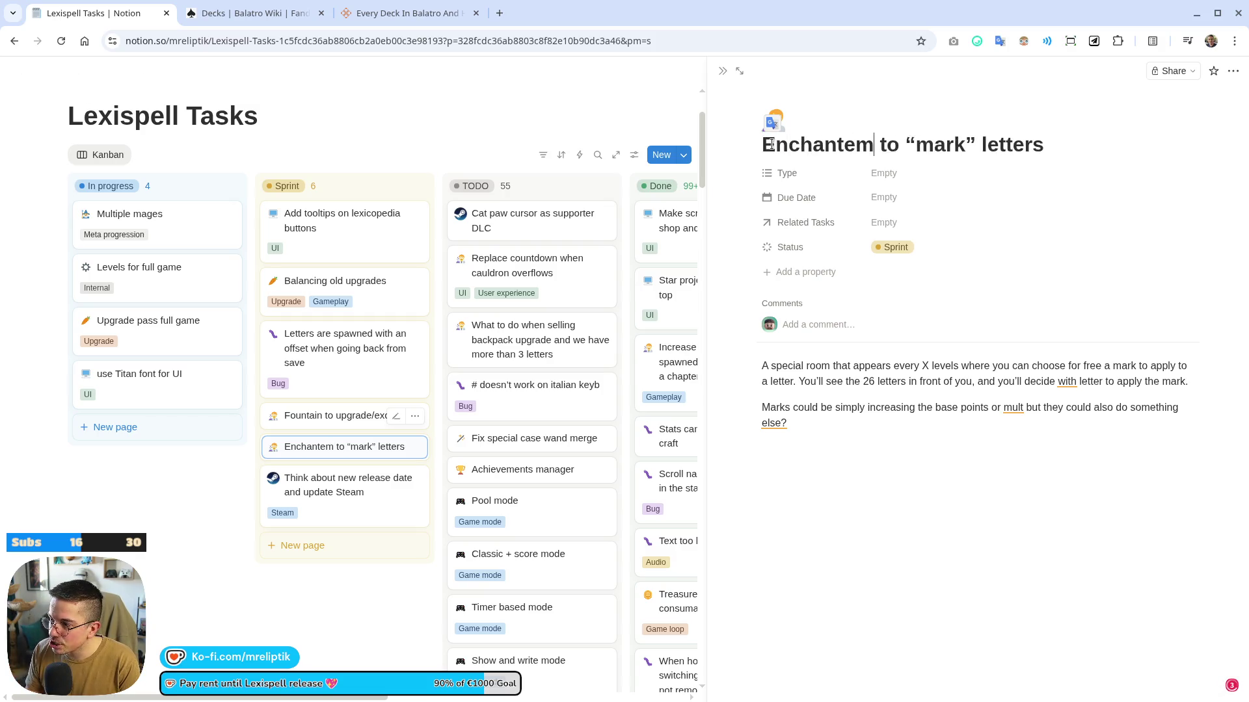
type(" room")
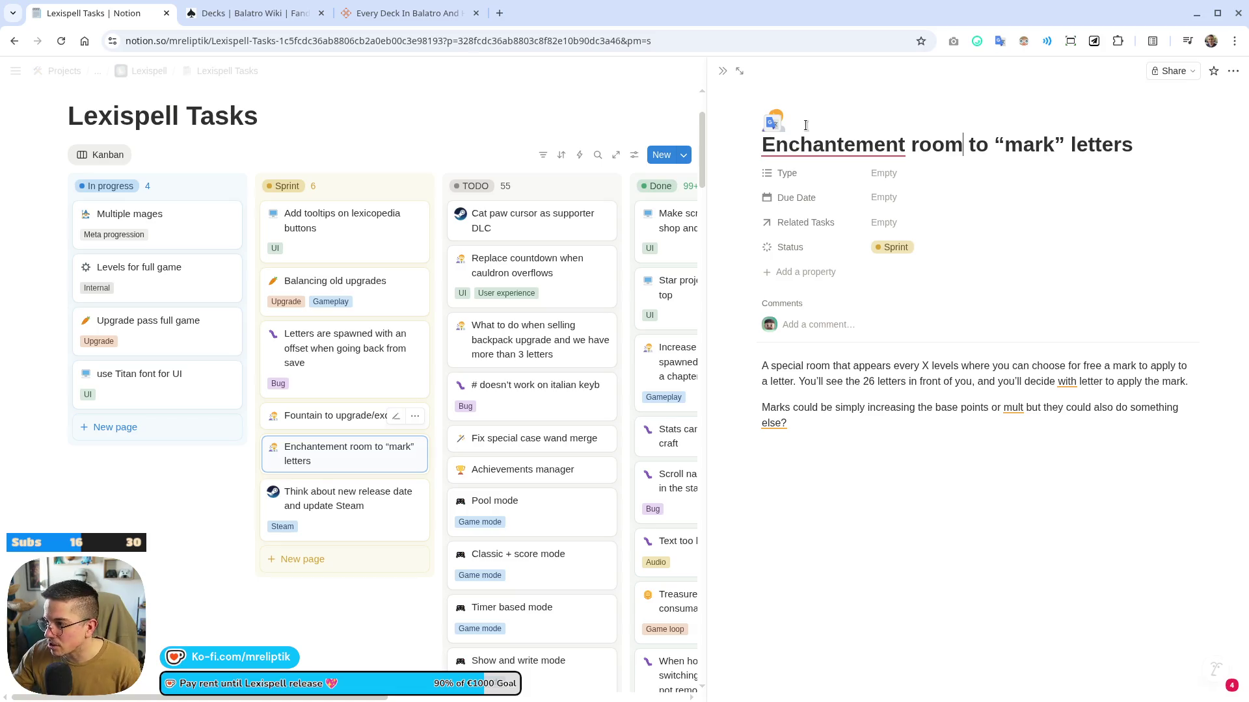
mouse_move(806, 145)
left_click(813, 236)
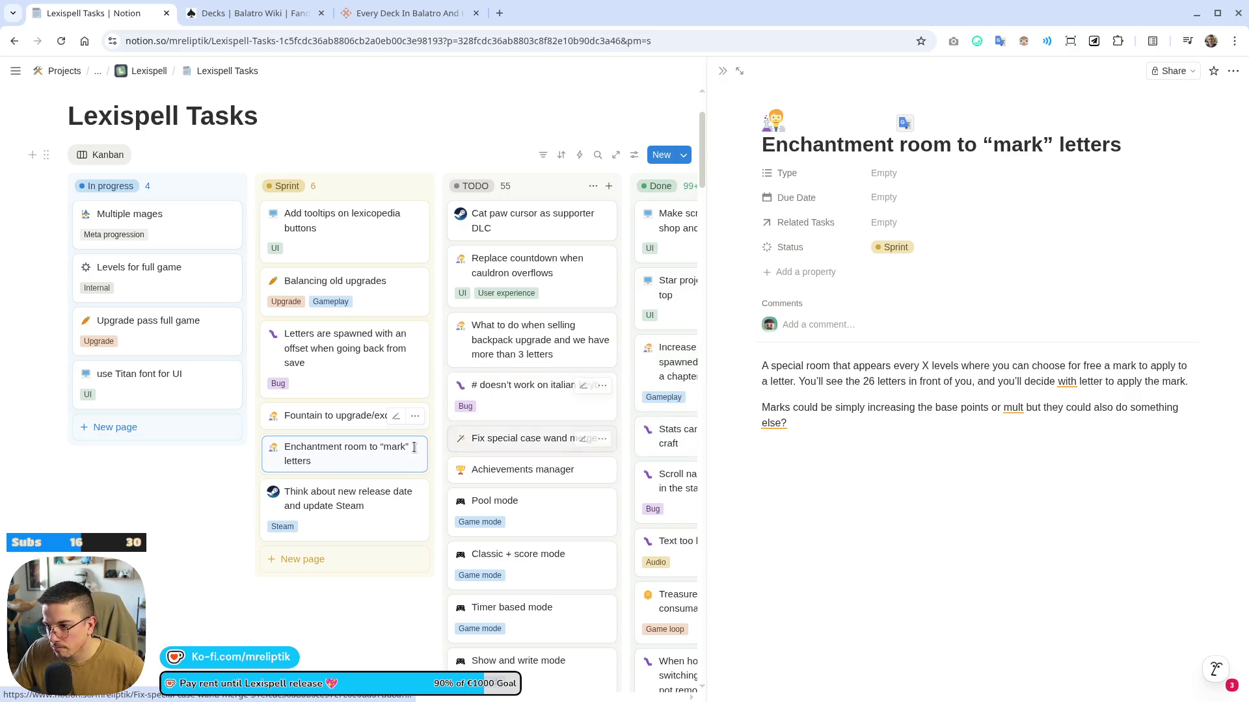
mouse_move(359, 448)
left_mouse_down()
mouse_move(571, 239)
mouse_move(562, 376)
left_mouse_up()
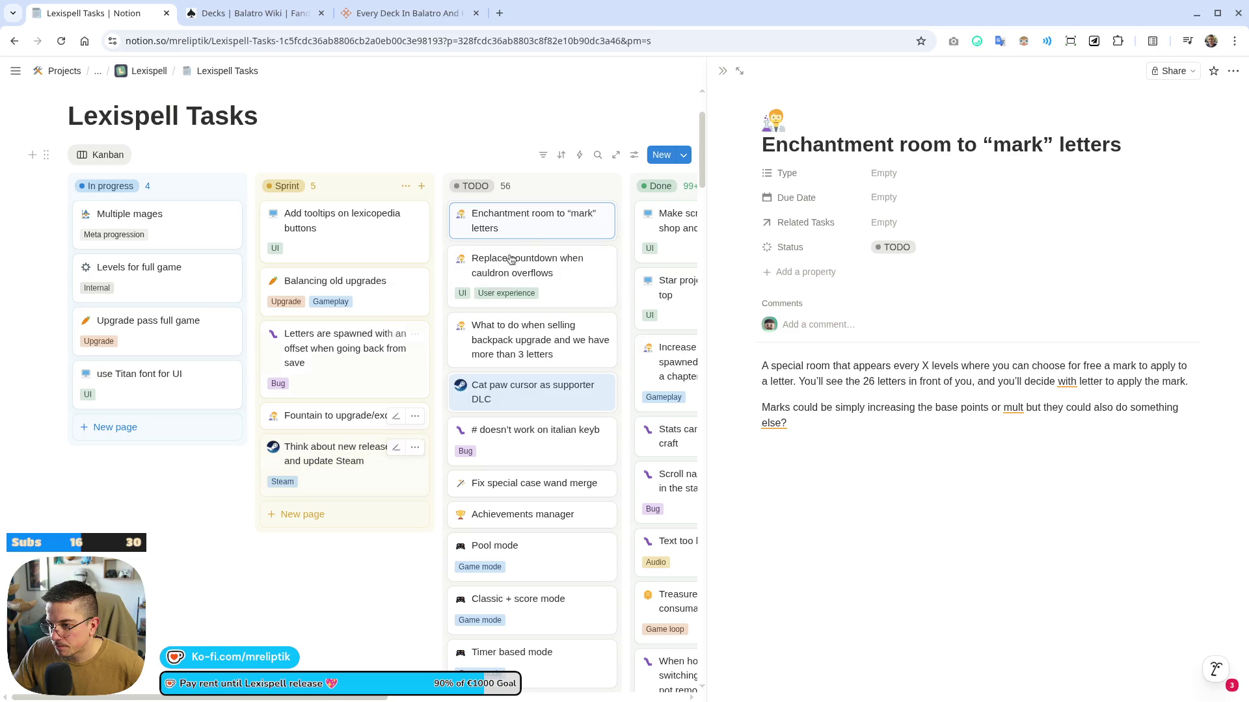
Reopen the Enchantment room task and start a new line below its description
left_click(530, 239)
left_click(856, 444)
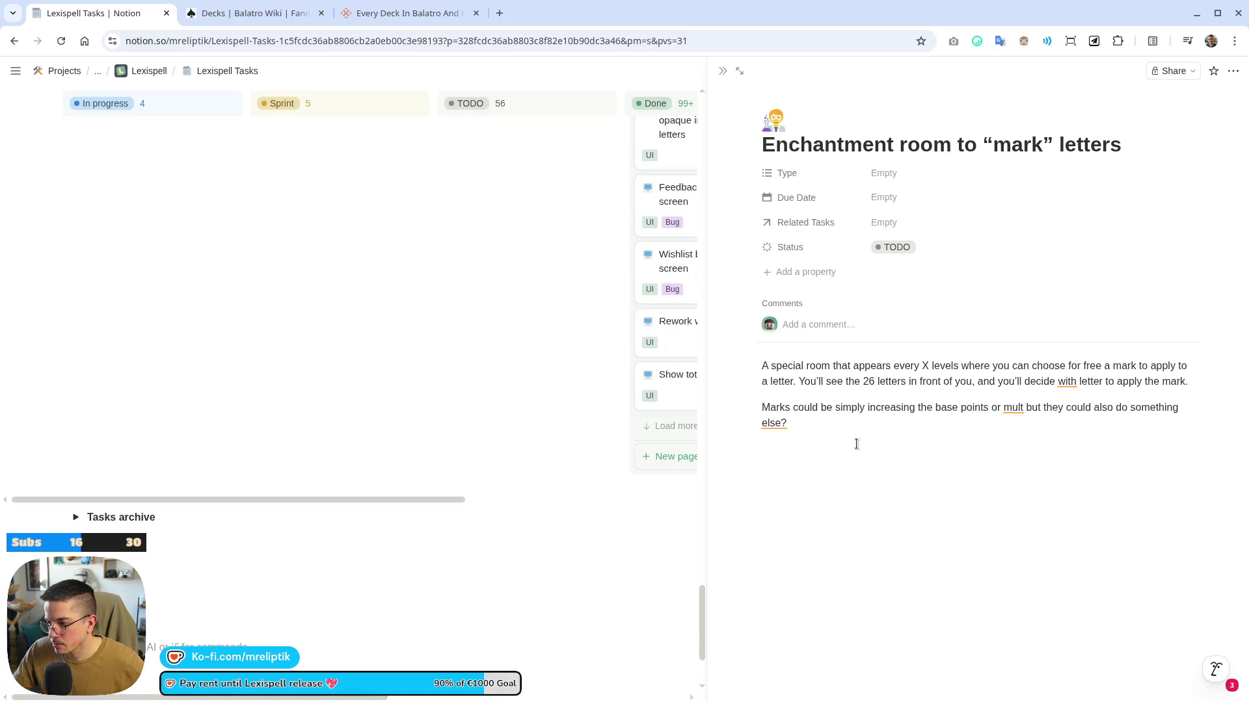
scroll(424, 468, "up", 10)
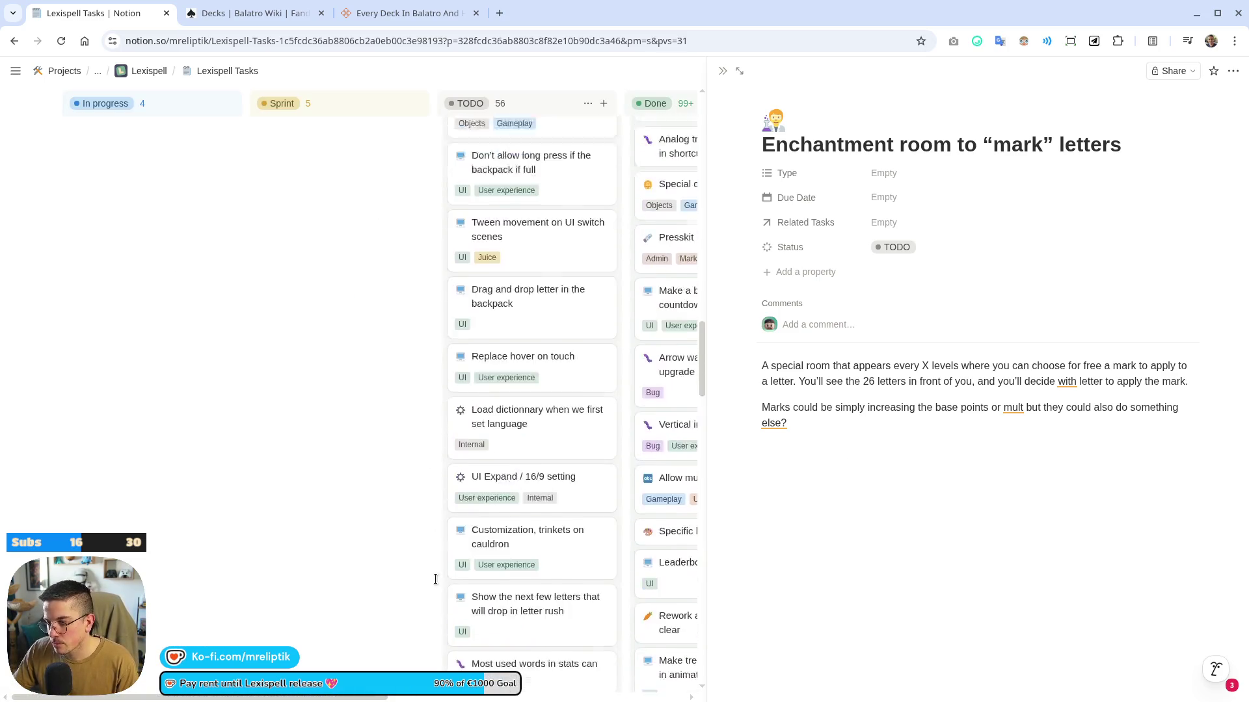
scroll(414, 605, "up", 10)
left_click(850, 480)
scroll(479, 591, "up", 3)
scroll(479, 590, "up", 10)
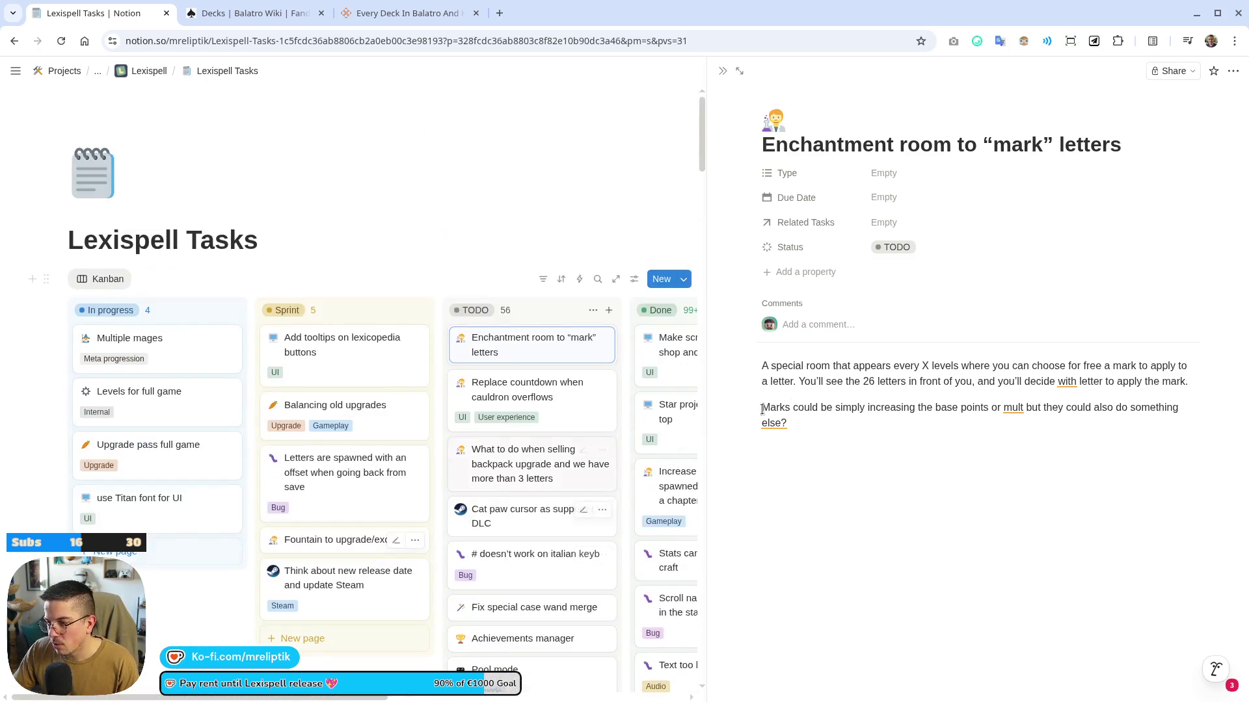
left_click(835, 441)
scroll(558, 418, "up", 5)
left_click(372, 440)
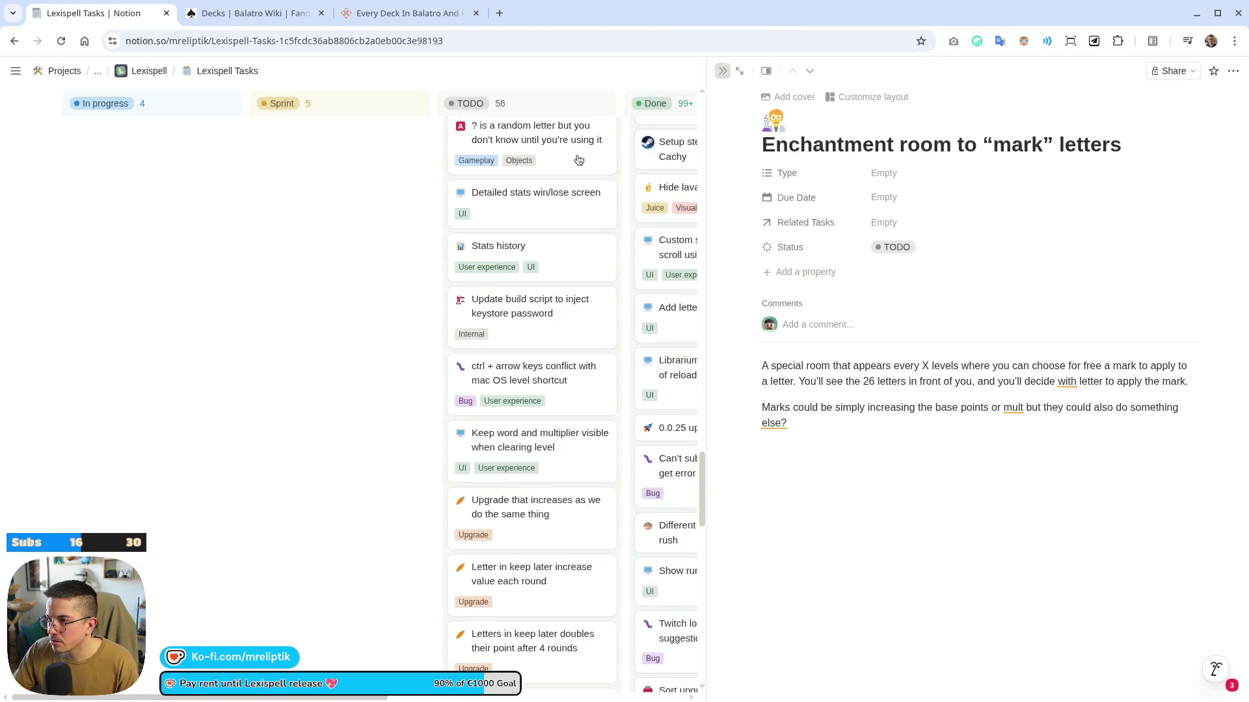
scroll(372, 440, "up", 5)
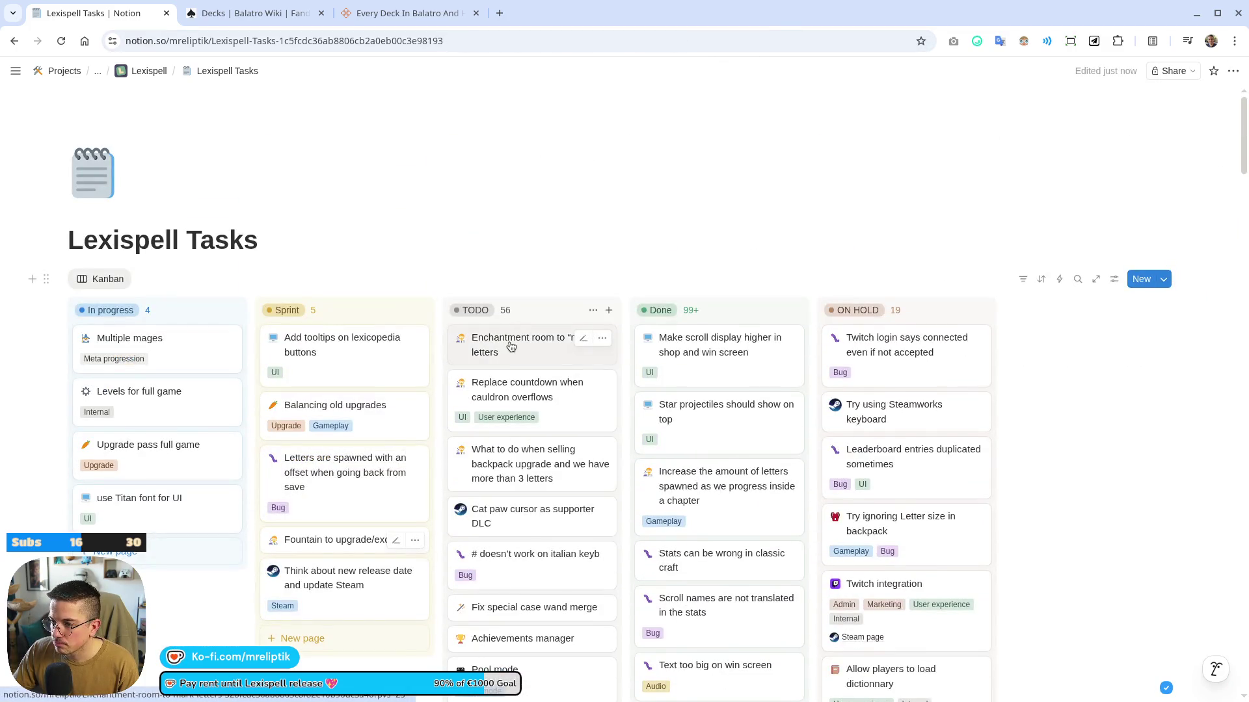
left_click(514, 343)
left_click(834, 442)
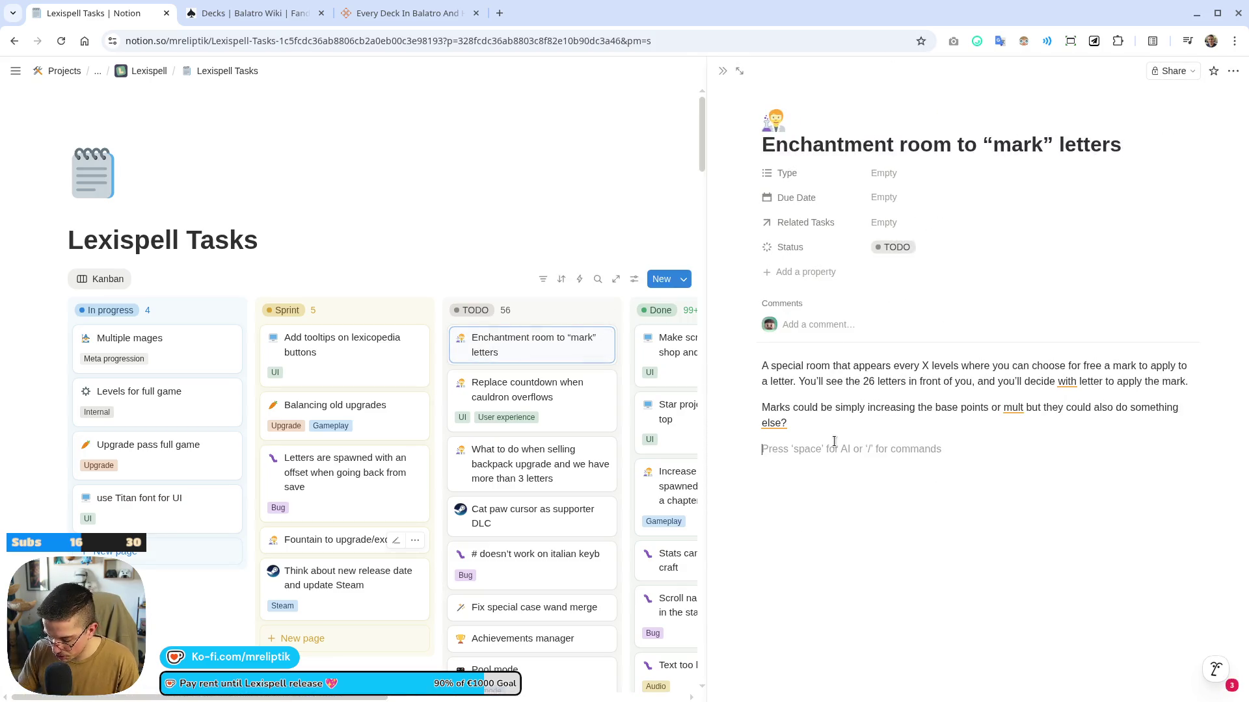
Add to-dos: Define mascot, Find what the room is, Add marks and change behavior, Save marks
type("[]Define ")
type("mascot")
key("Return")
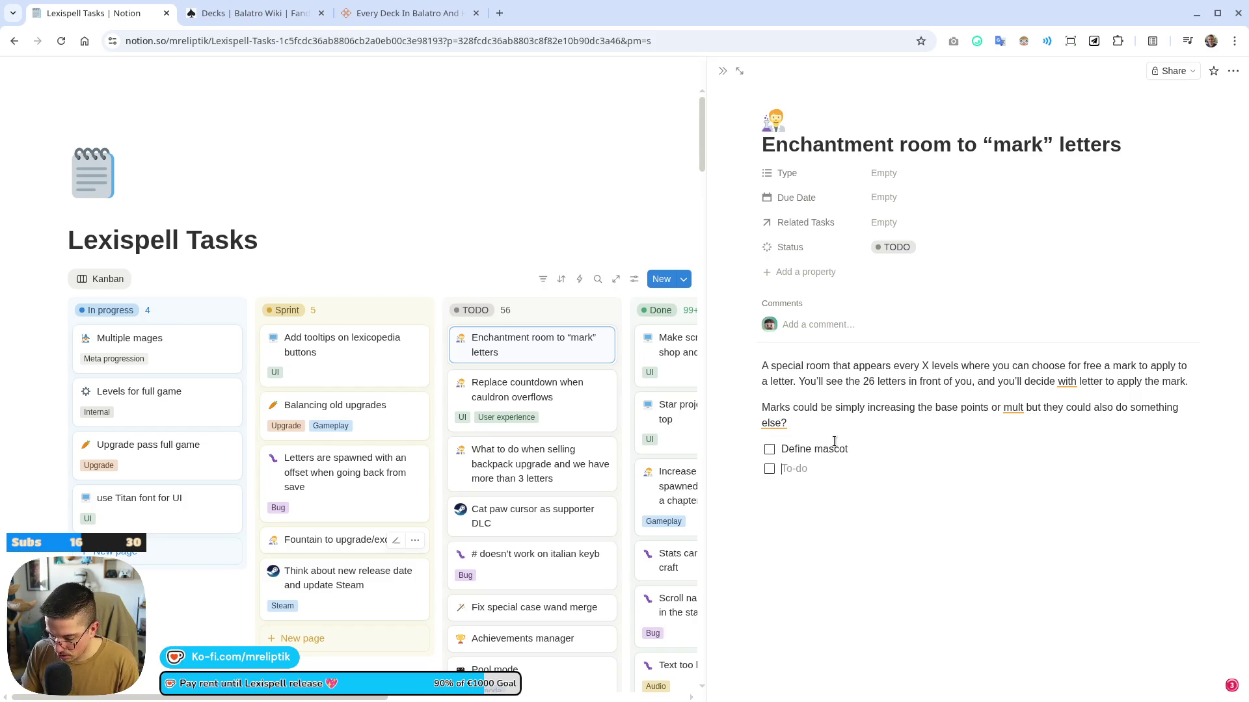
type("Find what the room is")
key("Return")
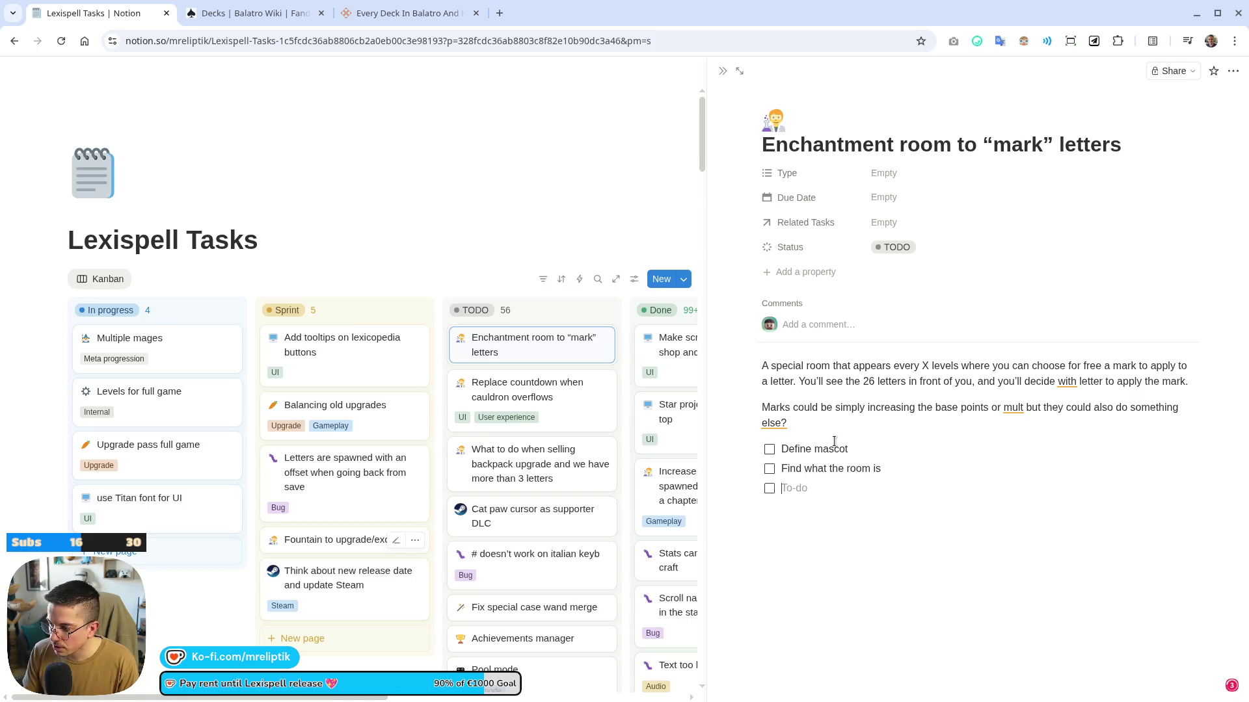
type("Add marks to letters and")
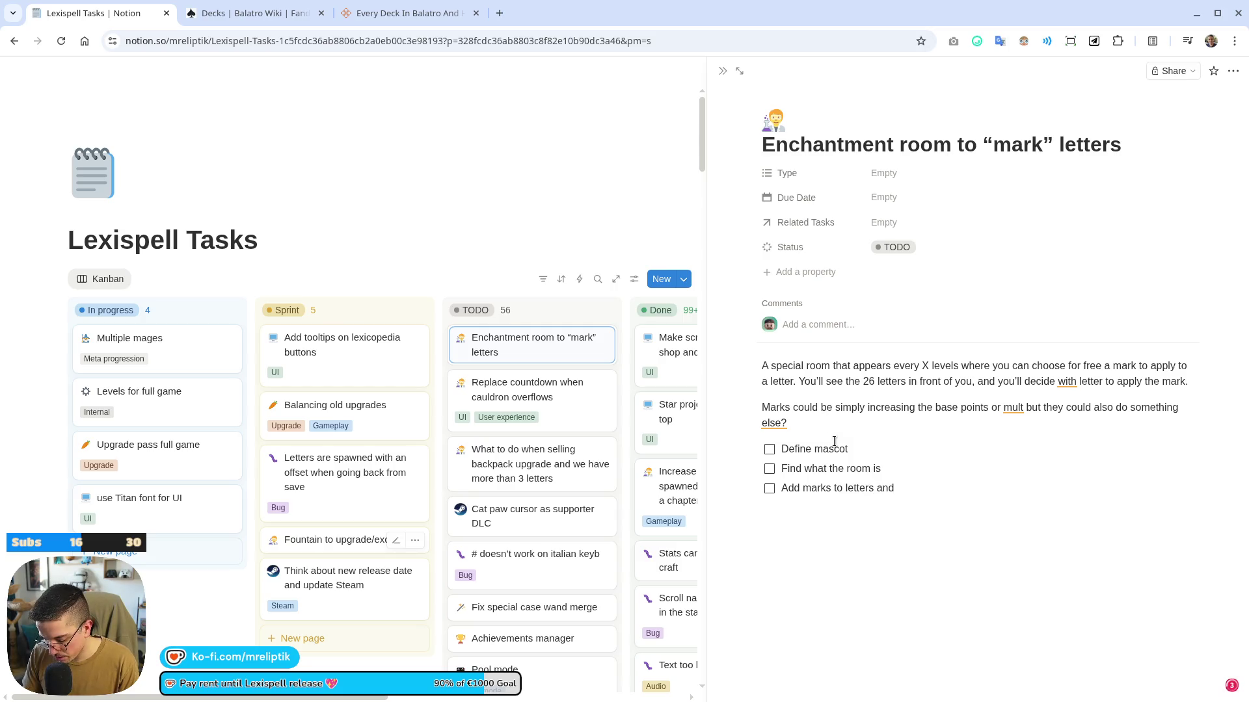
type("ange behavior")
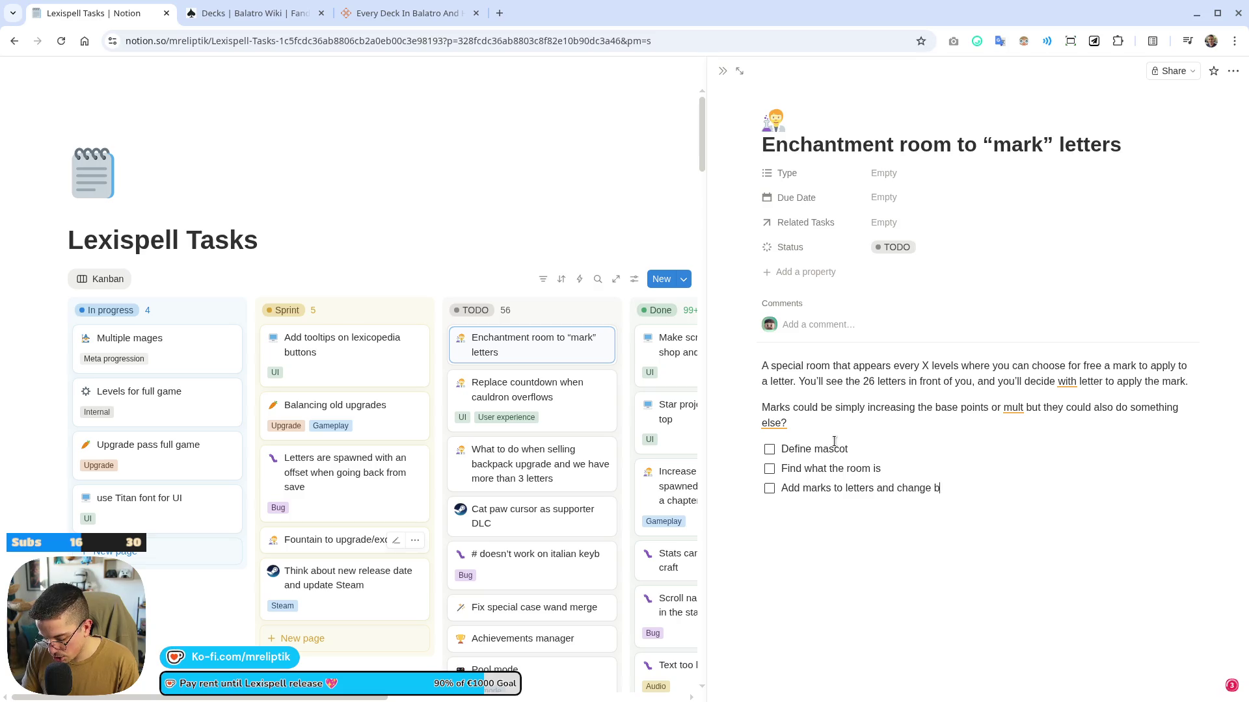
key("Return")
type("Save marks w")
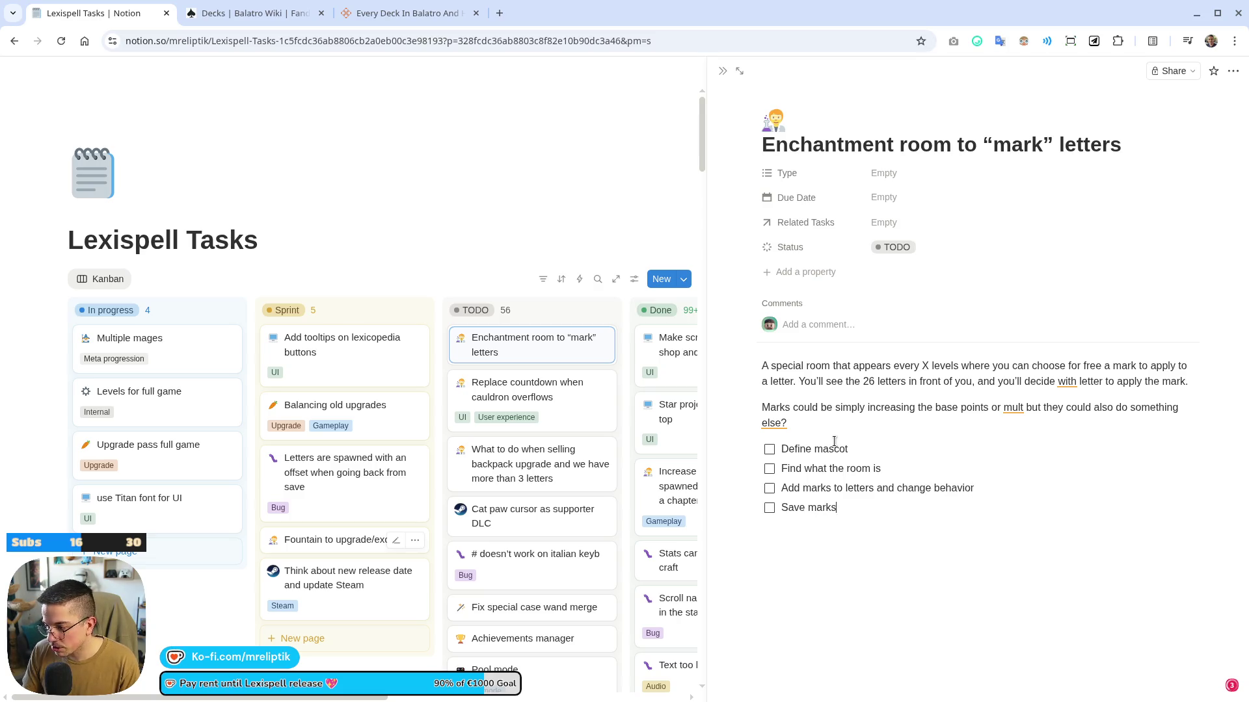
type("hen saving game")
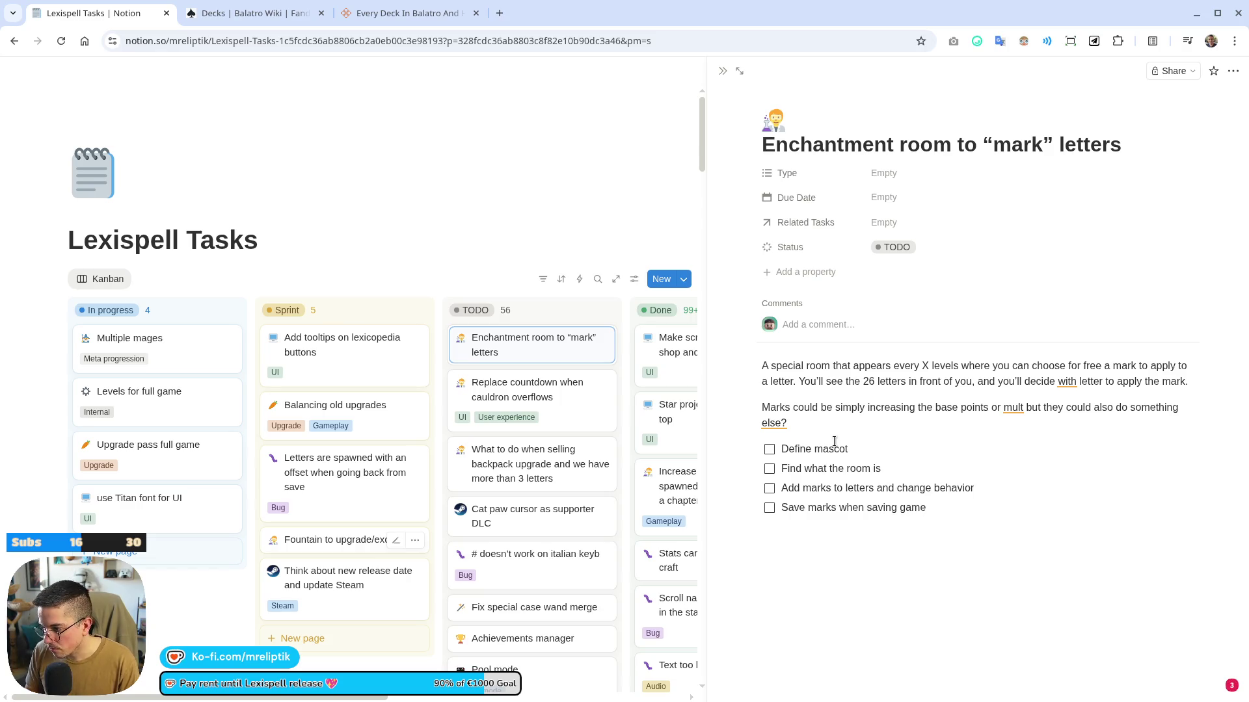
left_click(723, 73)
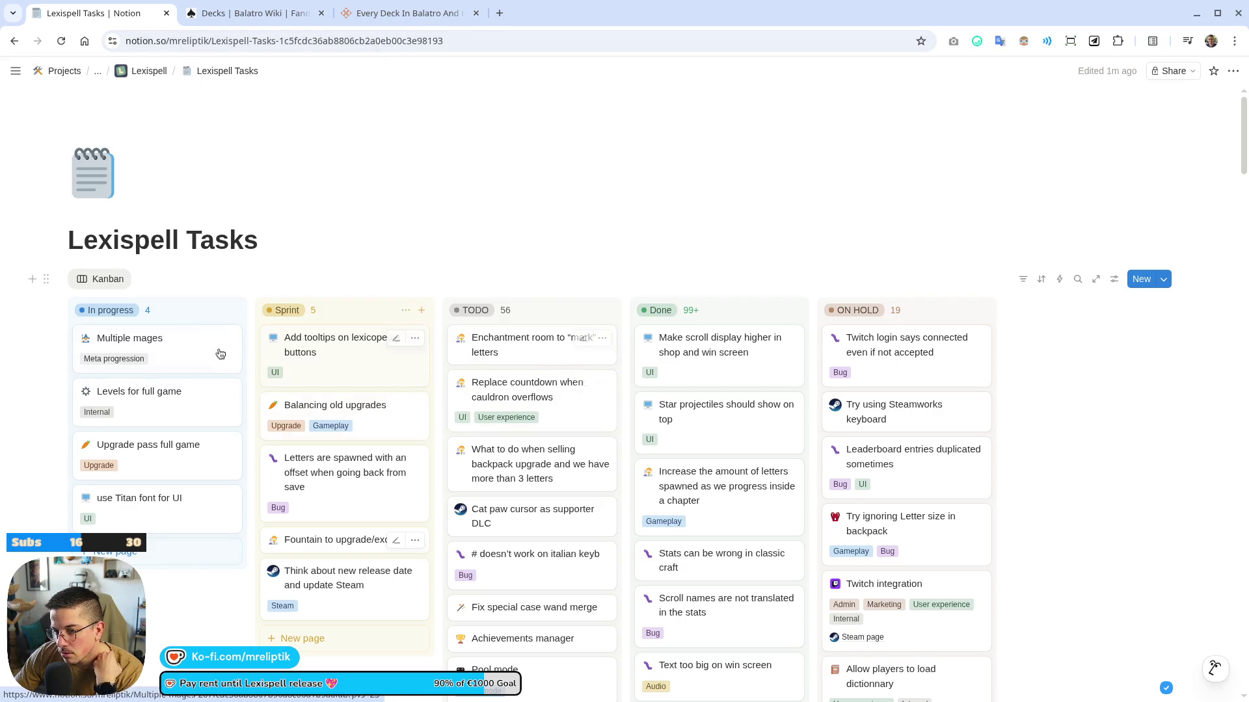
Switch to the Balatro Wiki Decks tab
left_click(268, 15)
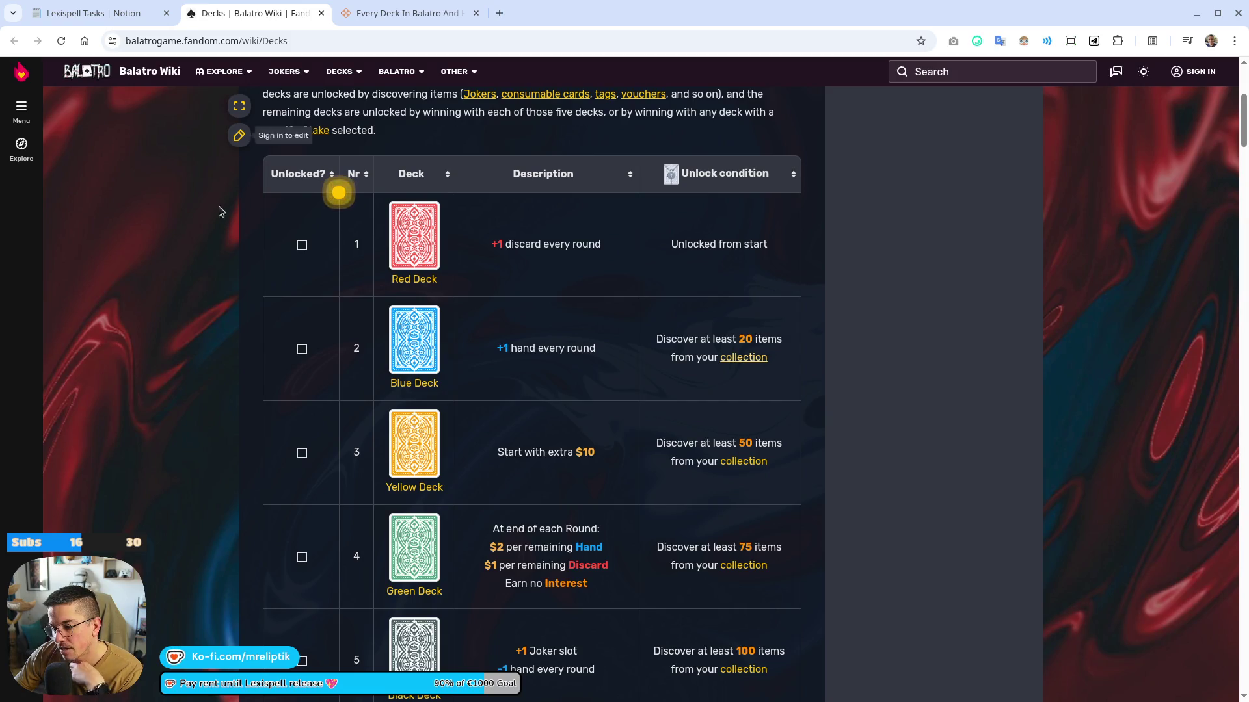
Scroll through the deck tables, then close the Balatro Wiki and TheGamer deck tabs
scroll(181, 364, "down", 7)
scroll(180, 368, "down", 7)
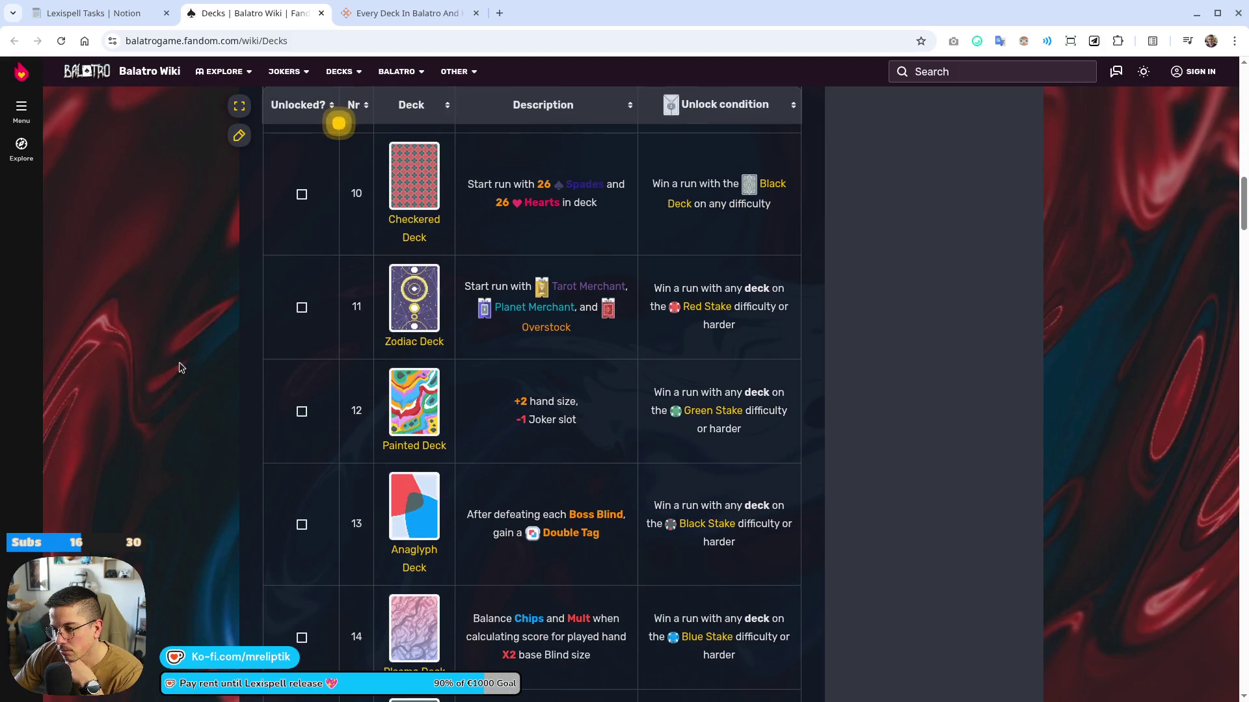
scroll(181, 368, "down", 7)
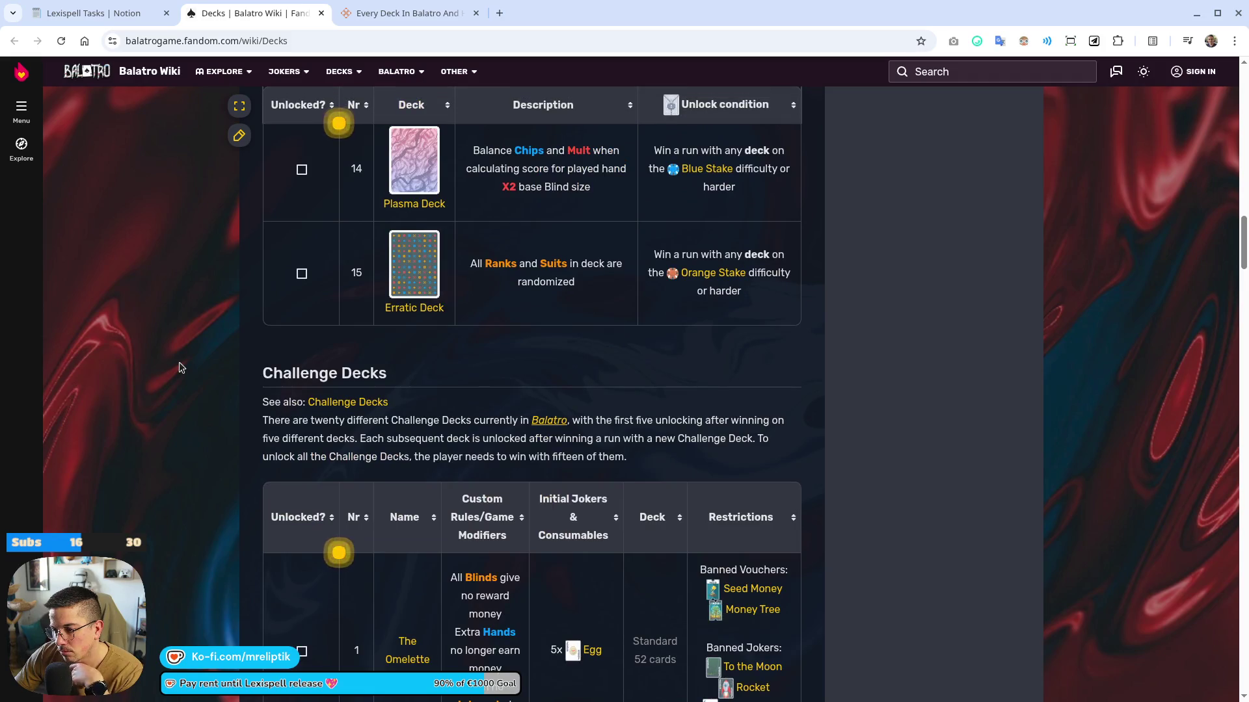
scroll(181, 368, "down", 7)
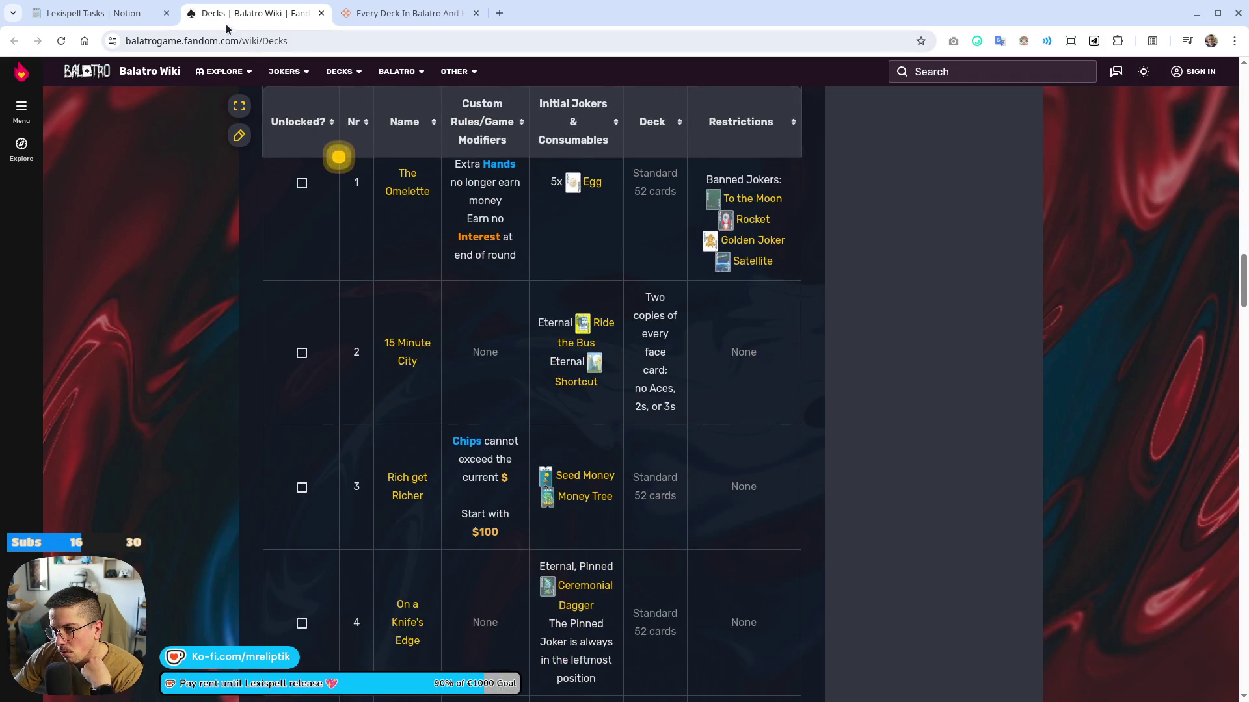
middle_click(264, 14)
middle_click(265, 13)
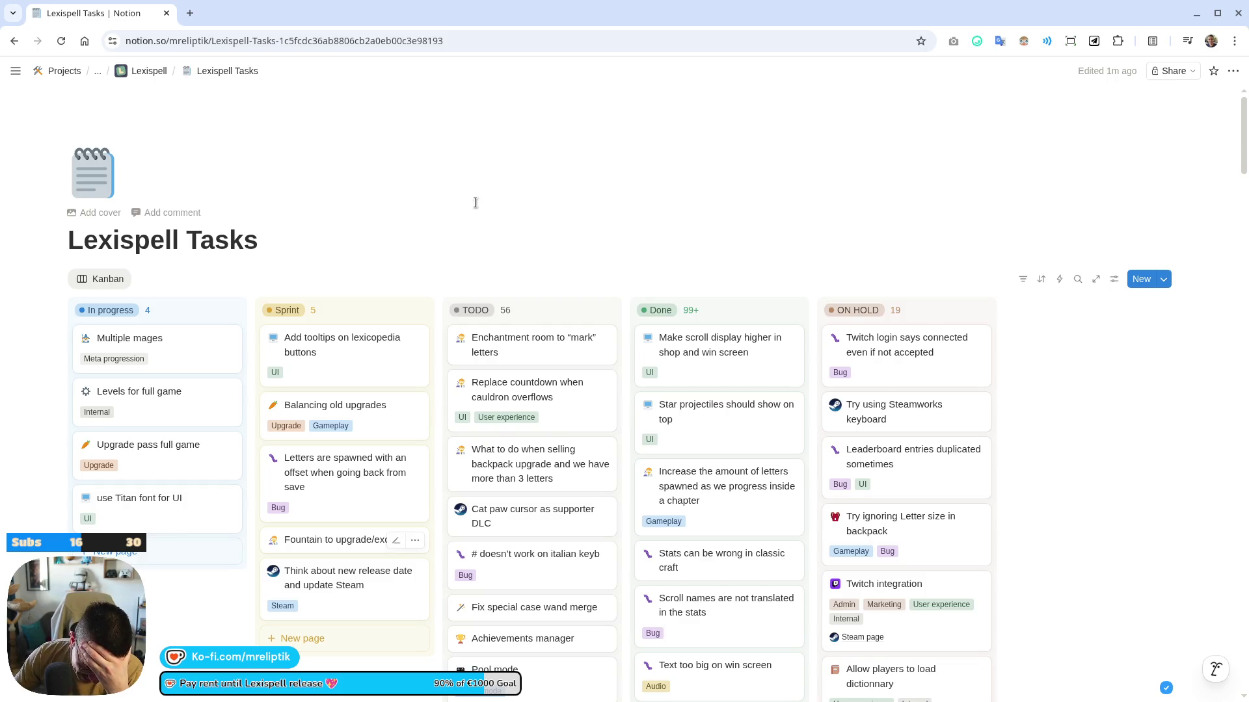
Create an Amulet card in Sprint and give it the scientist emoji icon
left_click(341, 638)
type("Amulet")
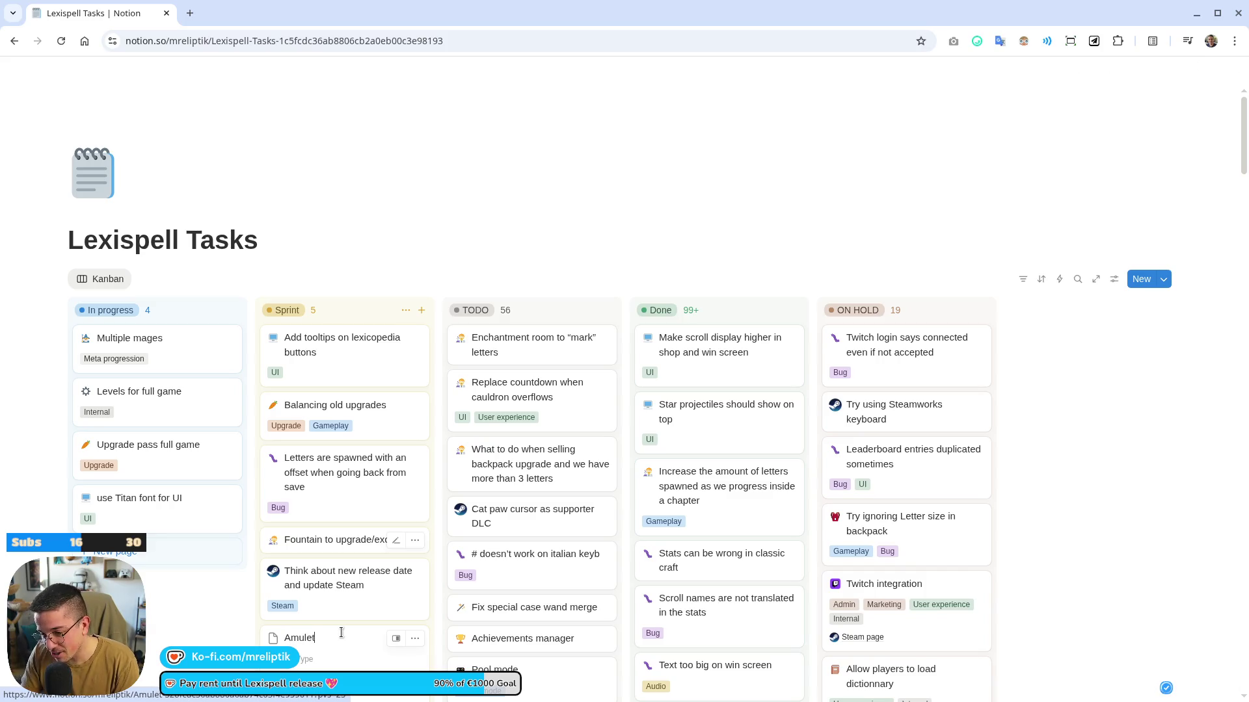
key("Return")
scroll(308, 599, "down", 1)
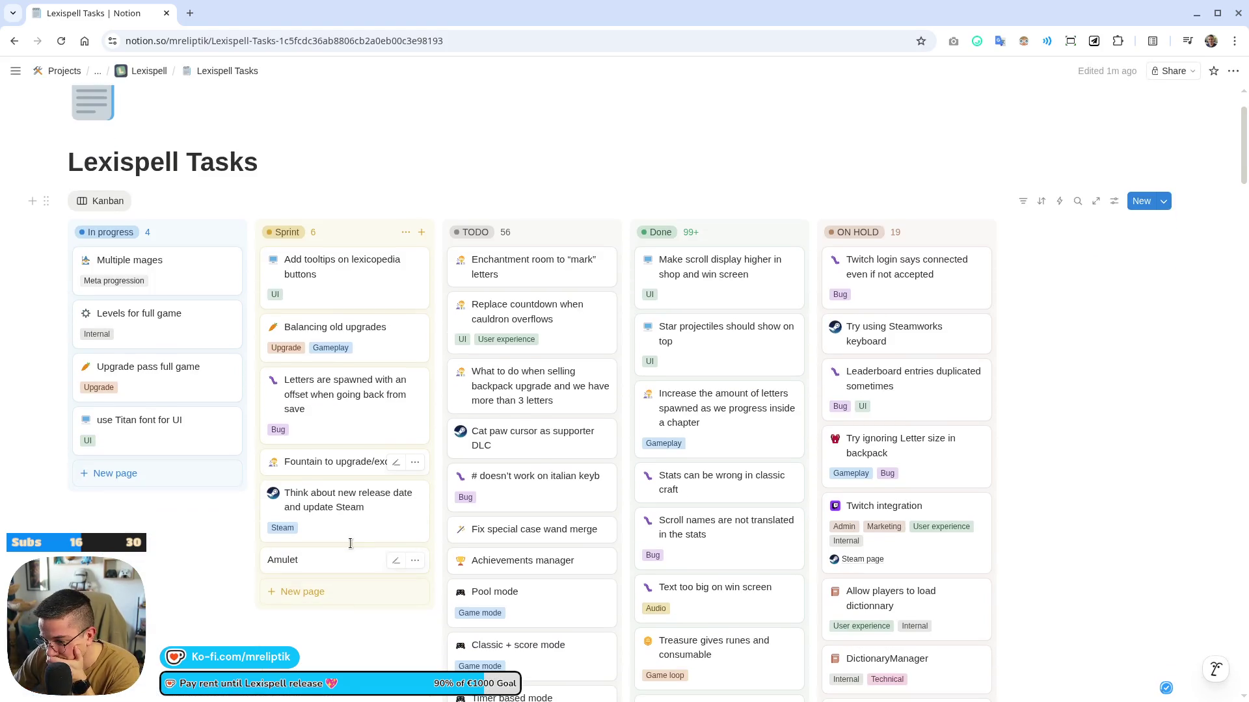
left_click(306, 562)
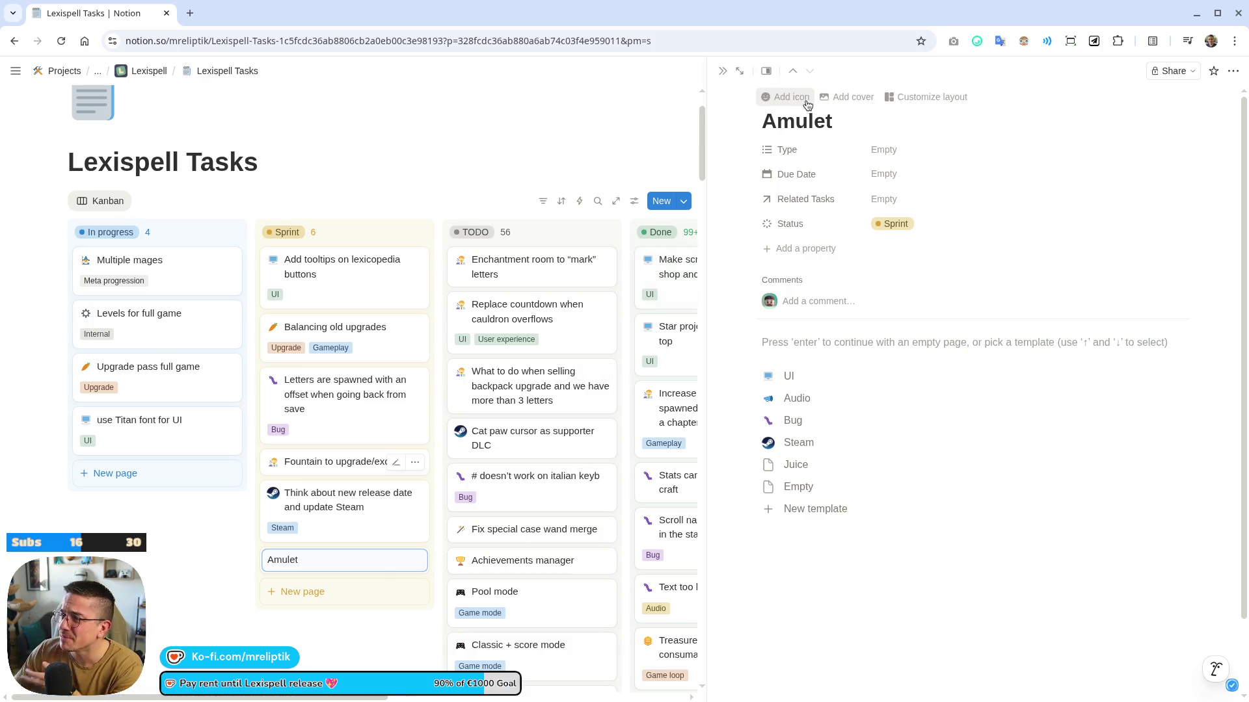
left_click(807, 98)
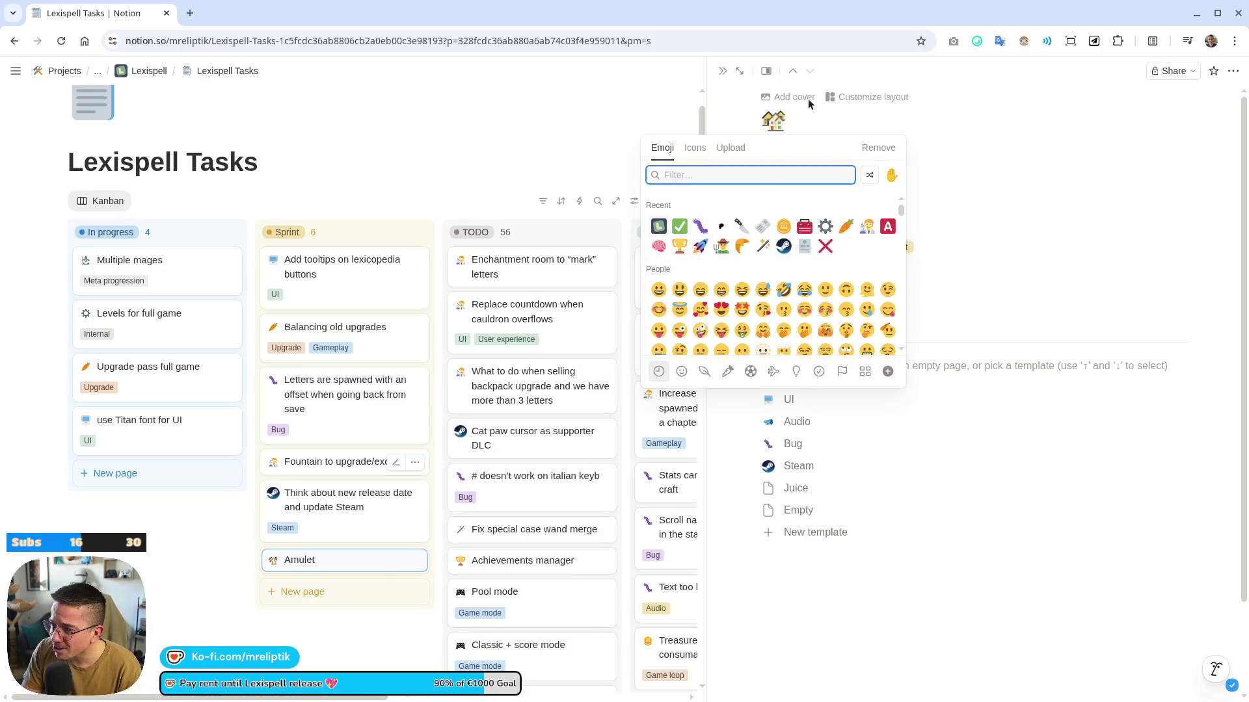
left_click(867, 227)
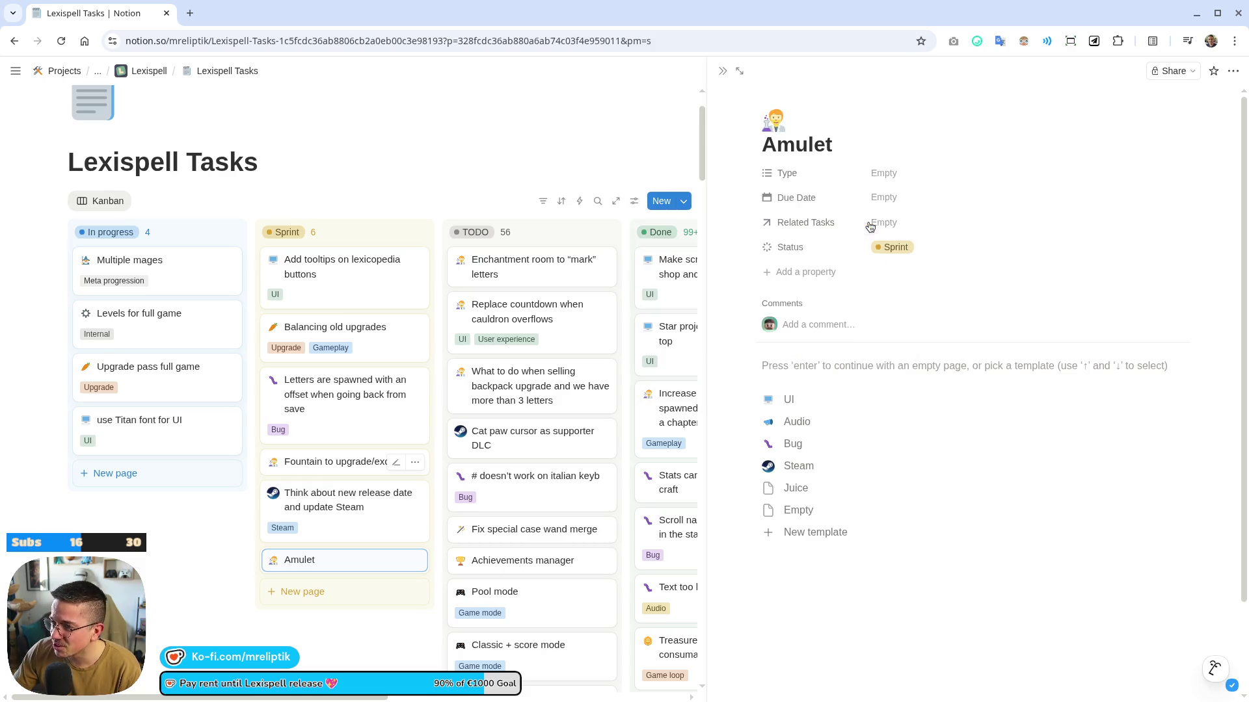
Tag Amulet as Game loop and Meta progression, then open the Enchantment room task
left_click(914, 174)
left_click(934, 474)
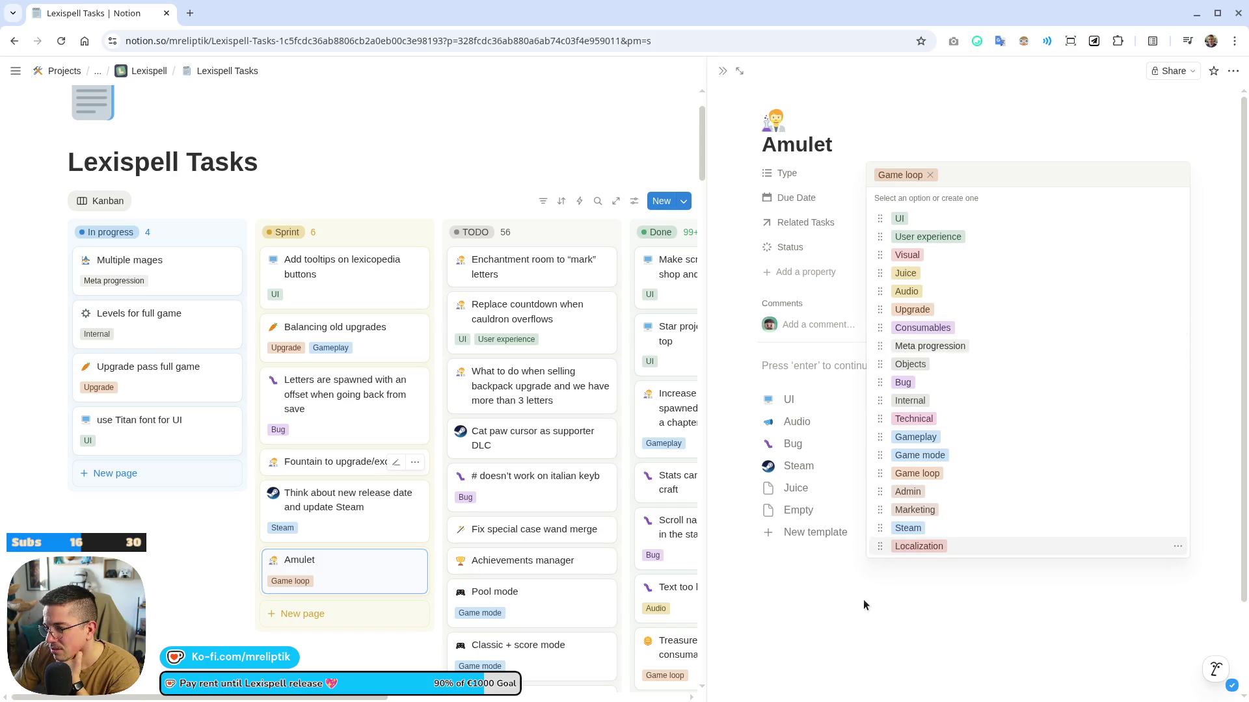
left_click(962, 347)
left_click(838, 595)
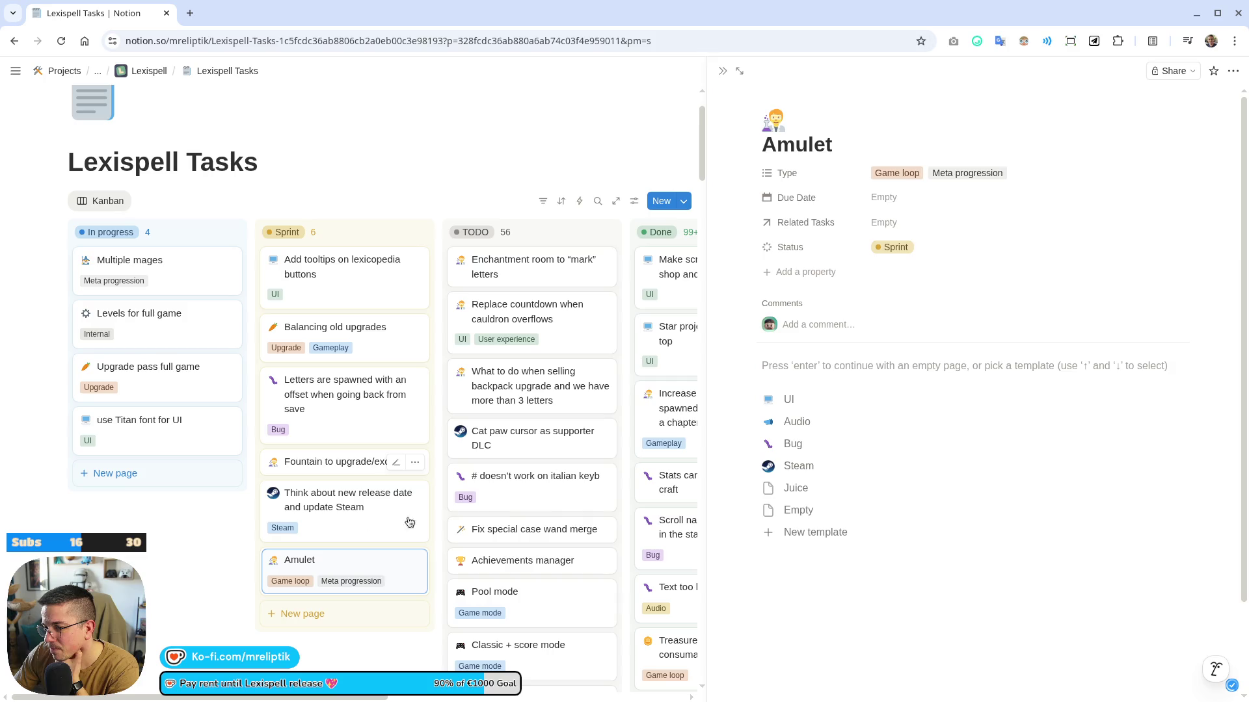
left_click(200, 554)
left_click(520, 267)
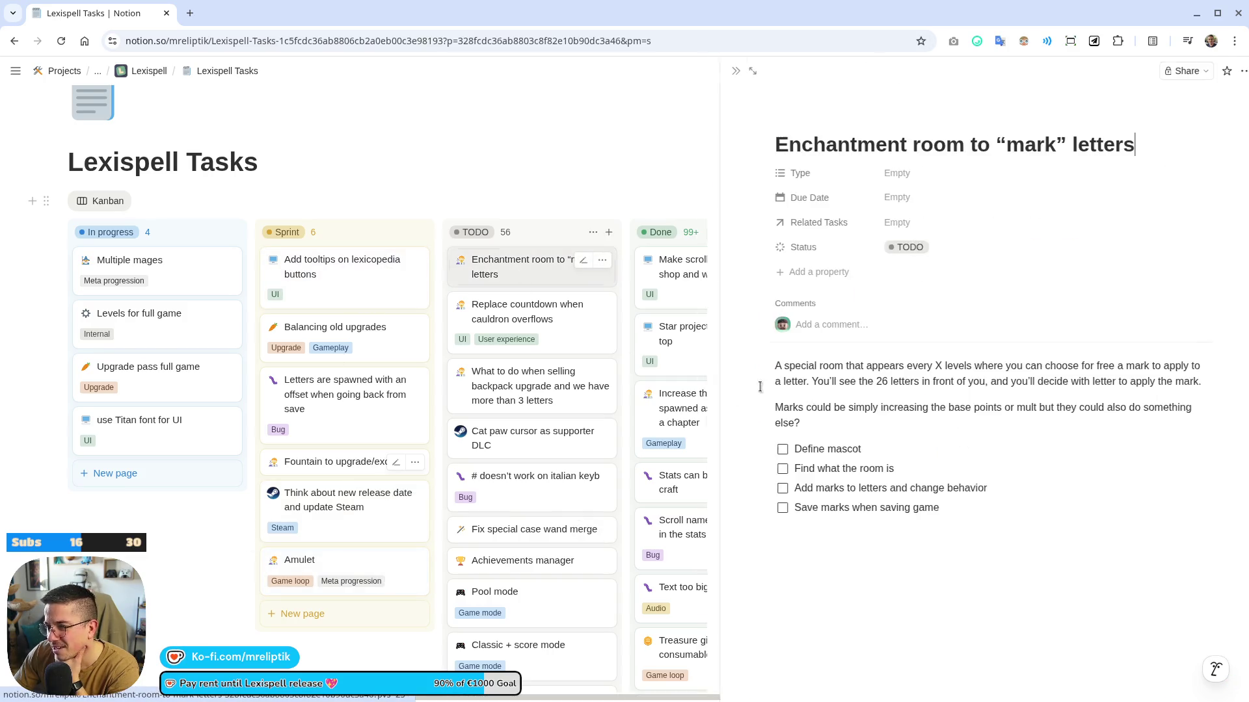
Tag the Enchantment room task with the Game loop and Gameplay types
left_click(907, 183)
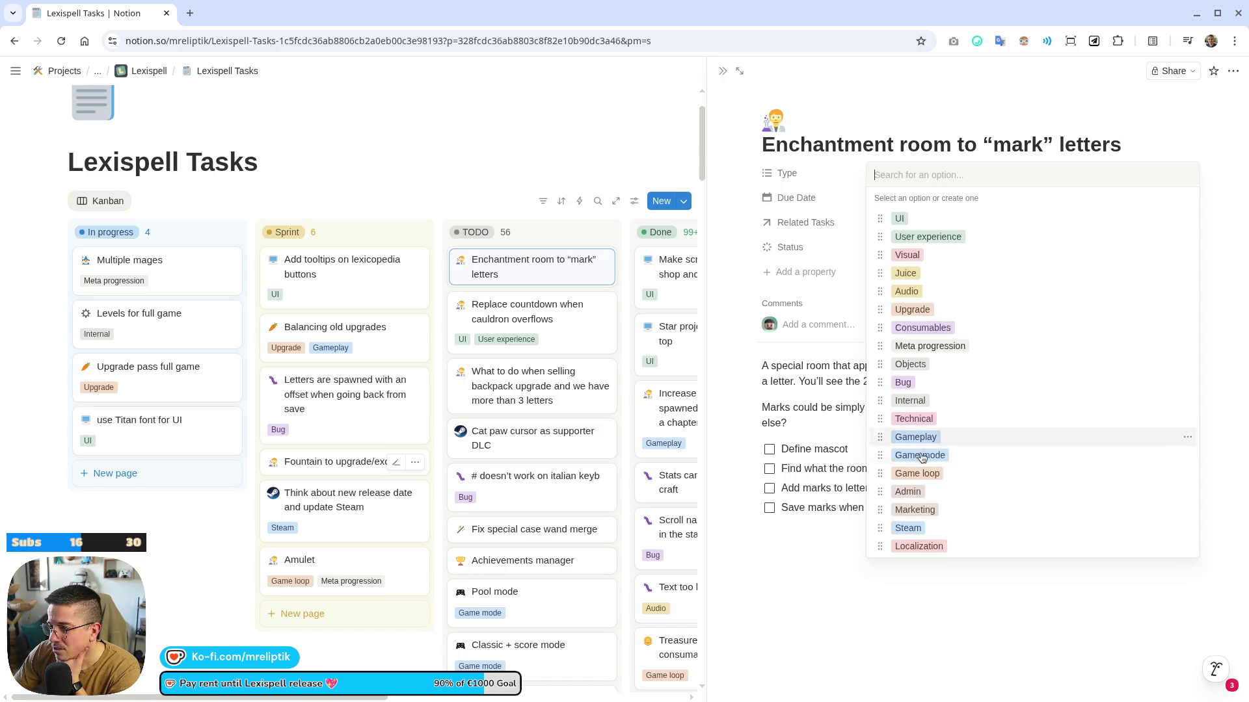
left_click(930, 476)
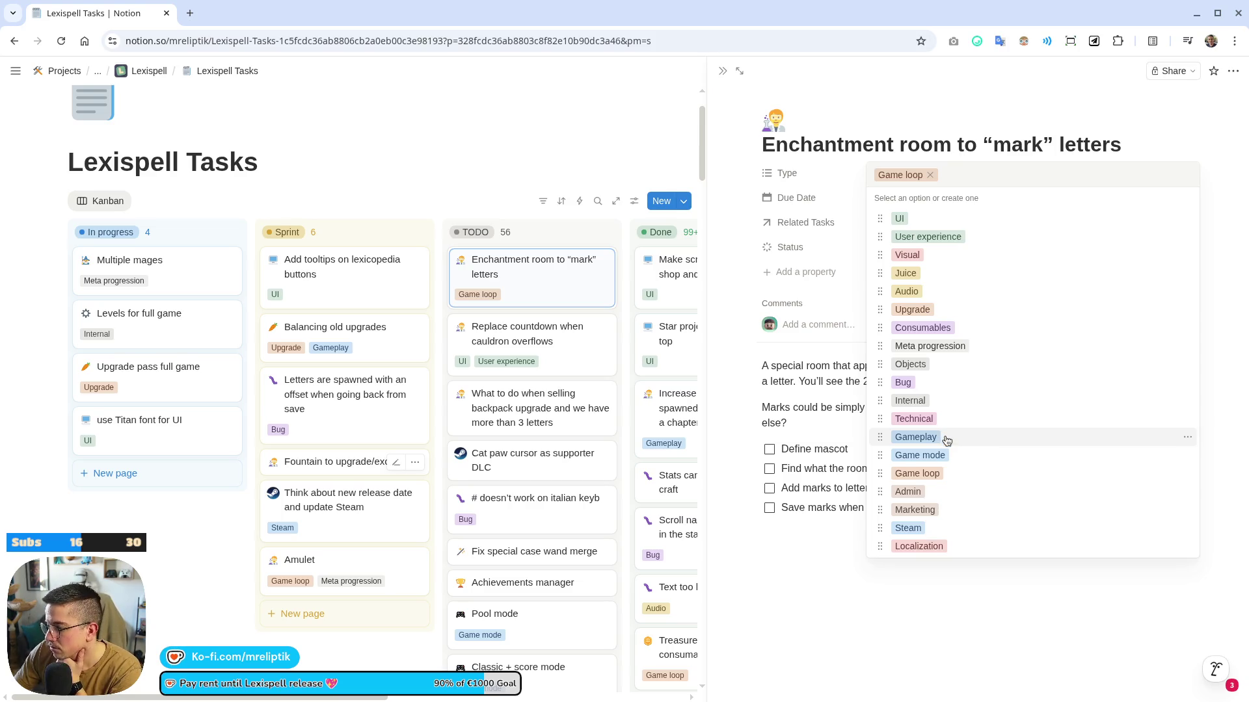
left_click(946, 440)
Add the Gameplay tag to the cauldron countdown task, then open the empty Amulet page body
left_click(527, 338)
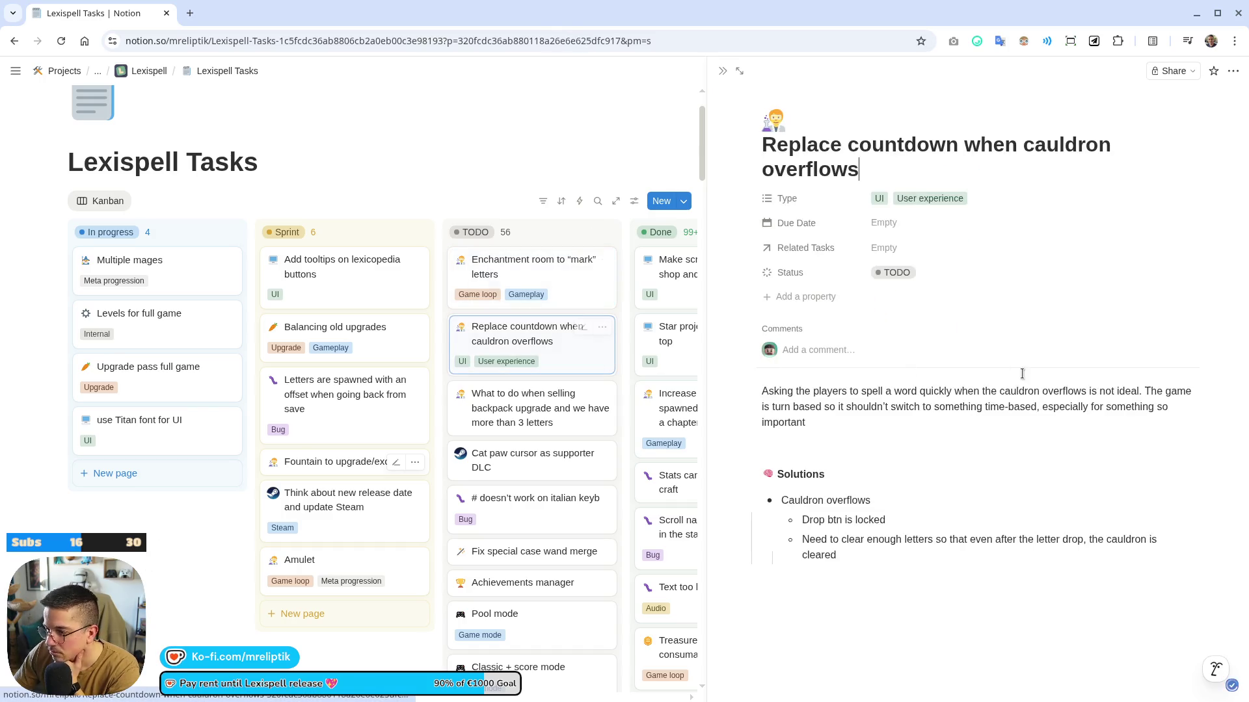
left_click(978, 198)
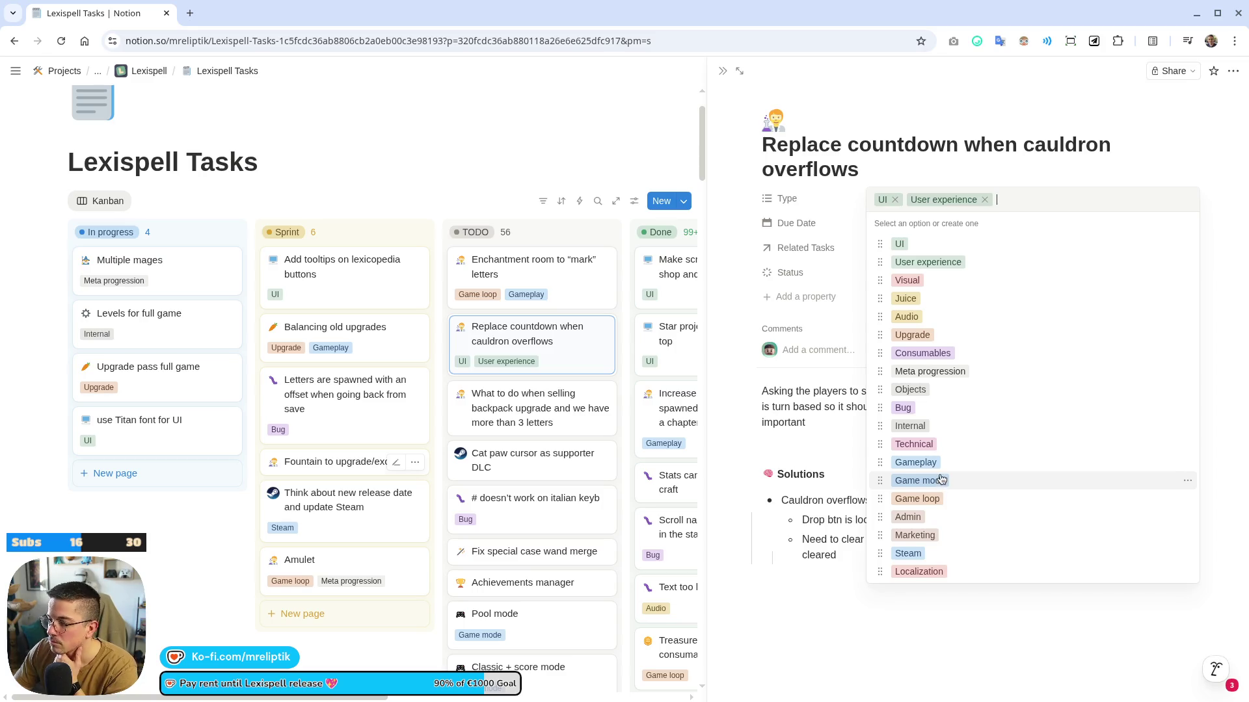
left_click(920, 463)
left_click(718, 78)
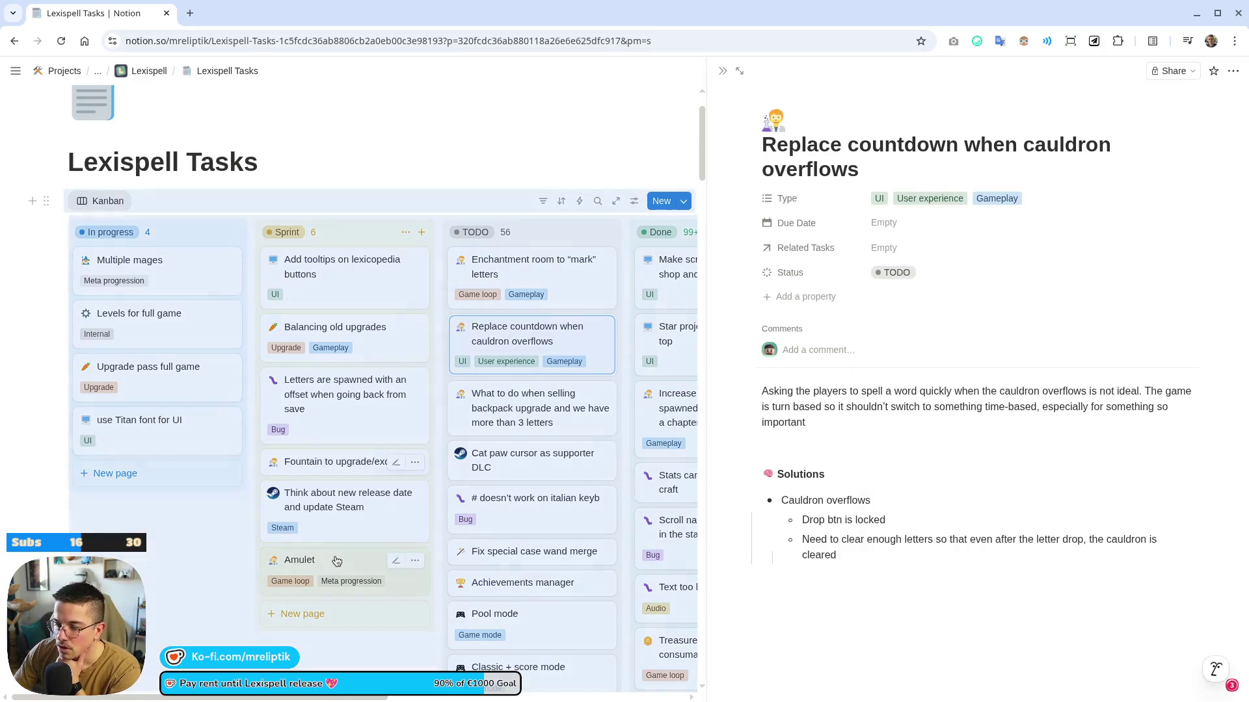
left_click(354, 561)
left_click(855, 376)
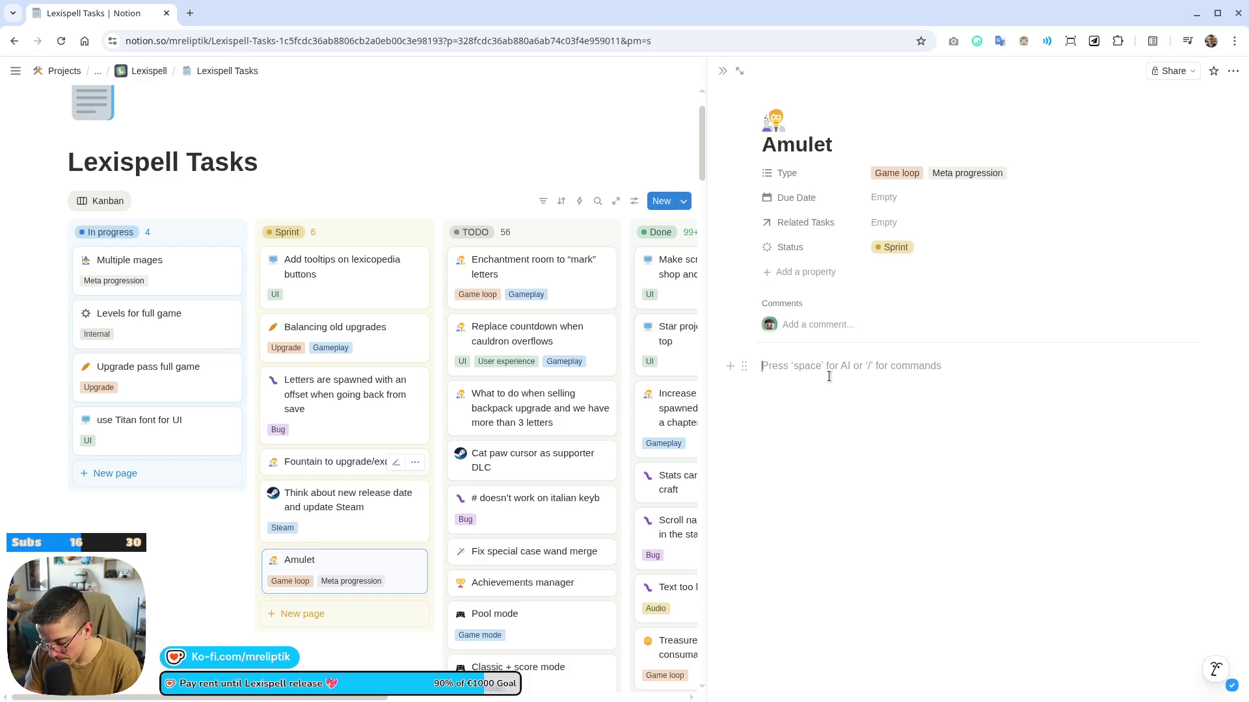
Write that mages' amulets are passive upgrades giving more points or mult on word size or letters
type("Mages have amu")
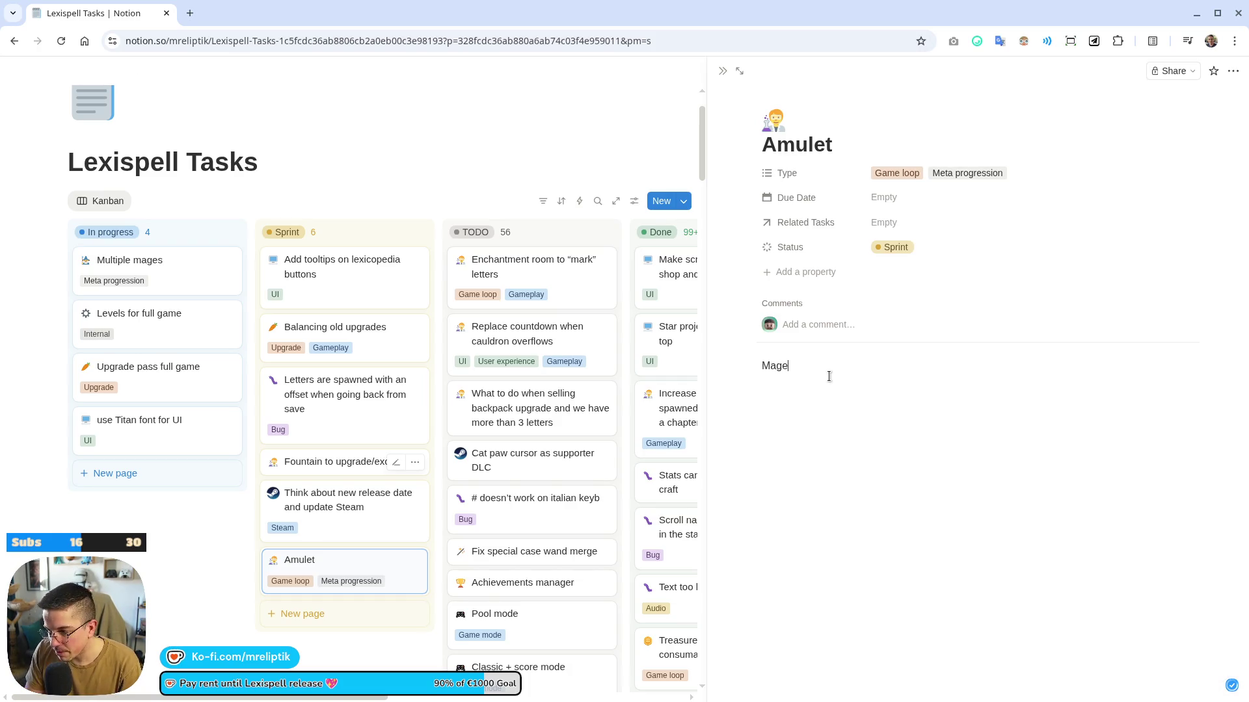
type("lets")
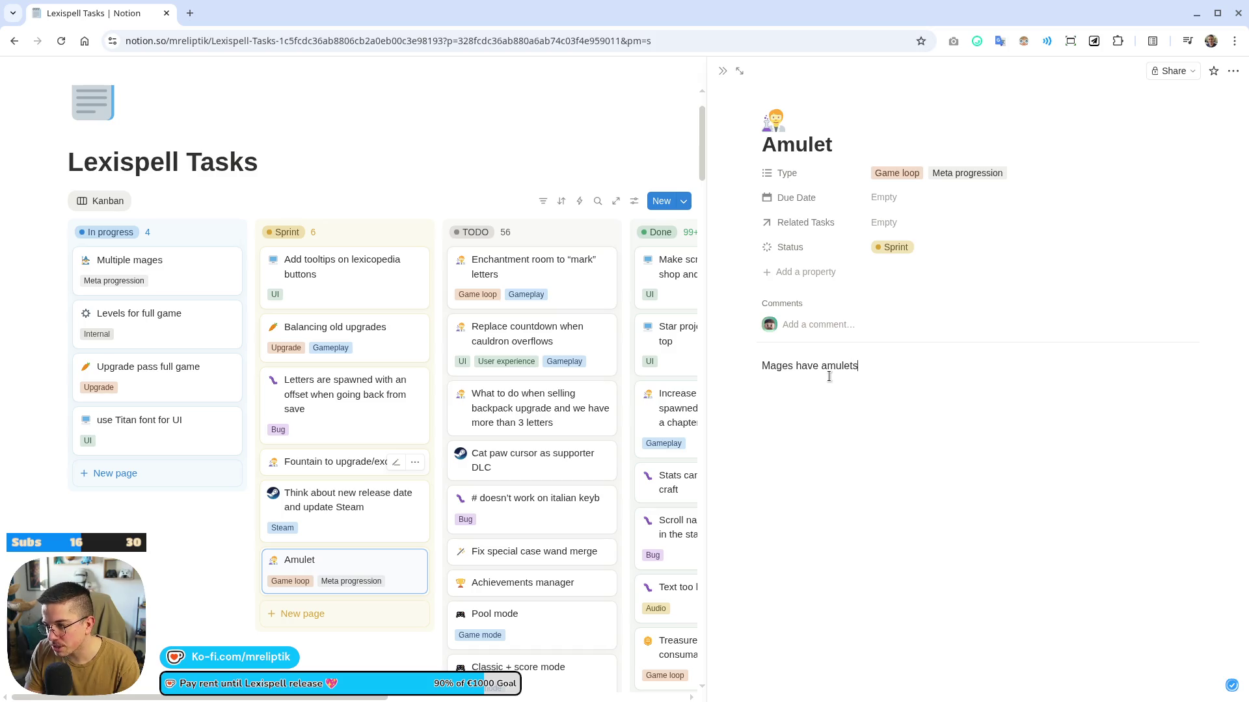
type(" which as")
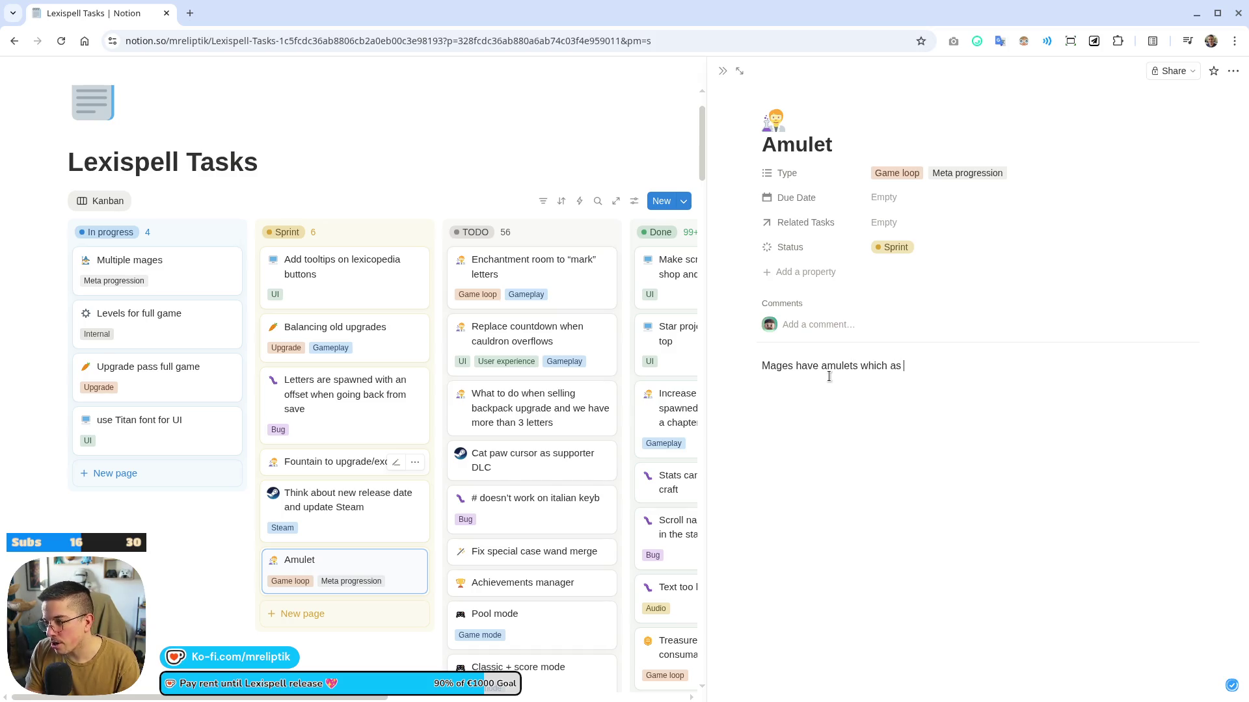
key("BackSpace")
type("re a passive")
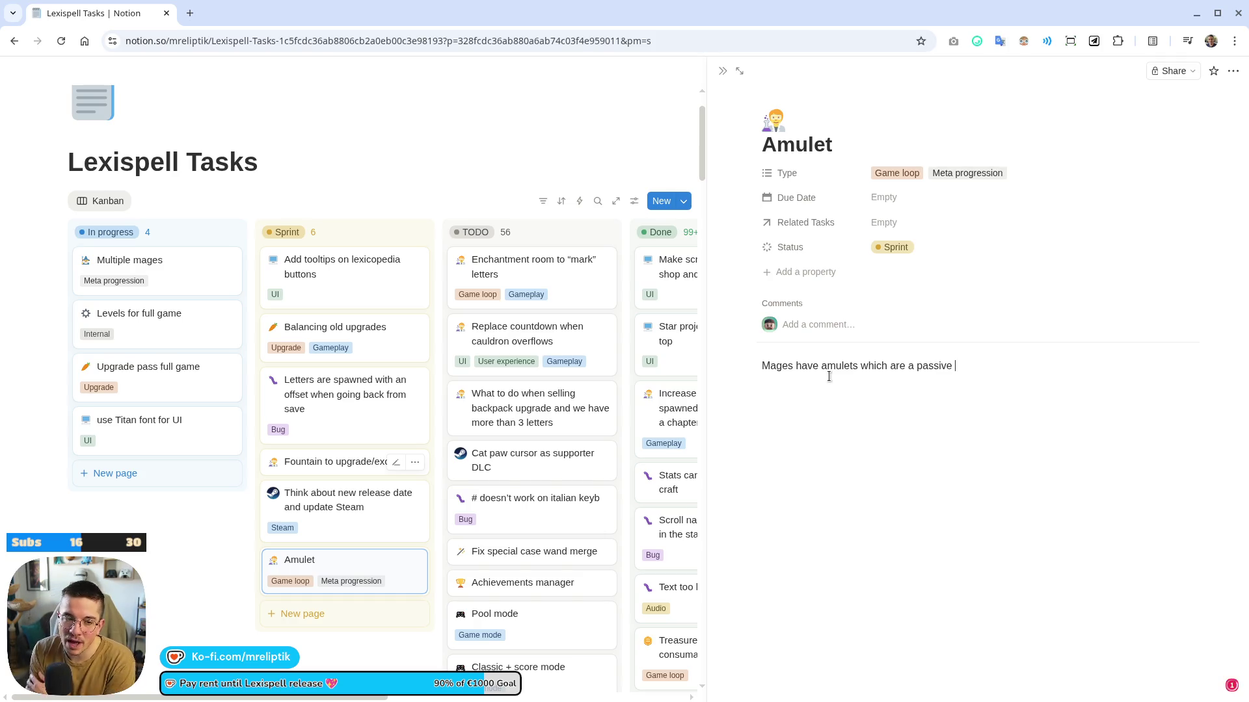
type(" upgrade")
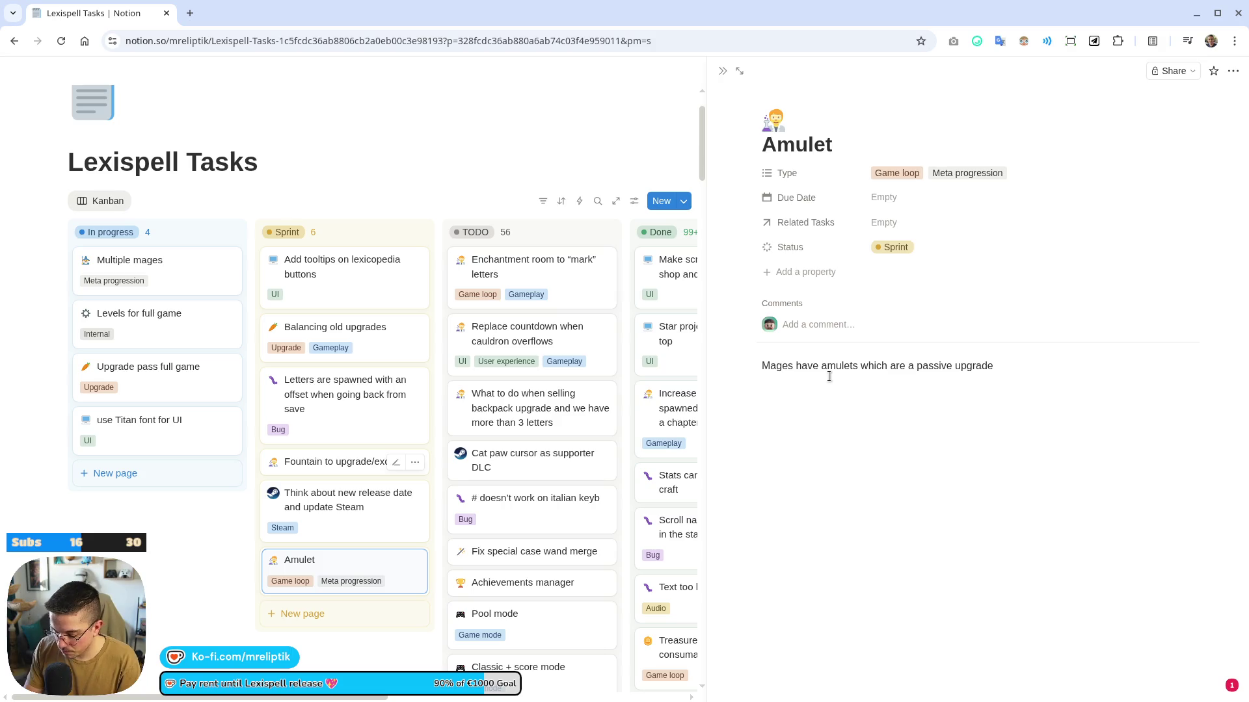
type("for example: ")
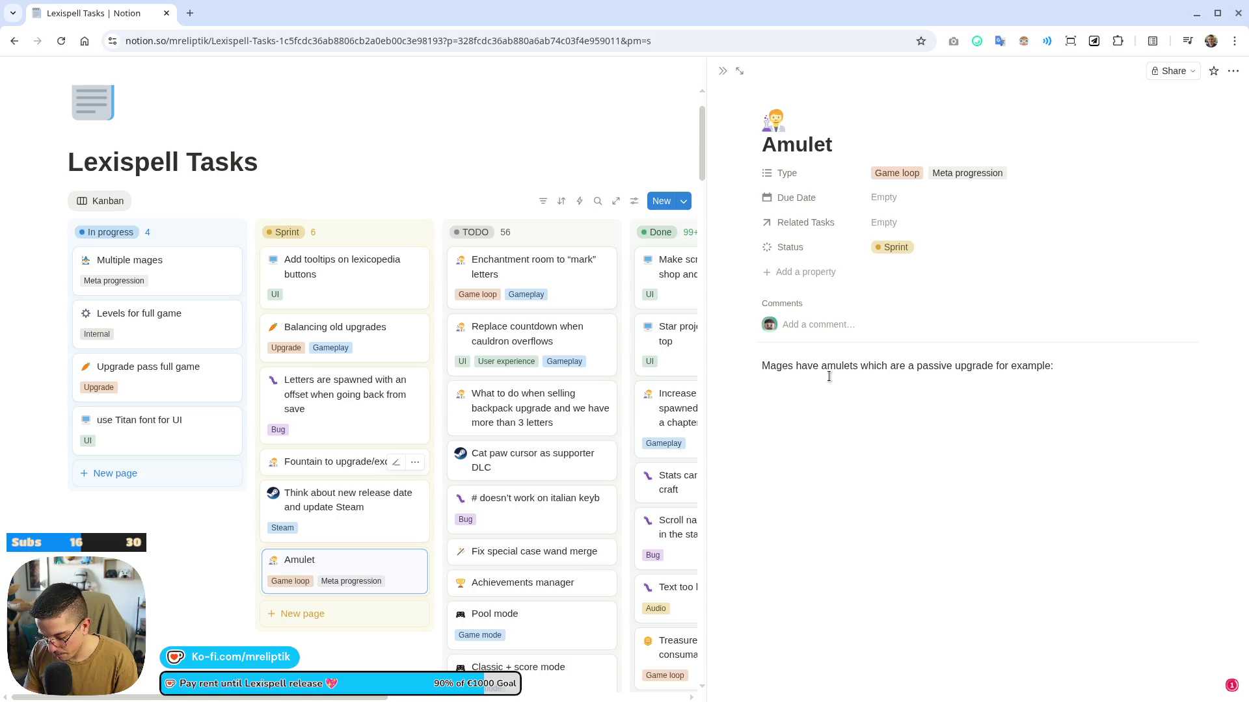
type("more points or mu")
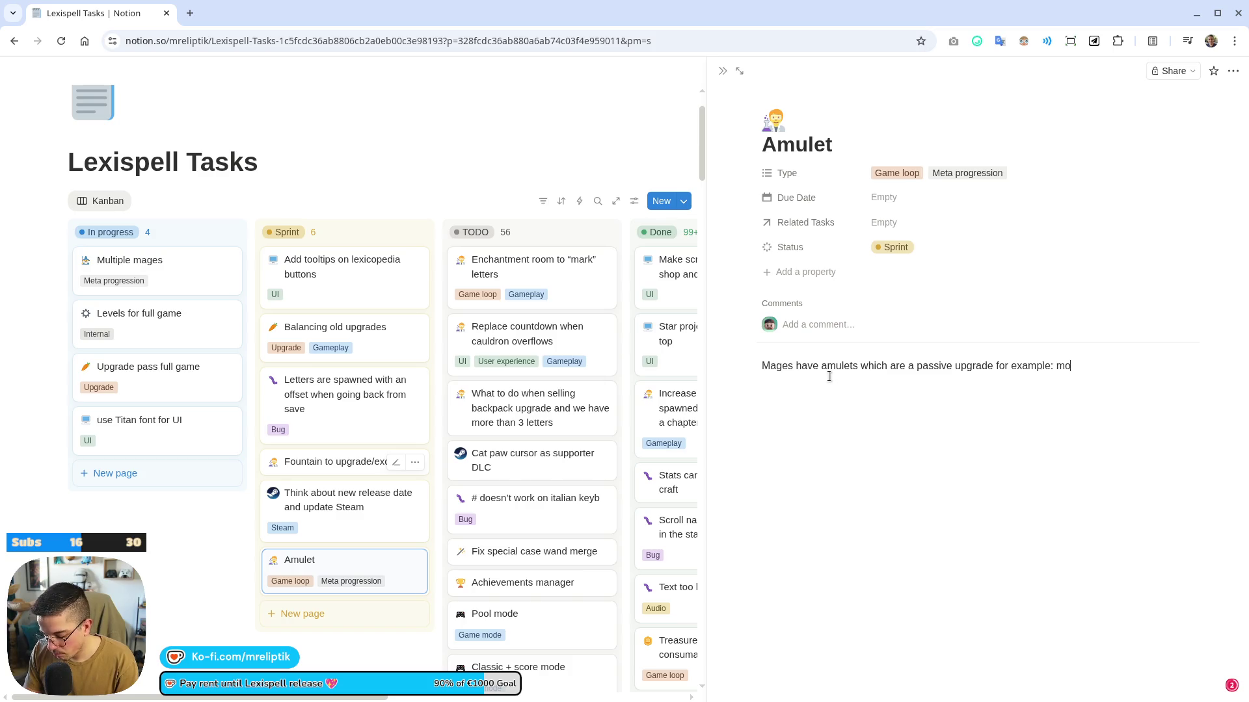
type("lt ")
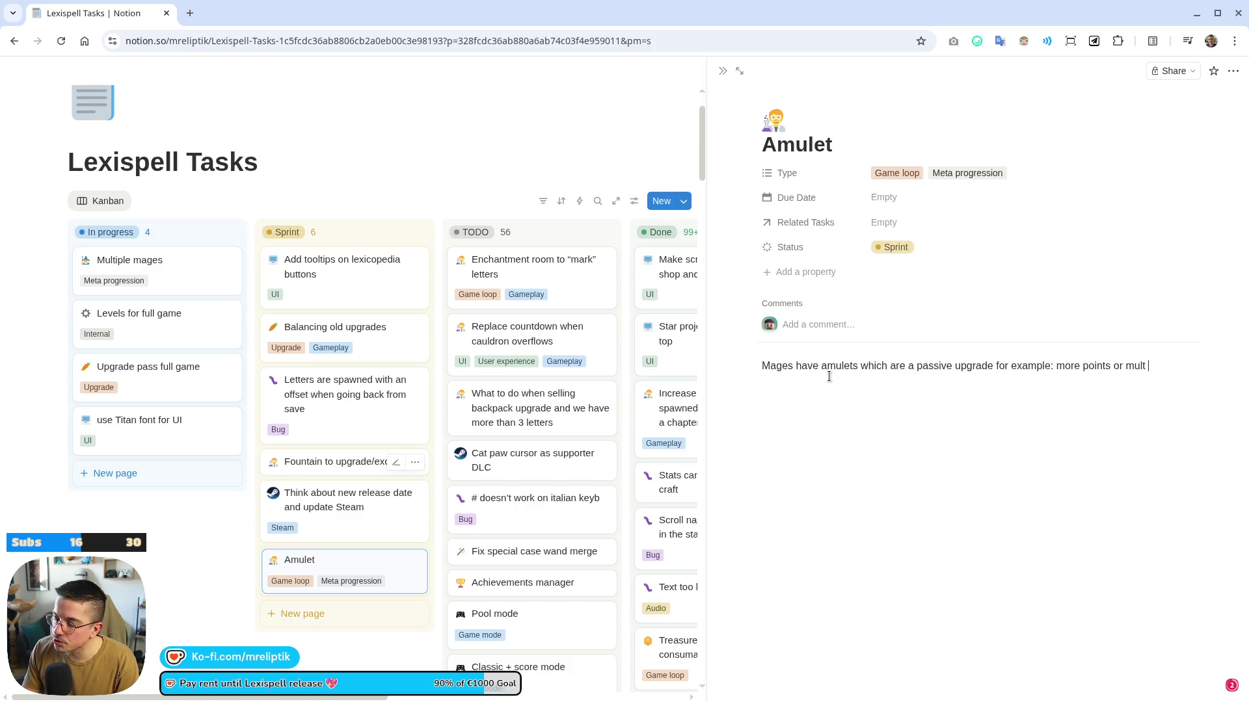
type("on certain le")
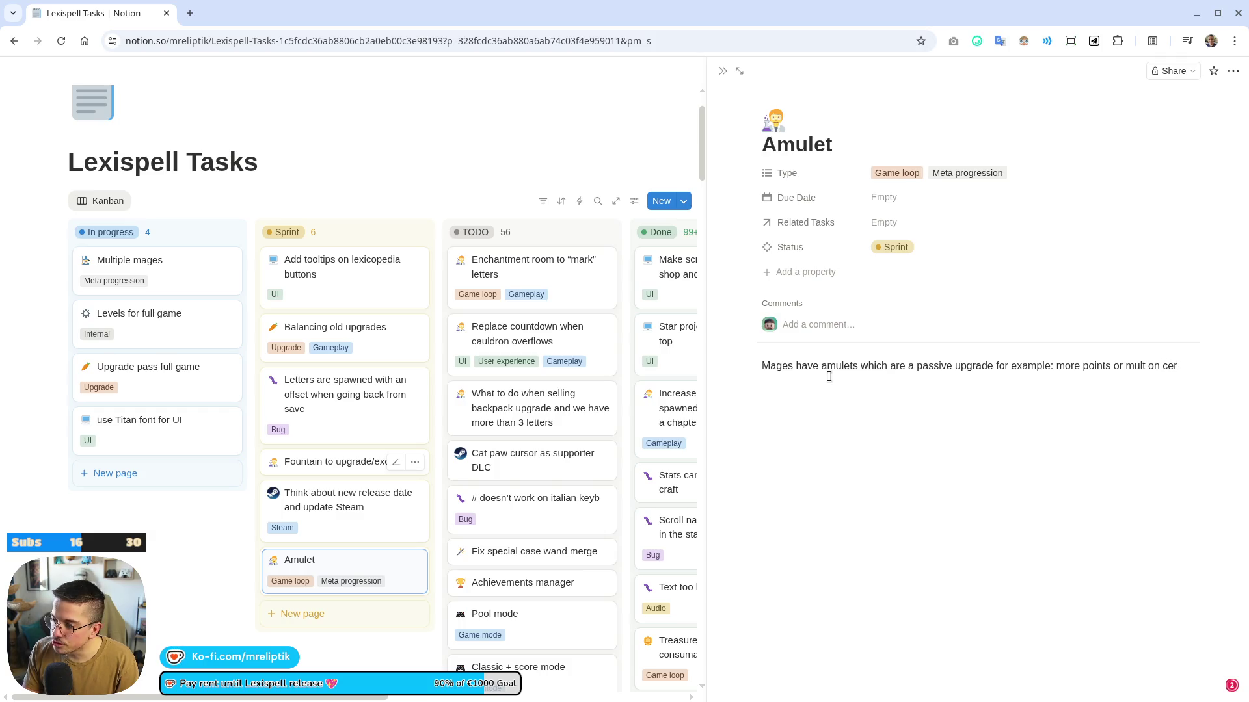
key("BackSpace")
key("BackSpace")
type("word size")
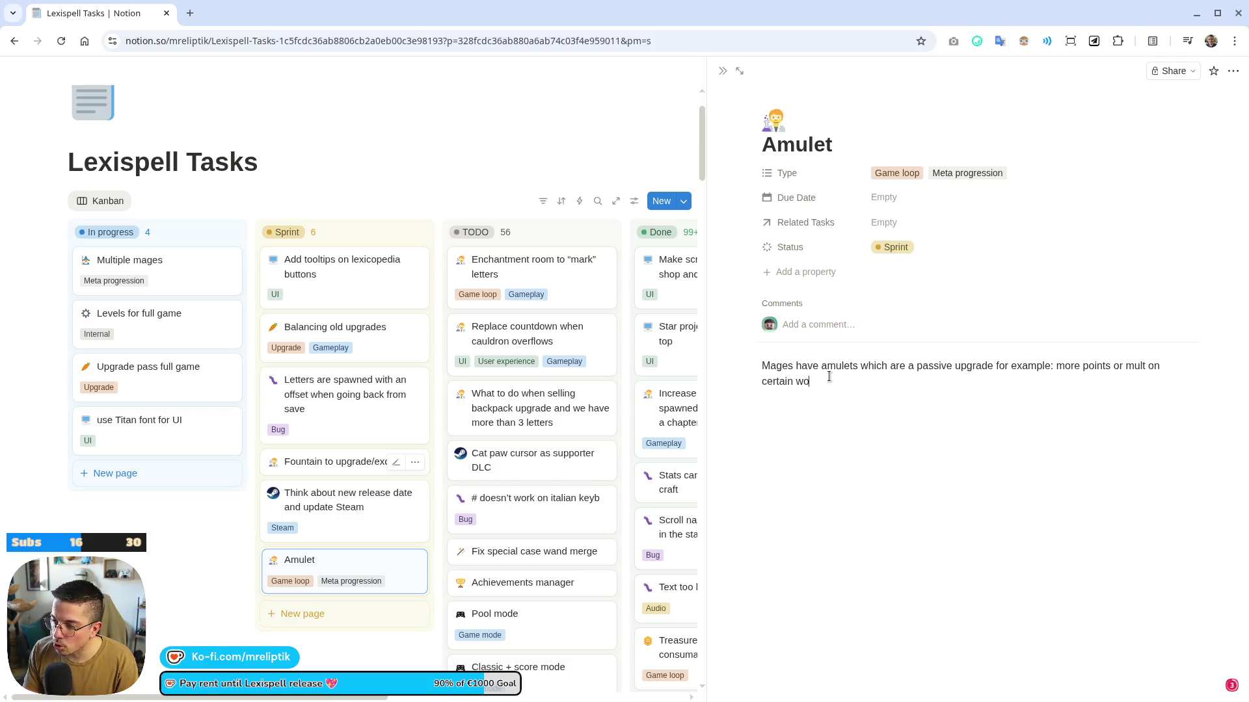
type(" or certain let")
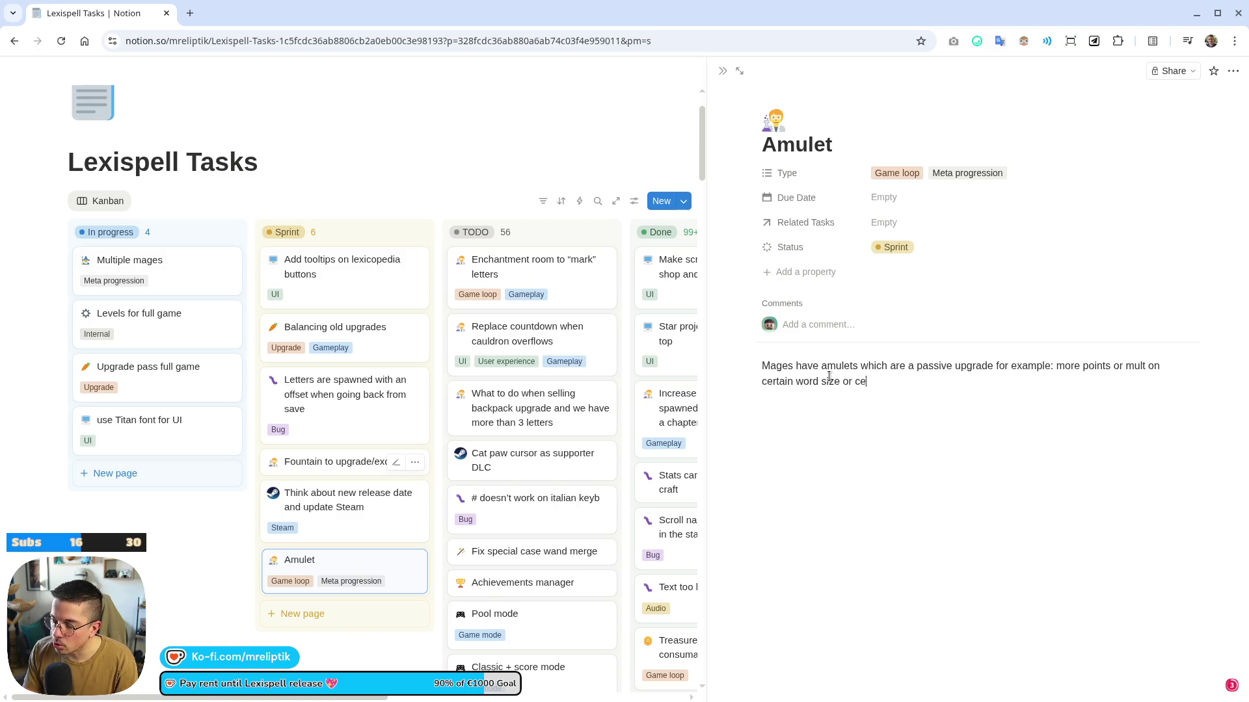
type("ters. ")
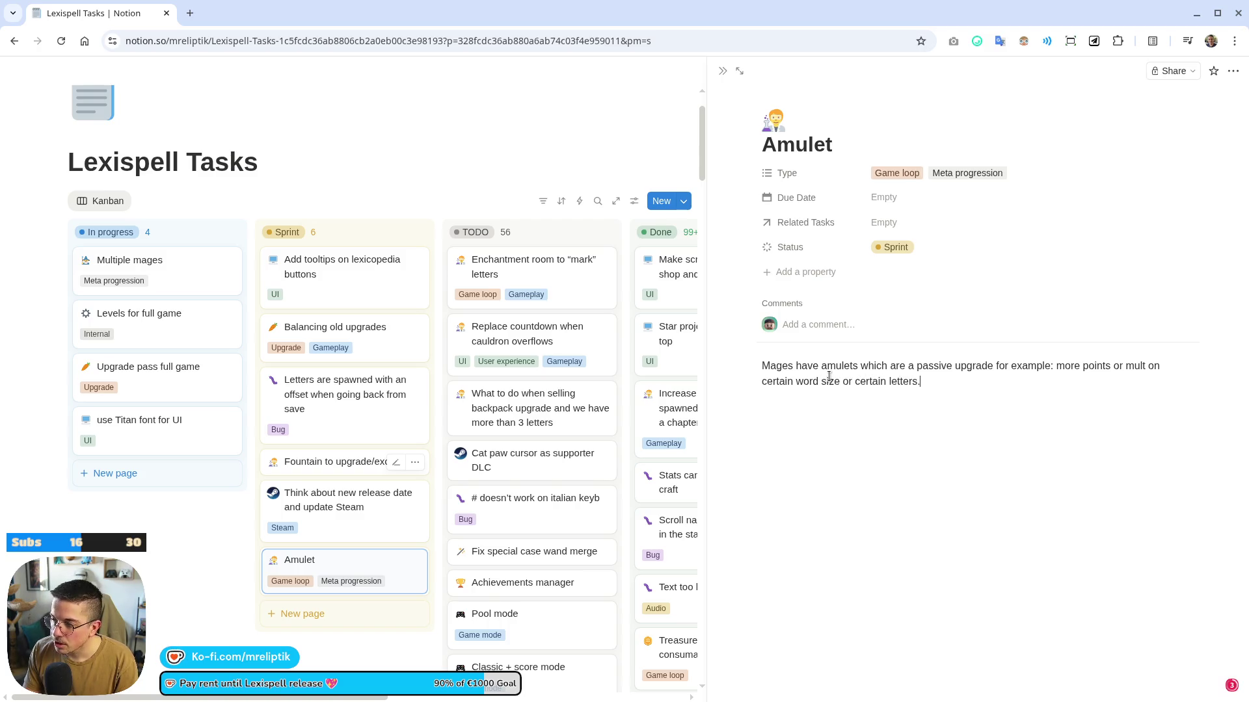
type("Can")
key("BackSpace")
key("BackSpace")
key("BackSpace")
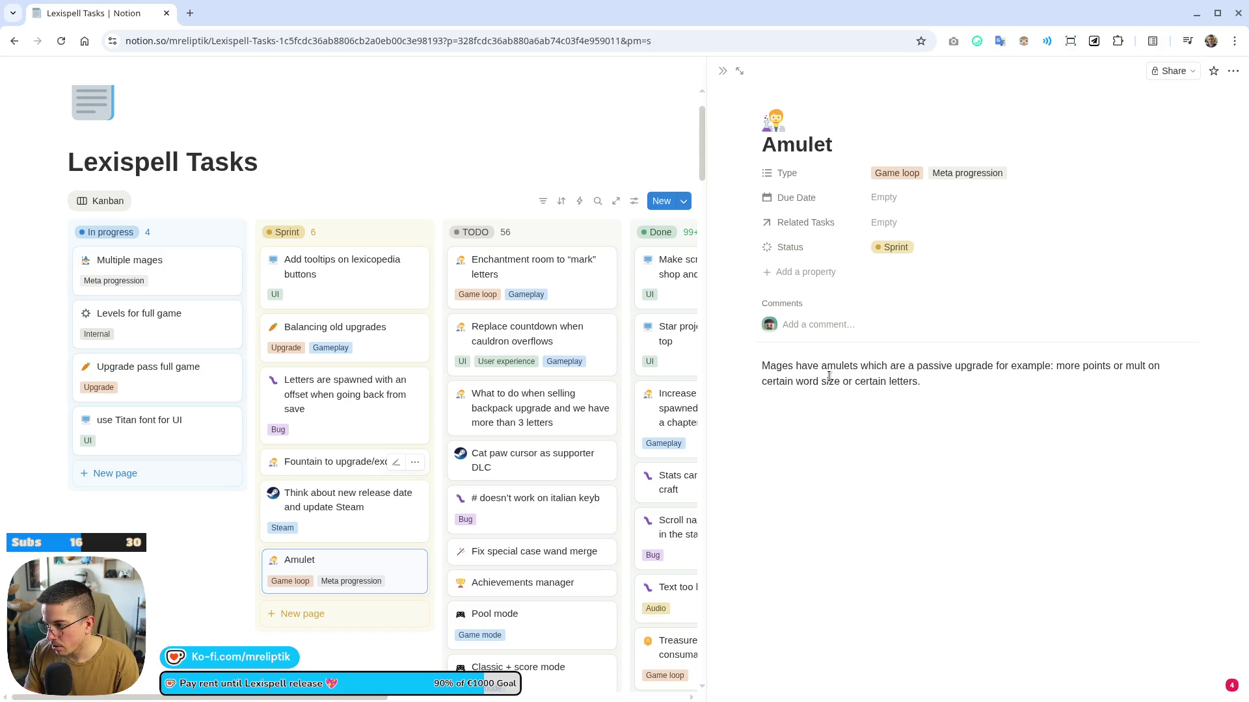
Add that the passive is word related but can also give more lexims or treasure reward
type("The passive is word ")
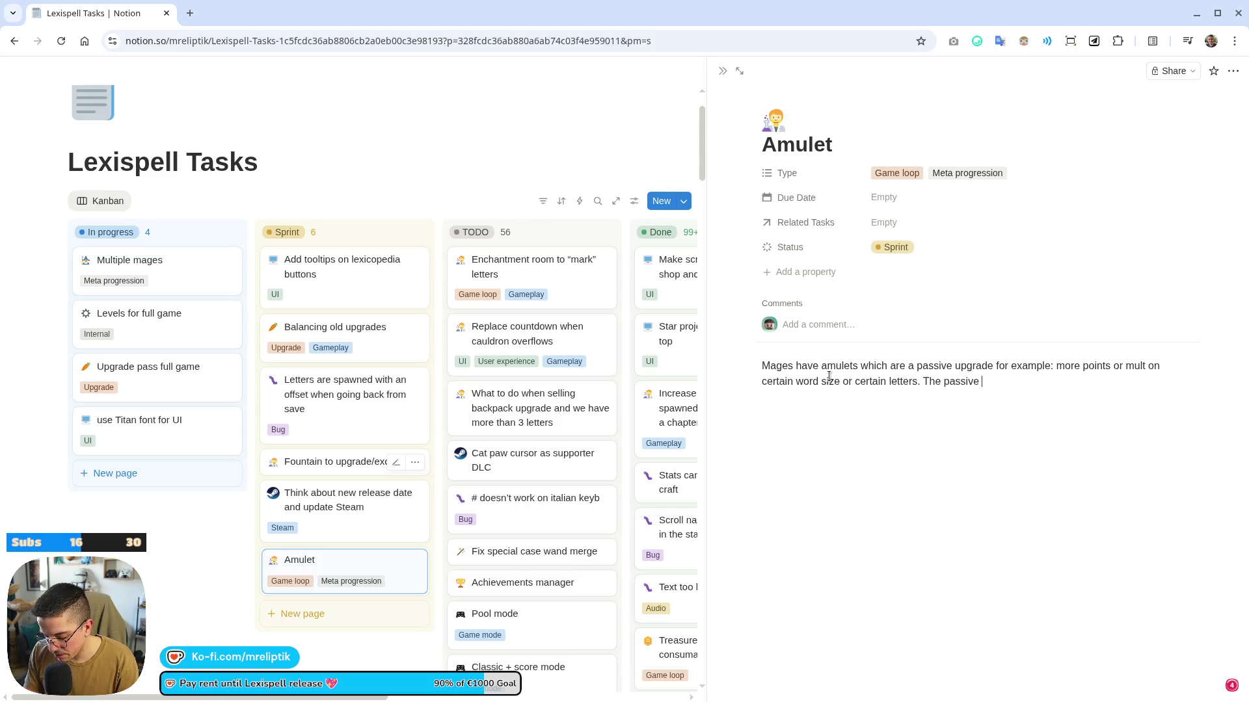
type("related ")
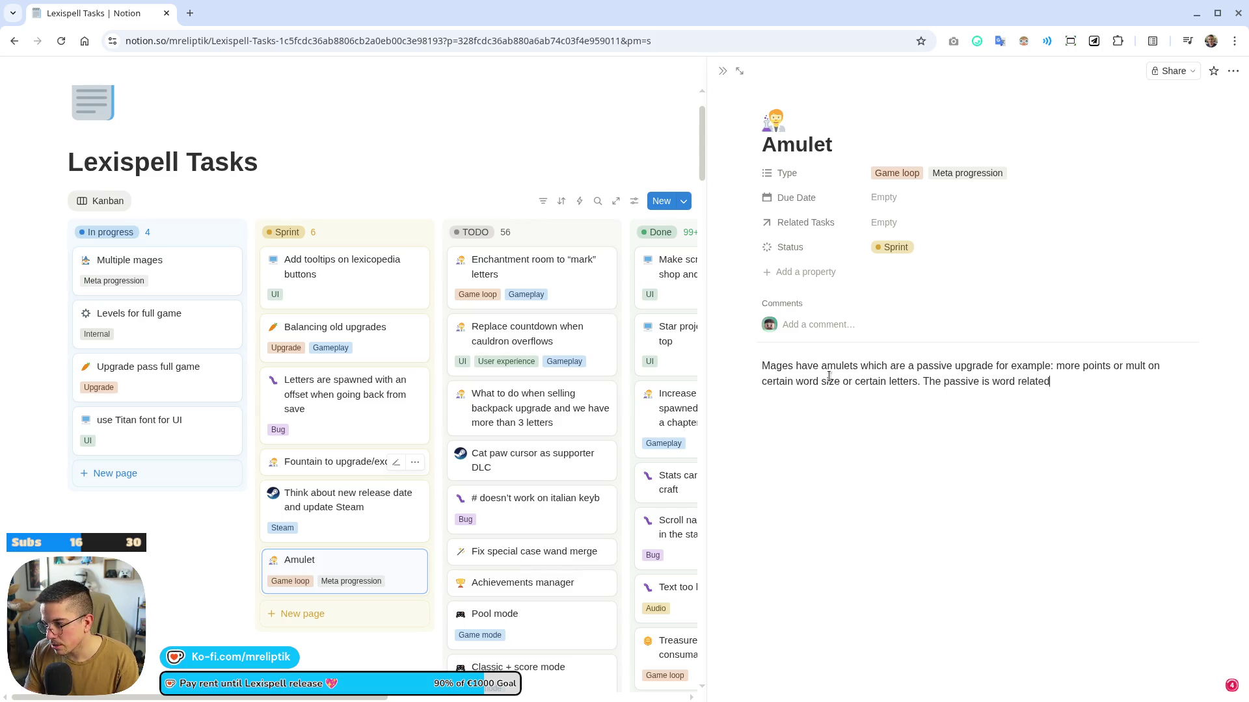
type("but can also g")
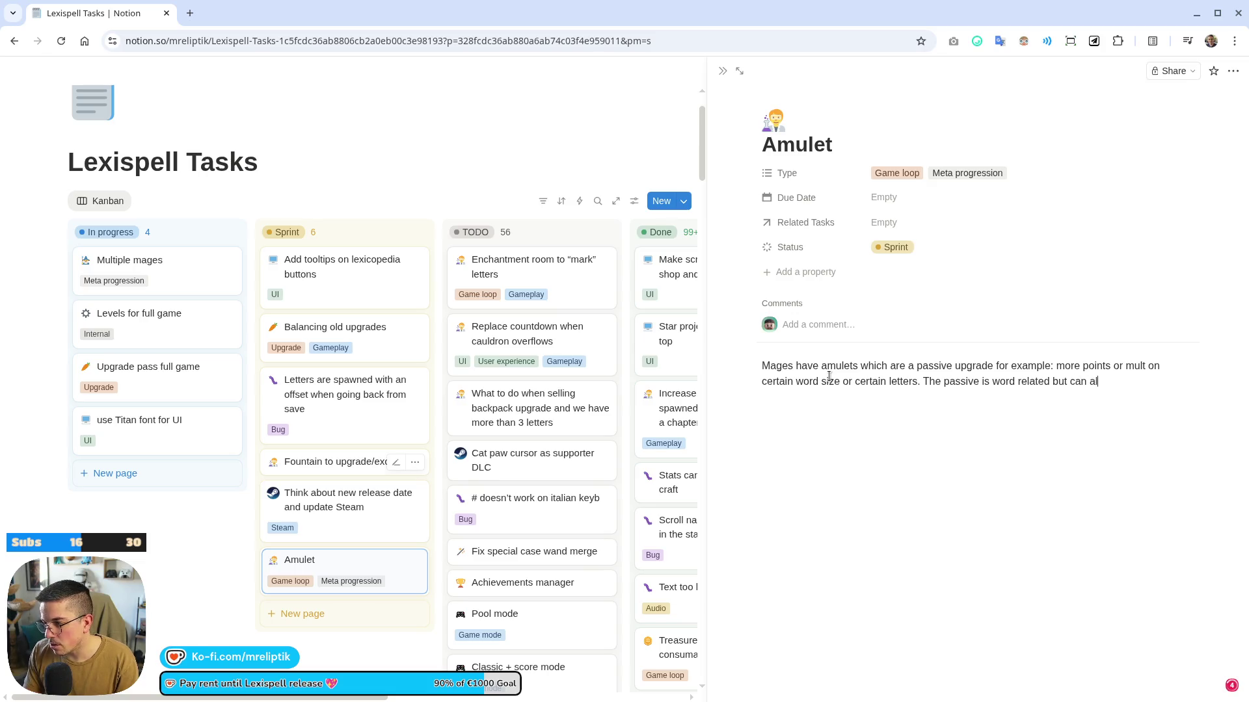
key("BackSpace")
key("BackSpace")
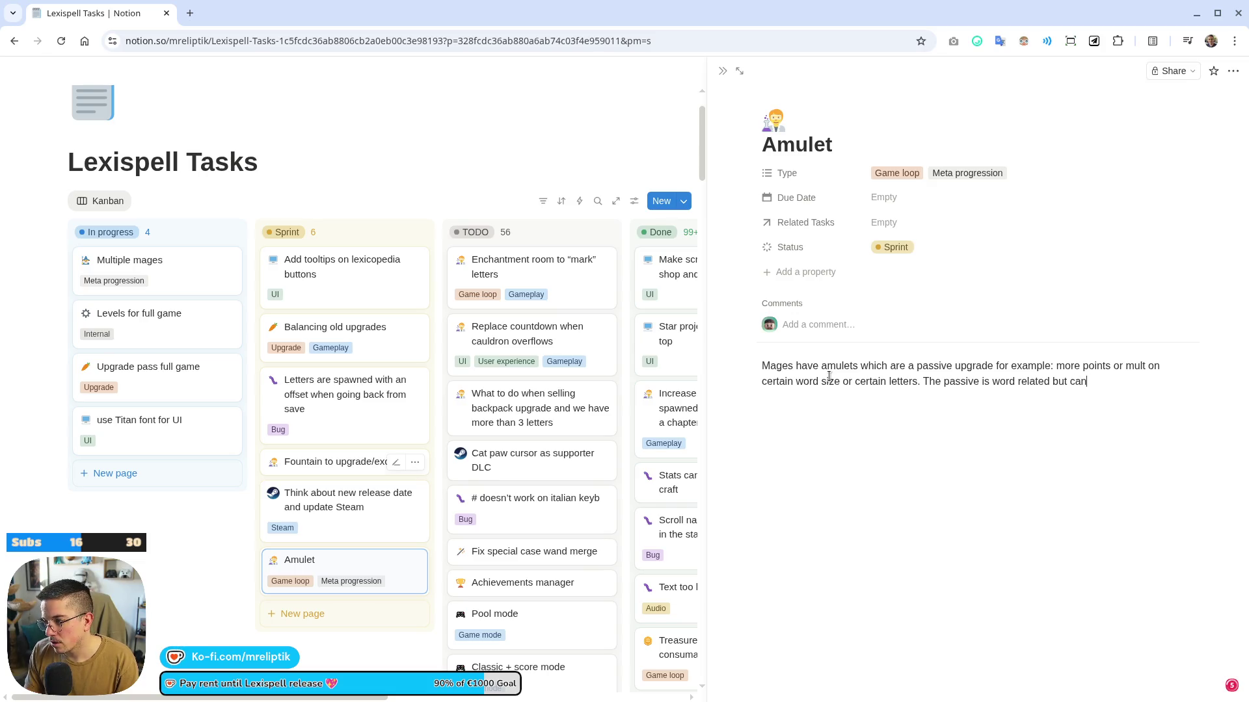
type("give more ")
type("lexims or lso giv")
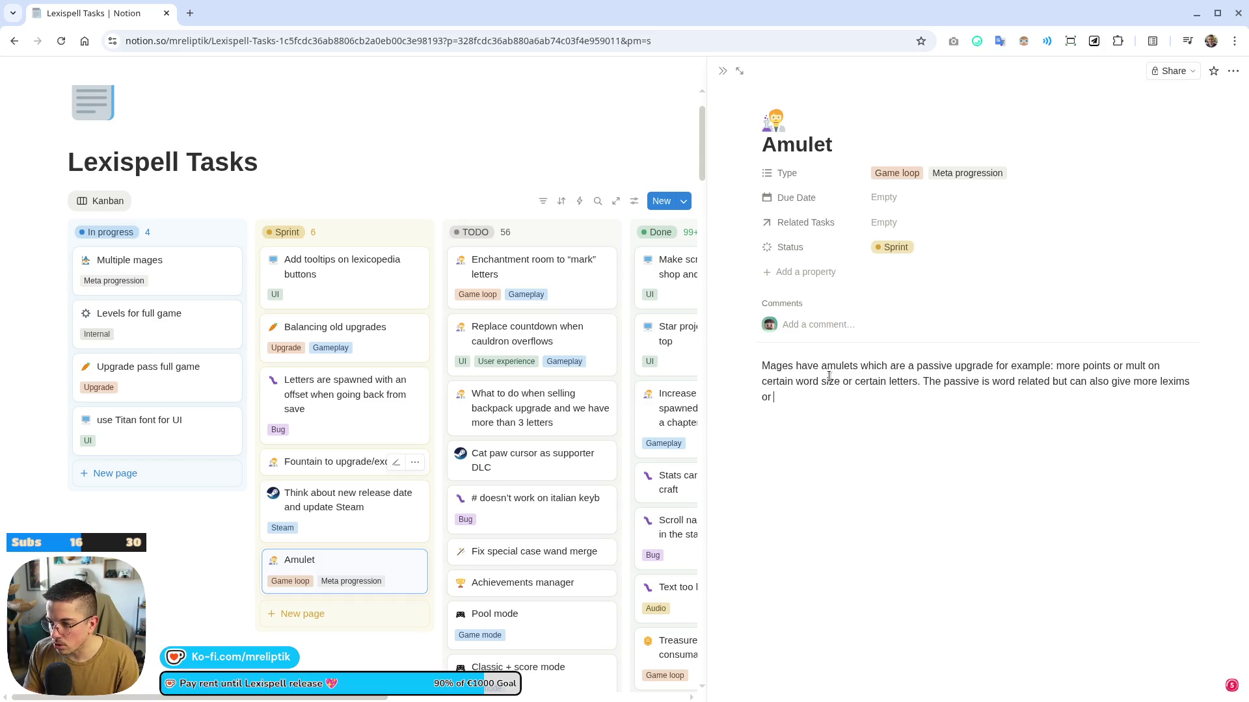
type("resu")
key("BackSpace")
key("BackSpace")
key("BackSpace")
type("treasure t")
key("shift+Left")
key("shift+Right")
key("shift+End")
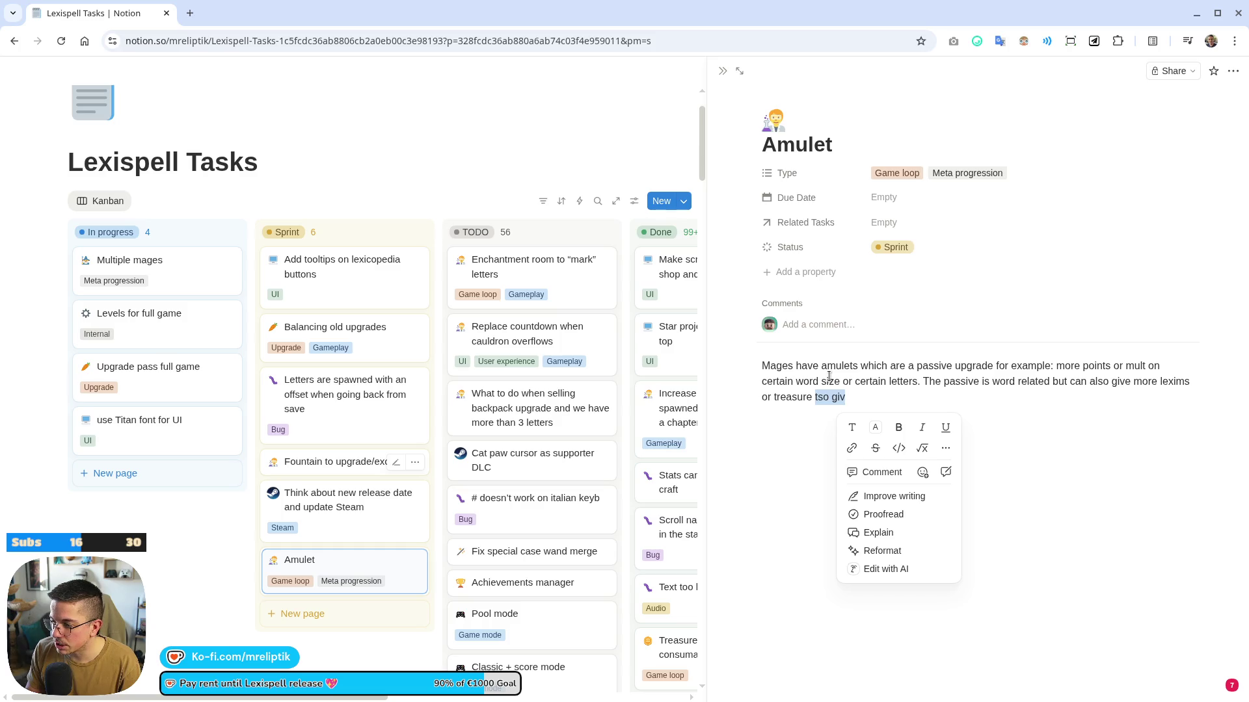
key("BackSpace")
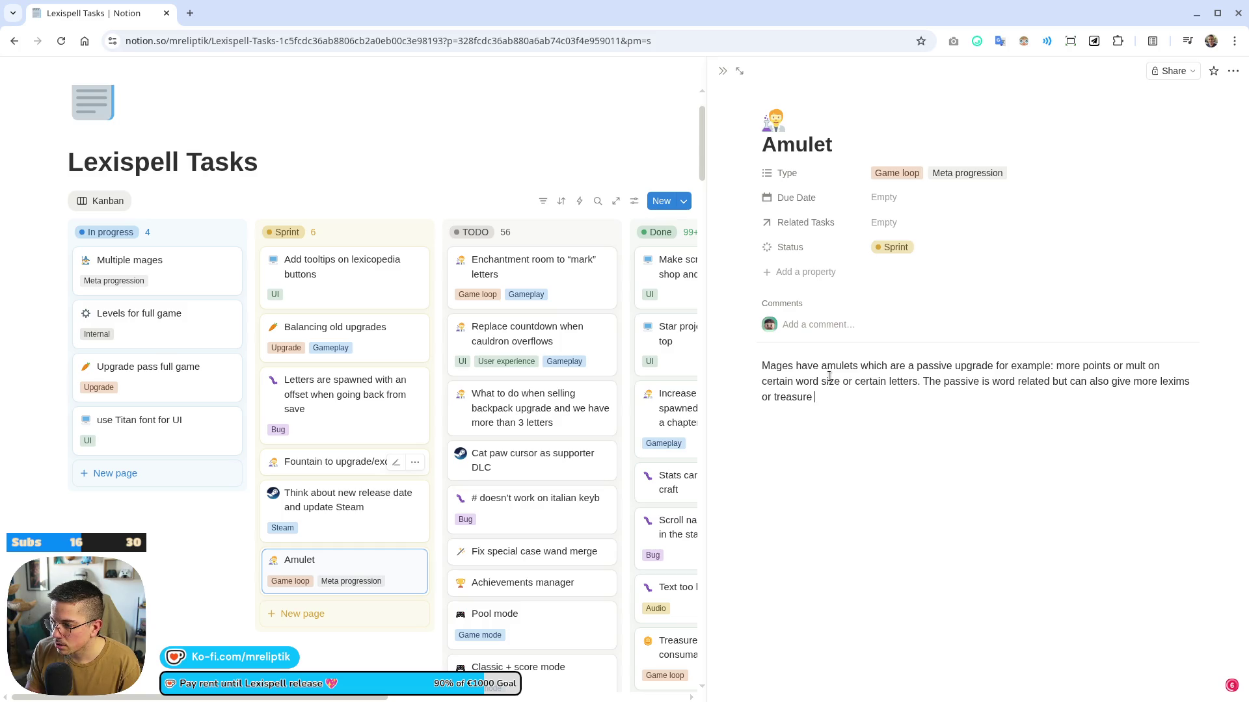
key("BackSpace")
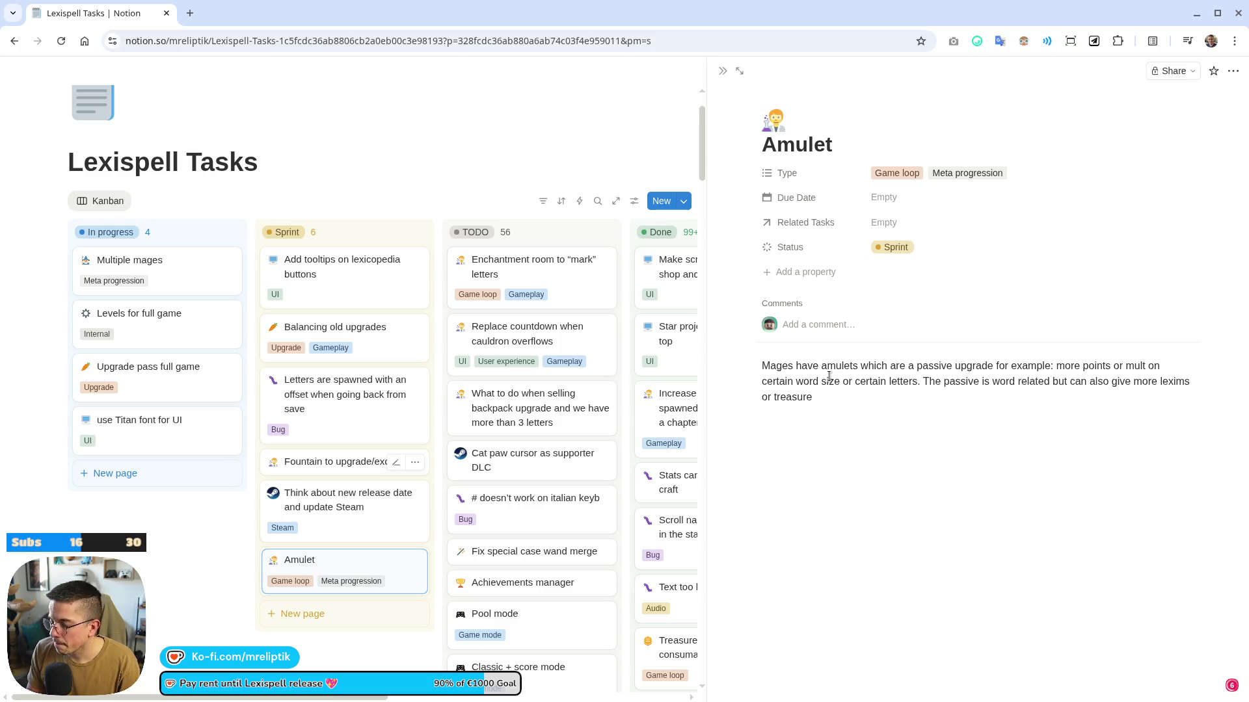
type("reward")
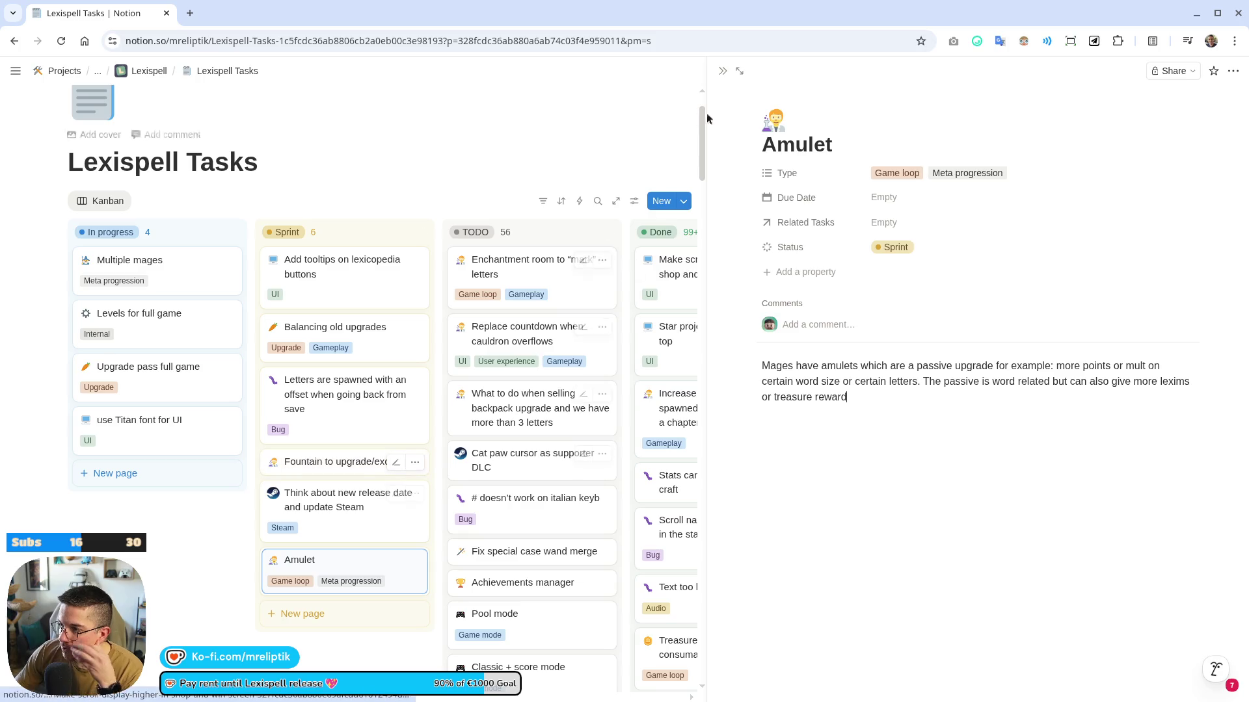
left_click(722, 71)
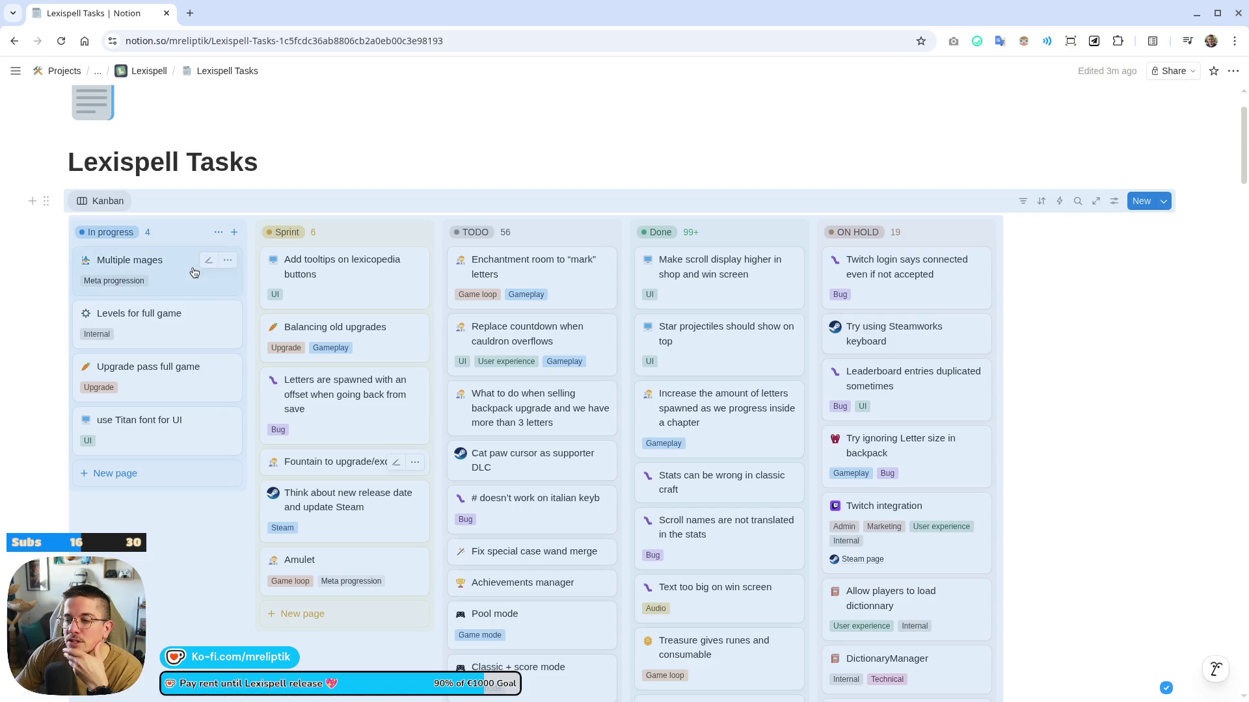
Set Multiple mages as a Related Task on the Amulet card
left_click(63, 535)
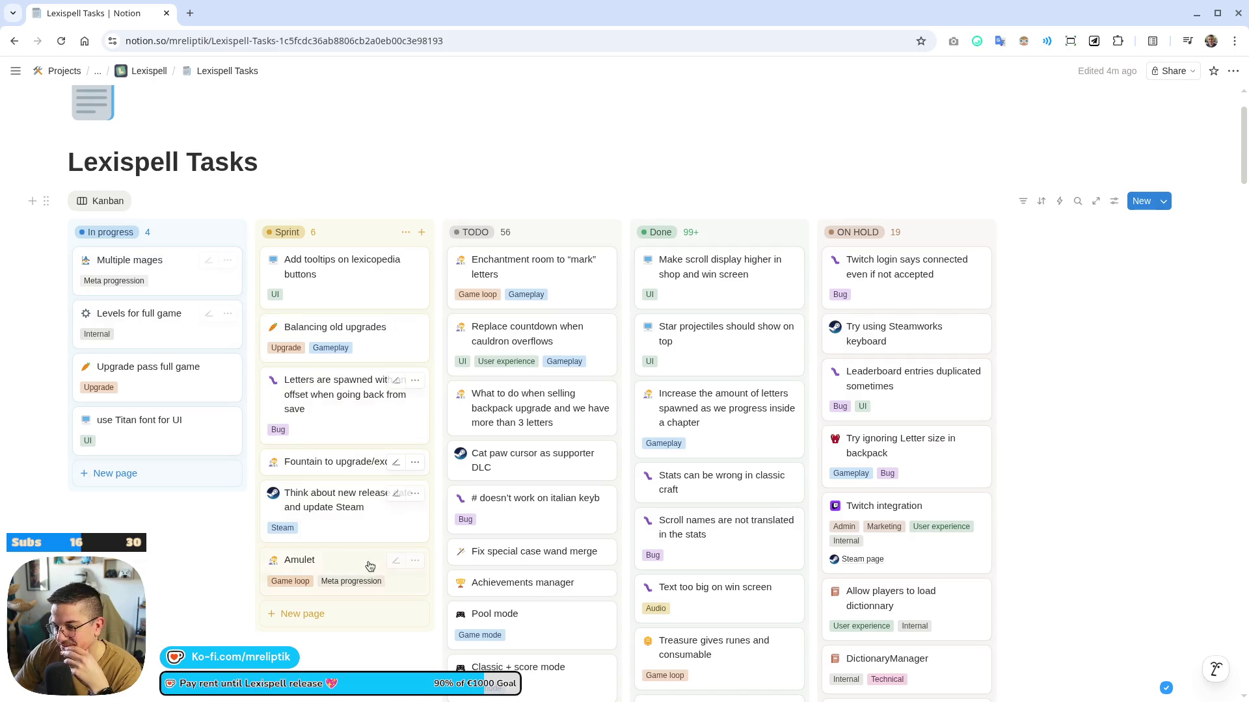
left_click(316, 561)
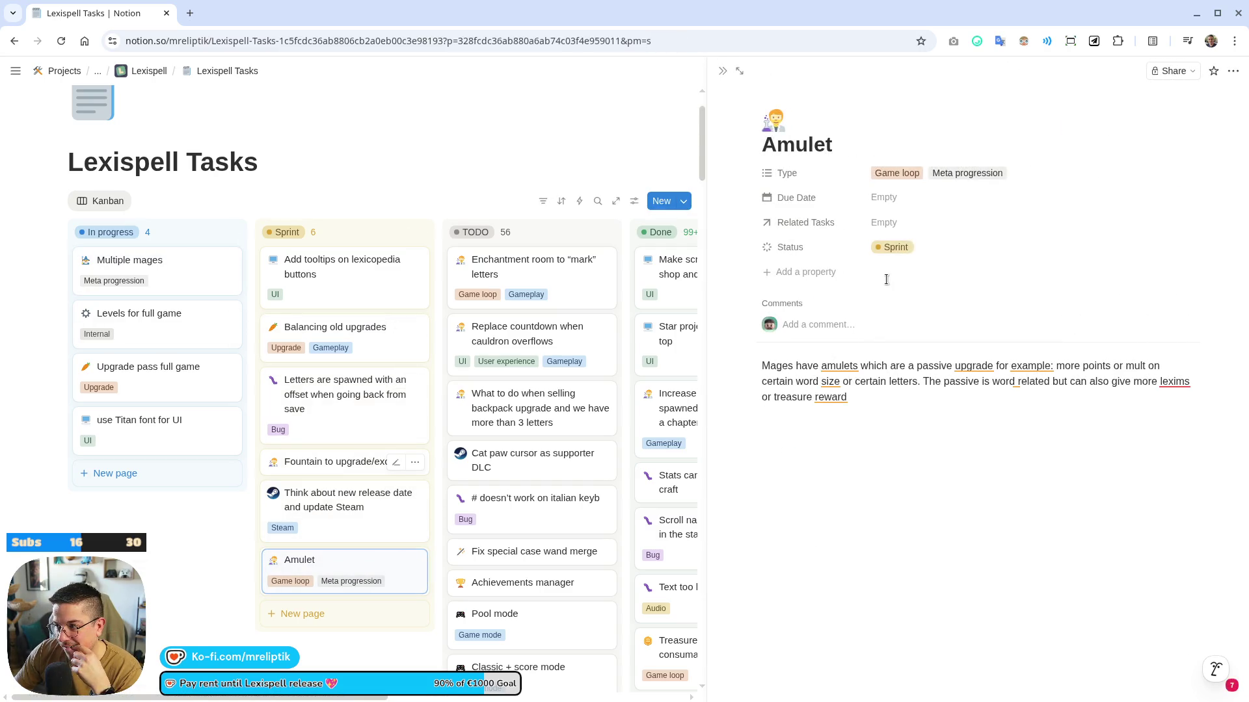
left_click(897, 223)
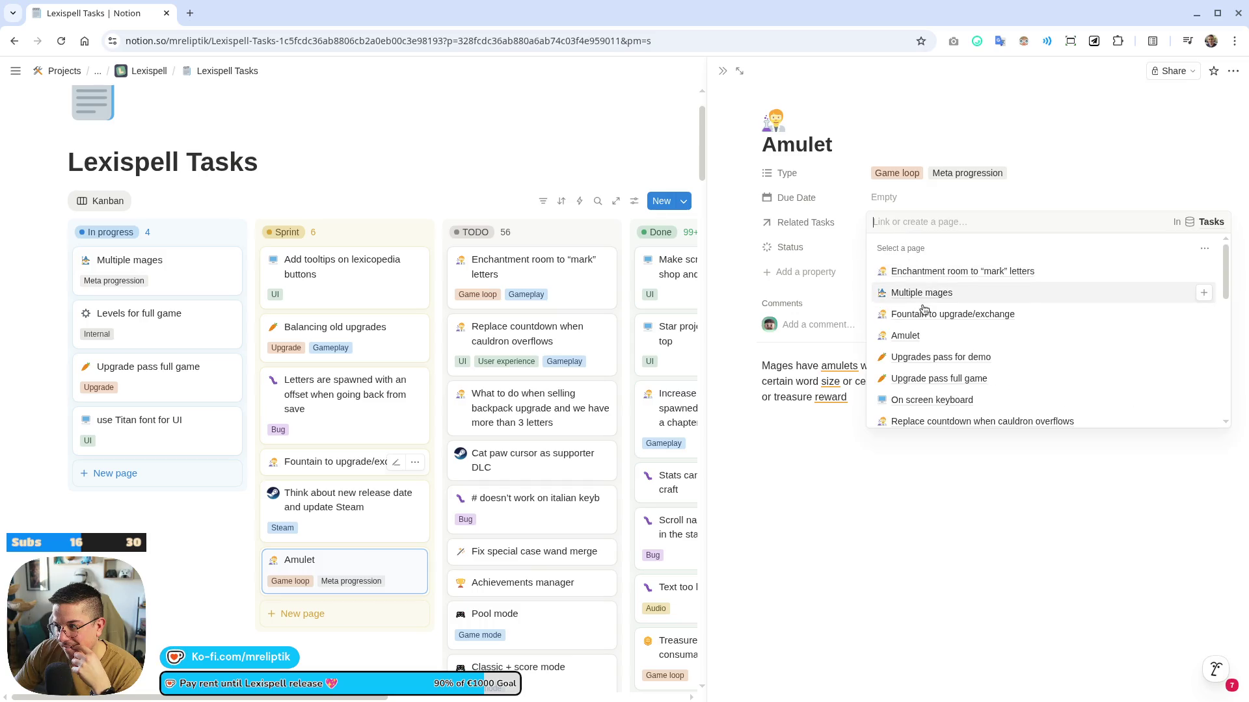
left_click(910, 292)
key("Escape")
left_click(722, 71)
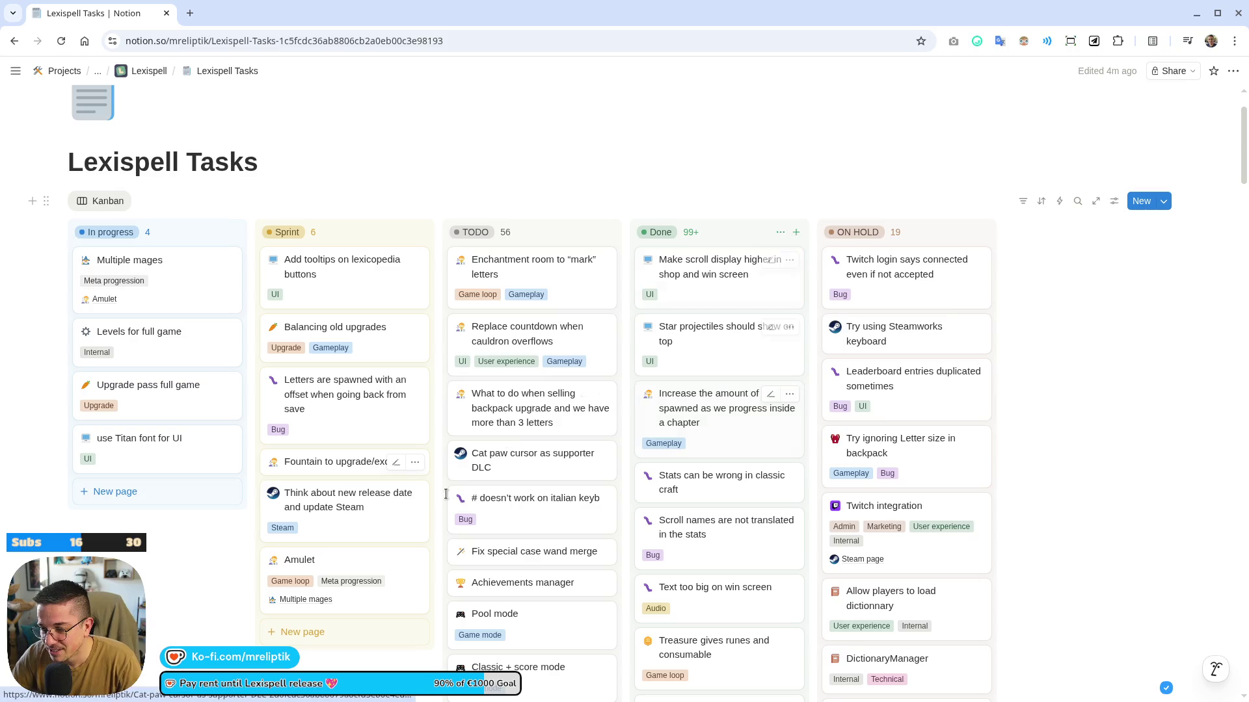
Move Amulet to TODO and add an 'Amulet slot (passive)' to-do on the Multiple mages page
mouse_move(348, 557)
left_mouse_down()
mouse_move(617, 303)
mouse_move(595, 331)
mouse_move(598, 400)
left_mouse_up()
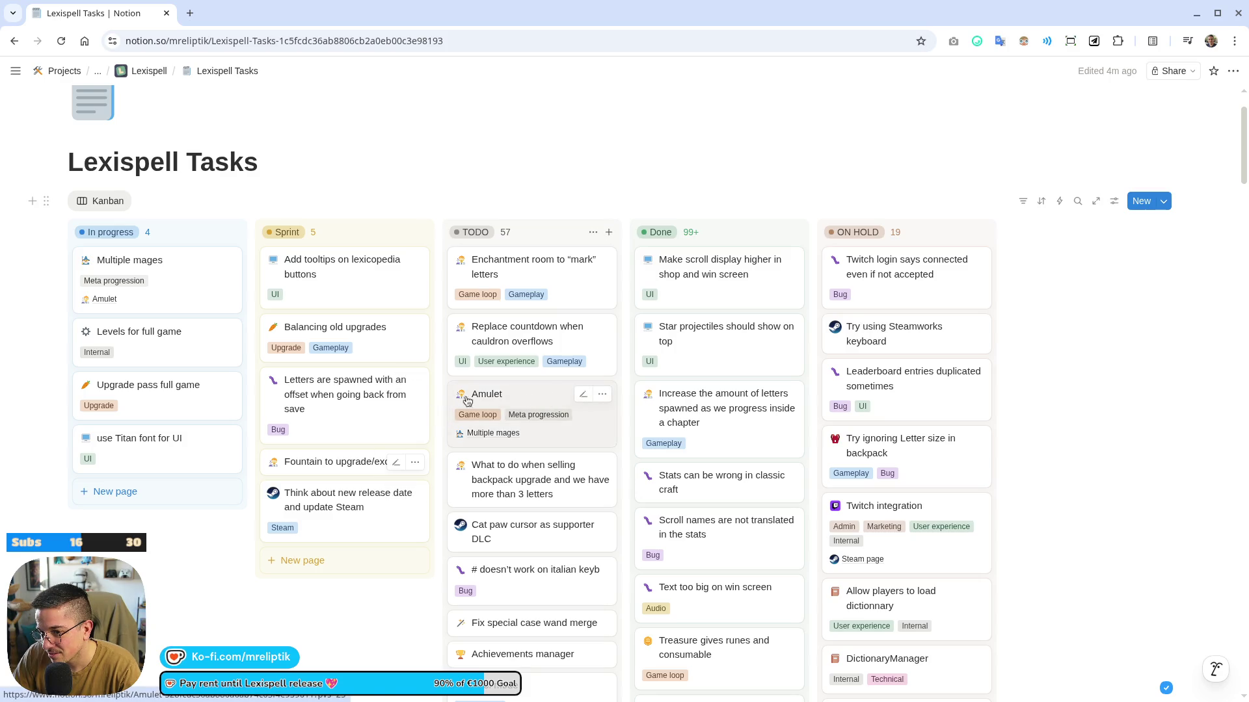
left_click(163, 311)
scroll(871, 474, "down", 5)
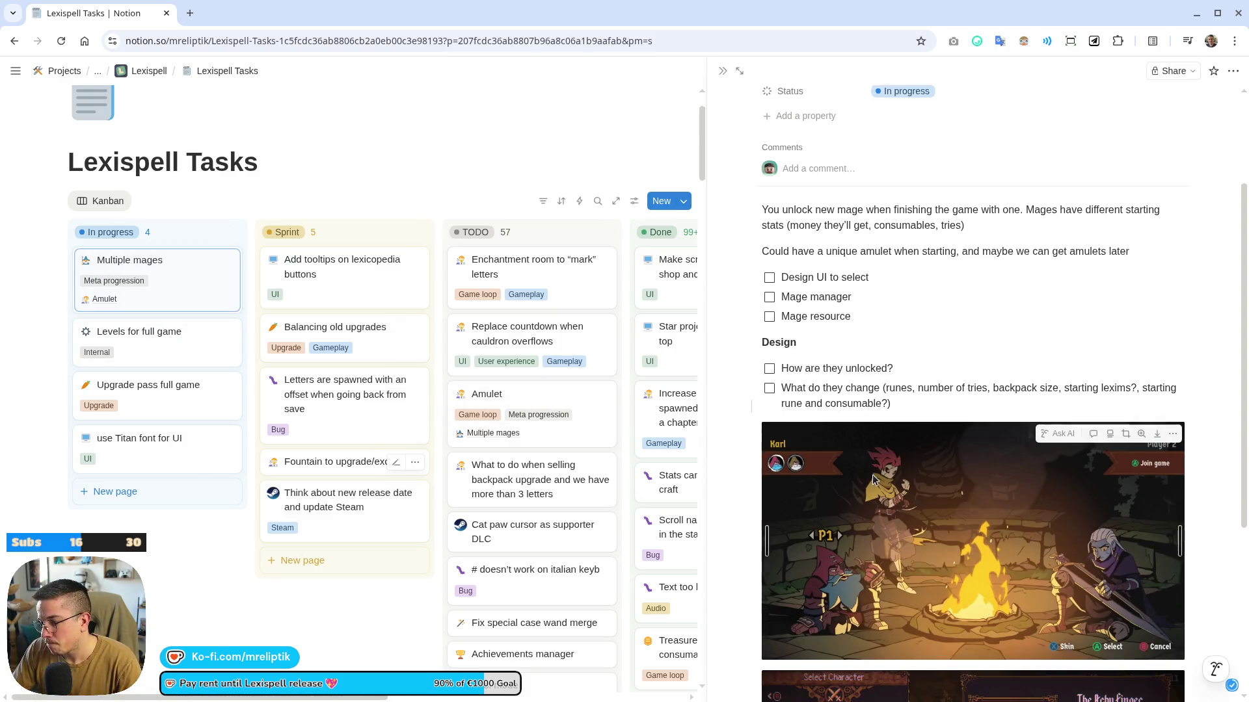
scroll(923, 247, "up", 5)
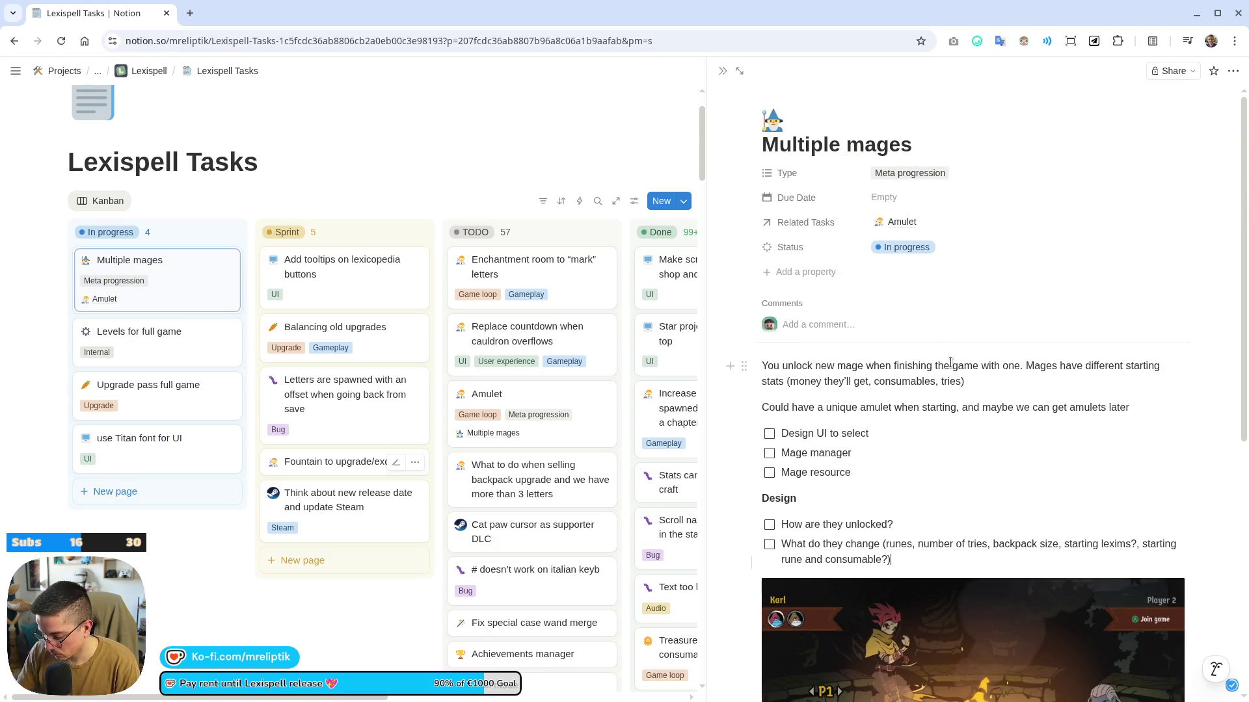
key("Return")
type("Amulet slot")
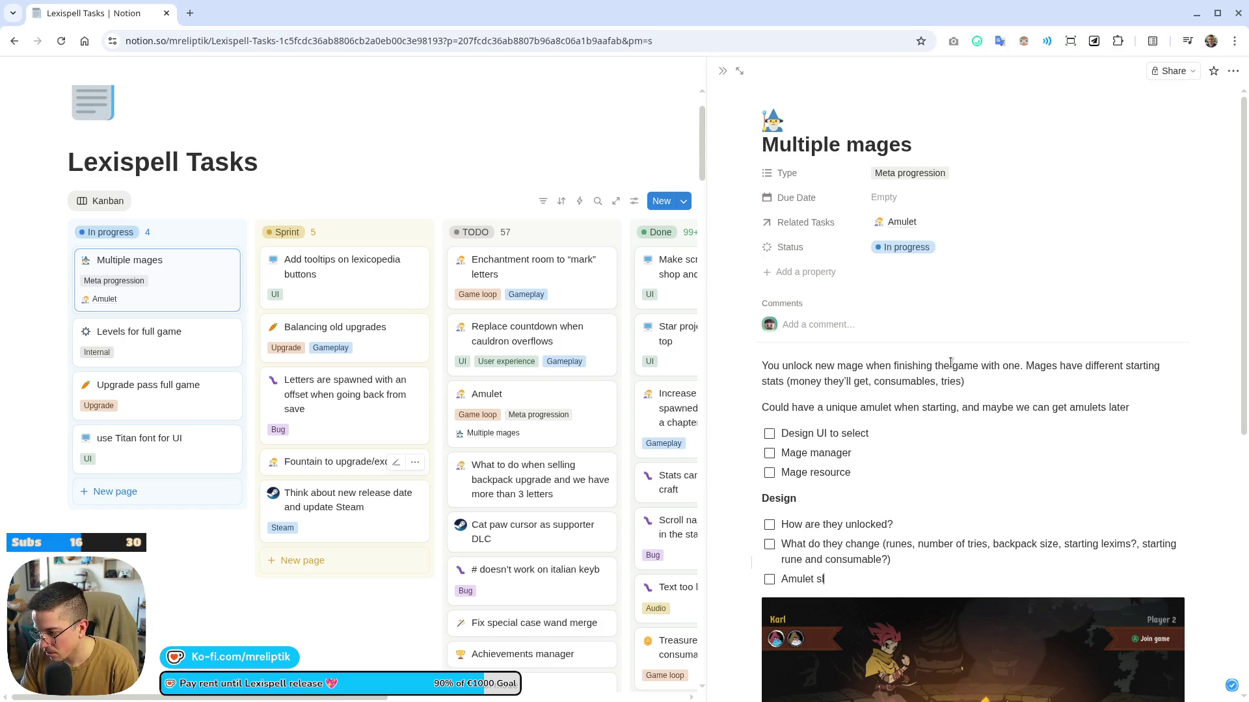
type(" (passive)")
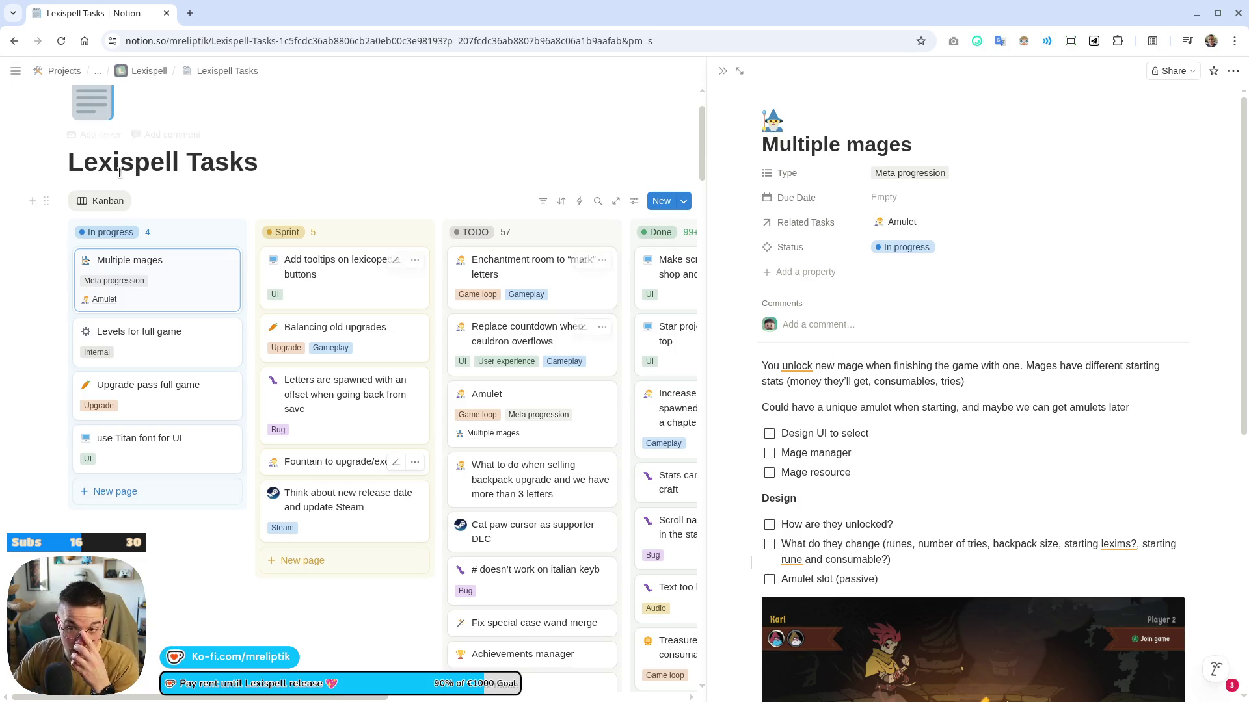
key("alt+Tab")
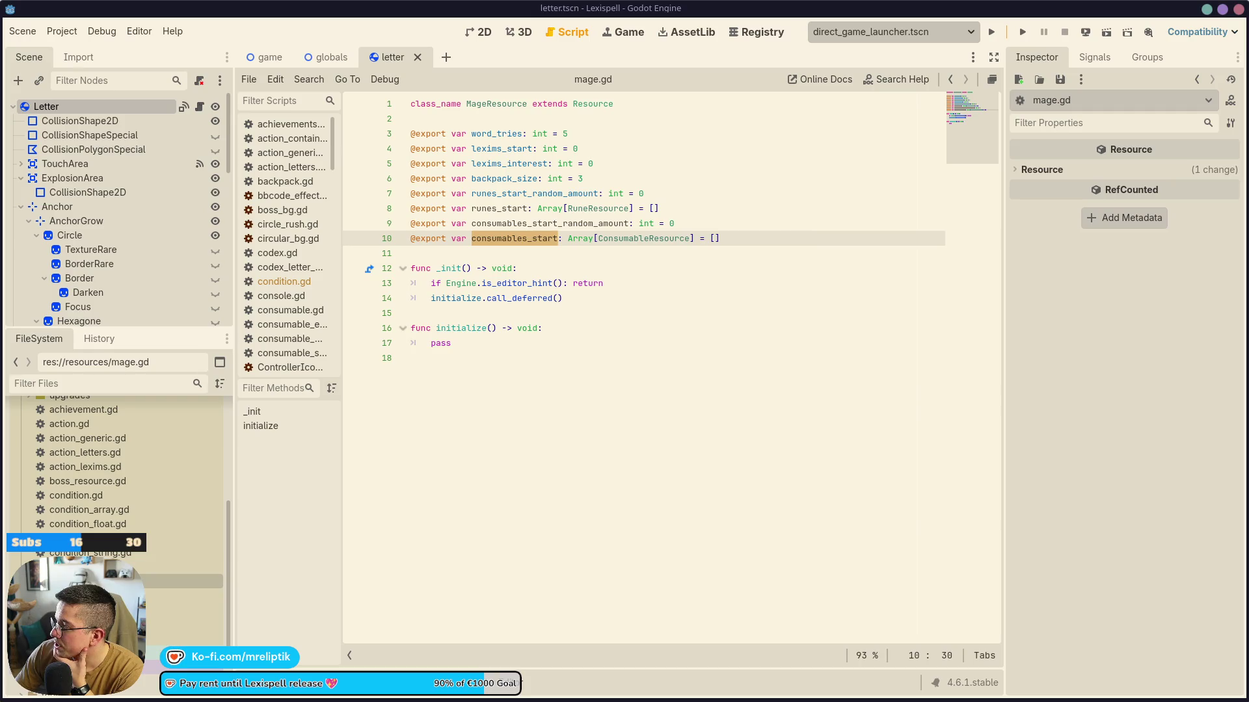
Bring the Chrome window with the Social Media Calendar over Godot and maximize it
mouse_move(719, 699)
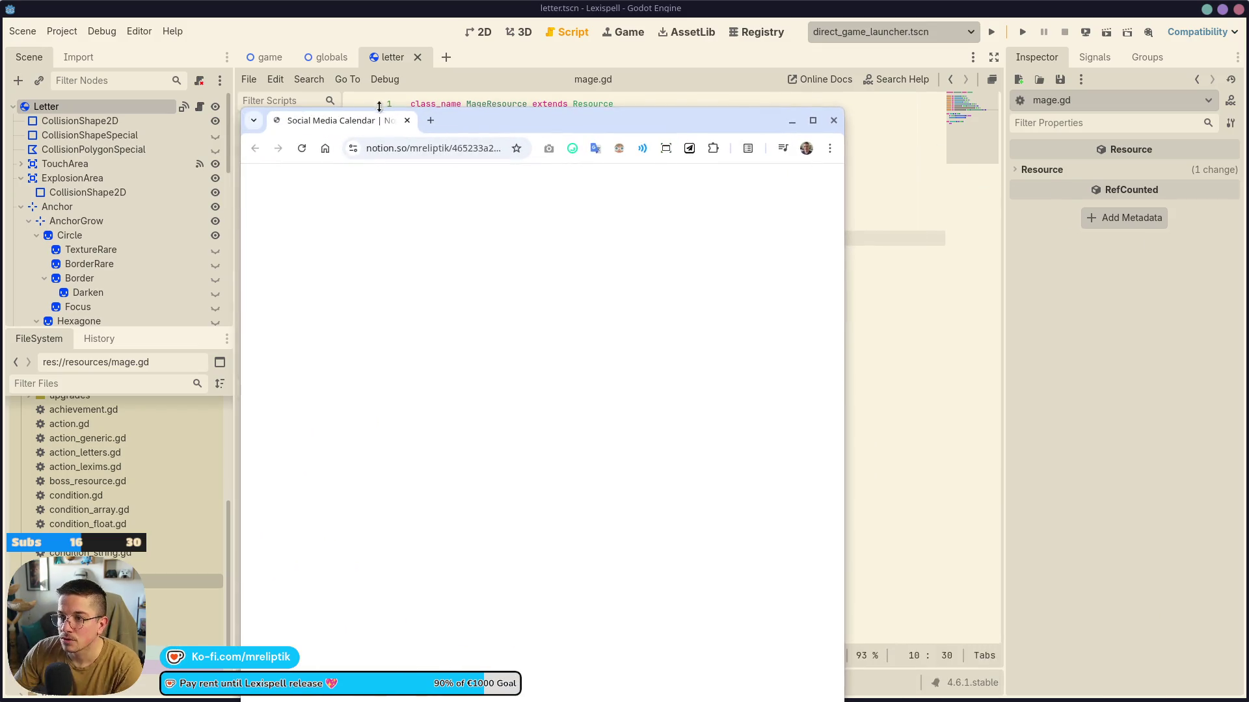
left_click_drag(454, 98, 433, 89)
double_click(433, 89)
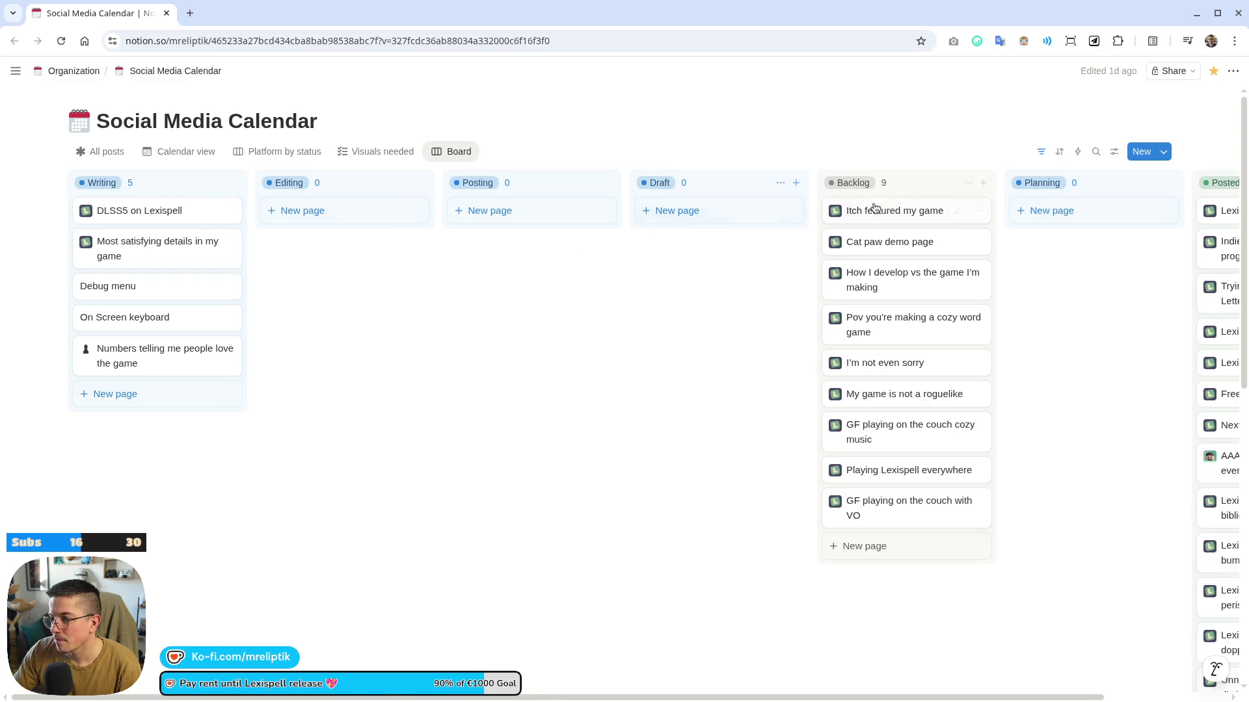
Add a Backlog card from the Social Media Post template with a rules mention link to r/CozyGamers
left_click(983, 183)
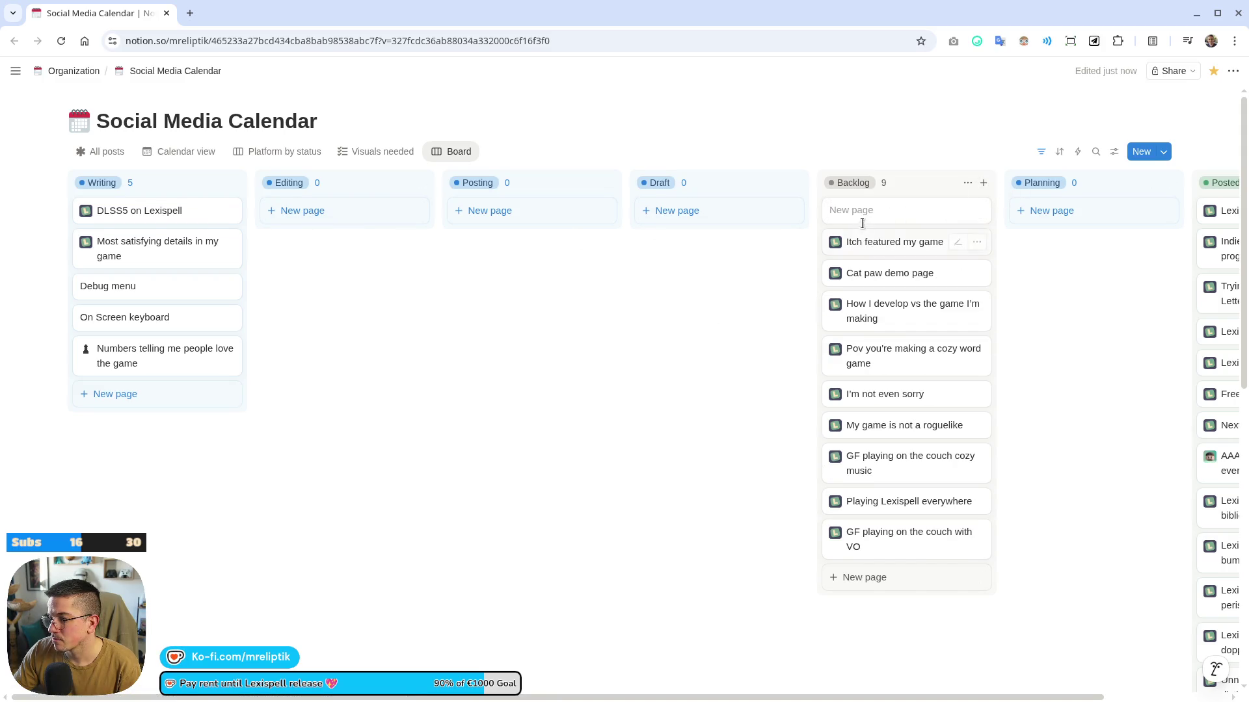
left_click(863, 220)
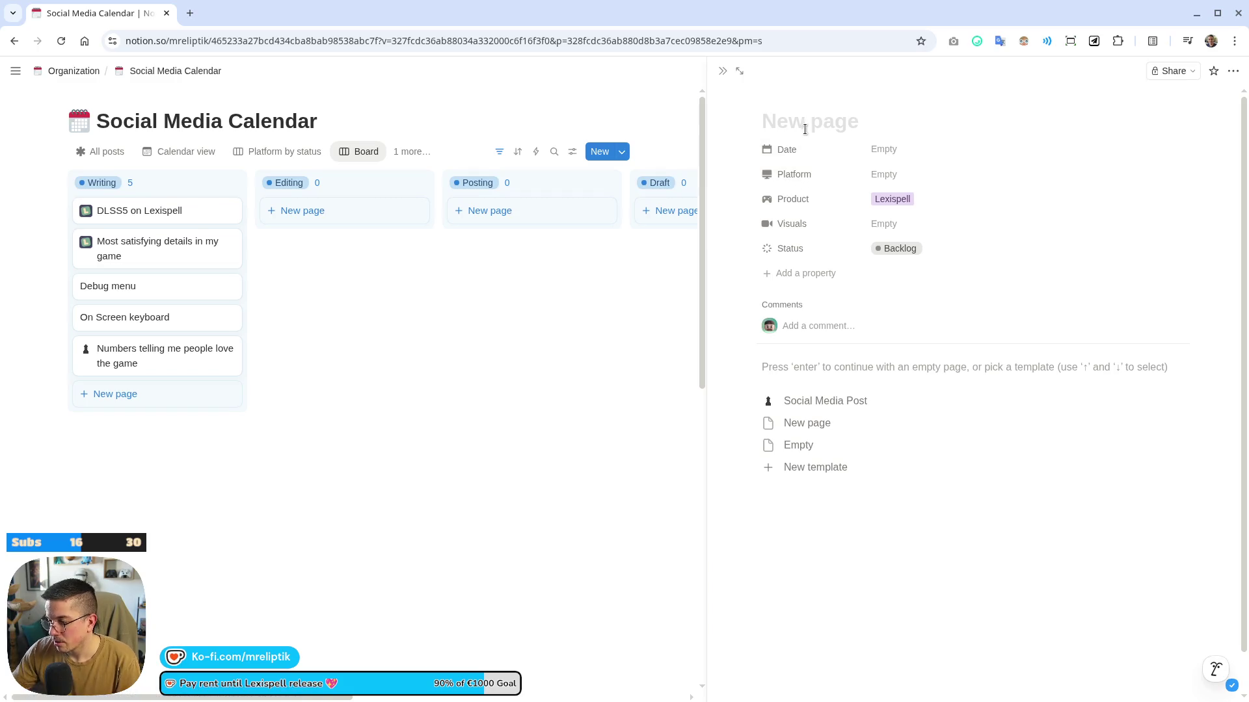
left_click(824, 404)
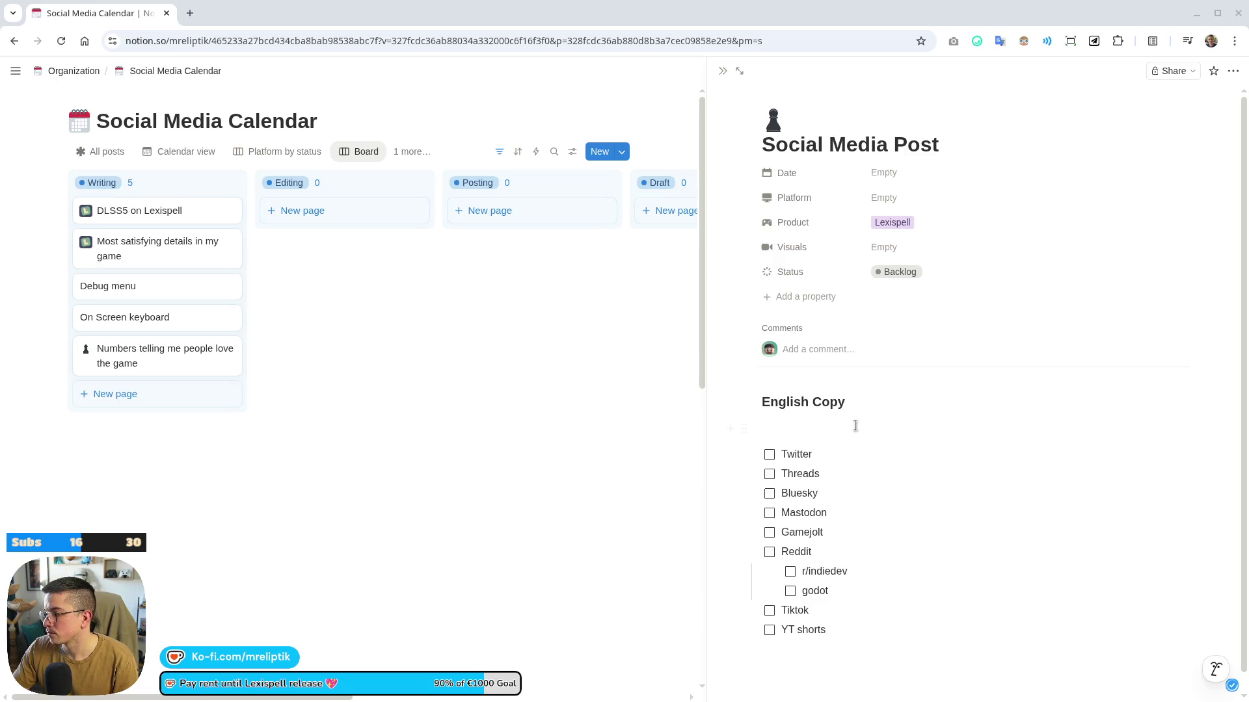
left_click_drag(842, 379, 830, 383)
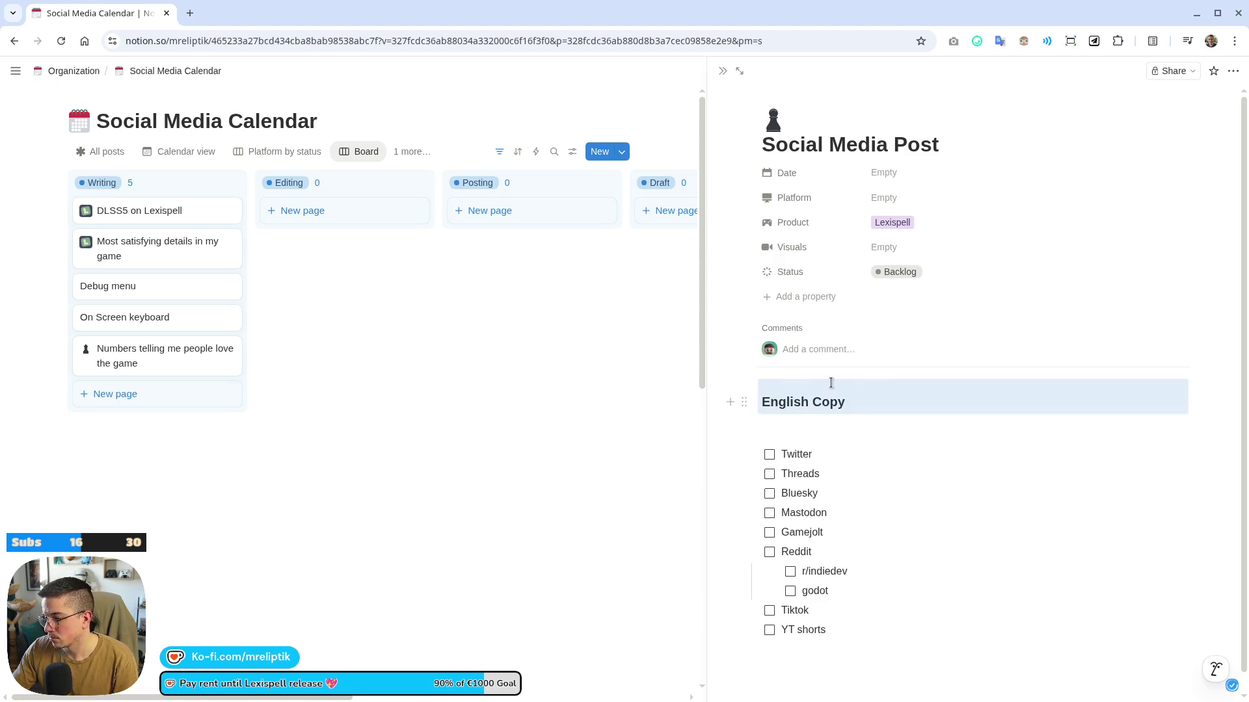
left_click(765, 400)
key("Return")
type("Read the rules to mak")
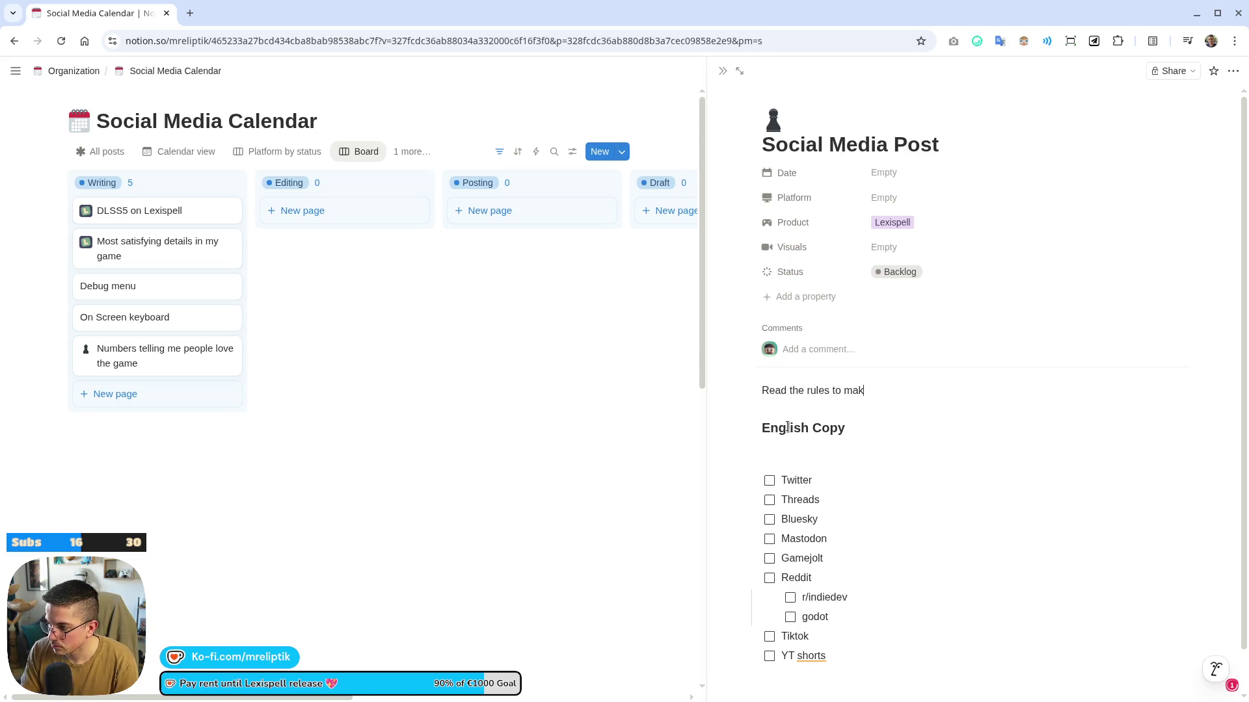
type(":")
type("https://www.reddit.com/r/CozyGamers/wiki/index/game-developer-rules/")
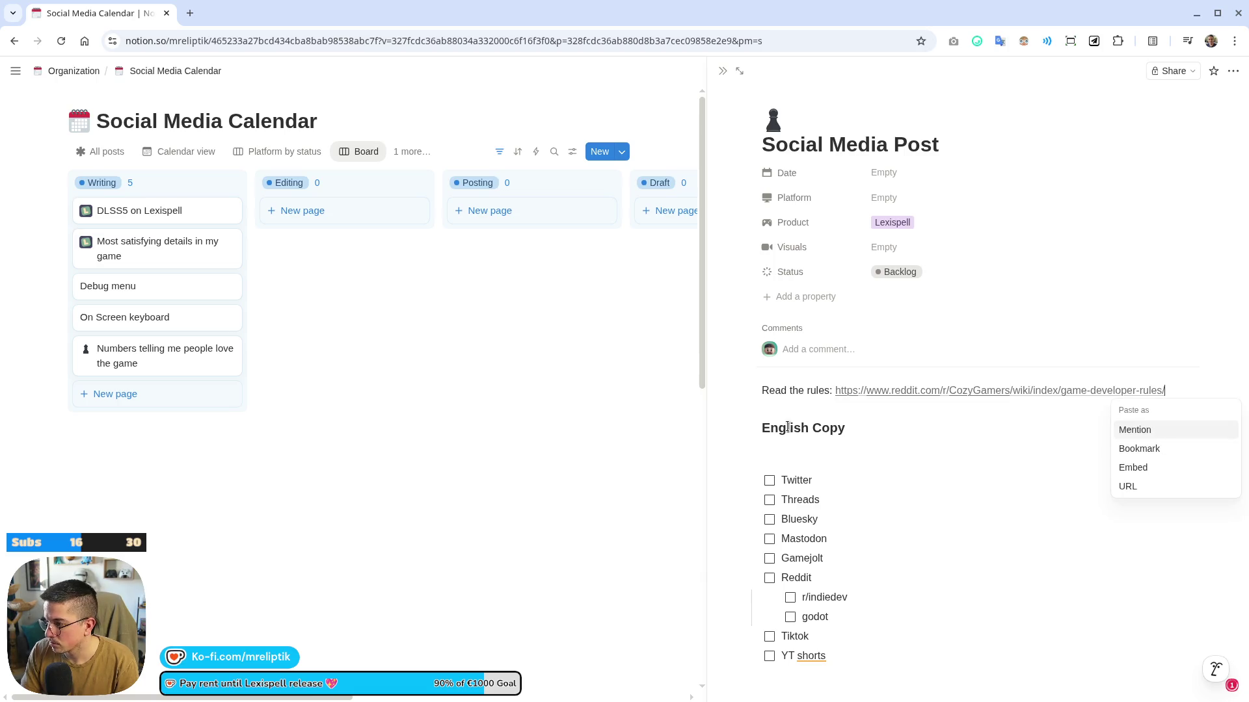
left_click(1164, 435)
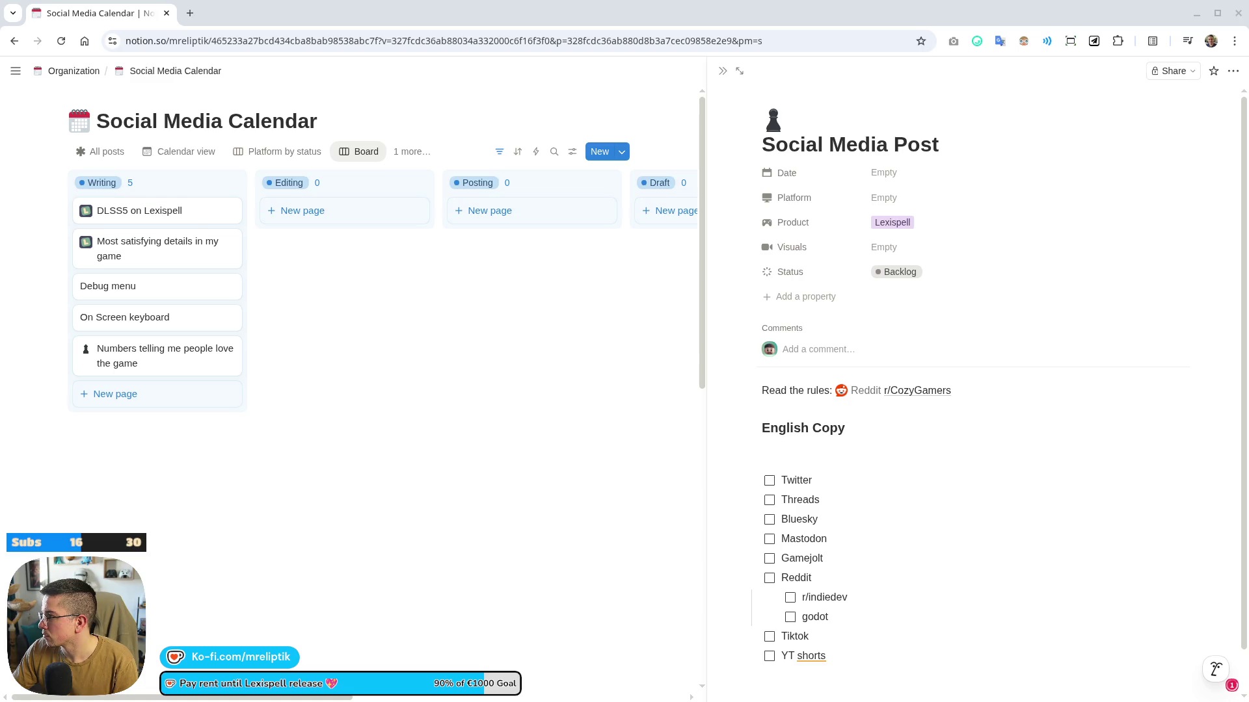
Retitle the page 'Lexispell demo on r/CozyGamers'
left_click_drag(760, 144, 963, 146)
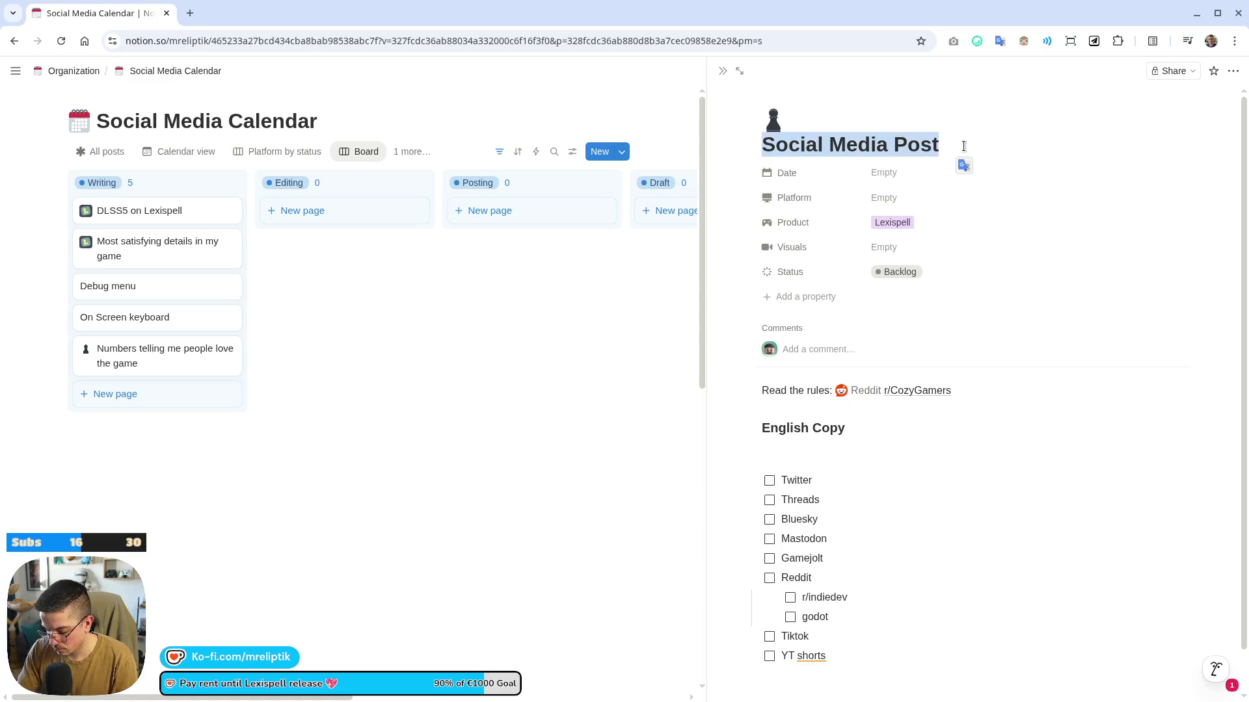
key("BackSpace")
type("Post a")
key("BackSpace")
key("BackSpace")
key("BackSpace")
type("Lexispell demo on r/CozyGamers")
left_click(773, 121)
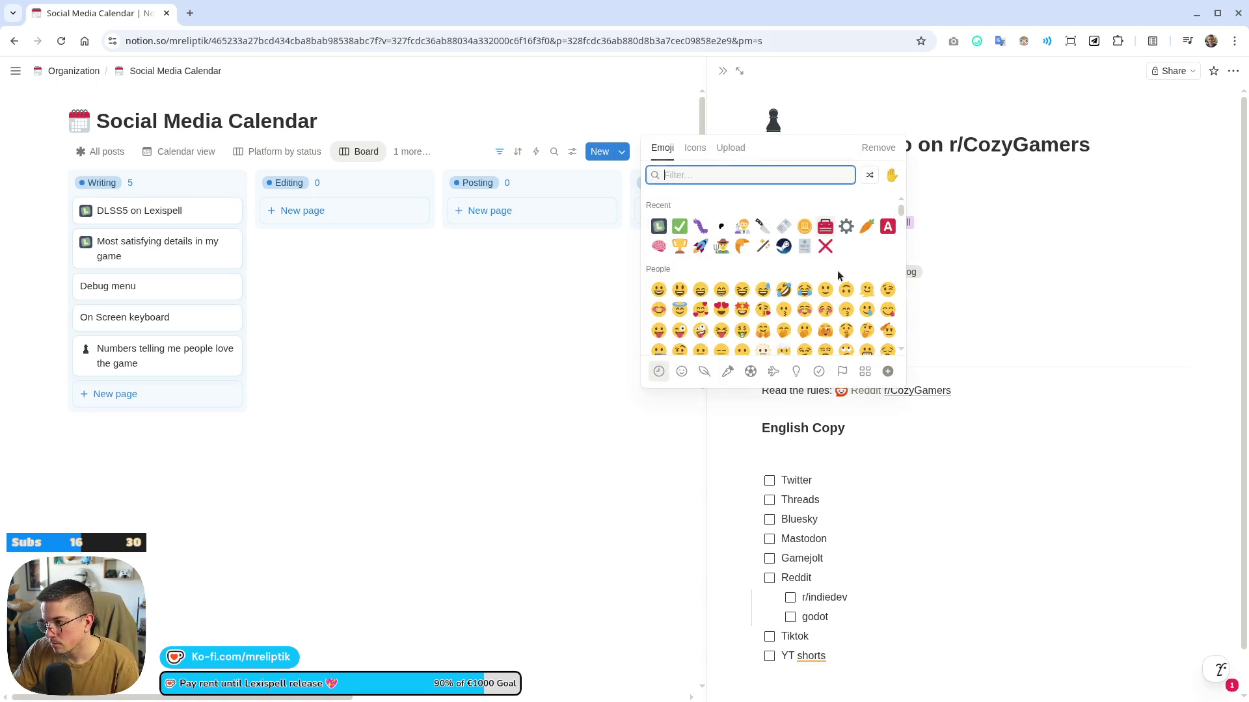
Give the post the Lexispell icon, date March 25, 2026, Platform Reddit and Visuals Video
left_click(653, 228)
left_click(904, 173)
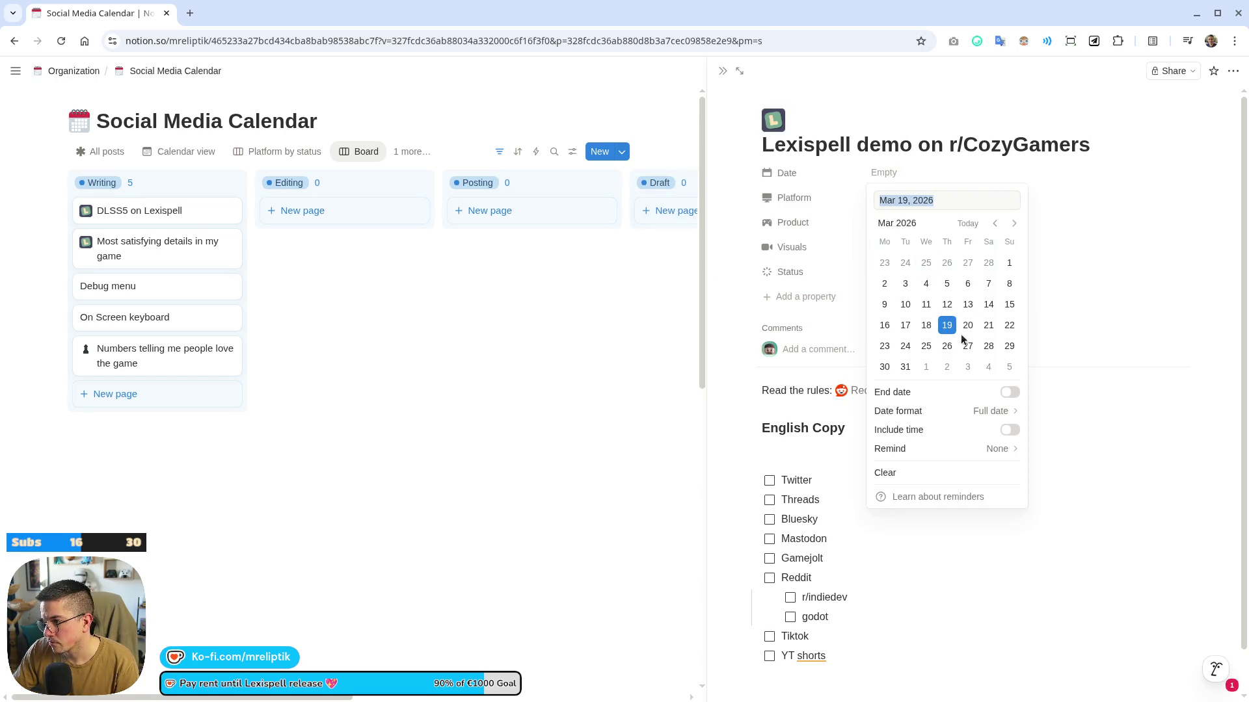
left_click(926, 346)
left_click(1051, 306)
left_click(897, 197)
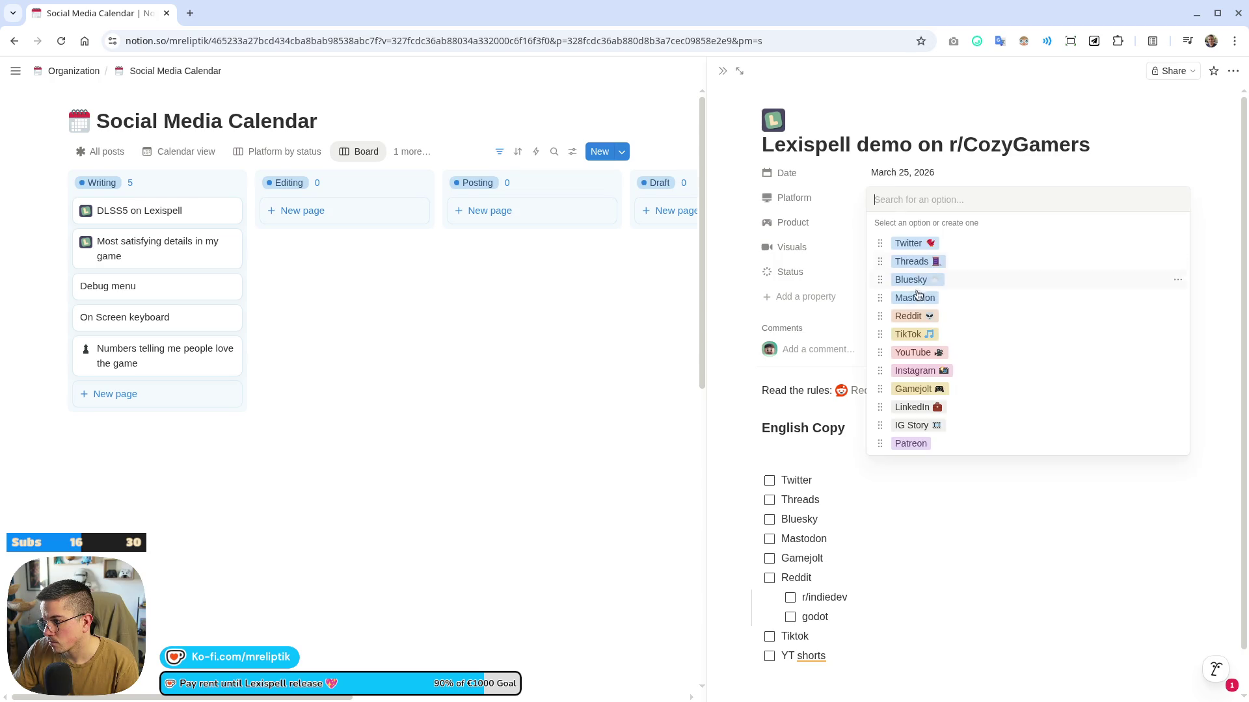
left_click(909, 316)
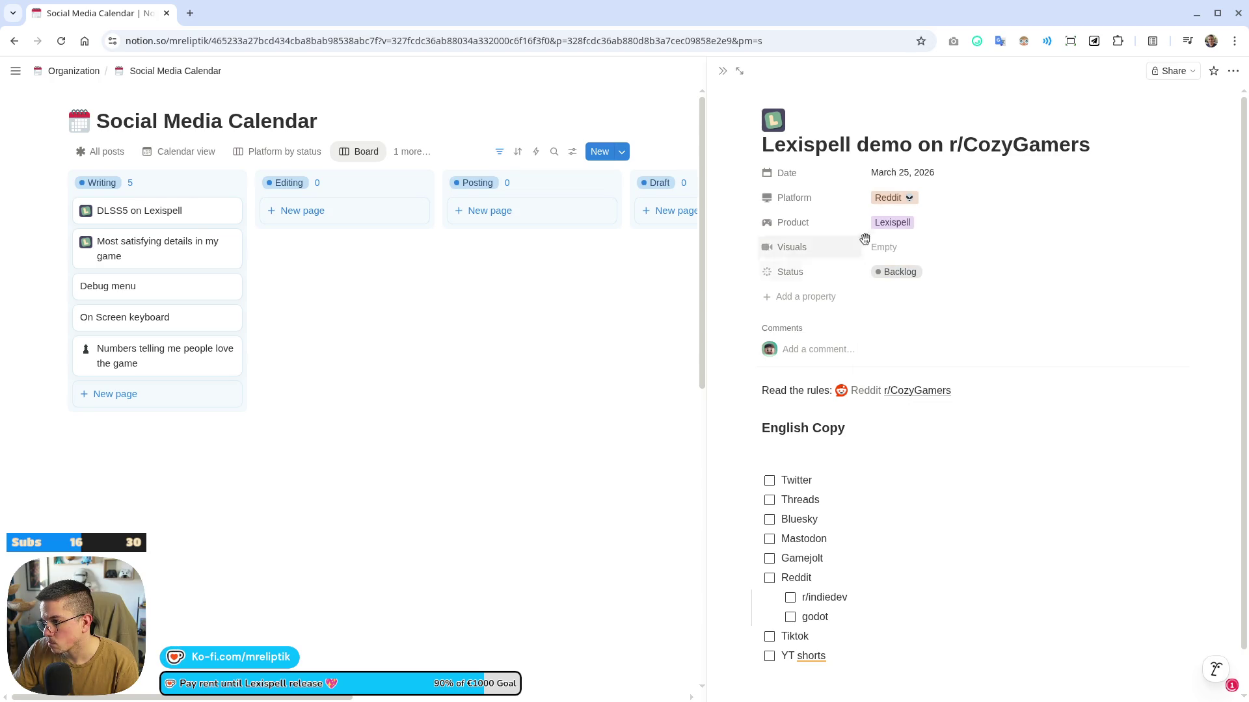
left_click(920, 252)
left_click(918, 311)
left_click(1011, 496)
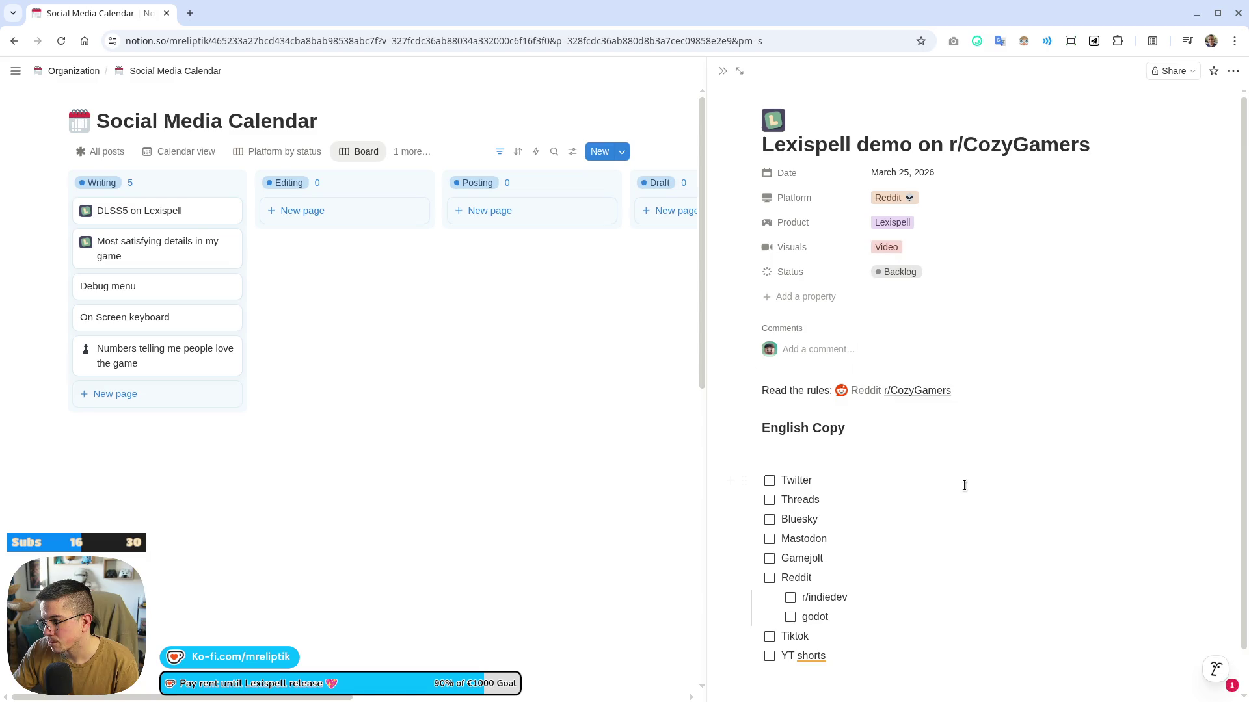
Cut Twitter through Gamejolt, Tiktok and YT shorts from English Copy, and replace indiedev with CozyGamers
left_click(817, 453)
mouse_move(852, 652)
left_mouse_down()
mouse_move(831, 622)
mouse_move(804, 614)
left_mouse_up()
key("ctrl+x")
left_click_drag(880, 554, 760, 479)
key("ctrl+x")
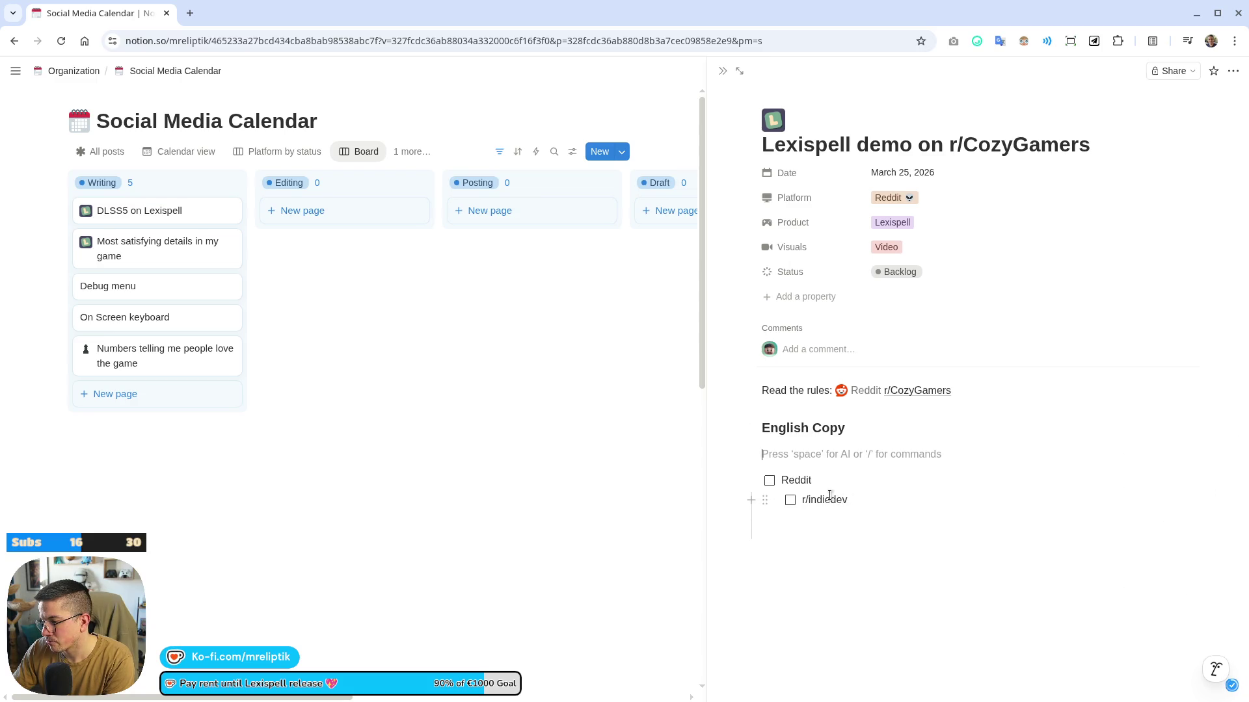
double_click(829, 495)
type("CozyGamers")
Under the rules link, note they allow posting every 30 days and plan a video post (shorter trailer?)
left_click(1029, 381)
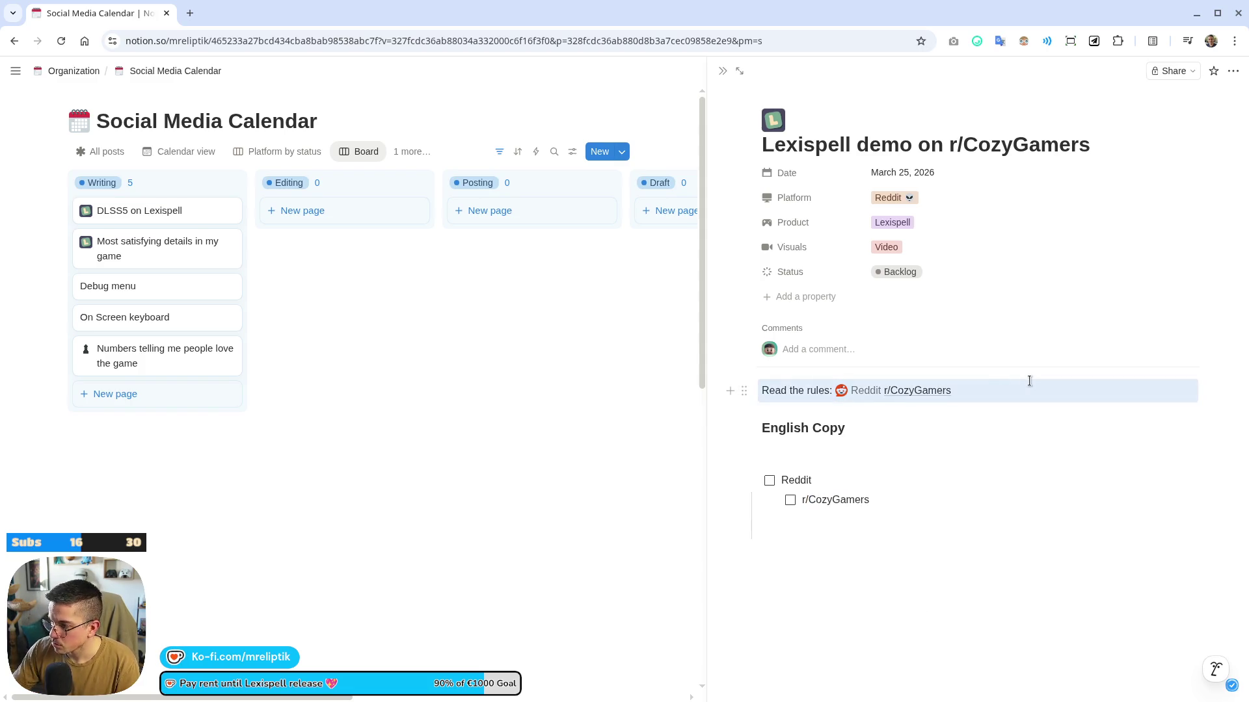
left_click(991, 391)
key("Return")
type("They a")
key("BackSpace")
type("only allow posting every 30 day")
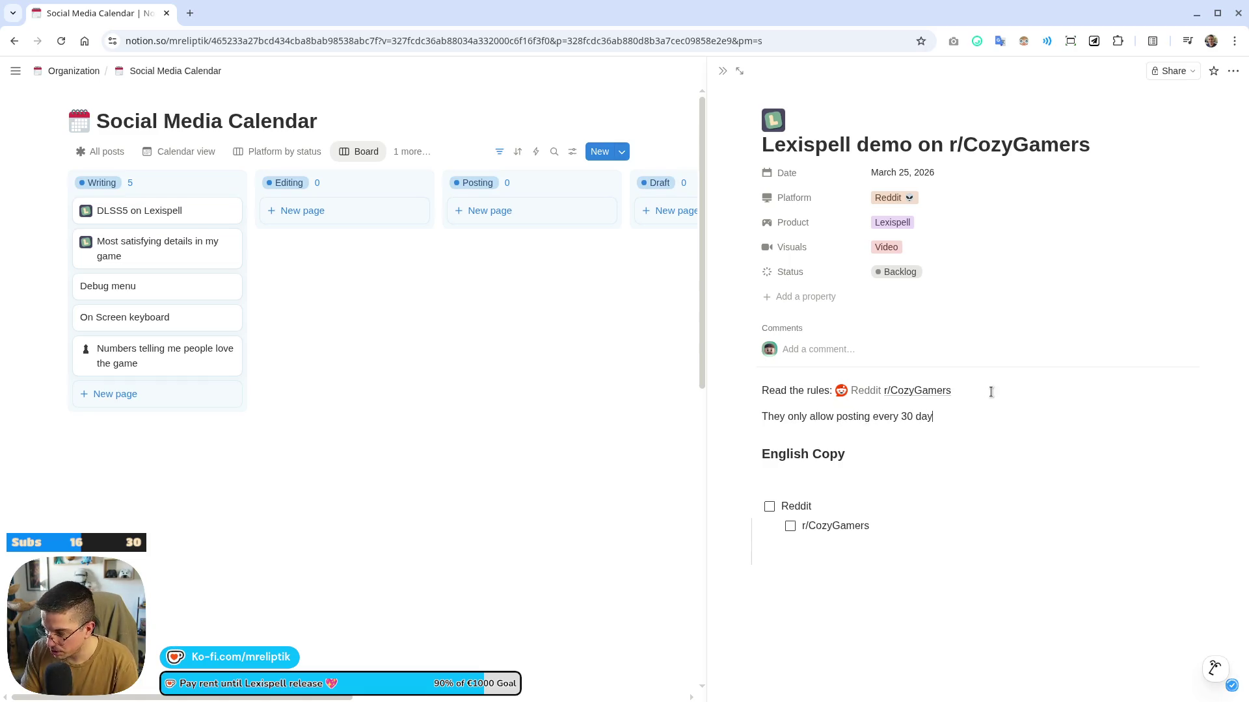
type("on wednesdays")
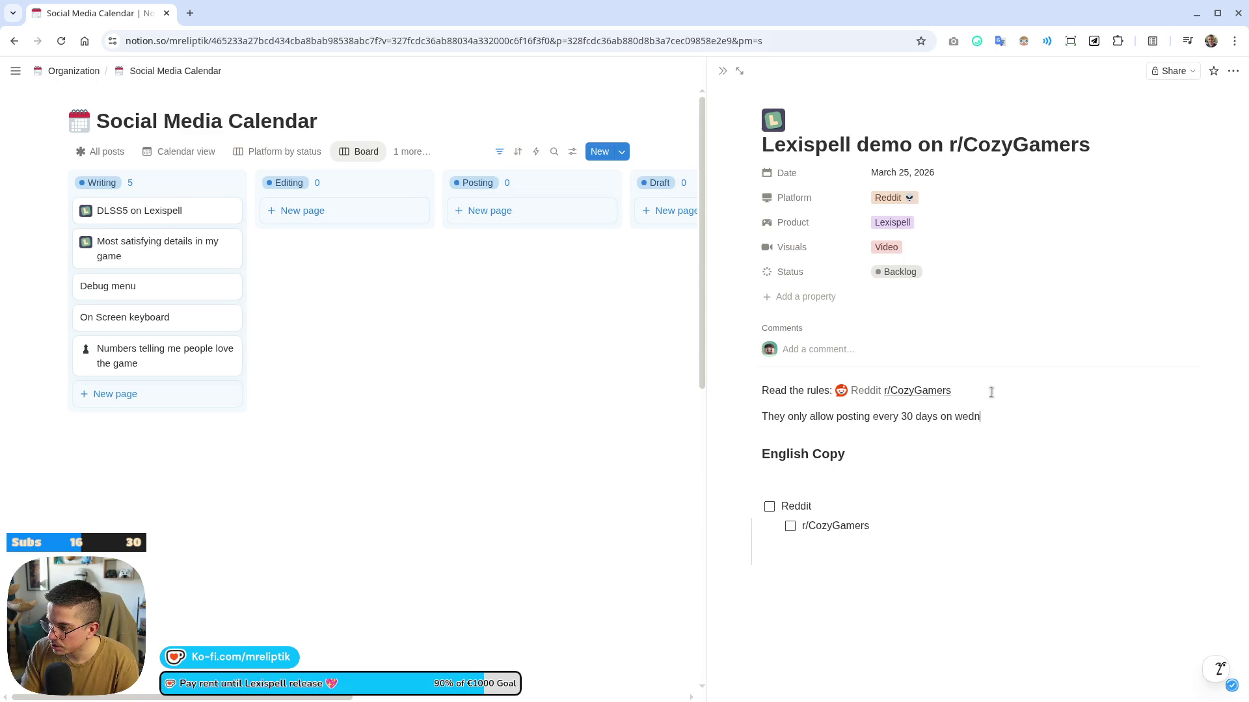
type(" to")
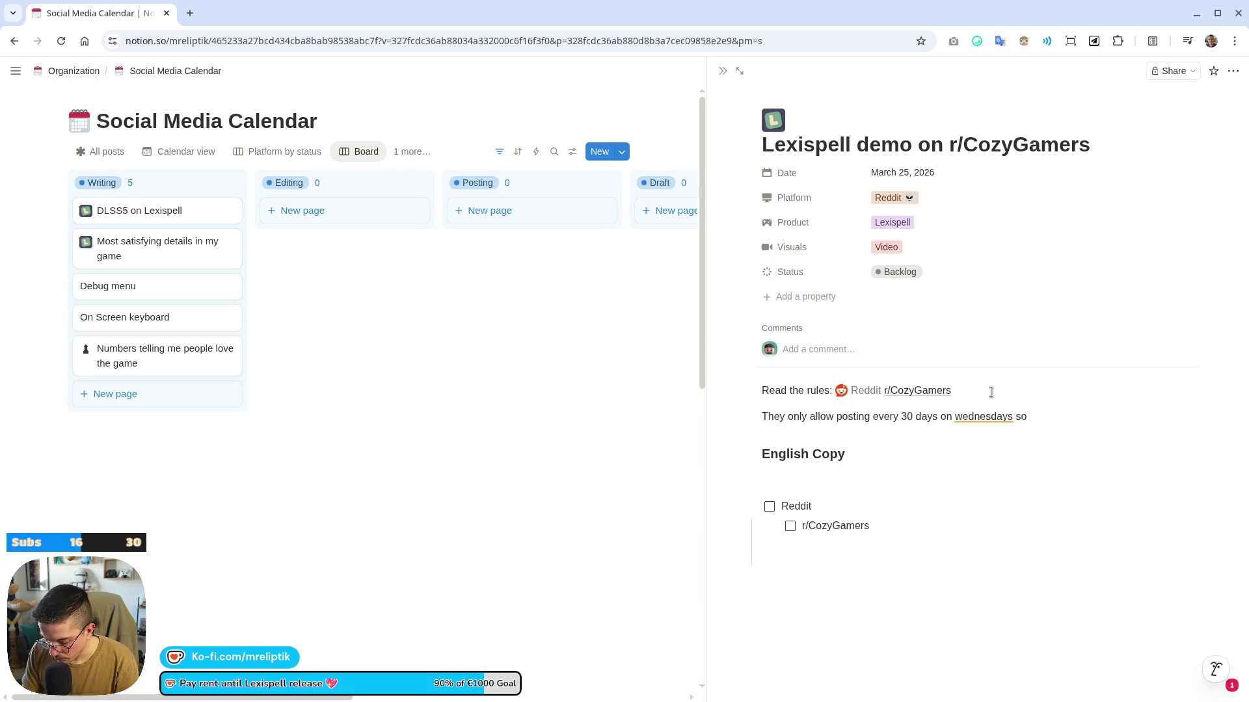
type(" make a post with")
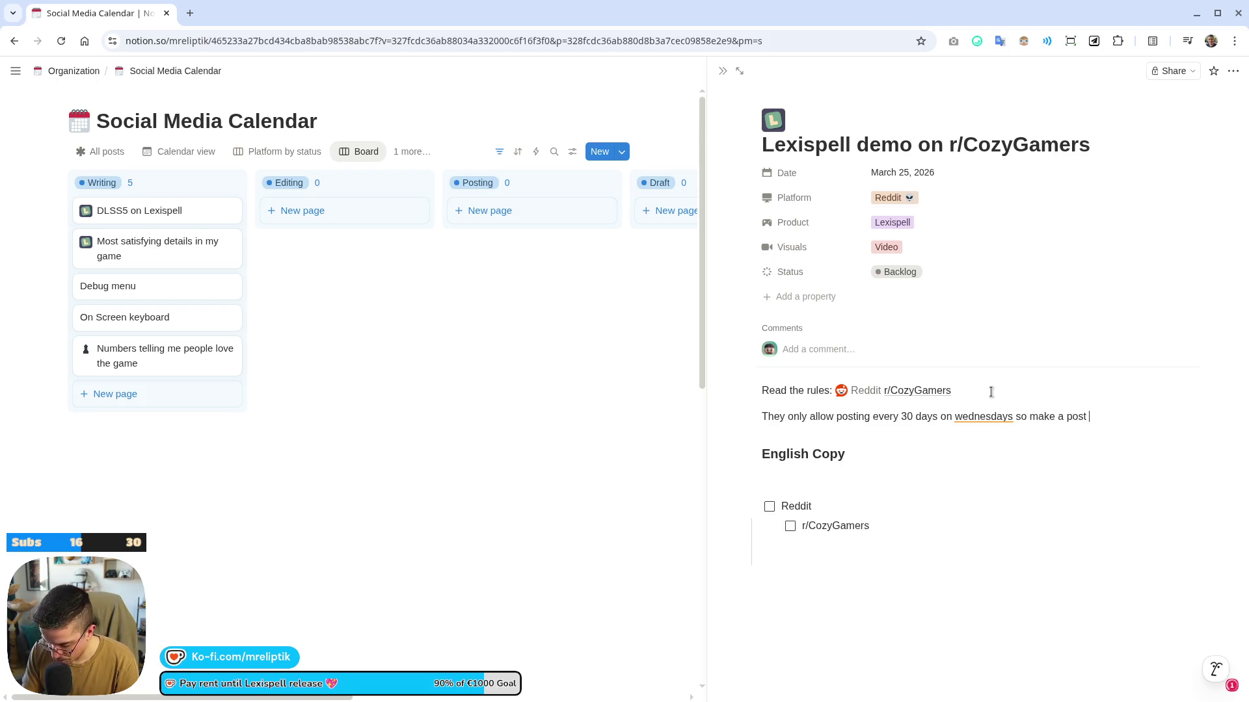
type(" a nice video")
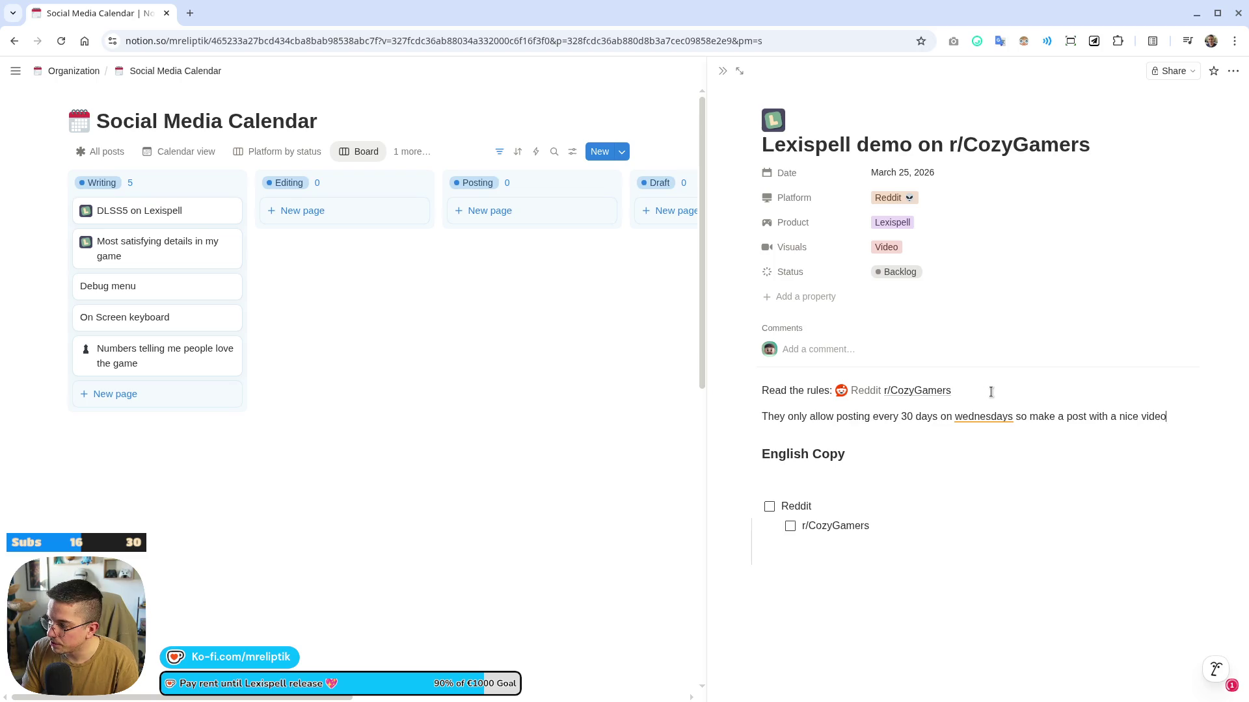
type("shorter")
type("ailer?")
type("to t")
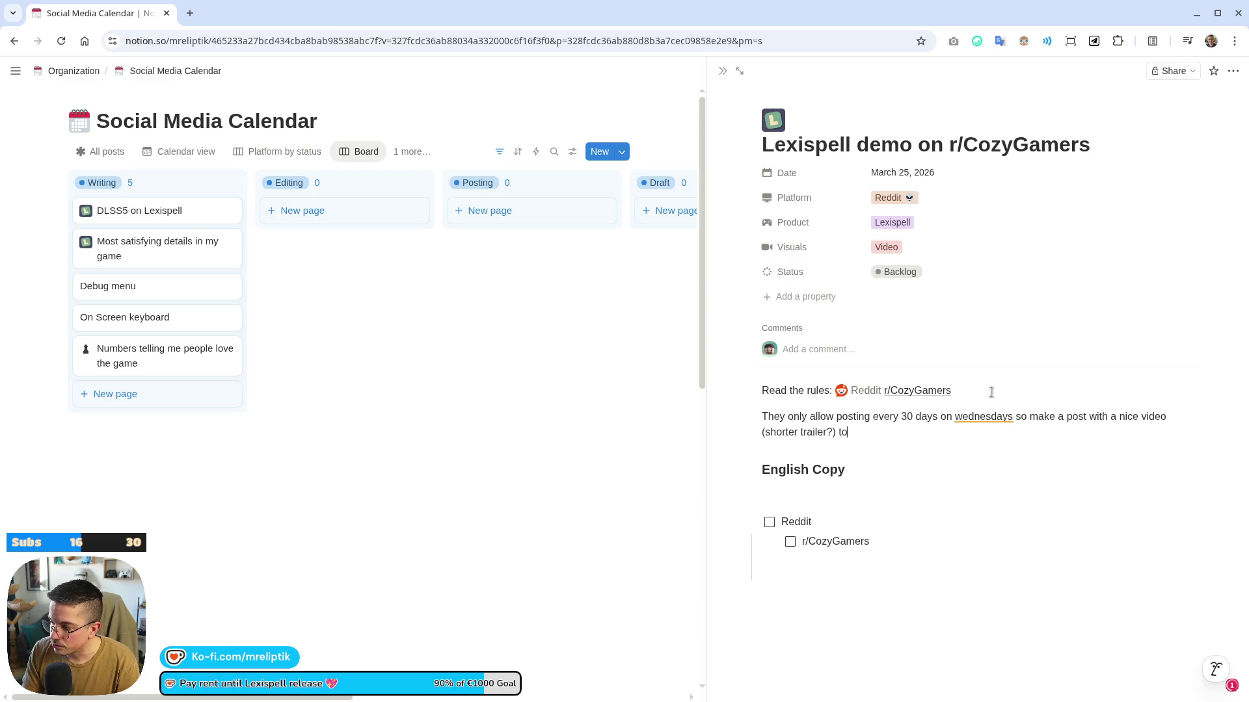
type("alk about th")
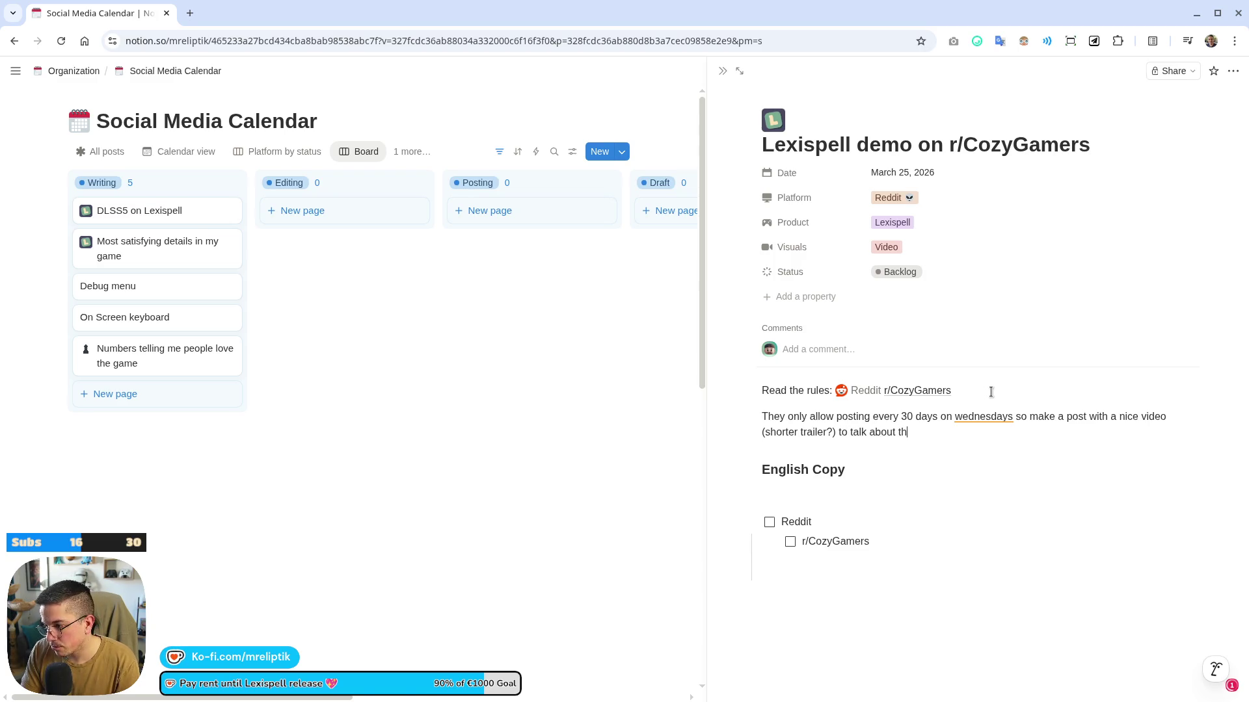
type("demos")
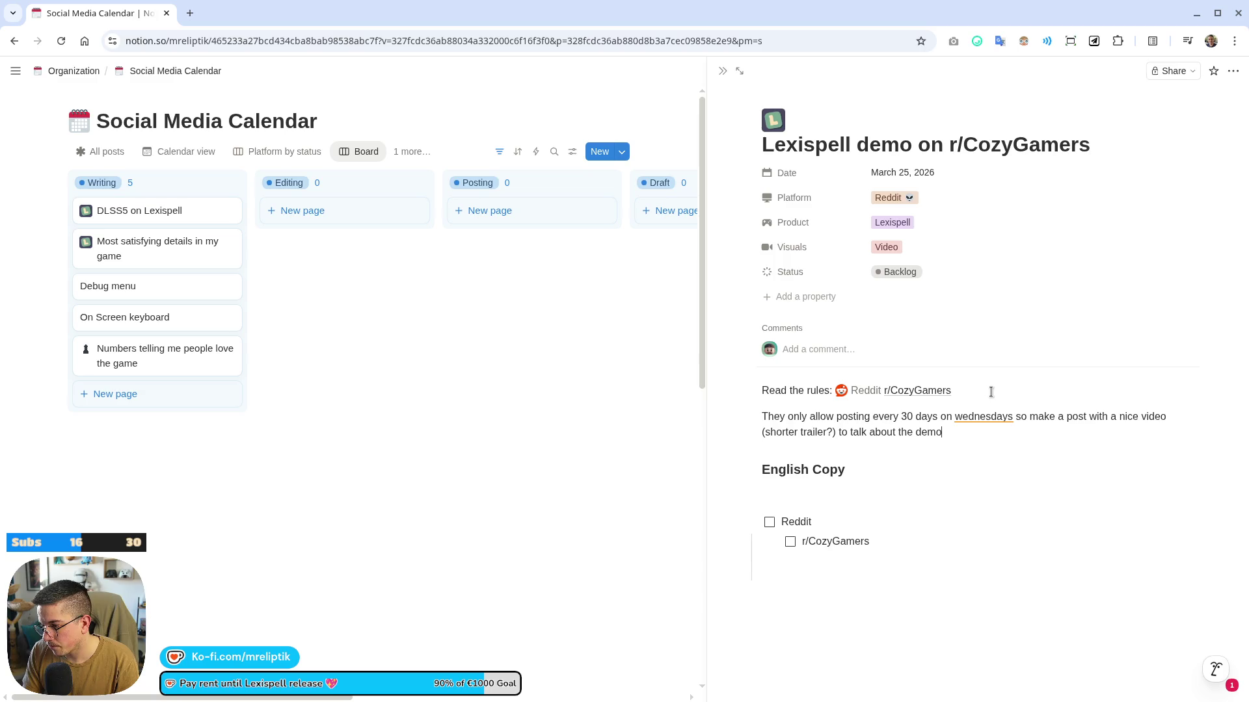
key("Up")
key("Up")
key("Up")
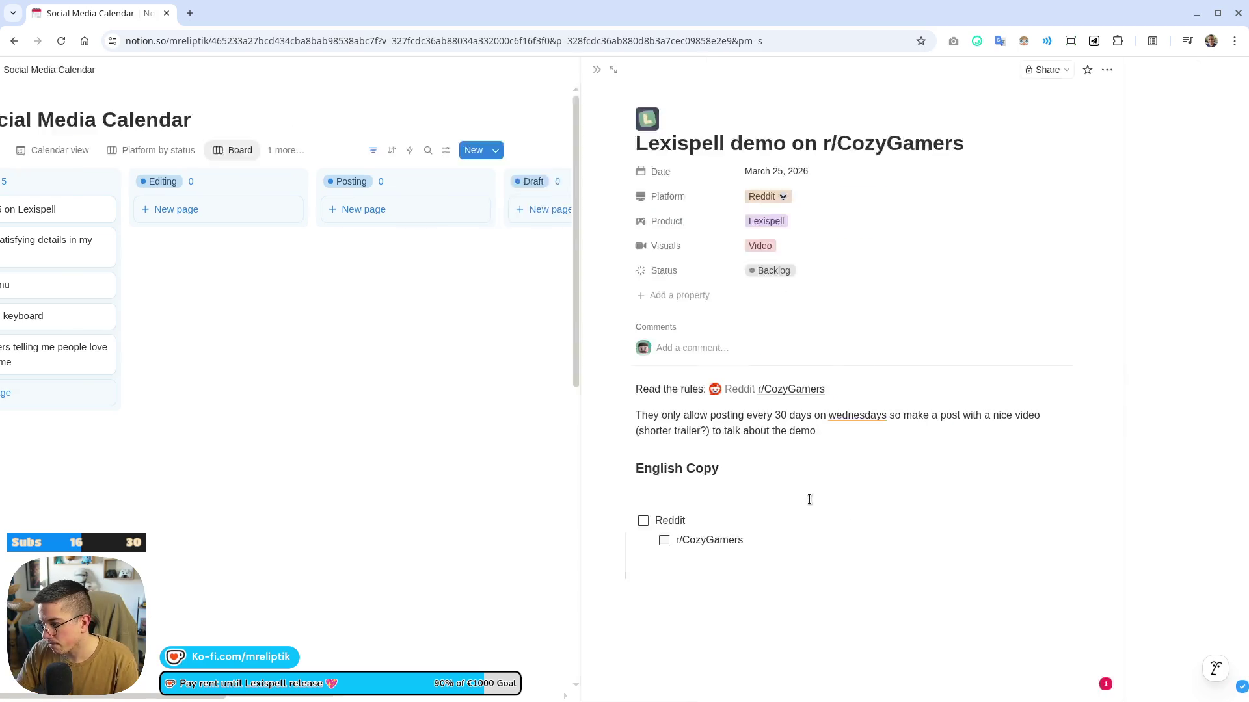
Close the post page and bring the Reddit window up full screen
left_click(810, 499)
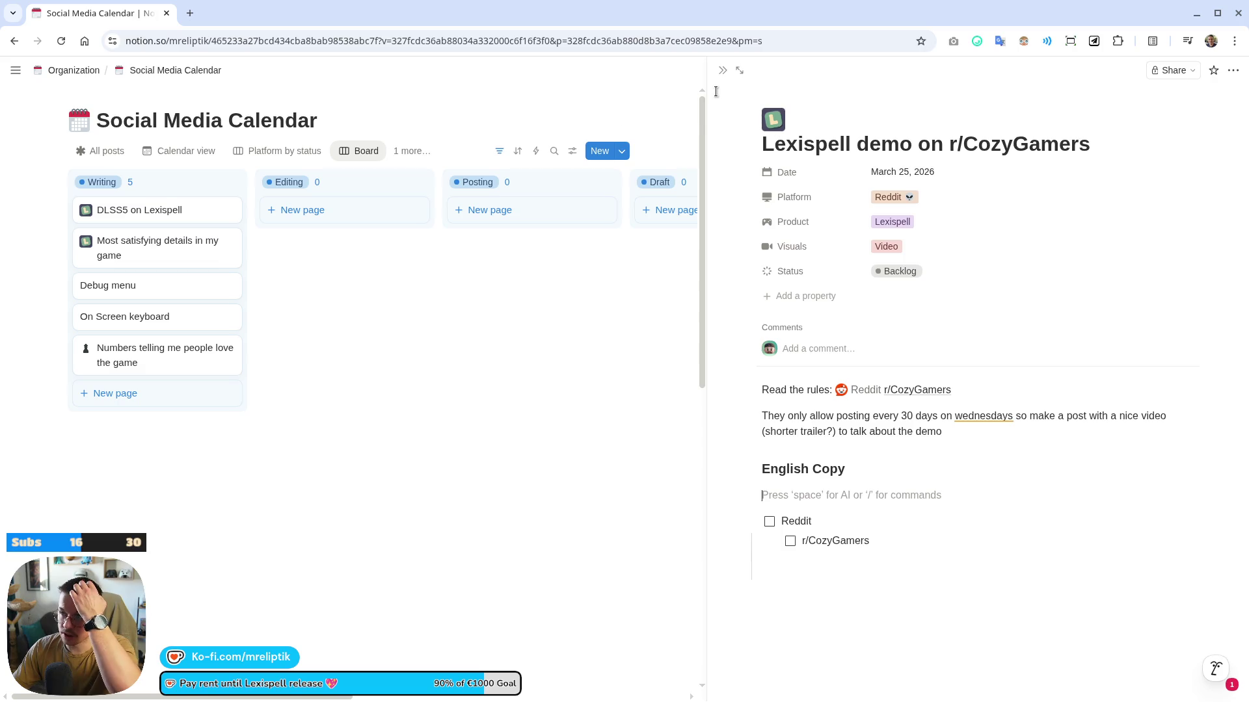
left_click(723, 72)
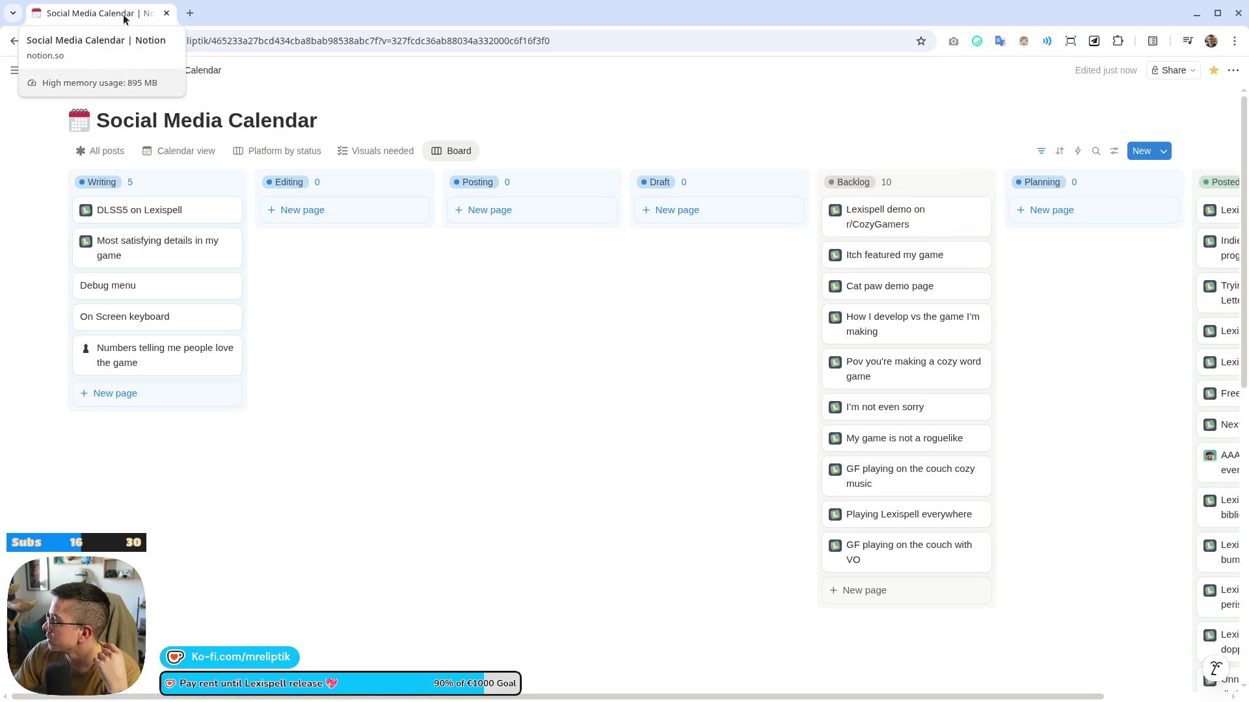
key("alt+Tab")
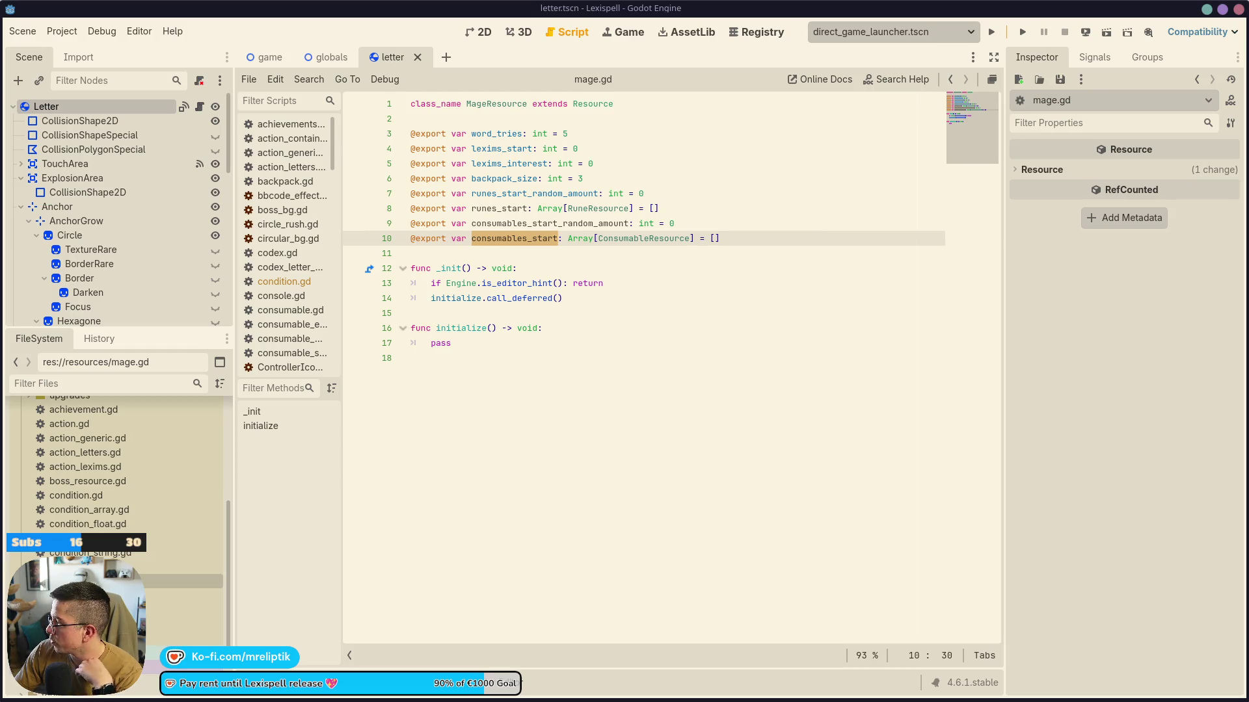
key("alt+Tab")
mouse_move(584, 138)
left_mouse_down()
mouse_move(403, 116)
mouse_move(348, 76)
mouse_move(338, 1)
left_mouse_up()
Start an Images & Video post in r/cozygames and upload Lexispell_demo_short_edited_gameplay.mp4
scroll(585, 292, "up", 10)
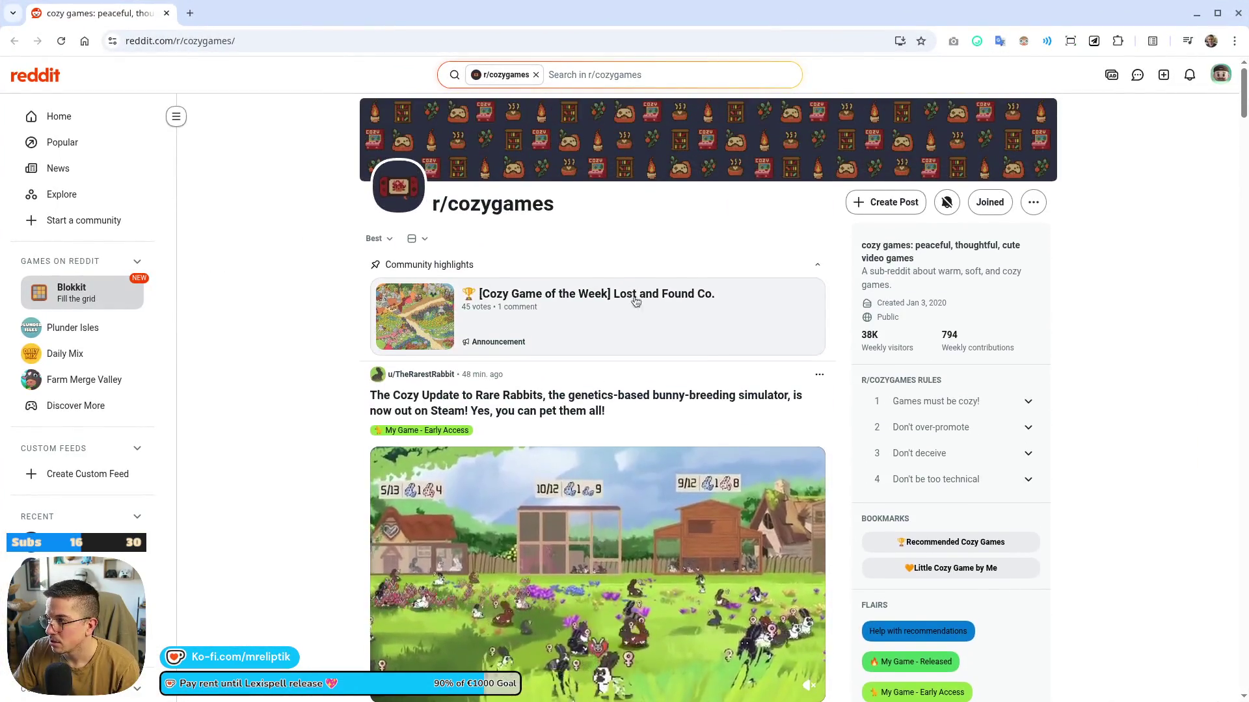
left_click(883, 207)
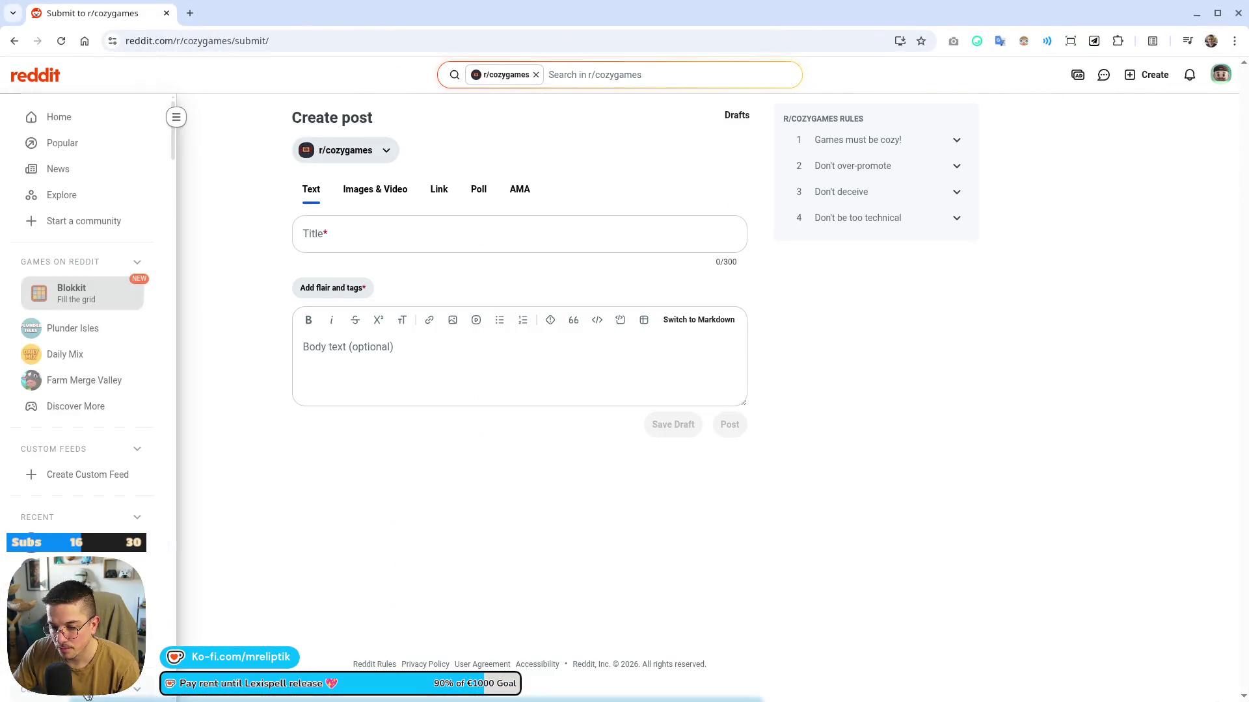
left_click(396, 189)
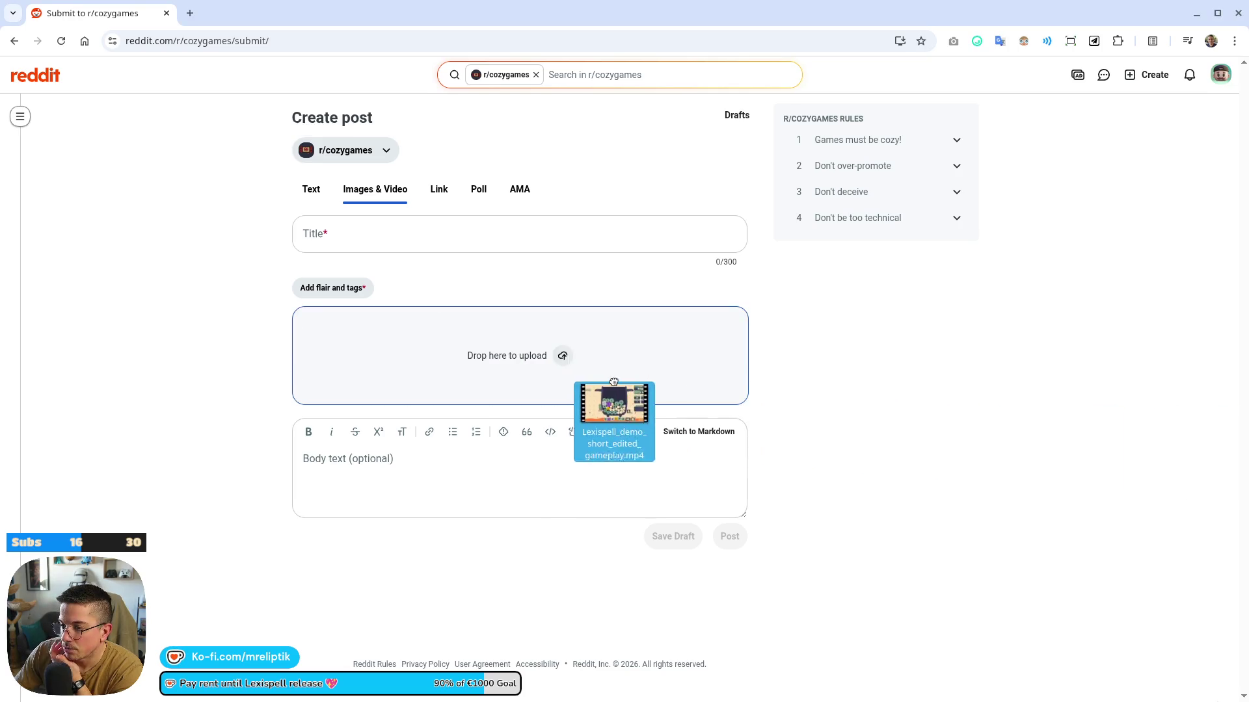
left_click_drag(614, 400, 520, 418)
Show the full list of available flairs in the flair and tags dialog
left_click(369, 291)
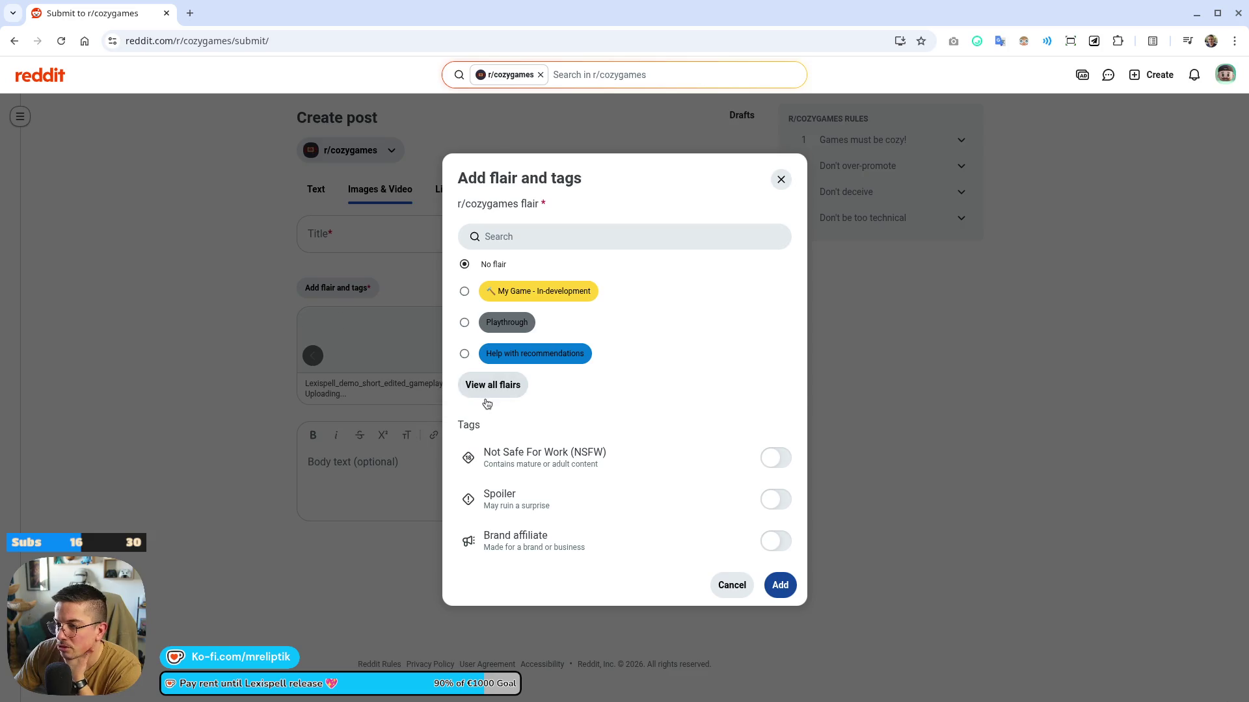
left_click(476, 384)
scroll(606, 377, "down", 2)
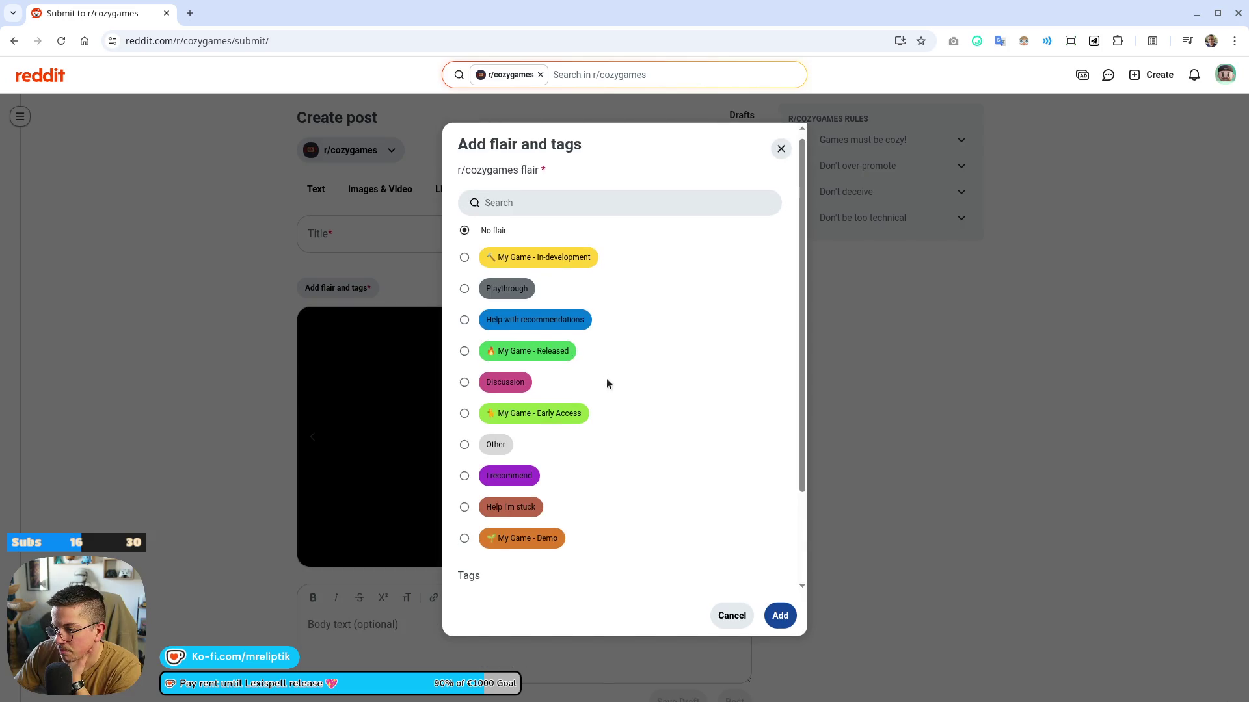
Apply the My Game - Demo flair and title the post 'I made a cozy roguelike word game and you can try the demo!'
left_click(517, 464)
left_click(775, 619)
left_click(381, 236)
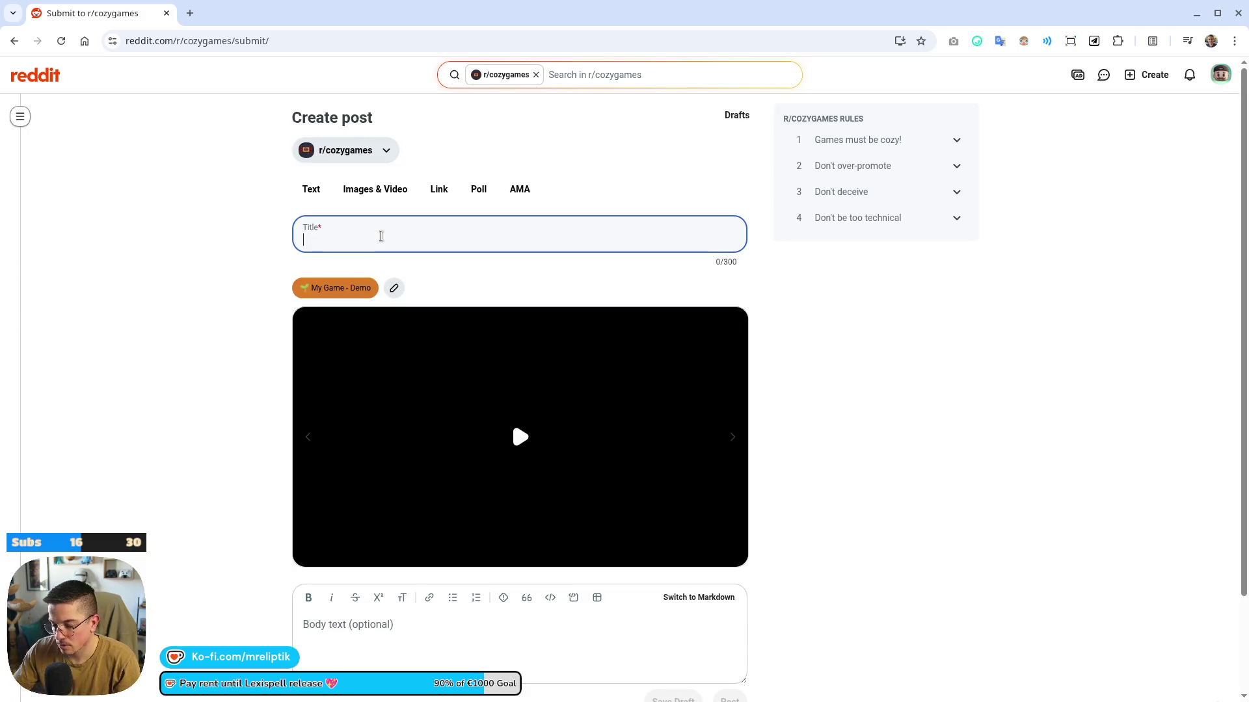
type("I made a coz")
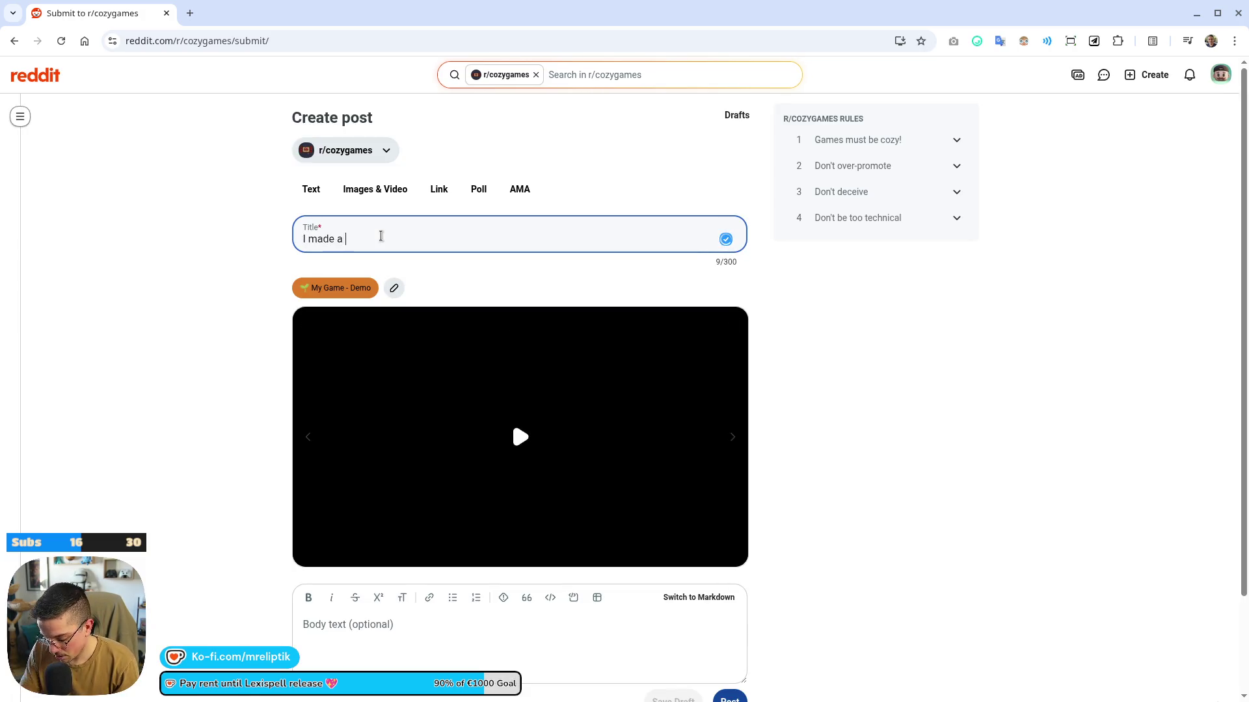
type("y roguelike ")
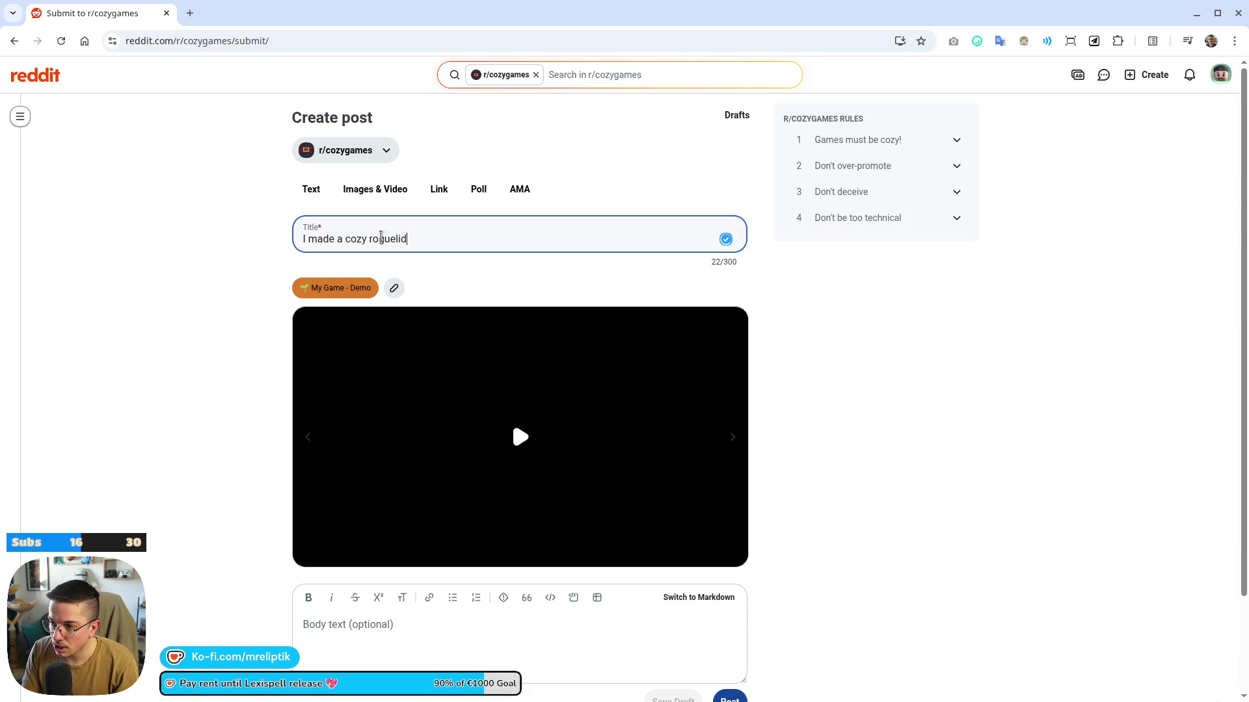
type("word game and ")
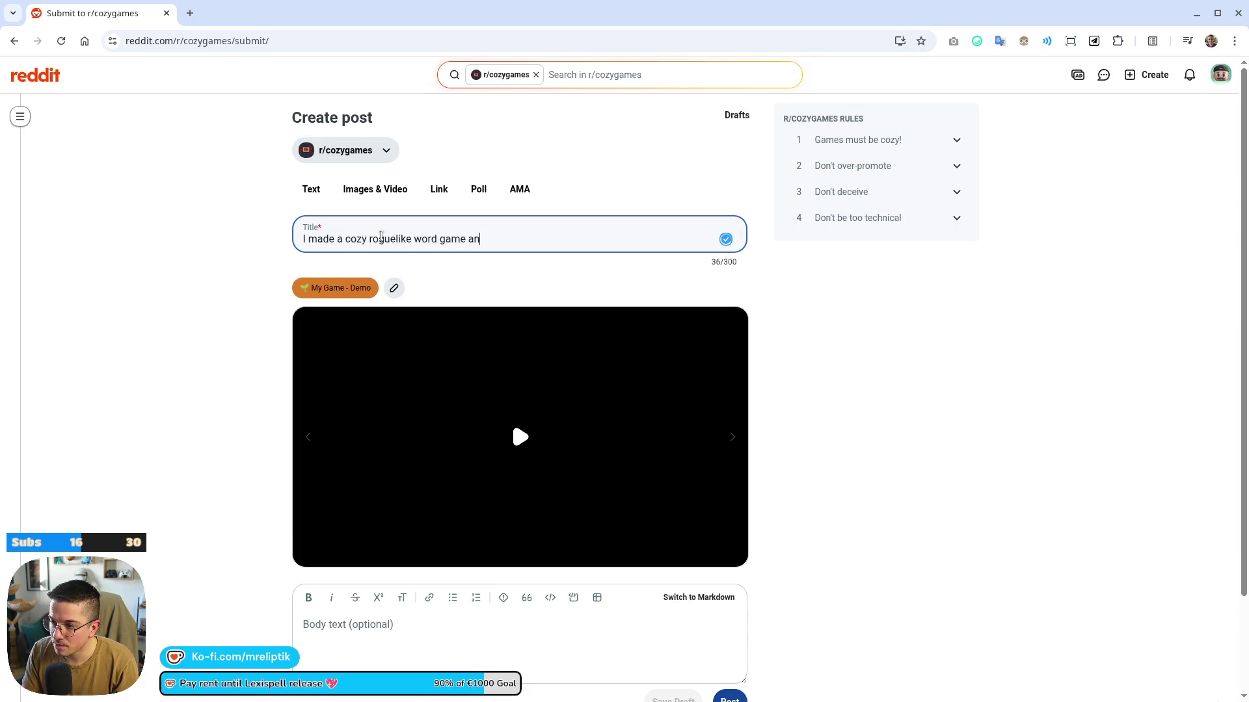
type("you can try the")
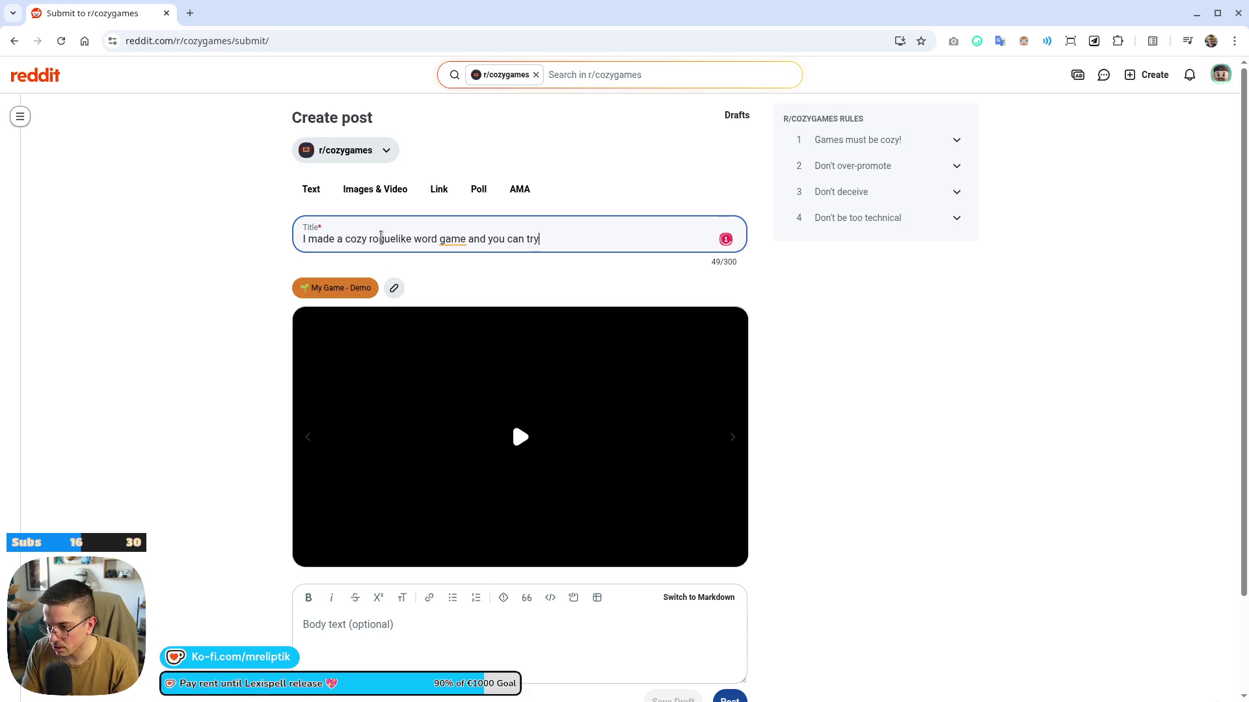
type(" demo")
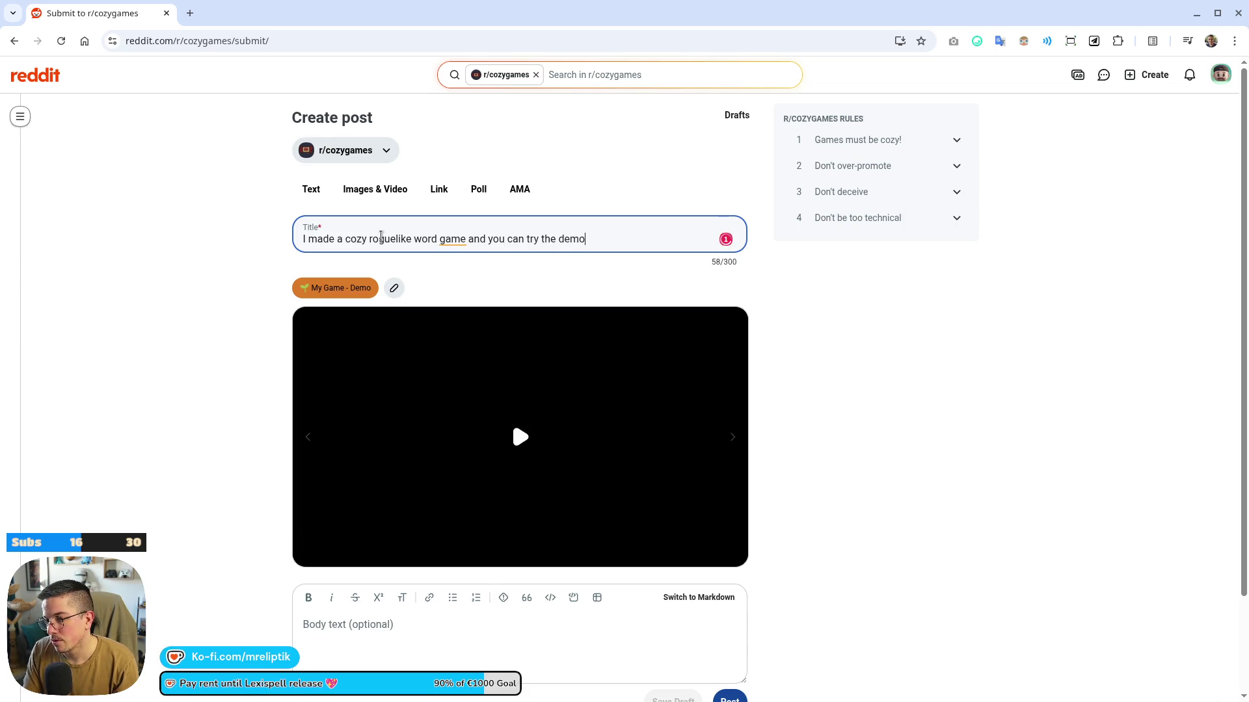
type("!")
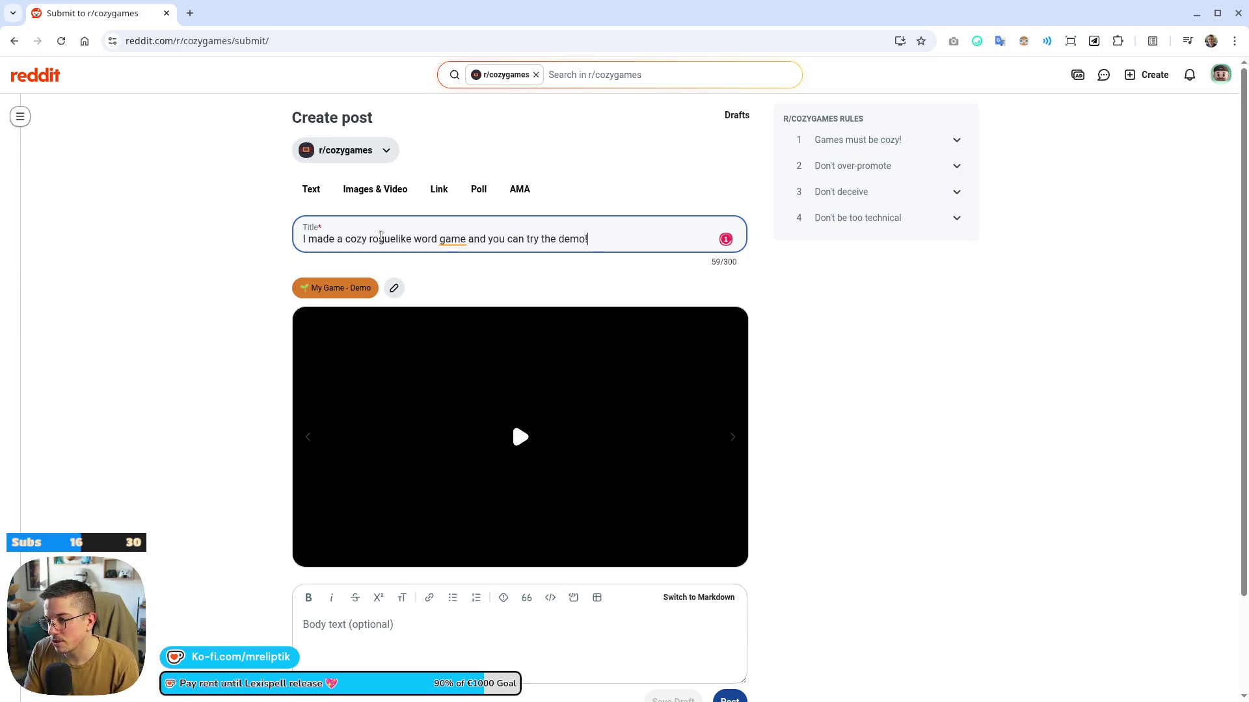
Replace the video's black opening thumbnail with a gameplay frame of the letter-filled cauldron
mouse_move(443, 427)
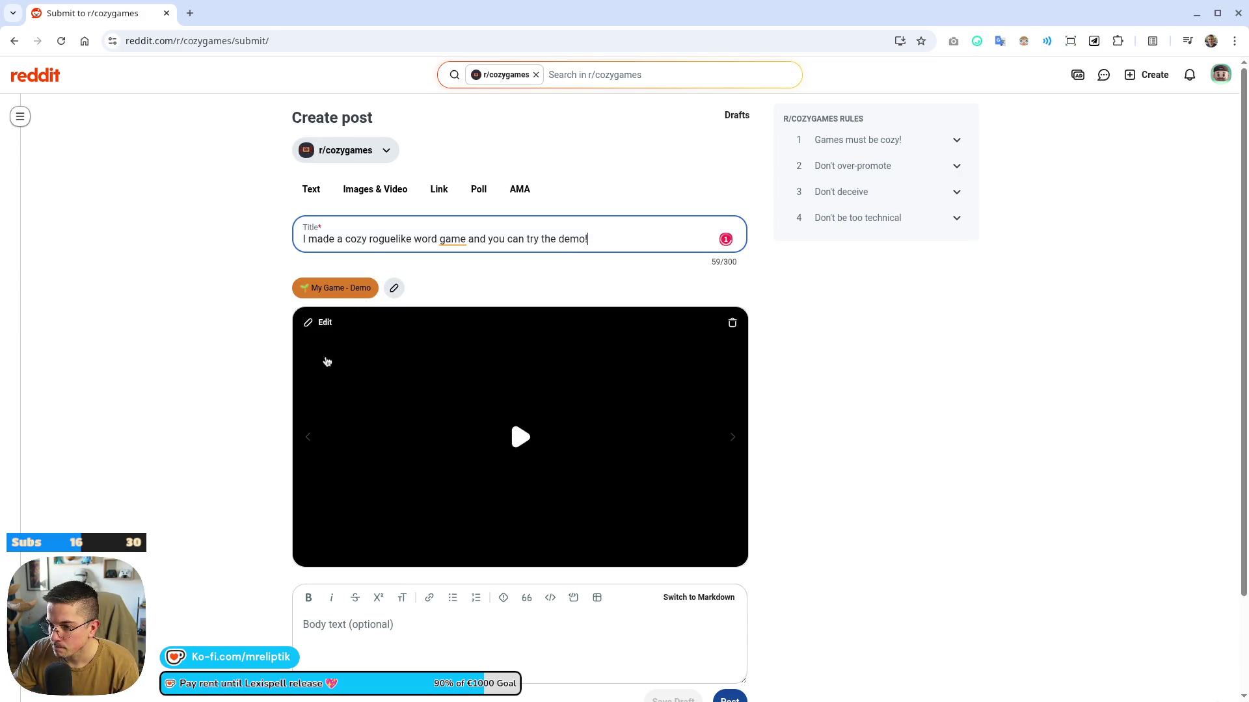
left_click(322, 323)
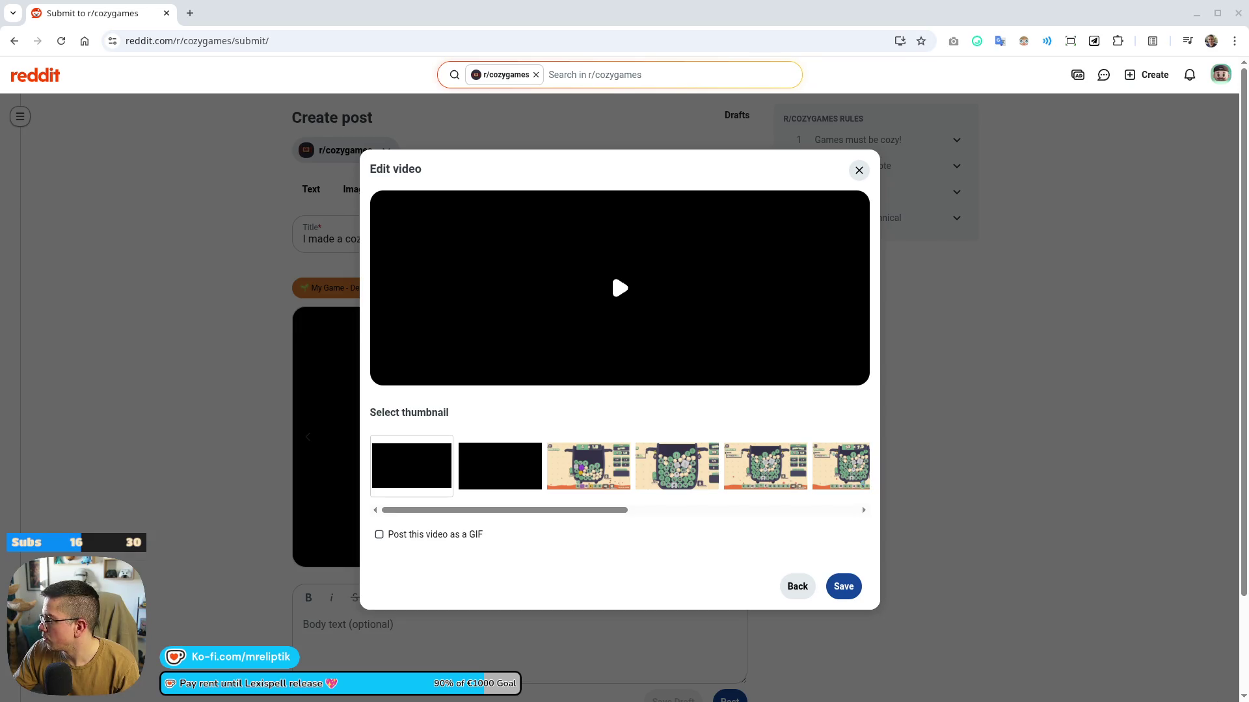
left_click_drag(569, 510, 649, 516)
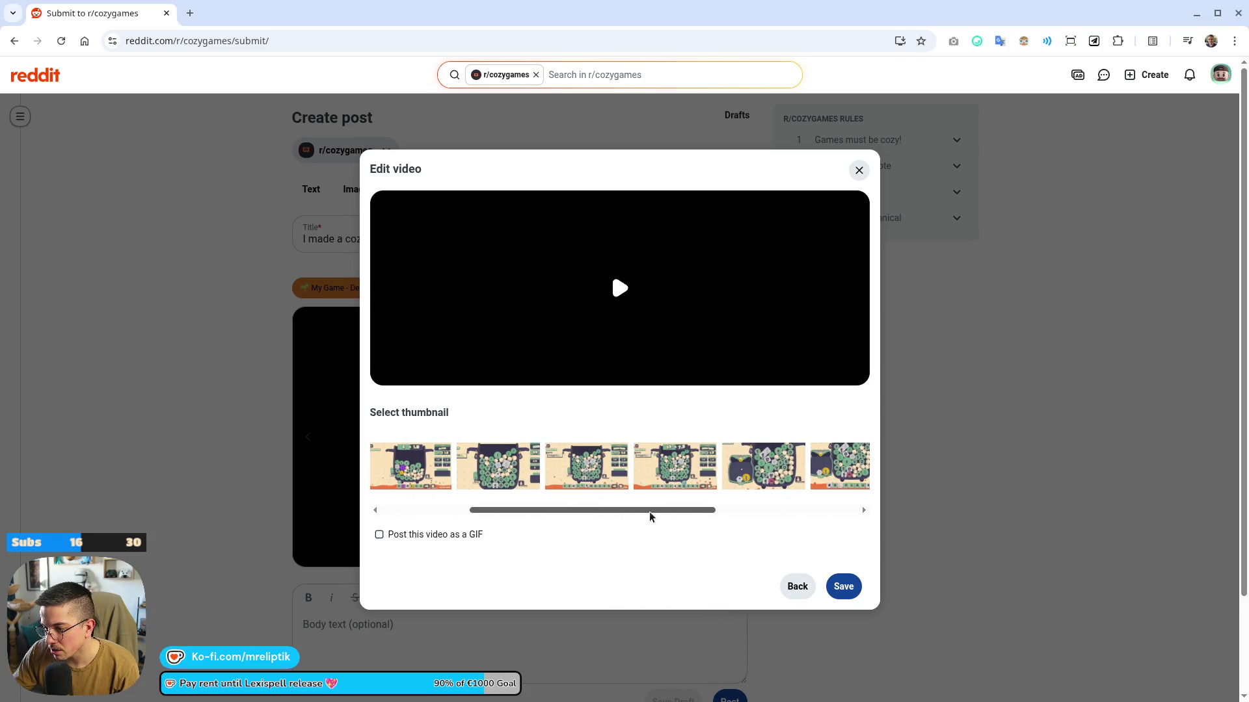
left_click(780, 458)
left_click(855, 586)
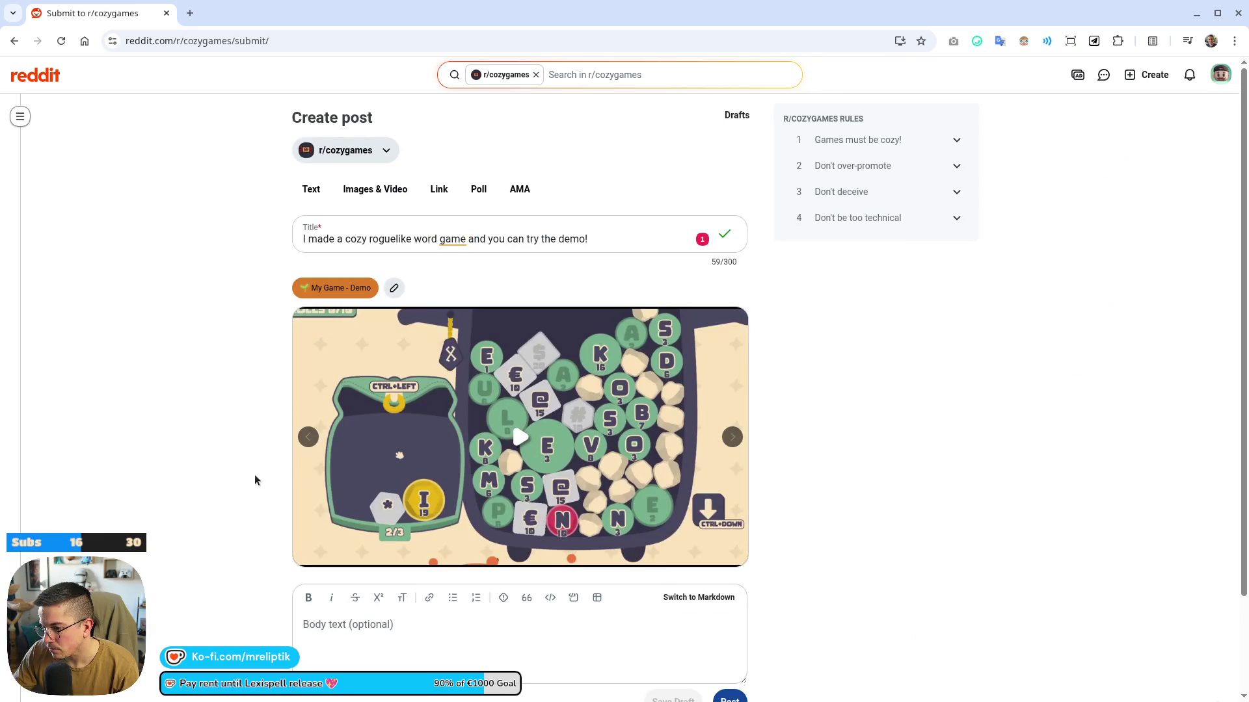
Write the opening paragraph about the Lexispell demo released for Next Fest and the feedback it got
scroll(262, 430, "down", 2)
scroll(262, 429, "up", 2)
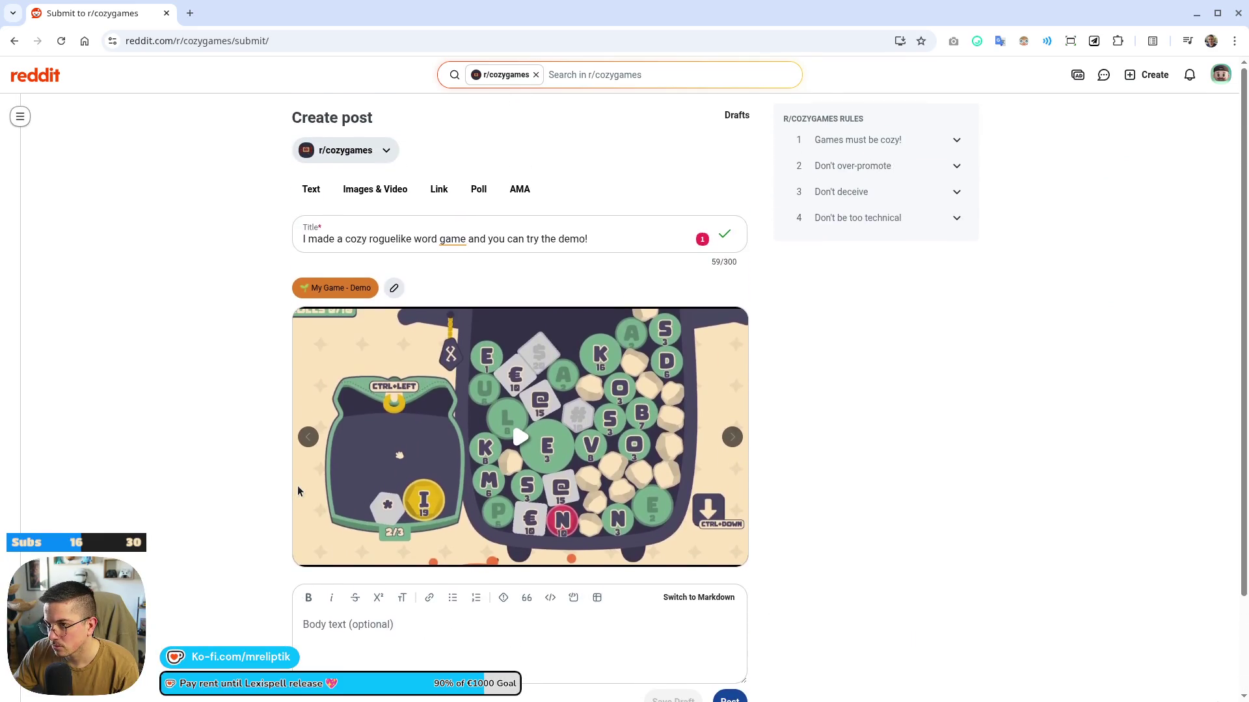
scroll(296, 492, "down", 2)
left_click(384, 525)
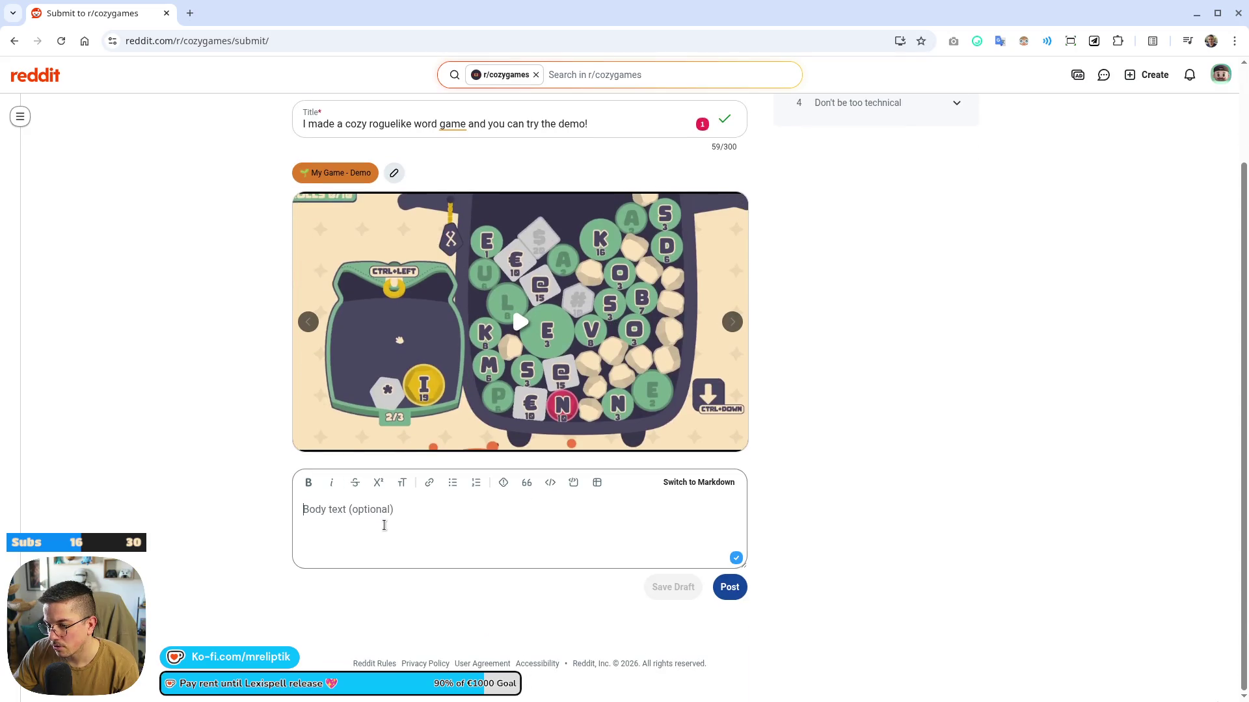
type("I've been working on Lexis")
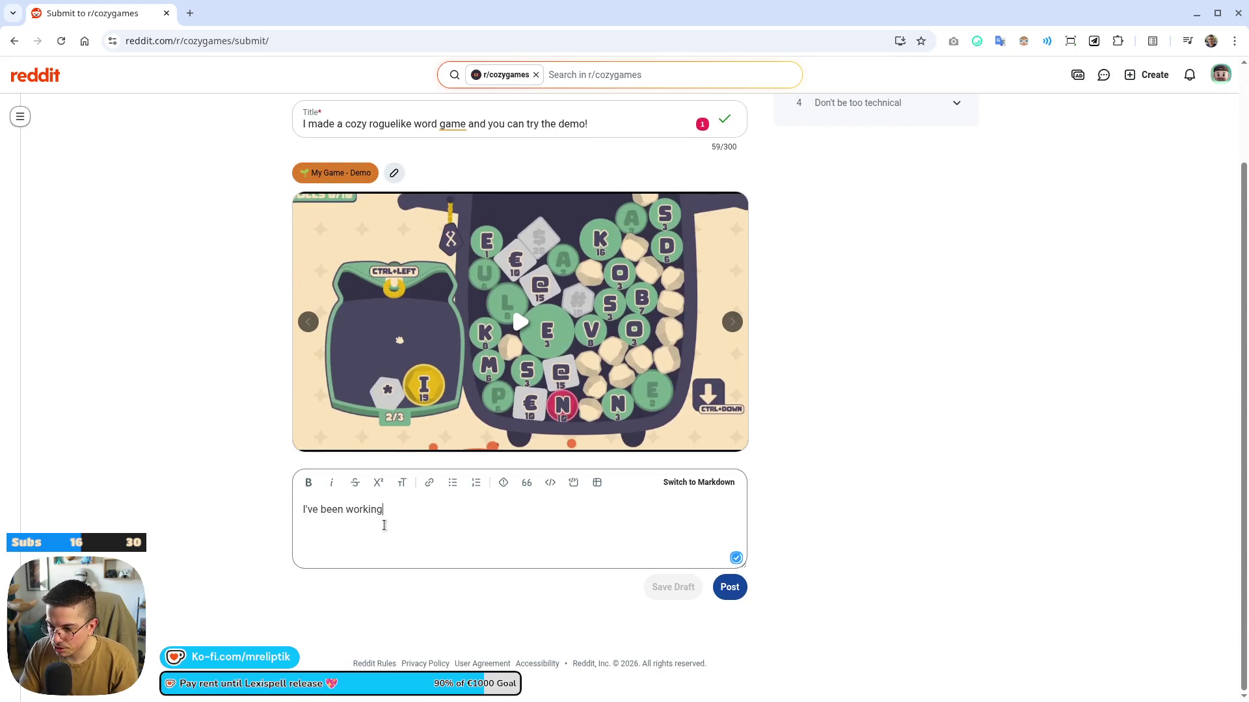
type("pell for")
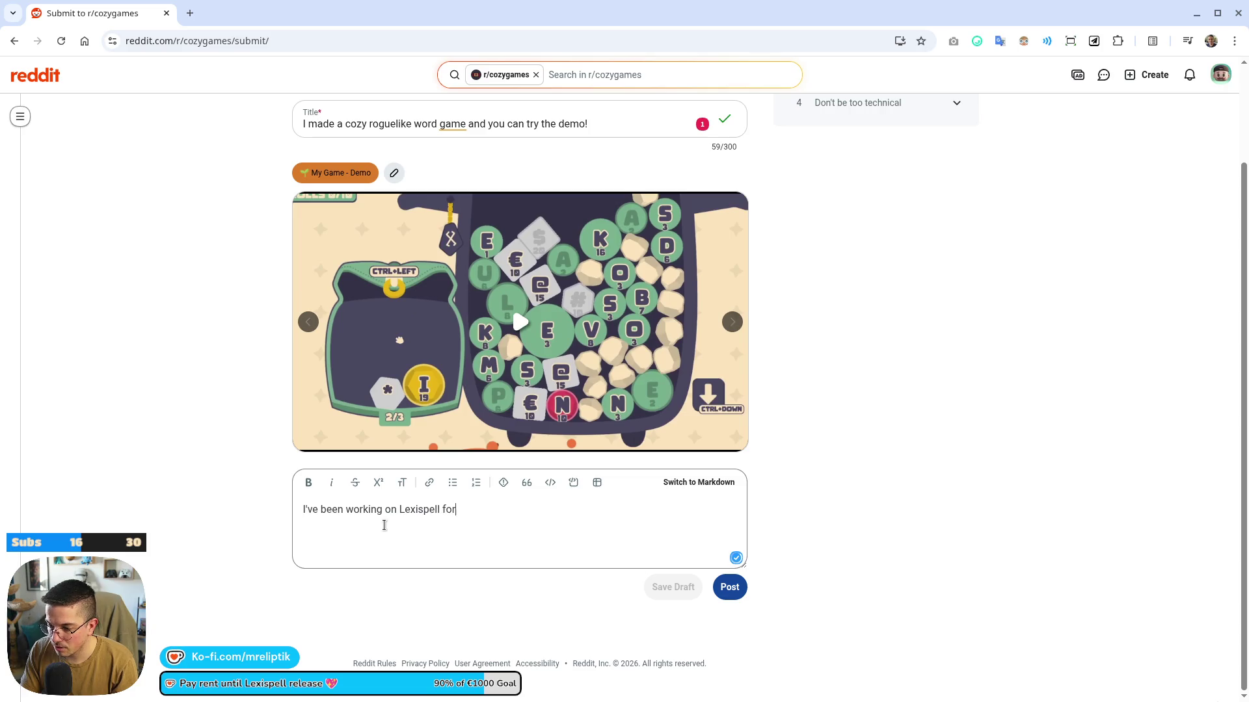
type(" a few motnh")
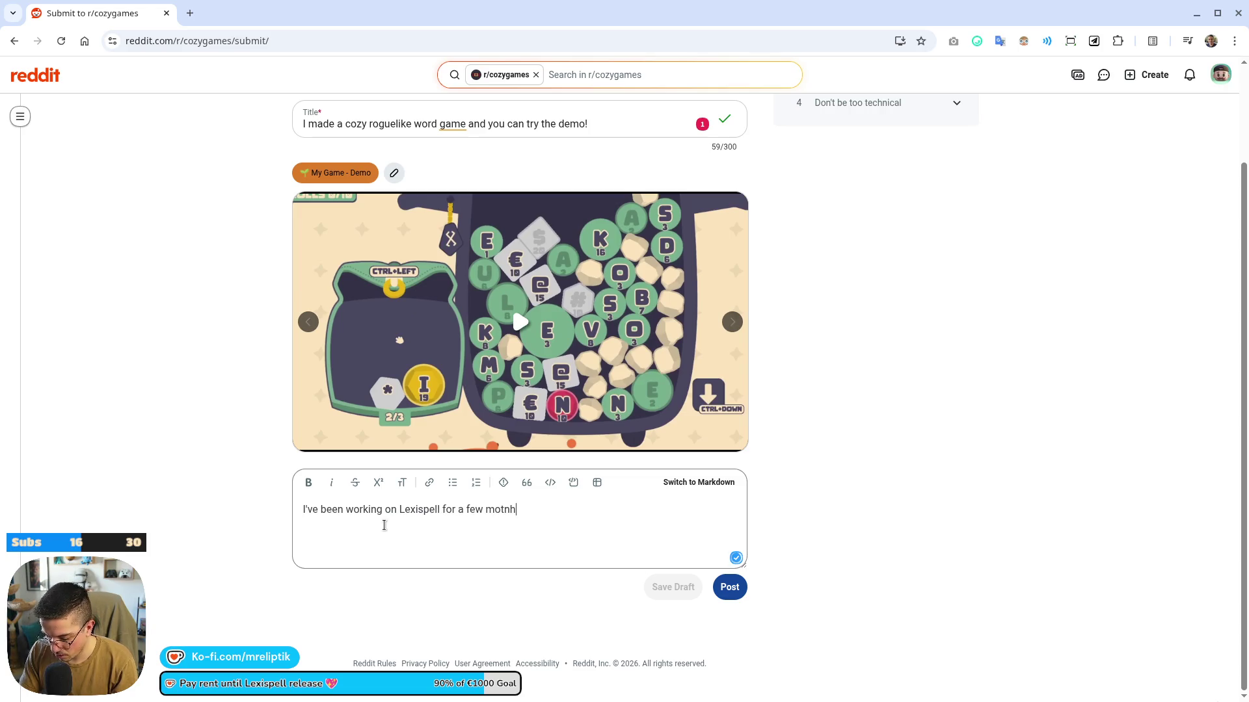
key("BackSpace")
key("BackSpace")
key("BackSpace")
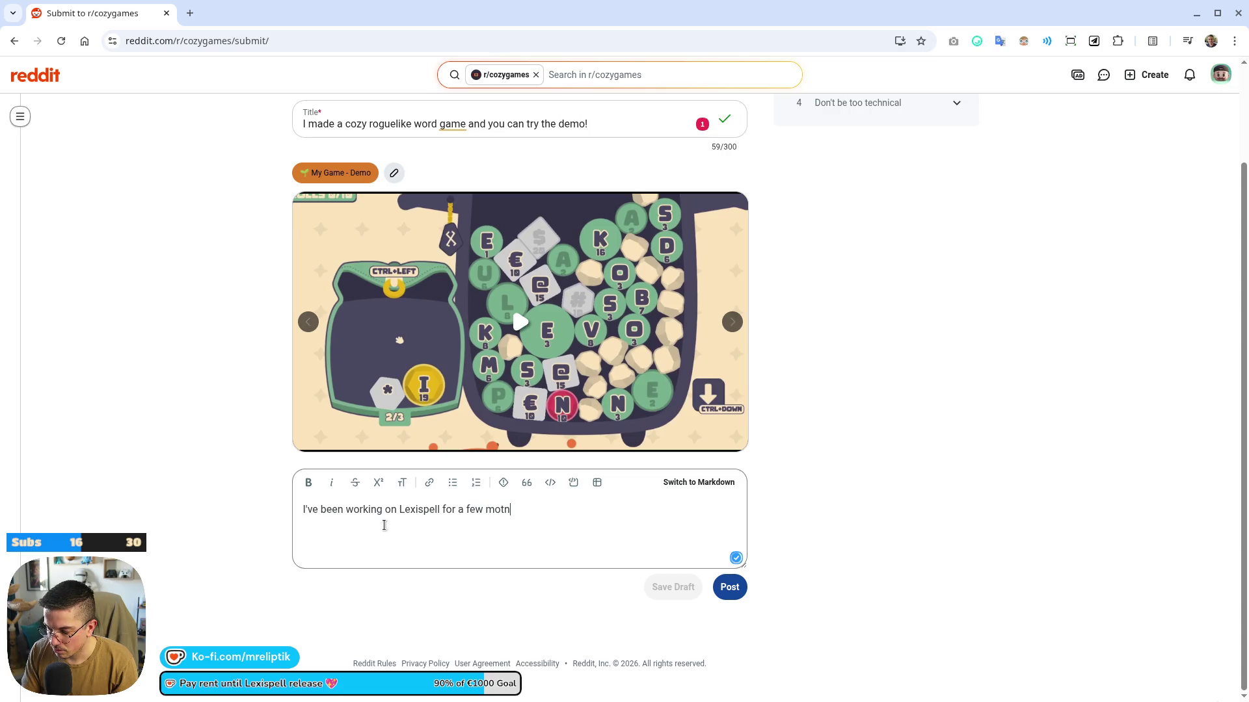
type("nths now and I'm super")
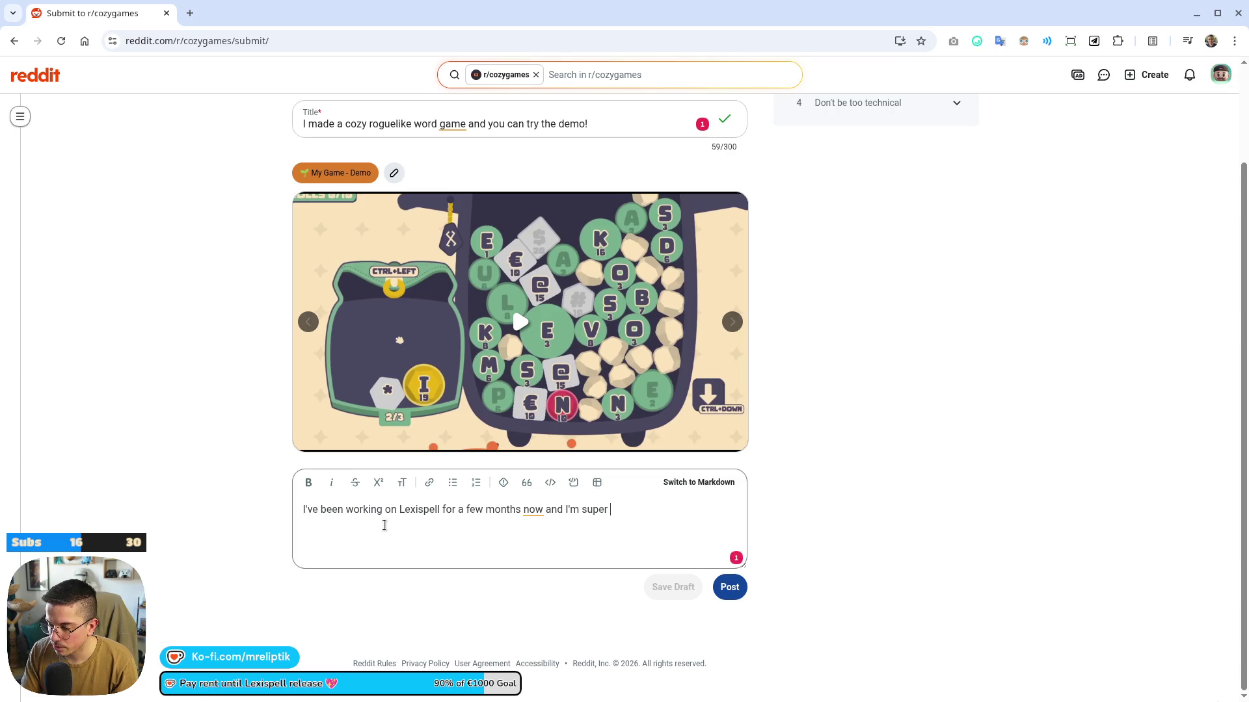
type("d to ")
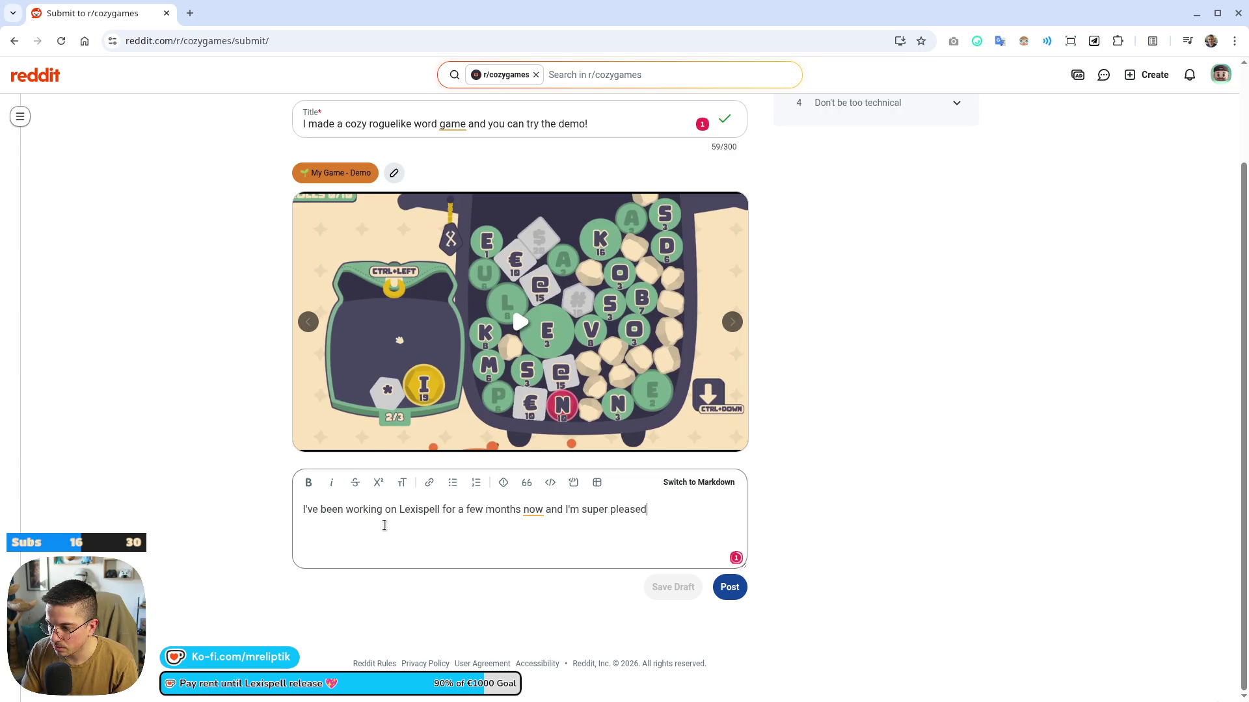
type("have a p")
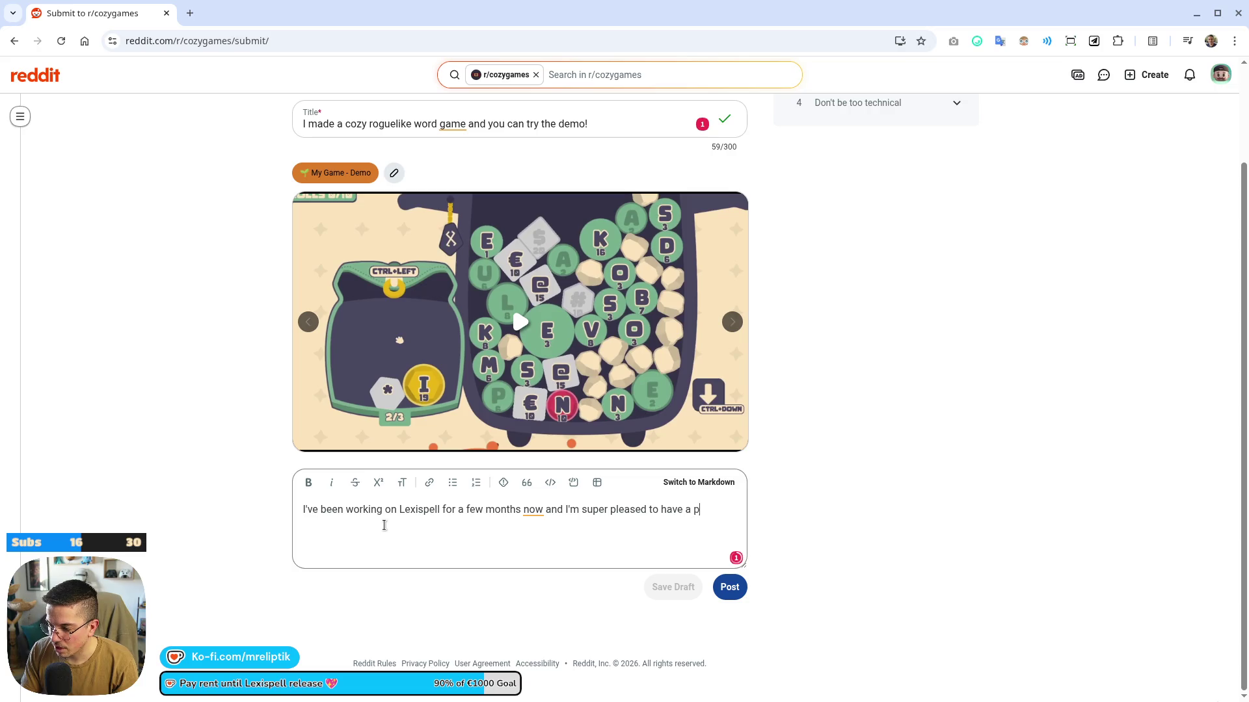
type(" demo. I got a lot")
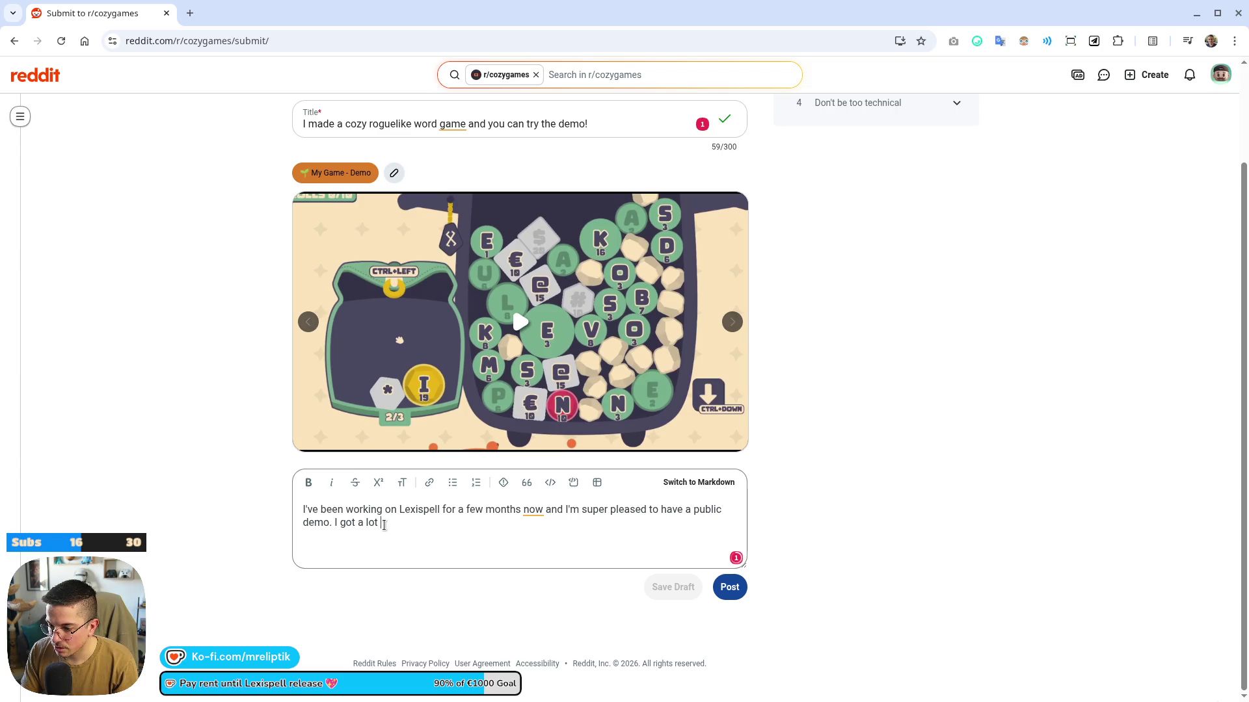
key("BackSpace")
key("BackSpace")
key("BackSpace")
key("BackSpace")
type("released it ")
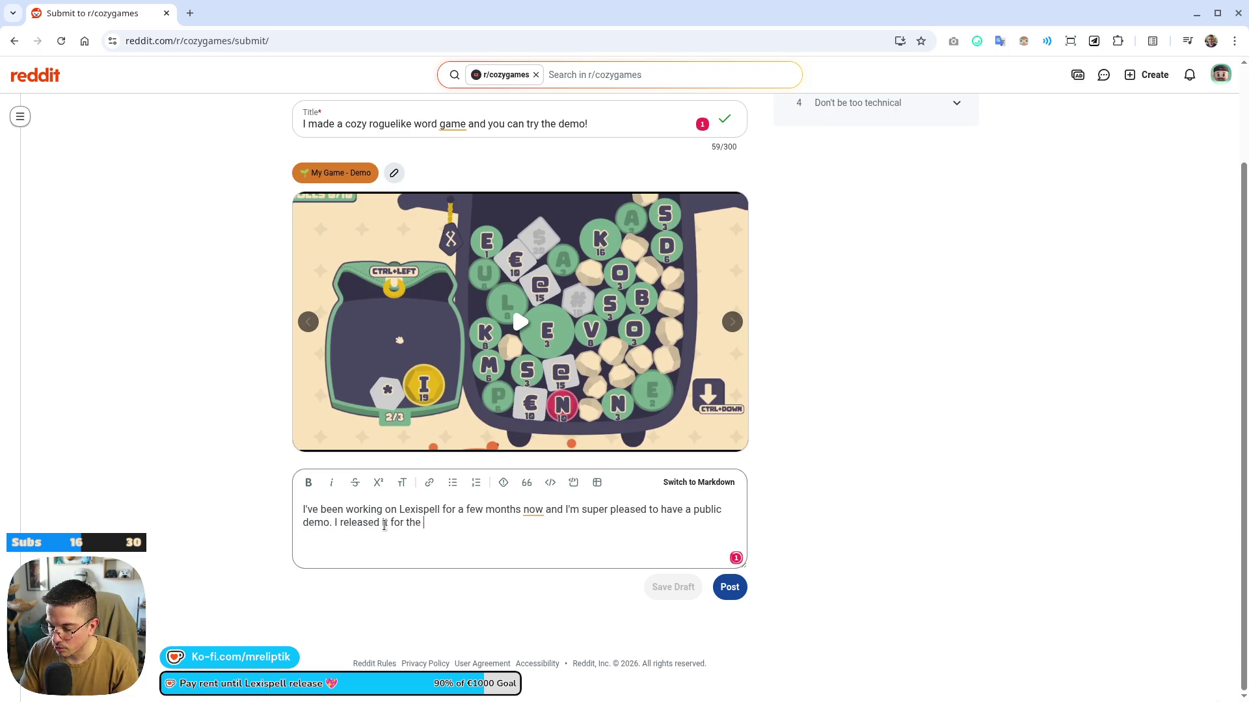
type("for the next fest and got a lot ")
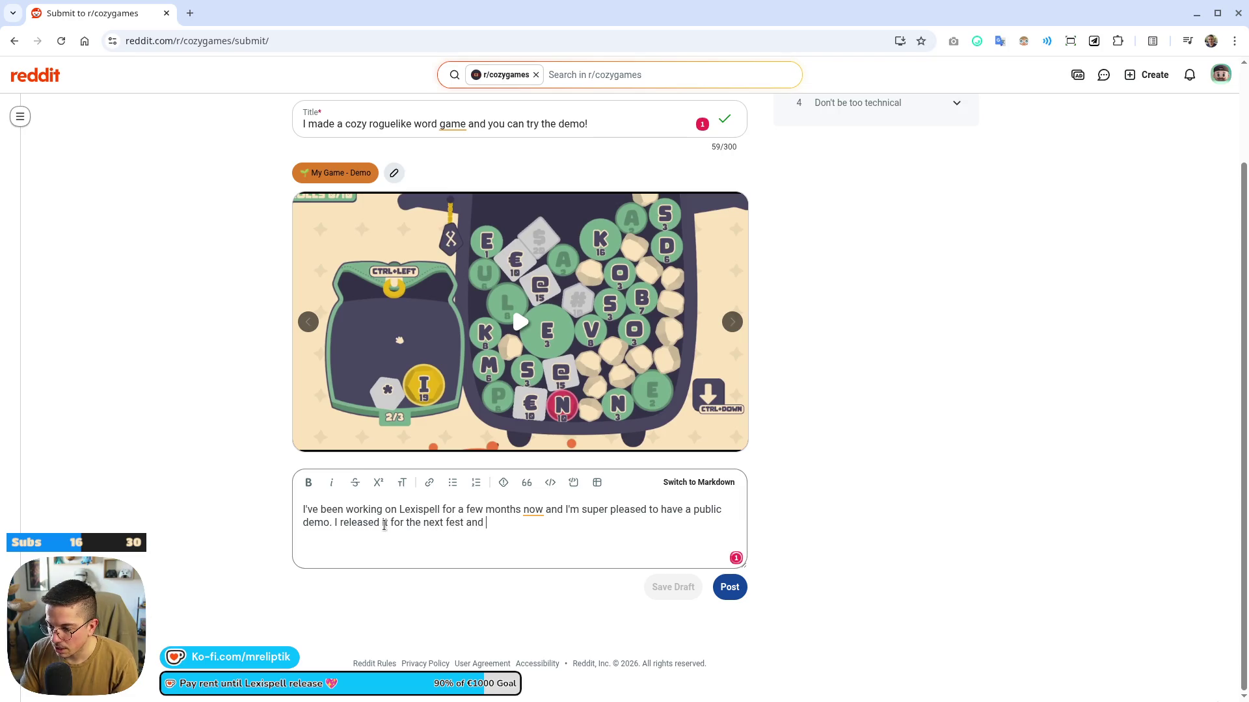
type("of coo")
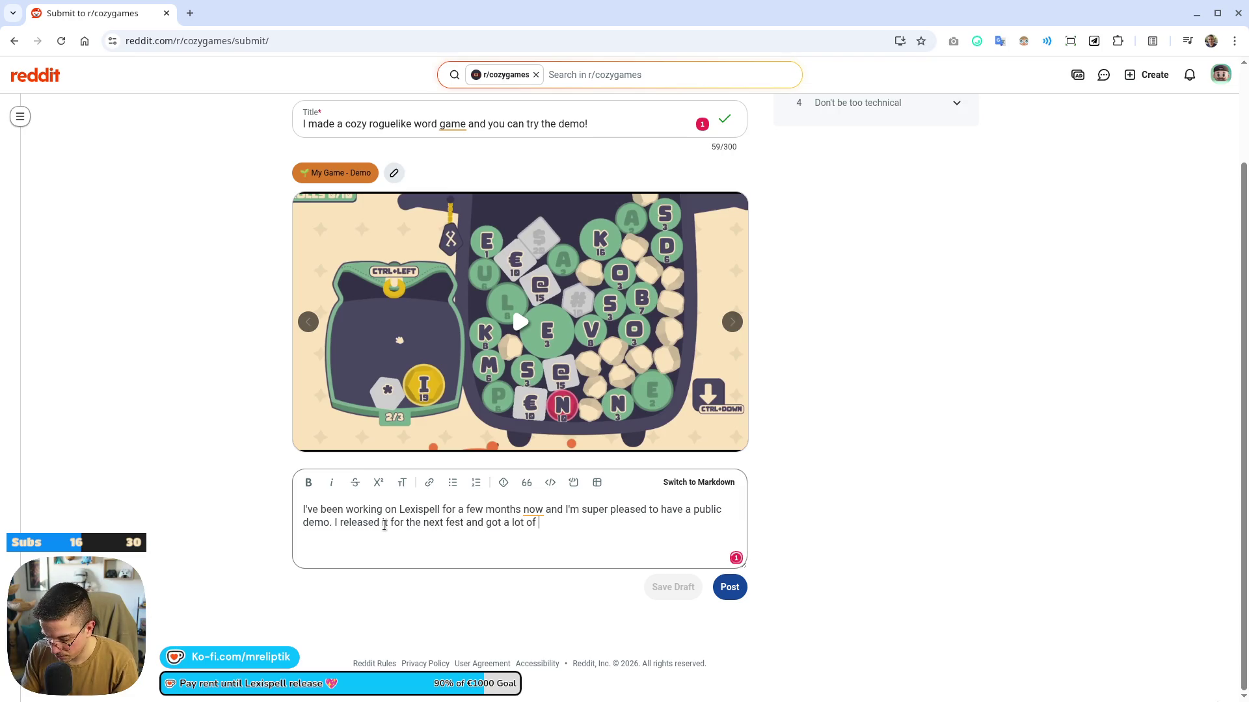
type("l comments and feedback. ")
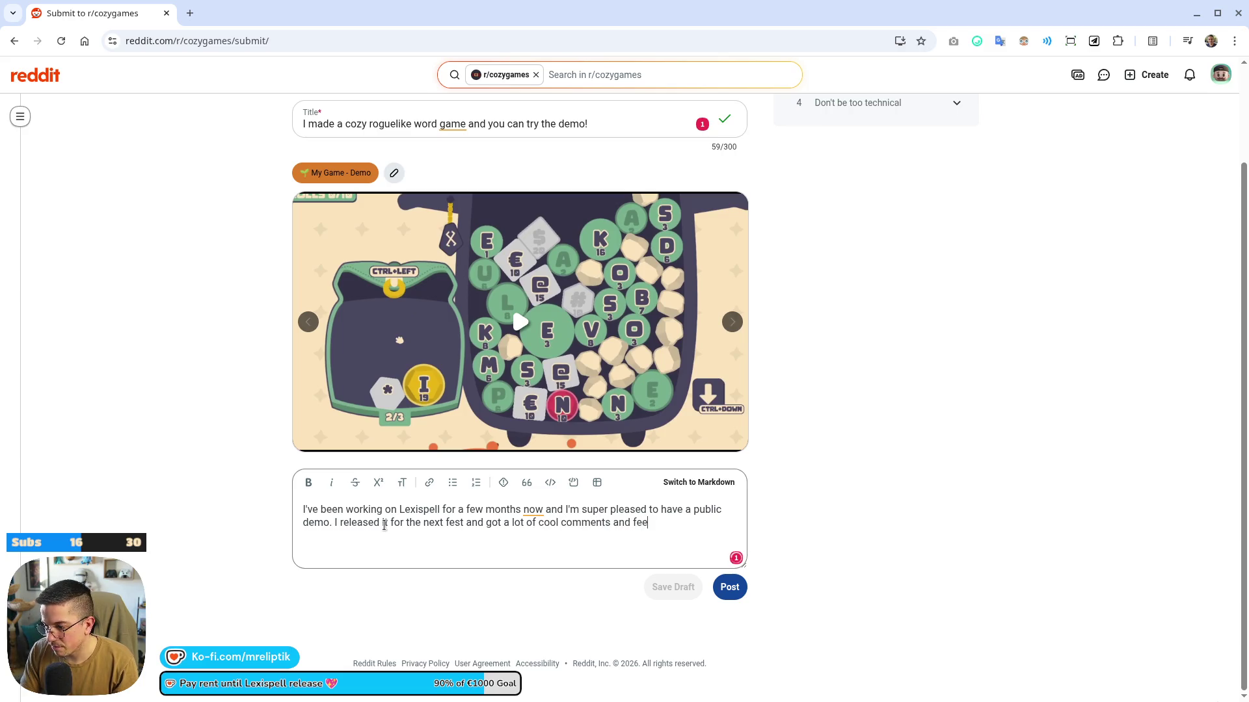
type("I'm cont")
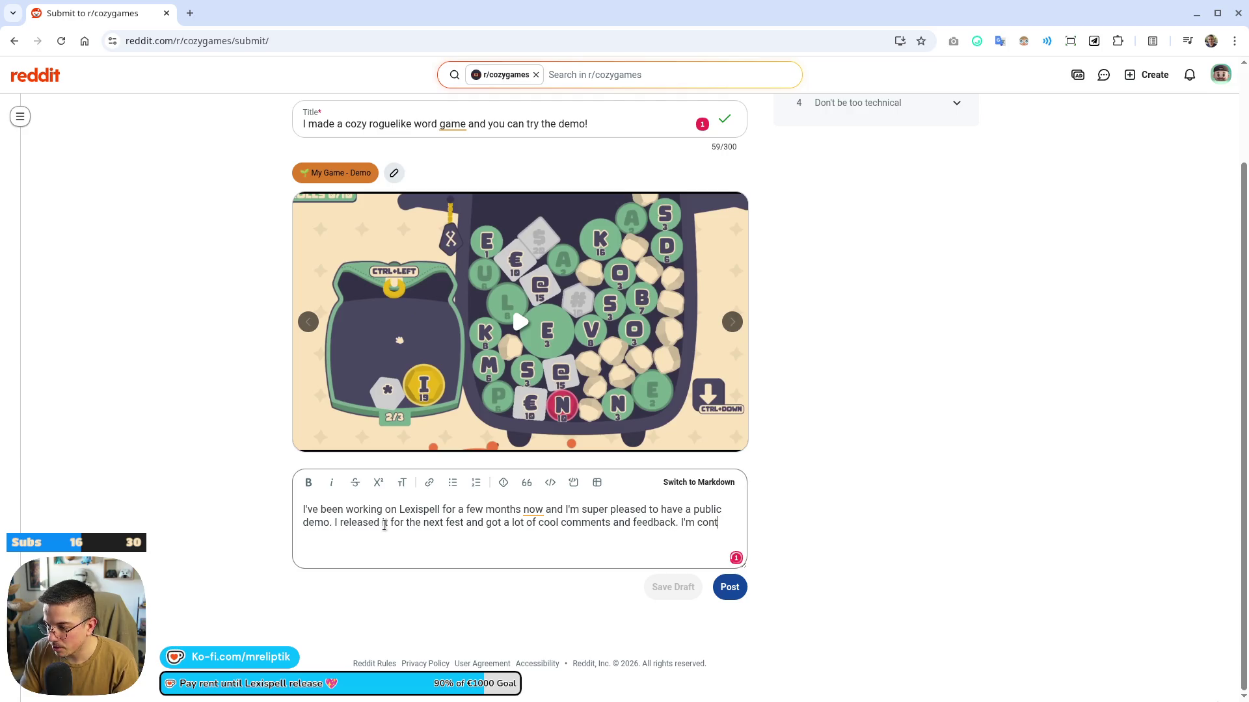
type("inuing to ")
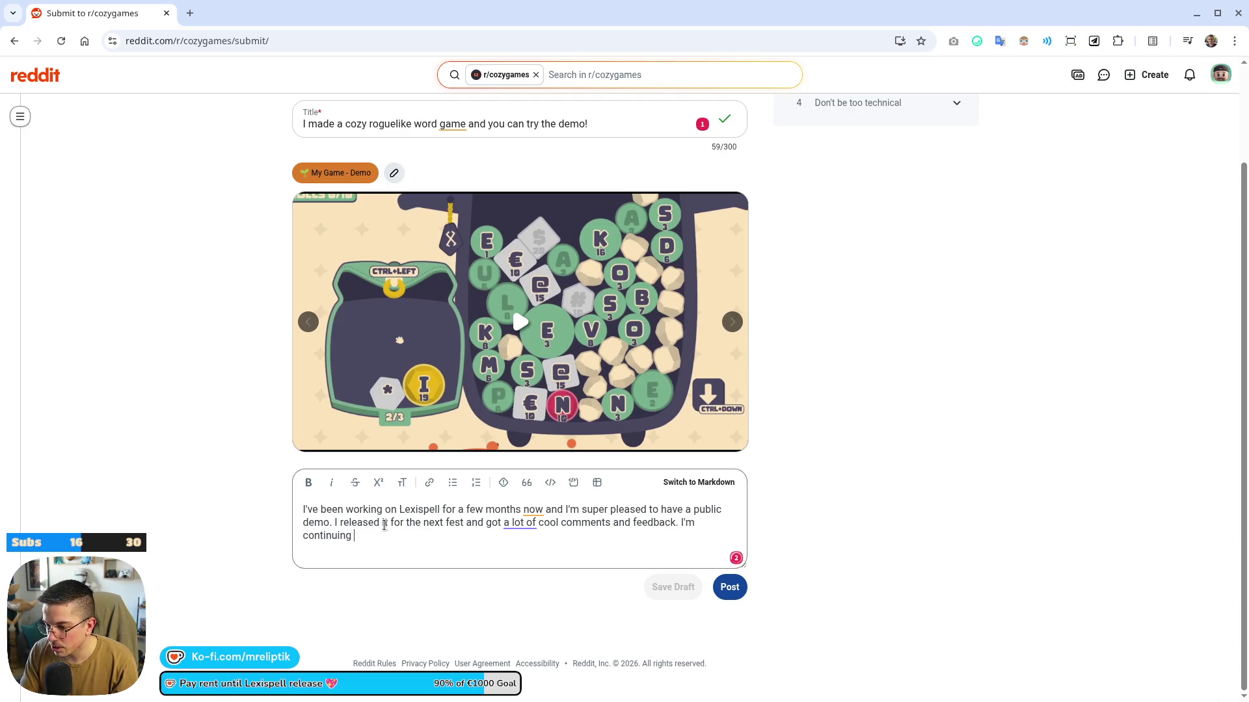
type("update it to m")
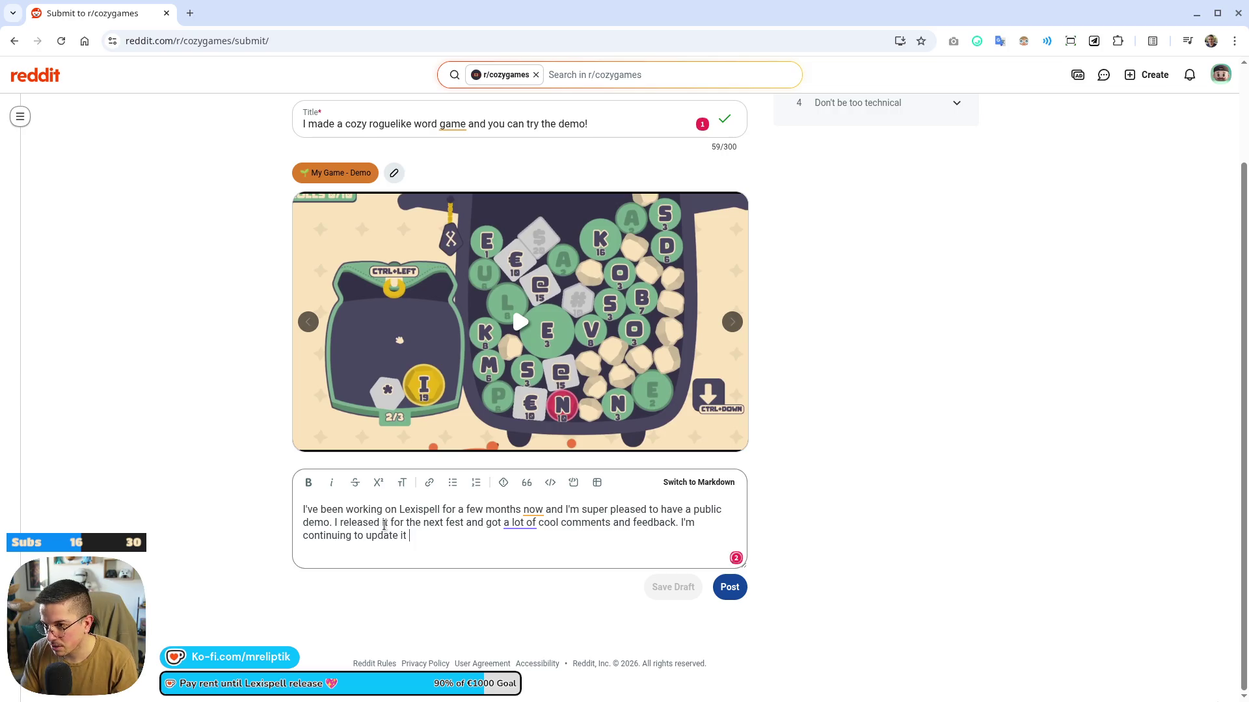
type("ake it better so I'd lo")
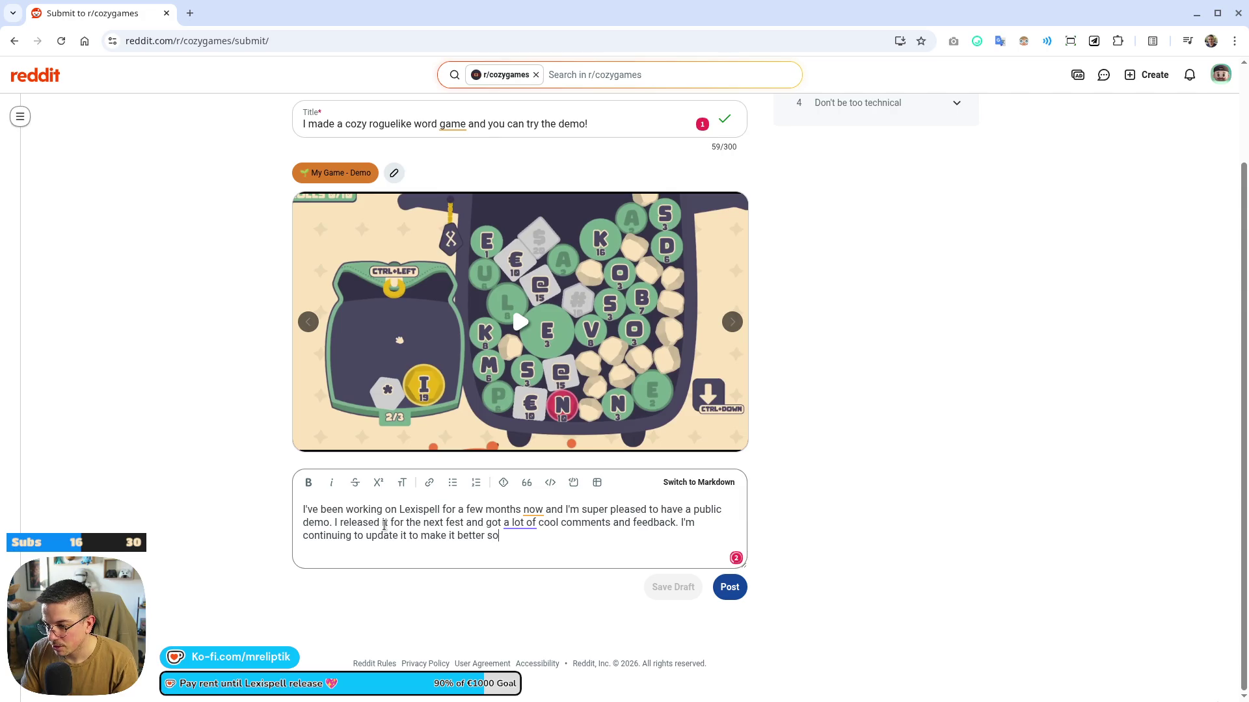
type("ve to get ")
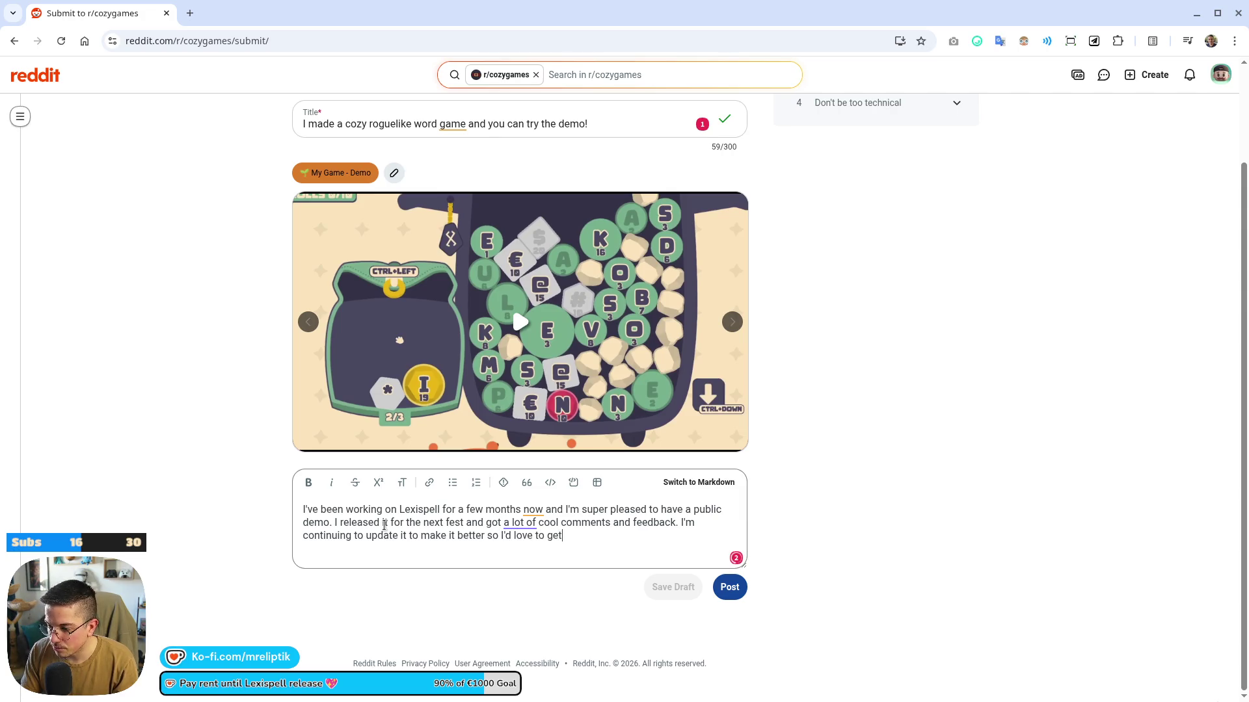
type("your opinion on it!")
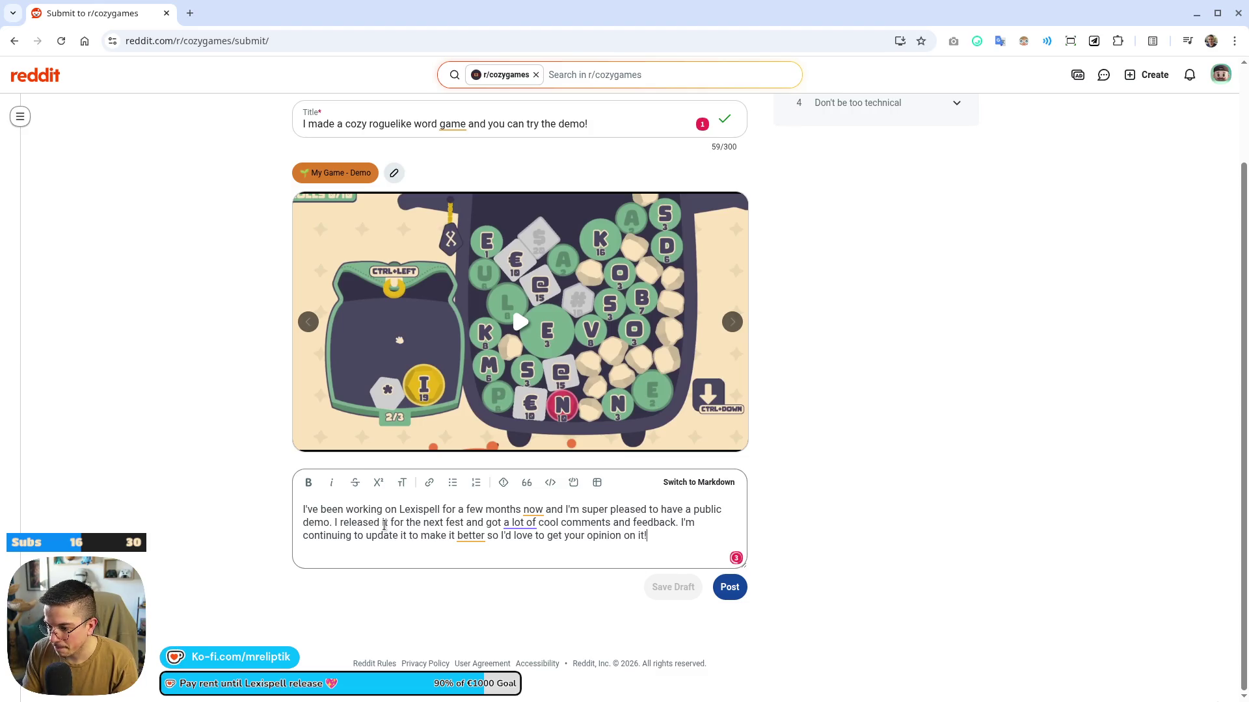
Add a second paragraph inviting word-game fans to try the demo and share what they think
key("Return")
type("If you're into word")
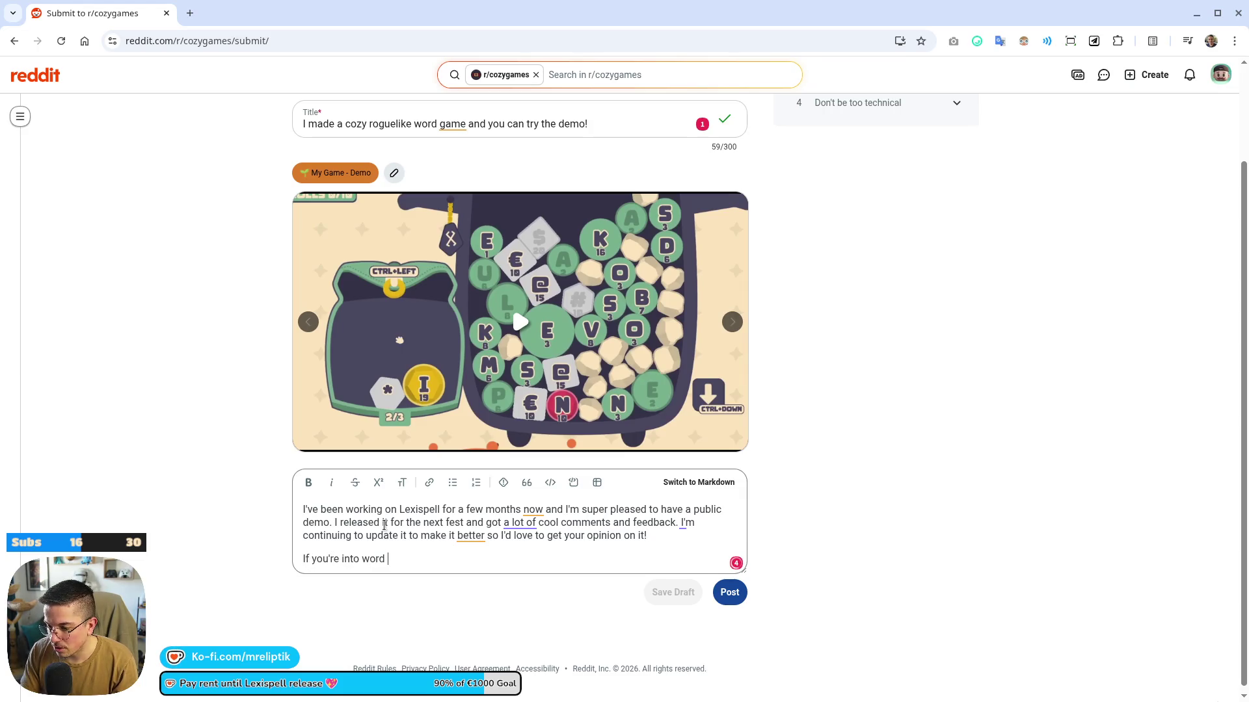
type("  pela")
type("se try the demo ")
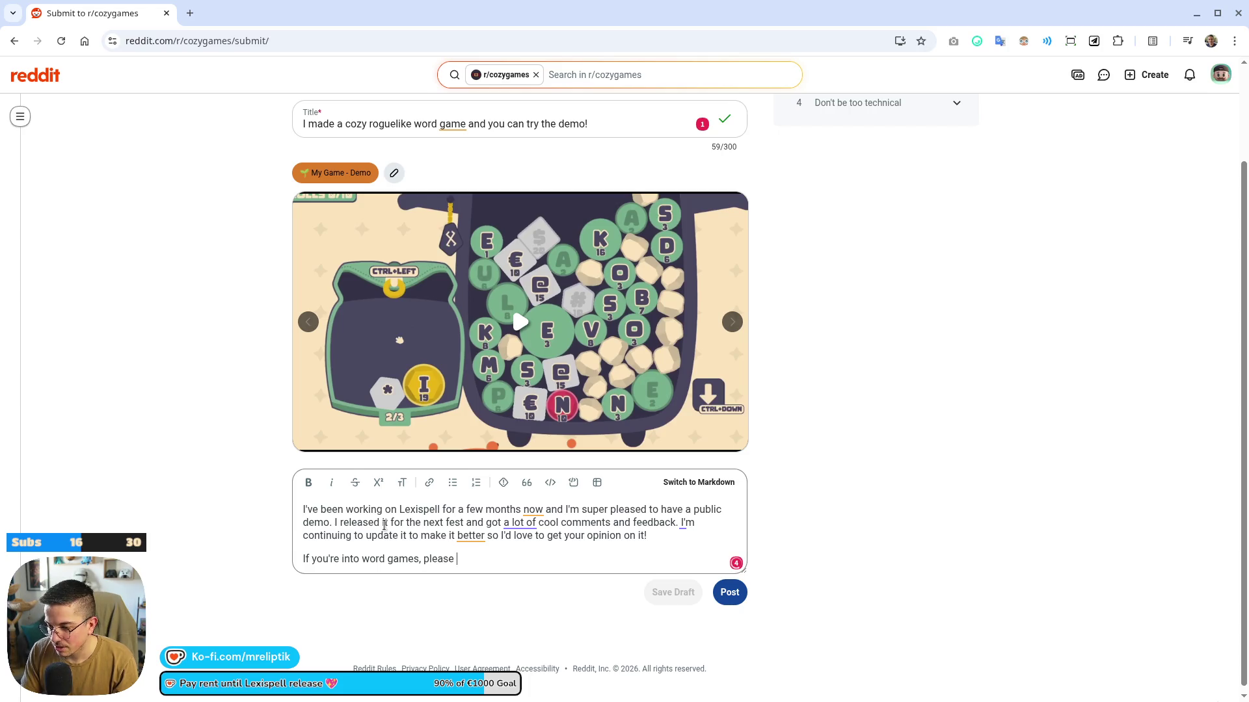
type("and ")
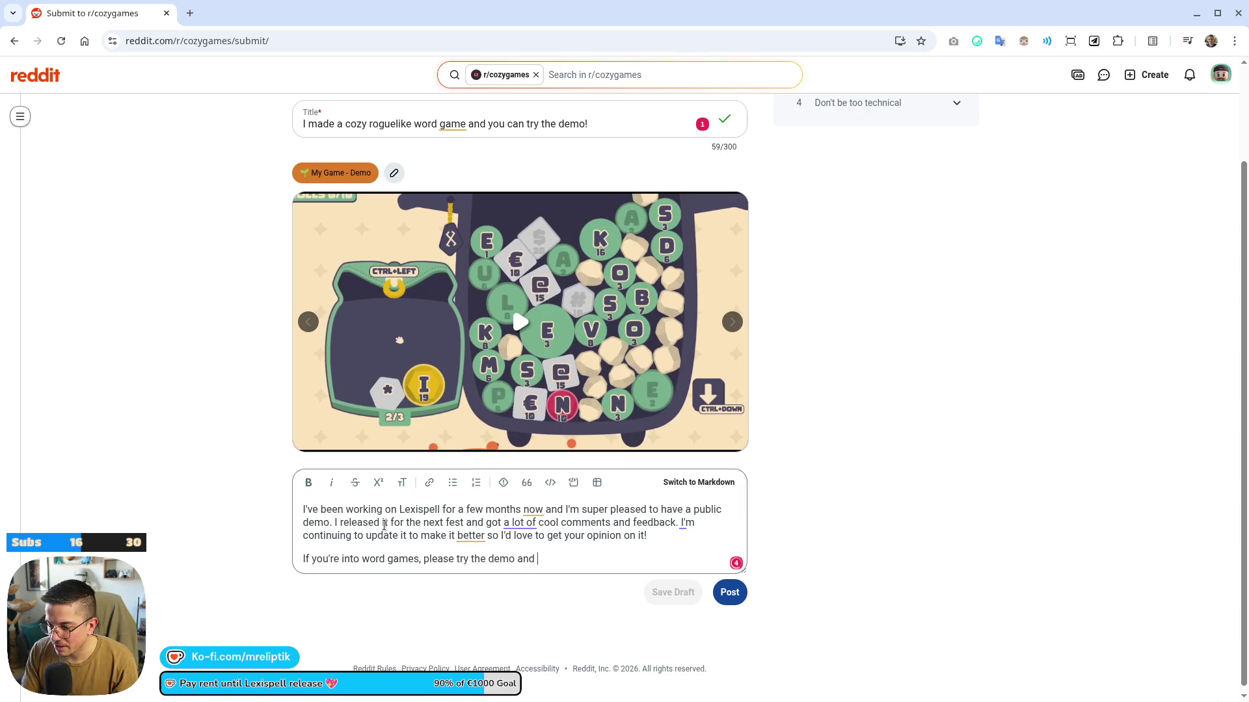
type(" me know what you think :)")
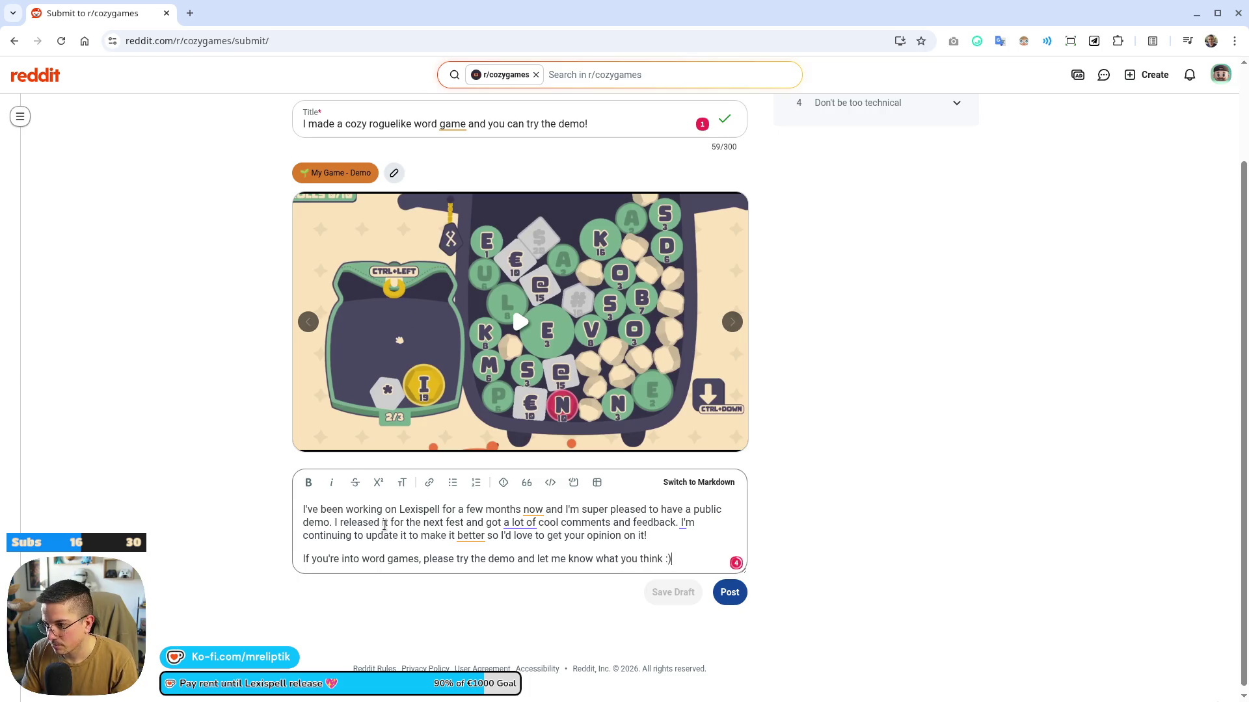
key("shift+Return")
type("C")
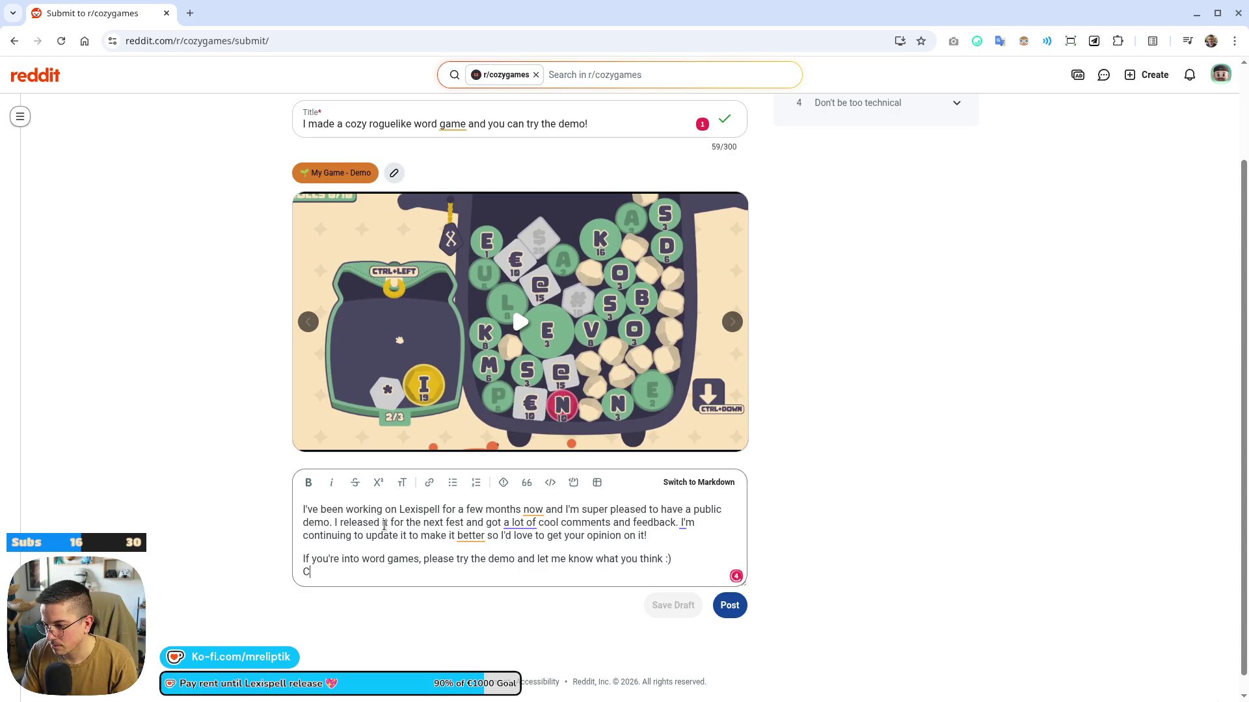
key("BackSpace")
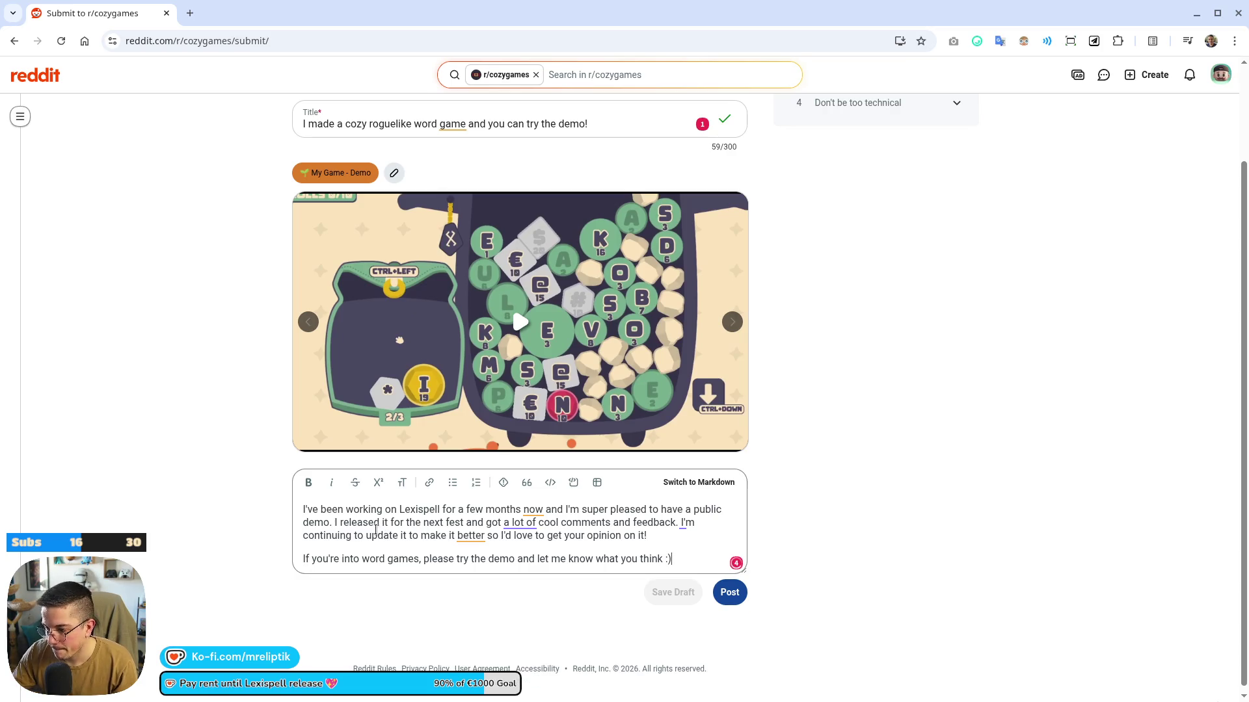
Accept the Grammarly fixes: add the comma, 'a lot of' → 'plenty of', 'make it better' → 'improve it'
mouse_move(473, 535)
left_click(482, 619)
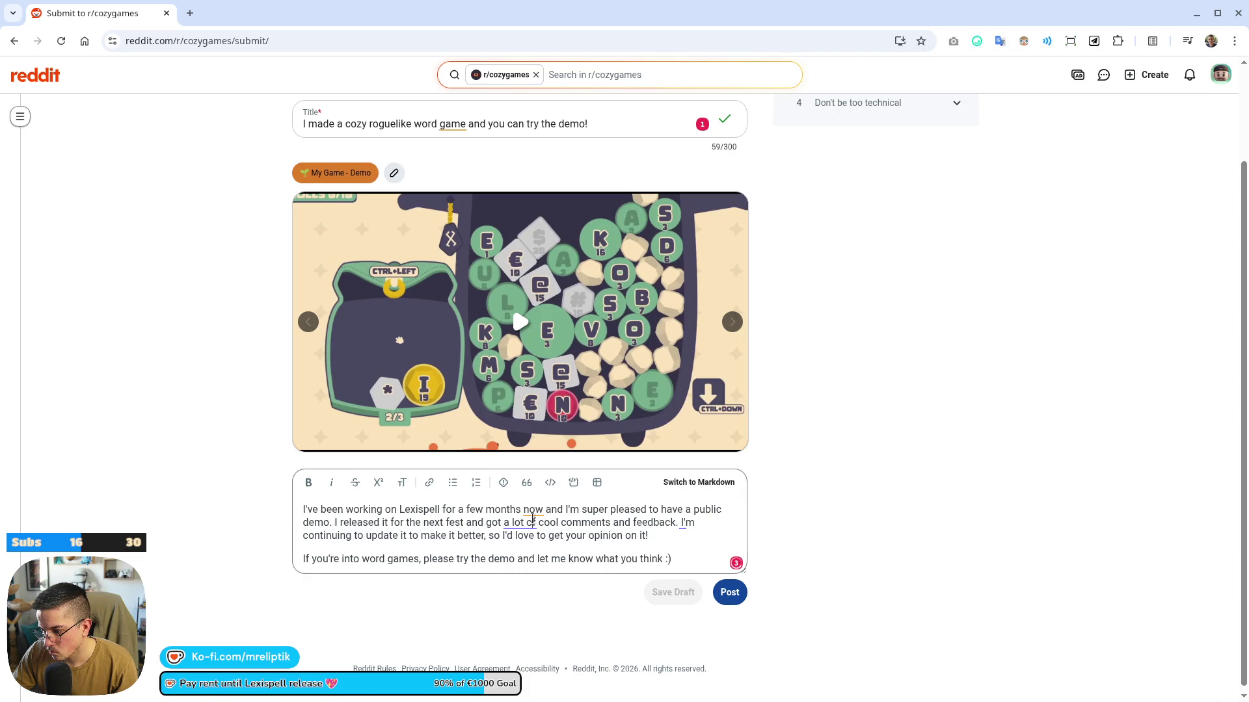
mouse_move(532, 523)
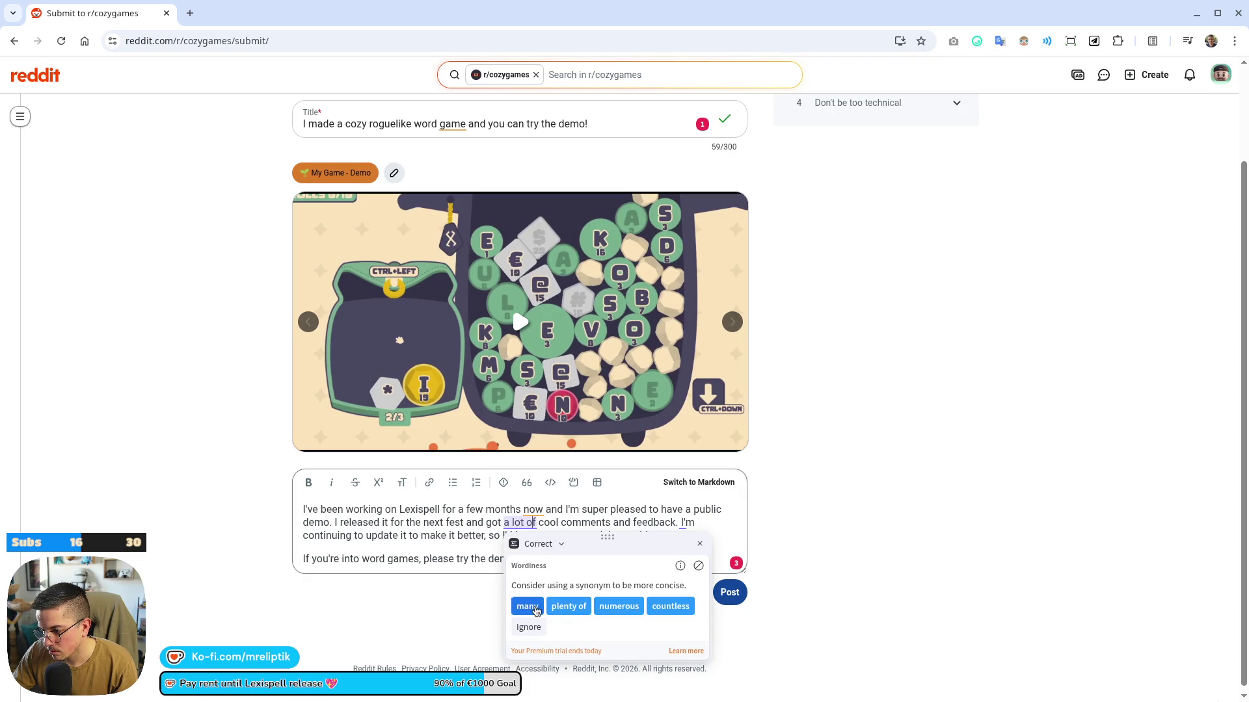
left_click(568, 607)
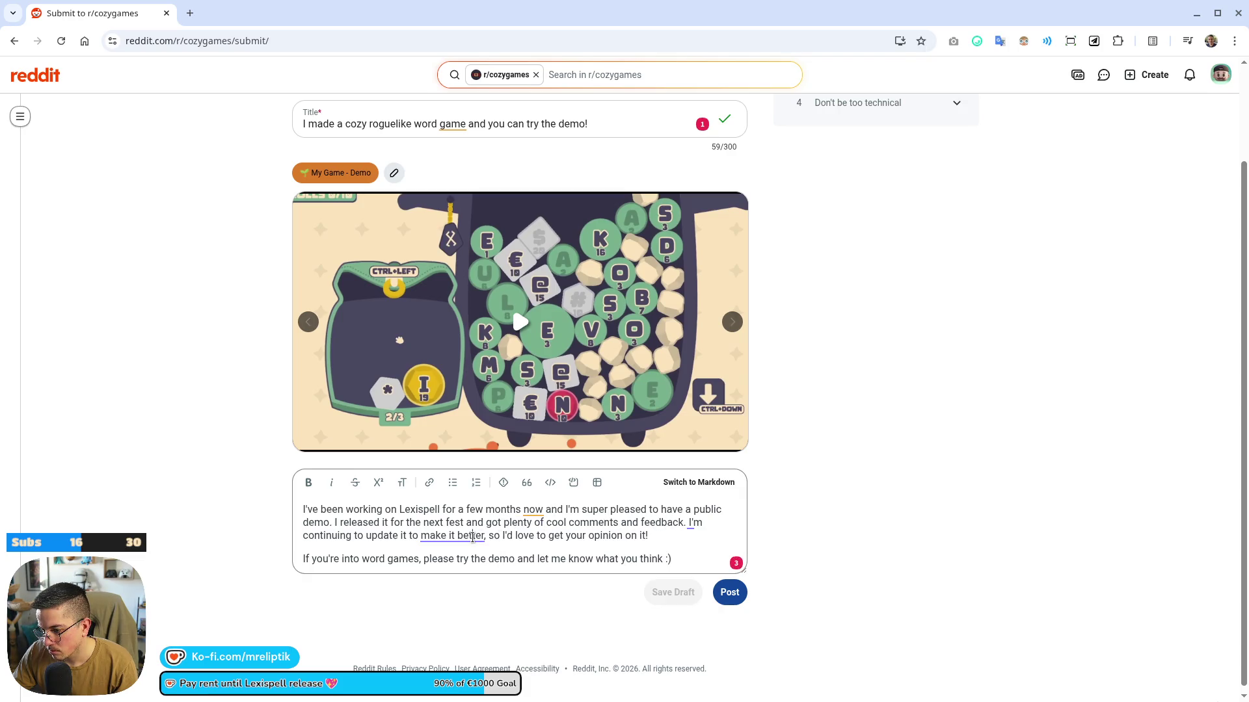
mouse_move(473, 536)
left_click(459, 633)
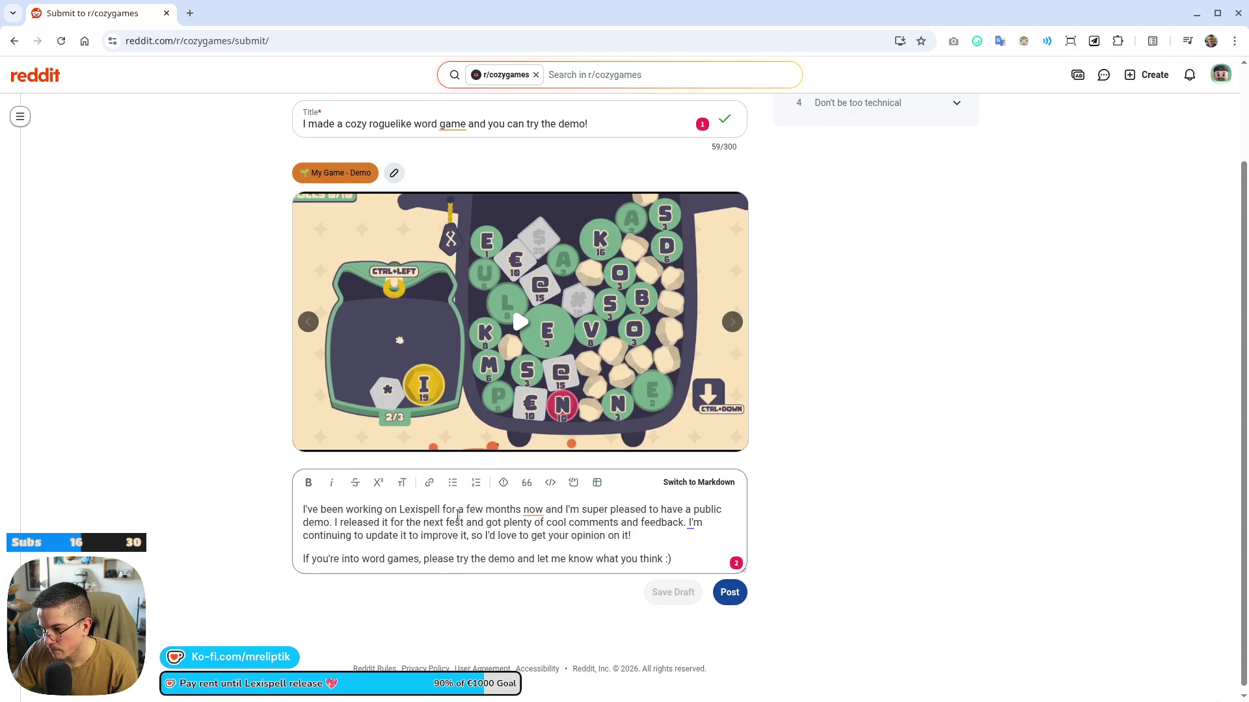
left_click_drag(399, 509, 454, 509)
left_click(681, 557)
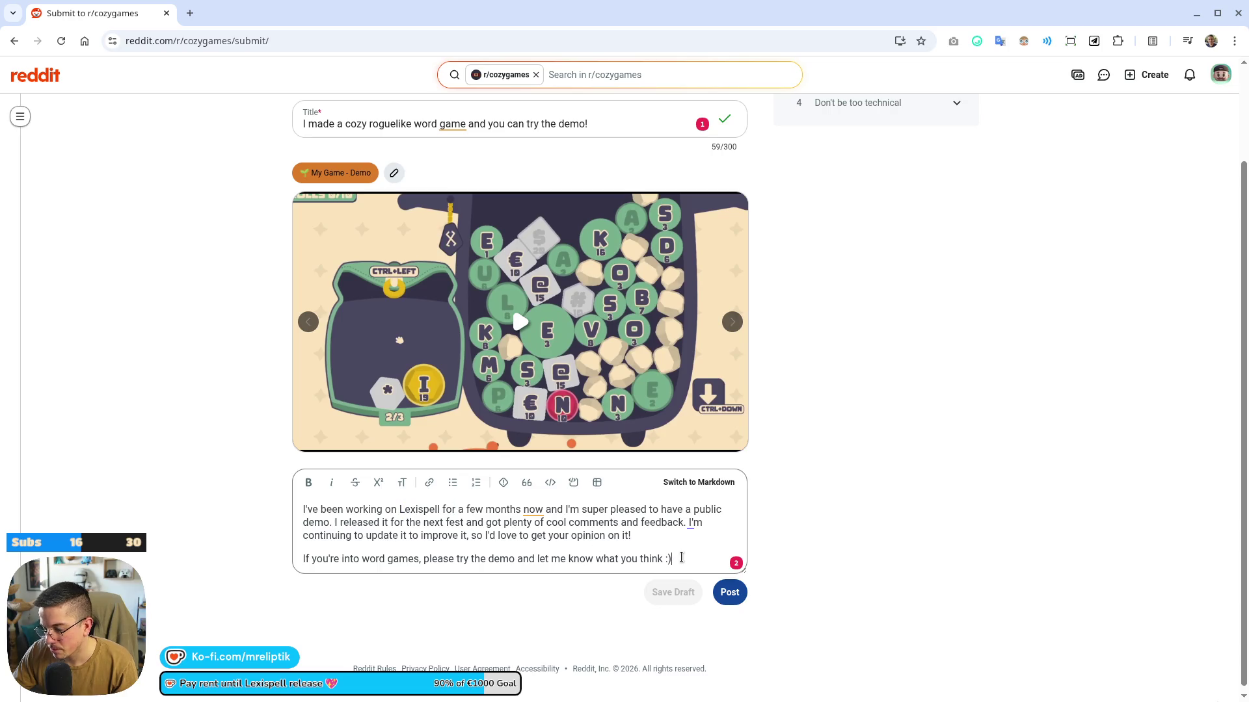
key("Return")
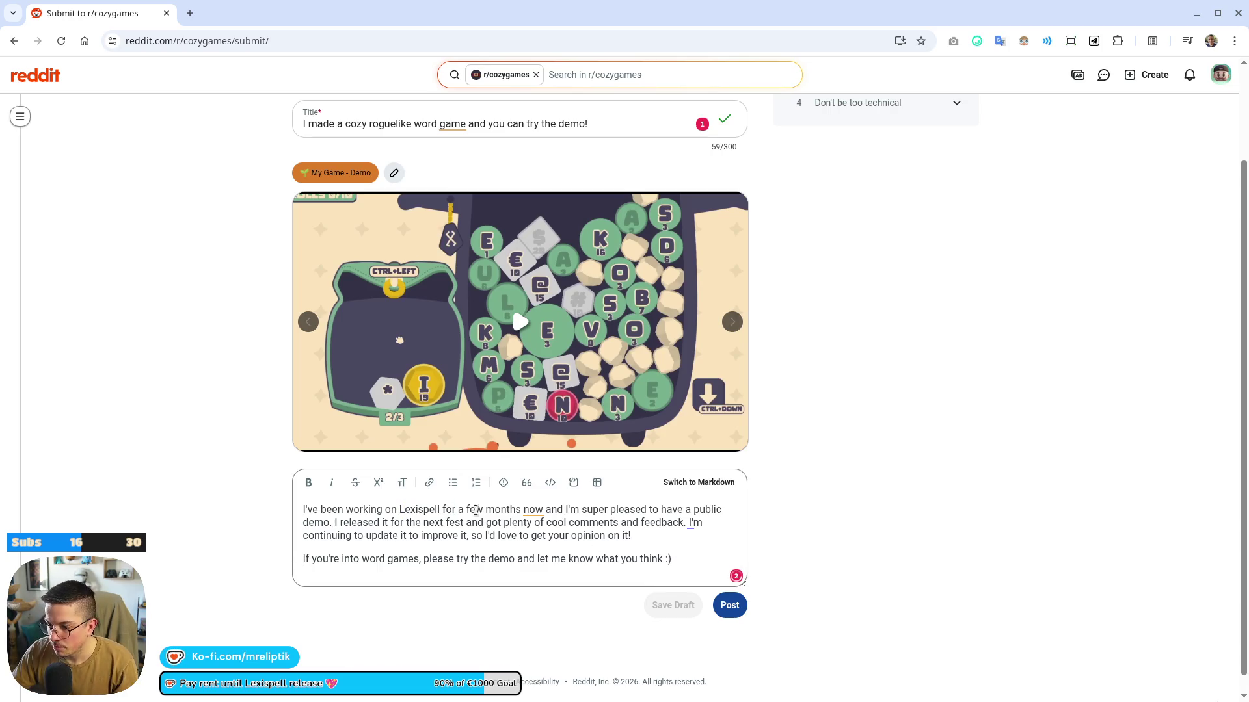
Add bullet items 'Demo on Steam' and 'Demo on Itch (web + download)' at the end of the body
left_click(452, 482)
key("ctrl+z")
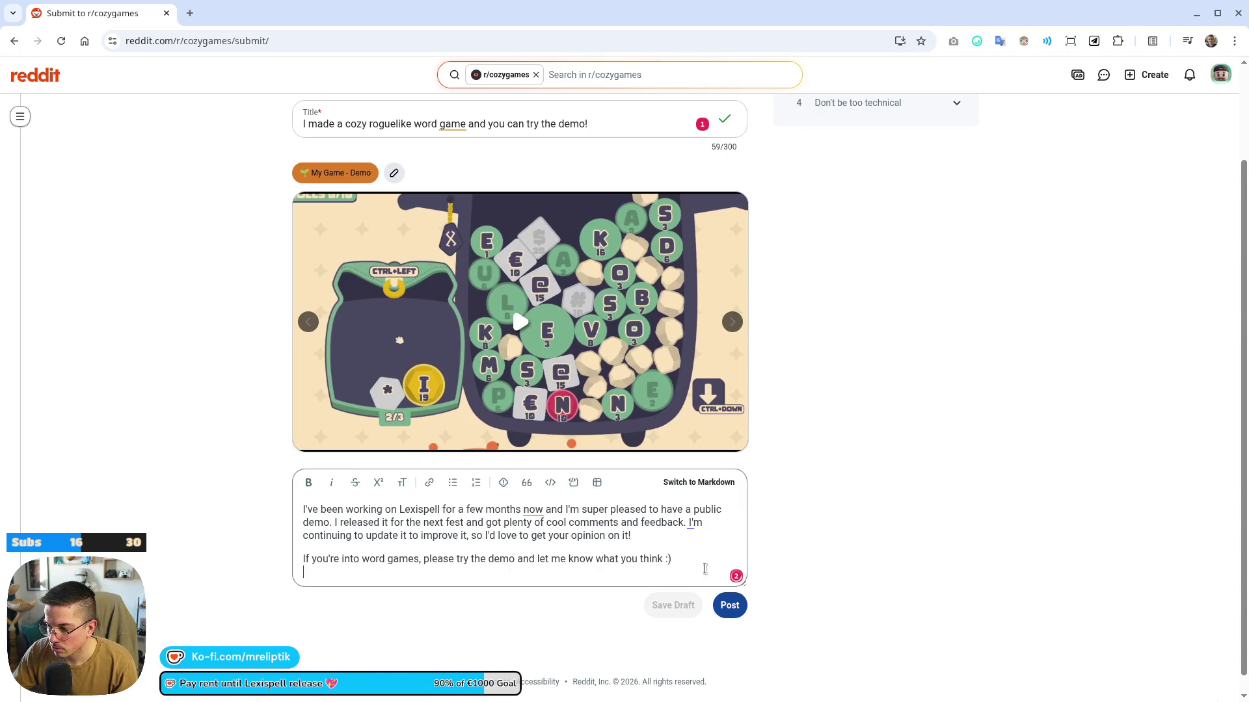
left_click(453, 482)
type("Steam")
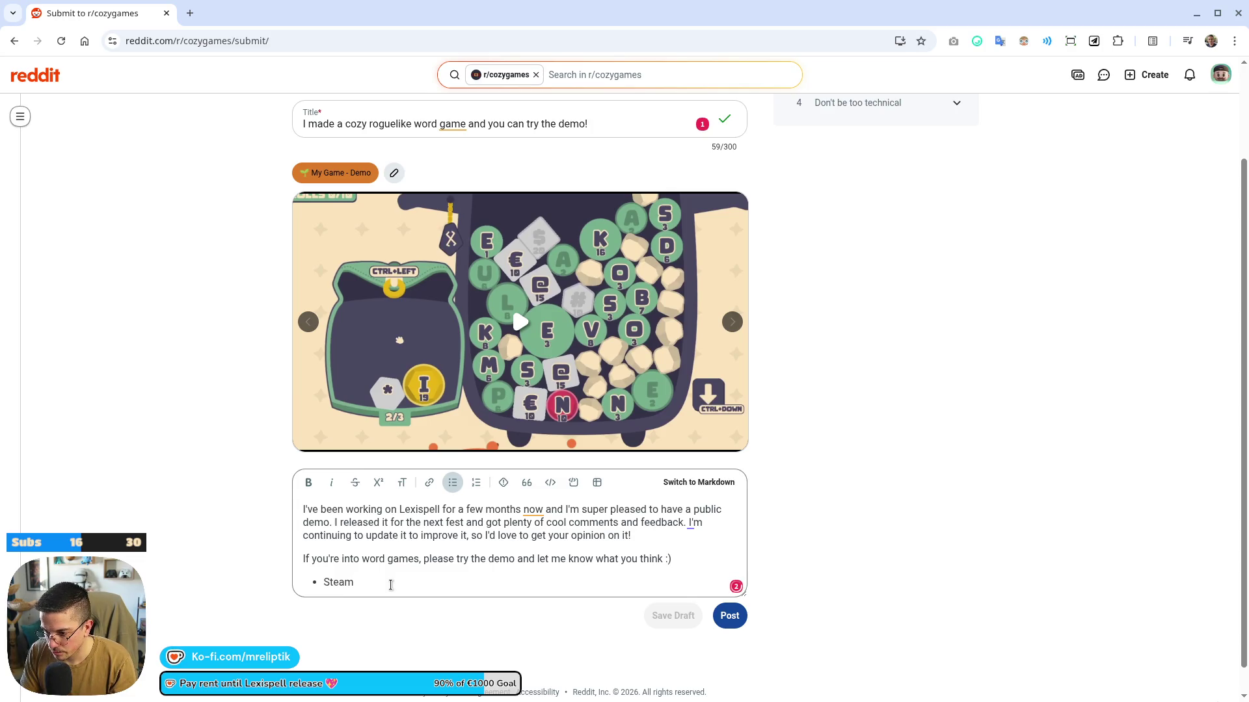
key("Home")
type("Demo on")
key("End")
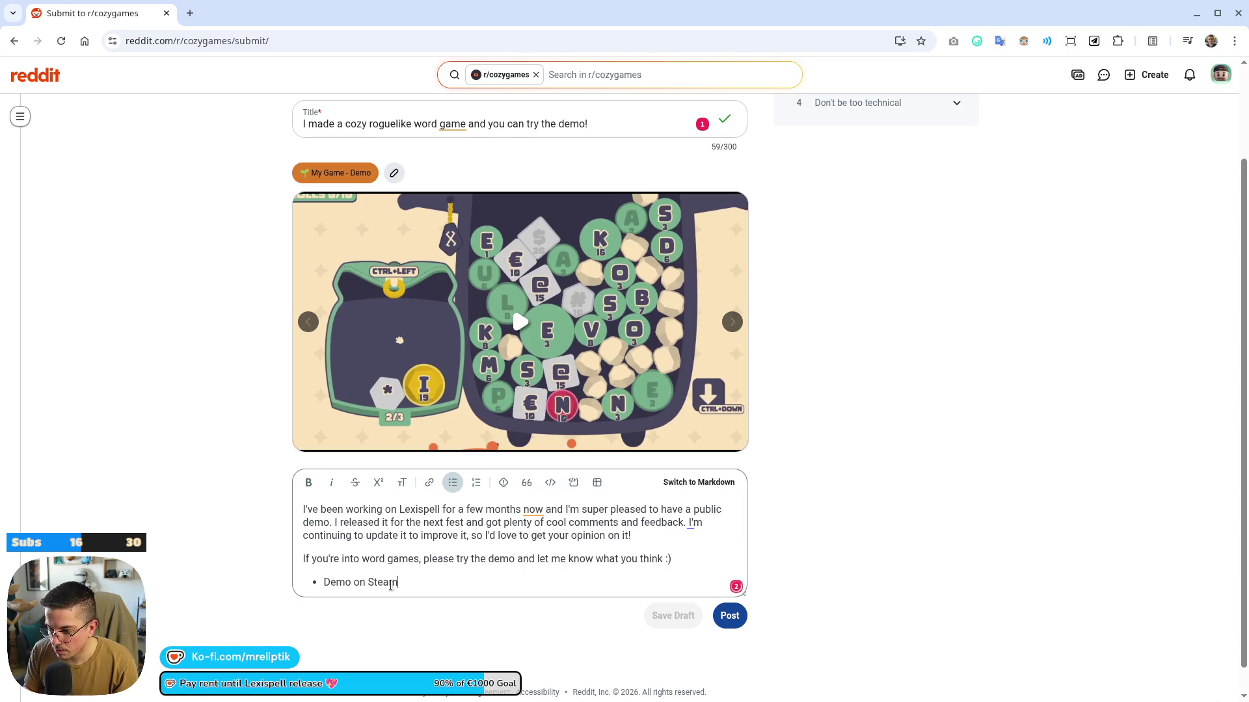
key("Return")
type("emo ")
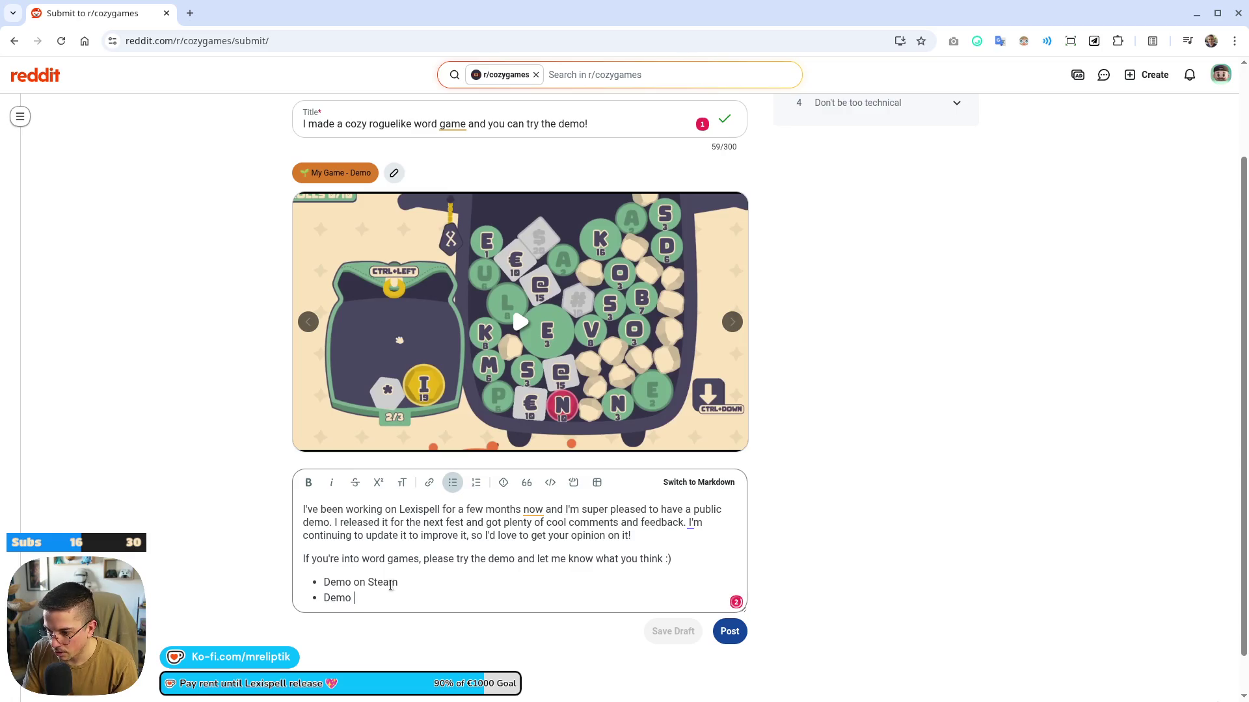
type("on Itch (")
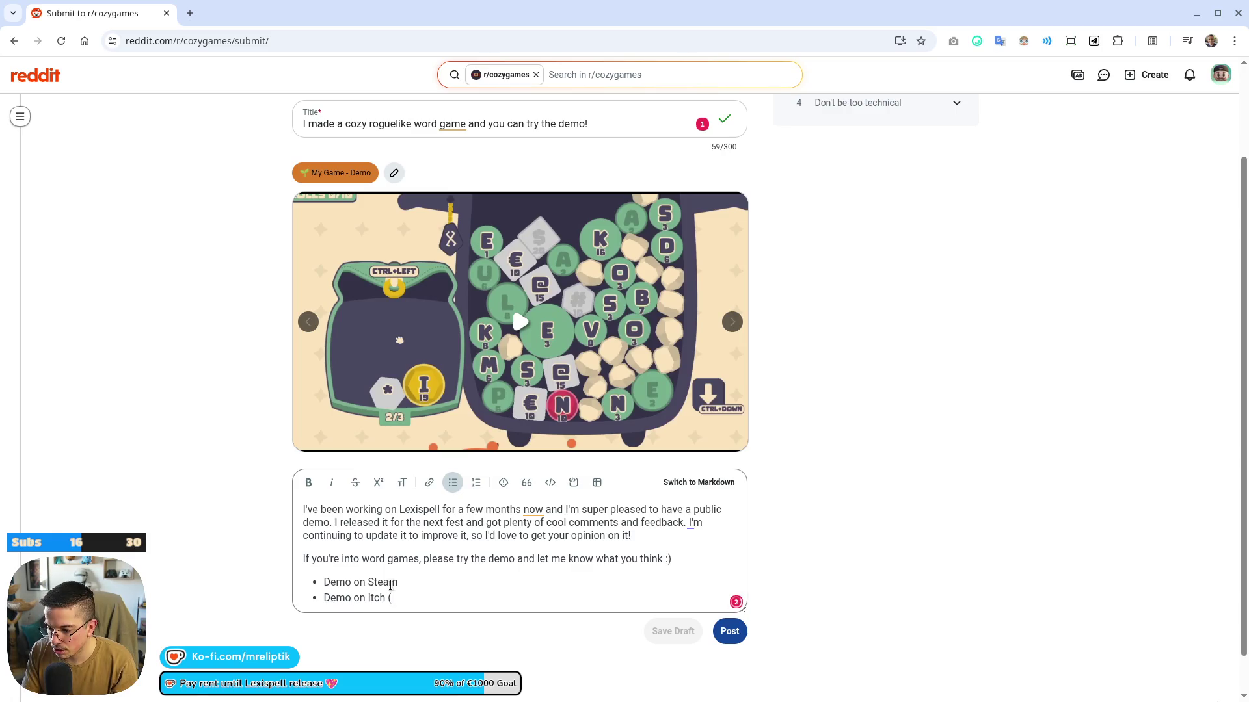
type("web + download)")
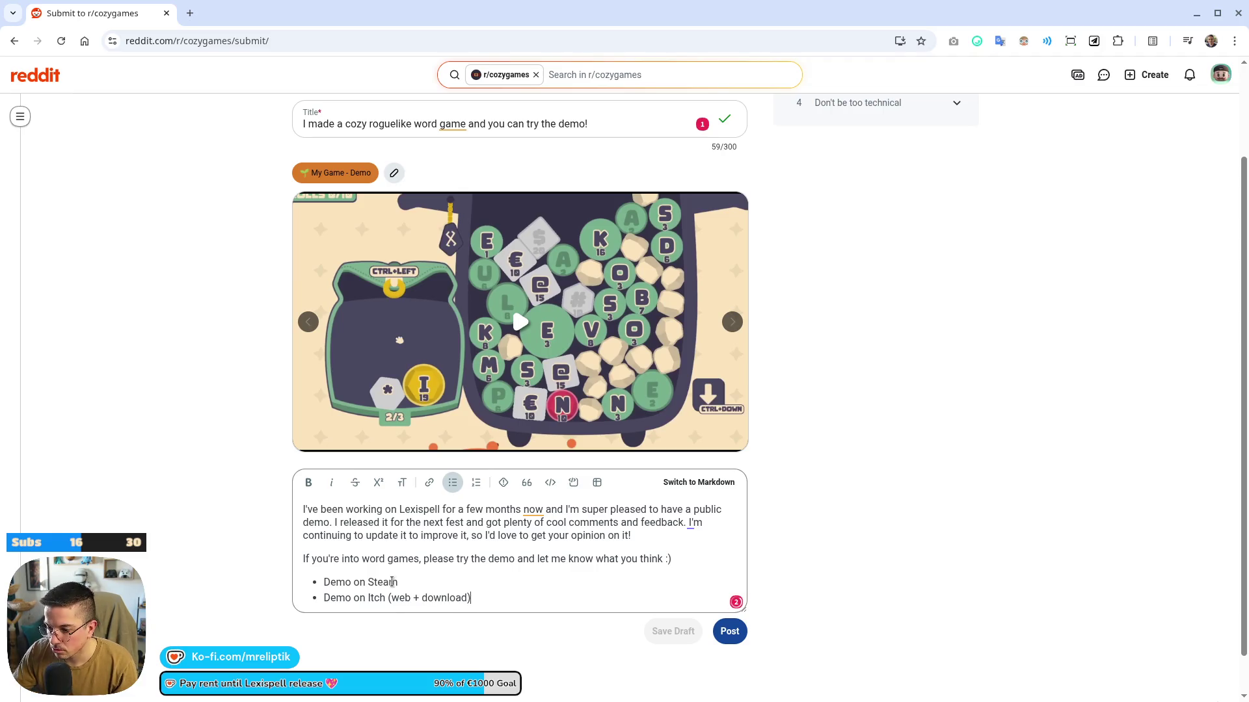
Link 'Demo on Steam' to the game's Steam page and switch the body to Markdown
left_click_drag(396, 582, 324, 584)
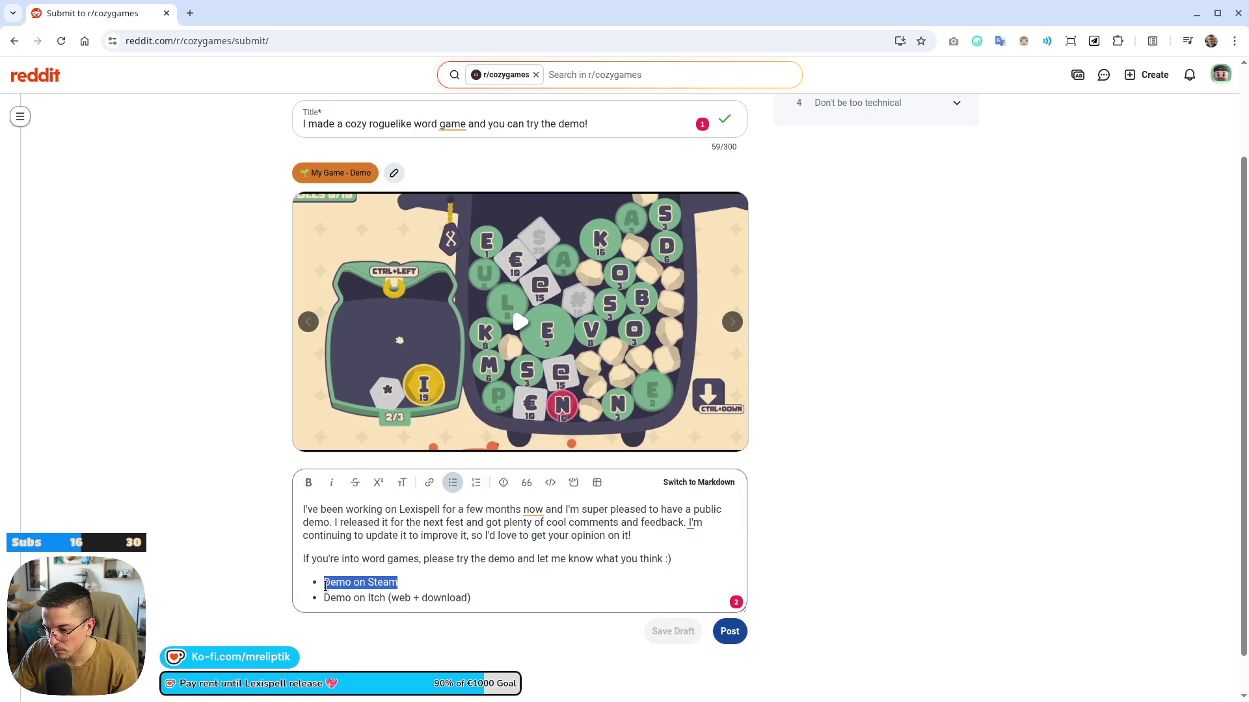
left_click(428, 482)
left_click(579, 403)
type(":lexi")
key("ctrl+a")
type("https://s.team/a/4053960")
left_click(681, 454)
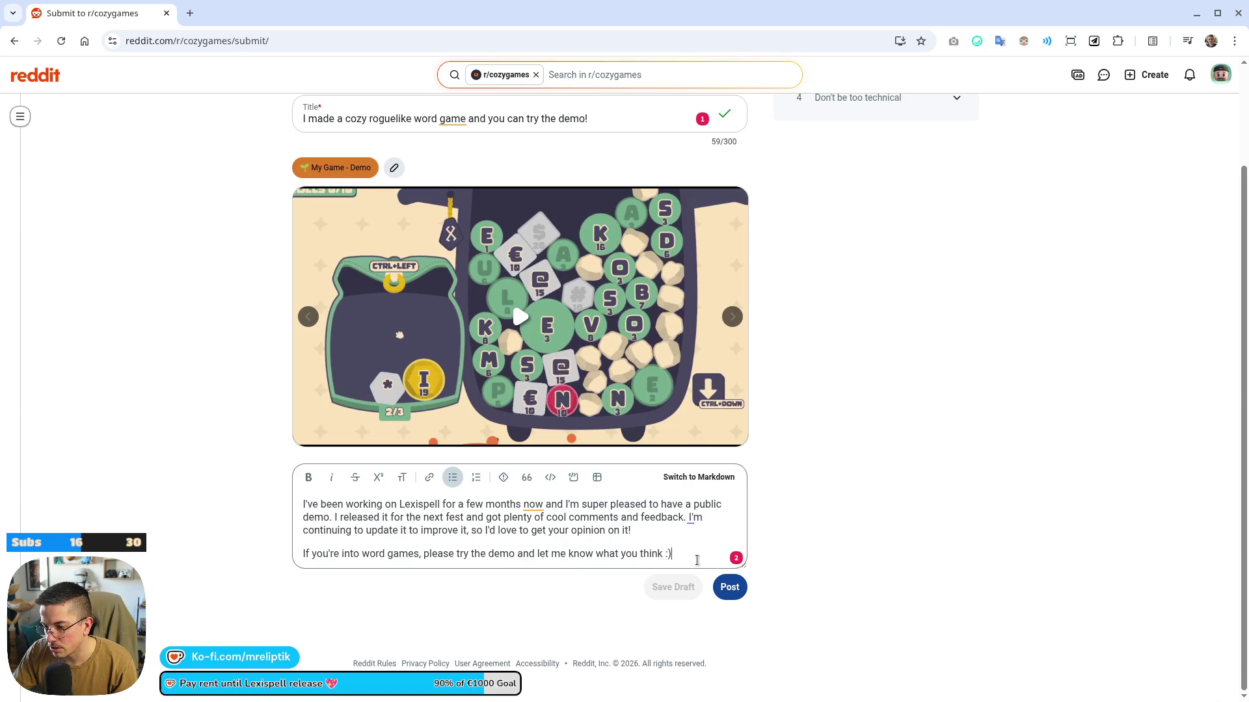
scroll(563, 483, "up", 2)
scroll(511, 543, "down", 2)
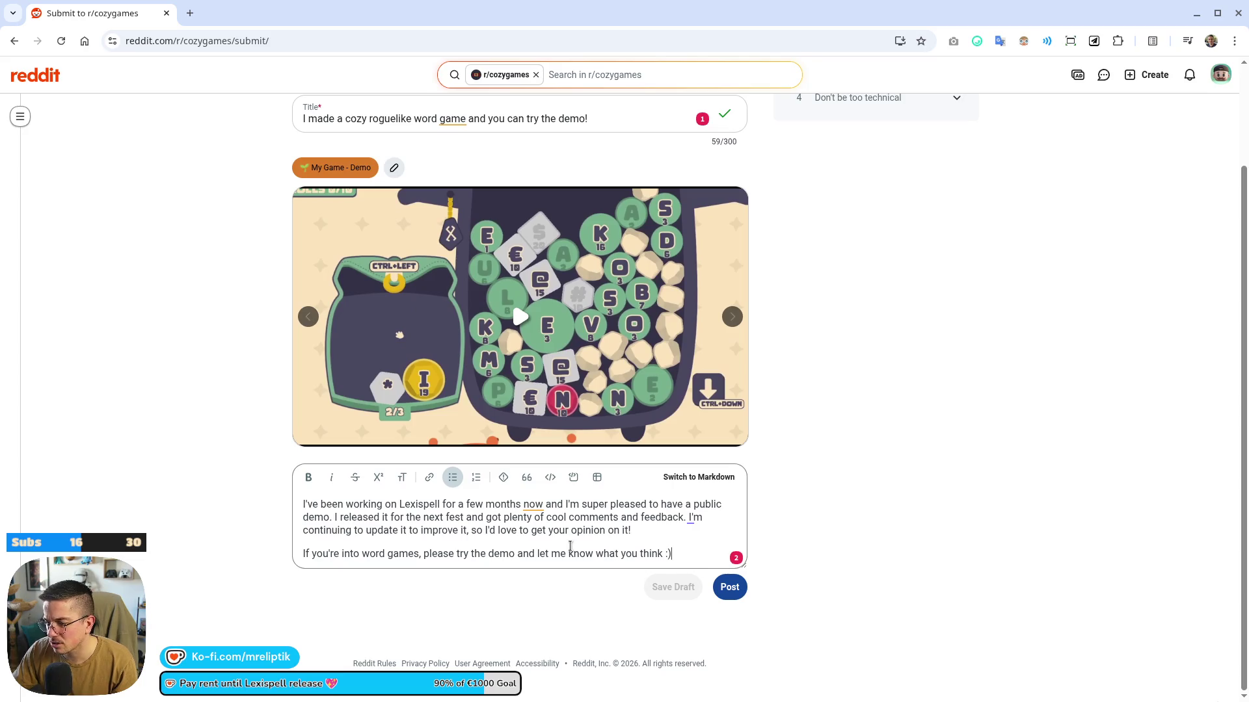
key("Return")
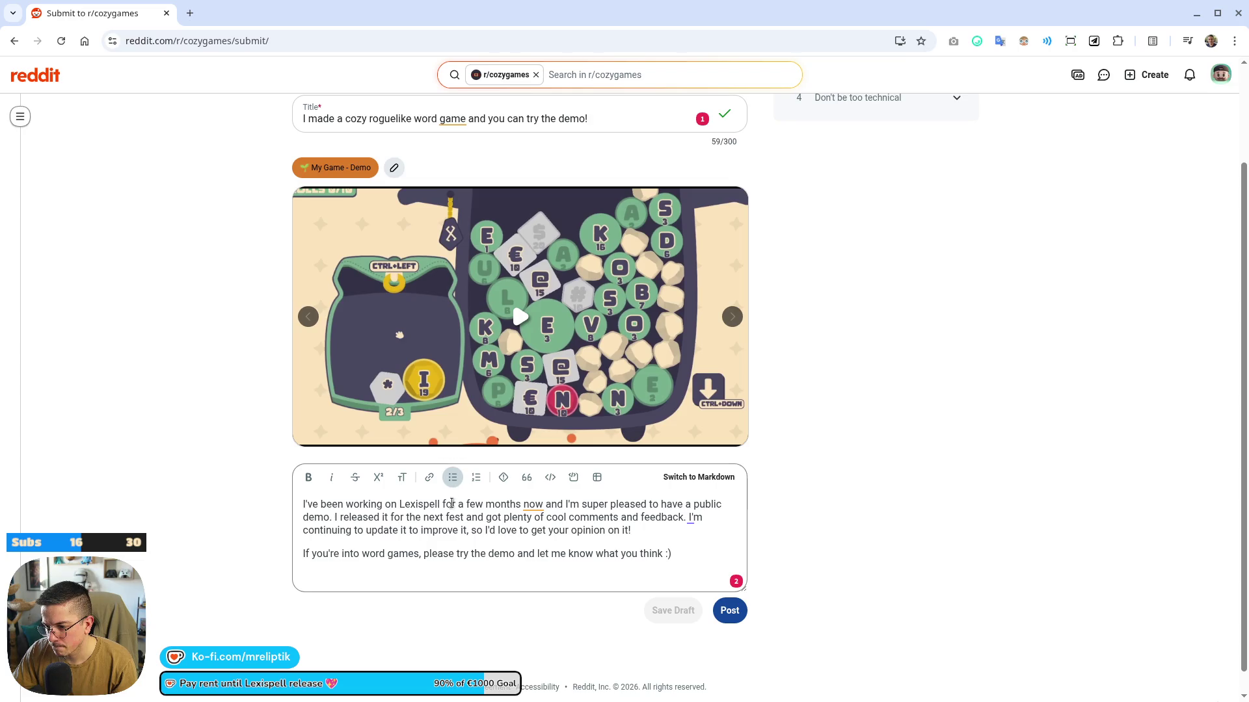
key("ctrl+v")
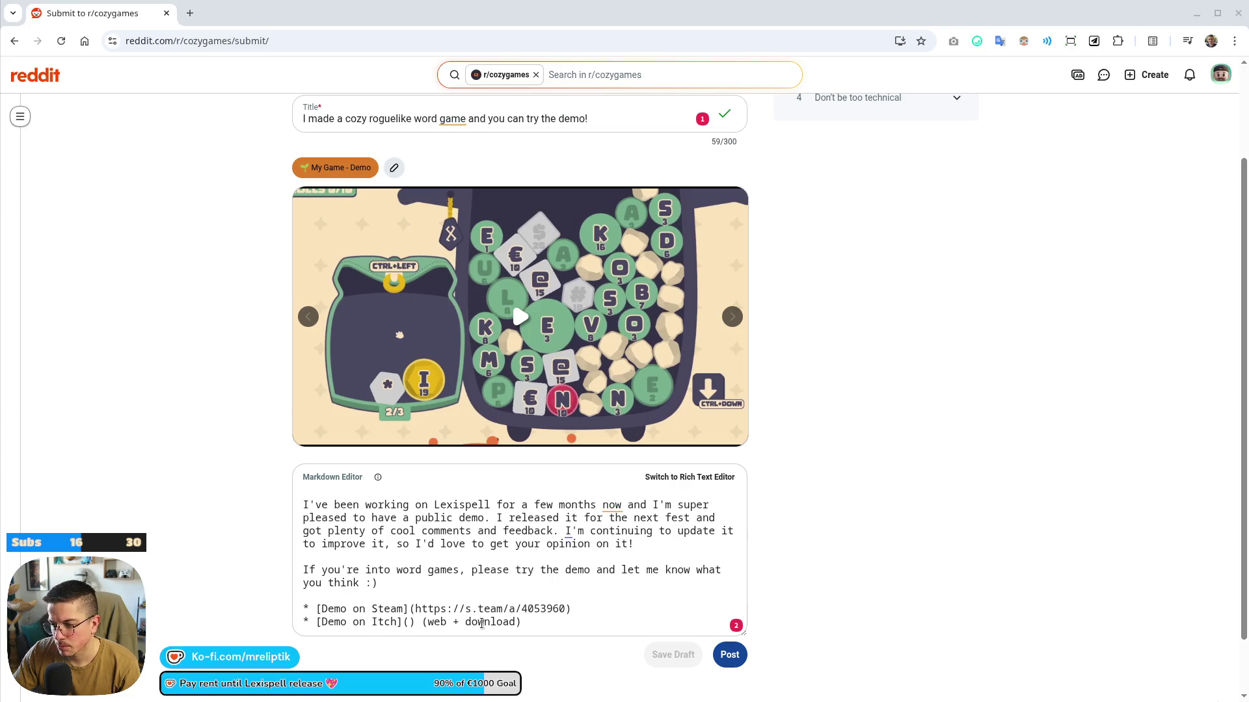
Paste the itch.io URL into the Demo on Itch link and publish the post
type("https://mreliptik.itch.io/lexispell")
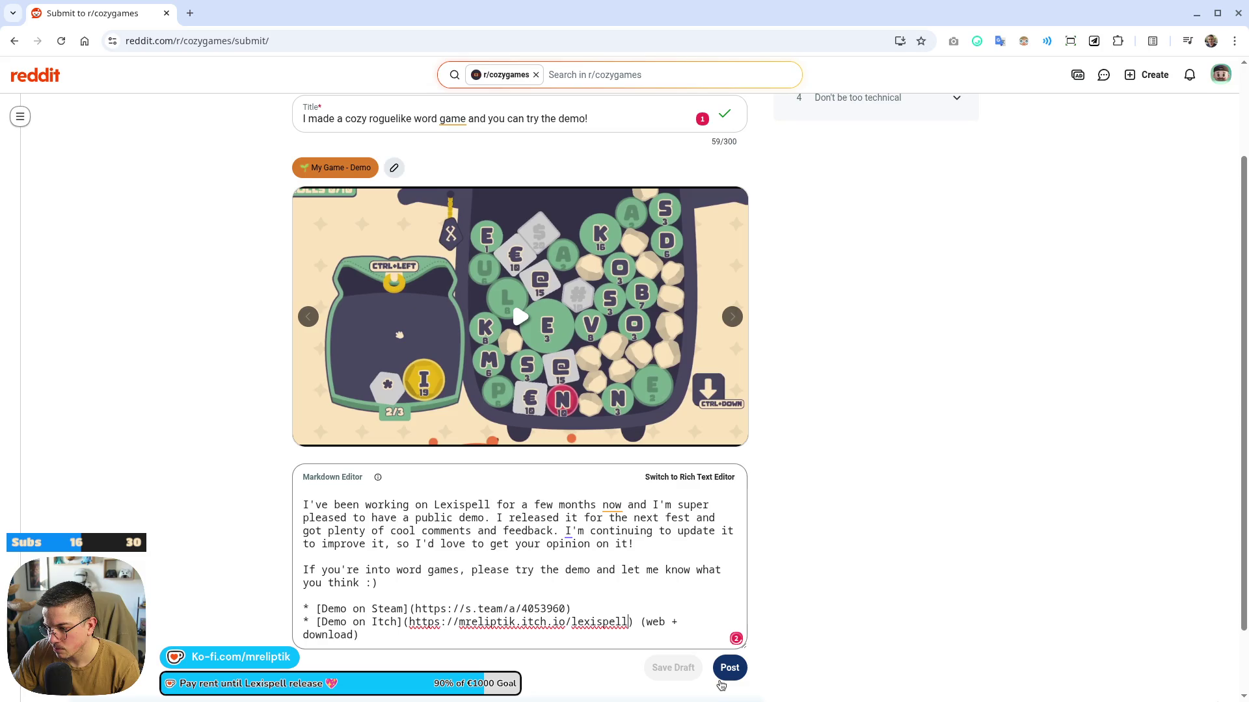
left_click(724, 670)
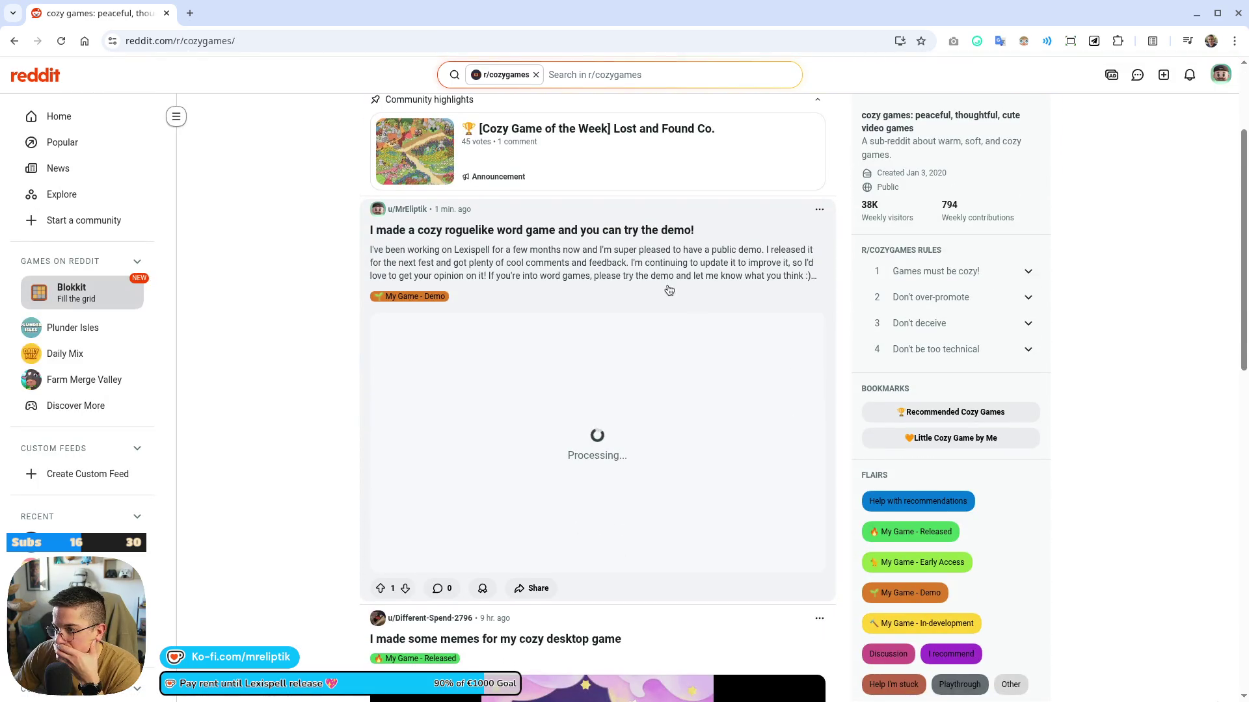
Review the new r/cozygames post in its own tab, then close it and the browser
scroll(345, 379, "down", 15)
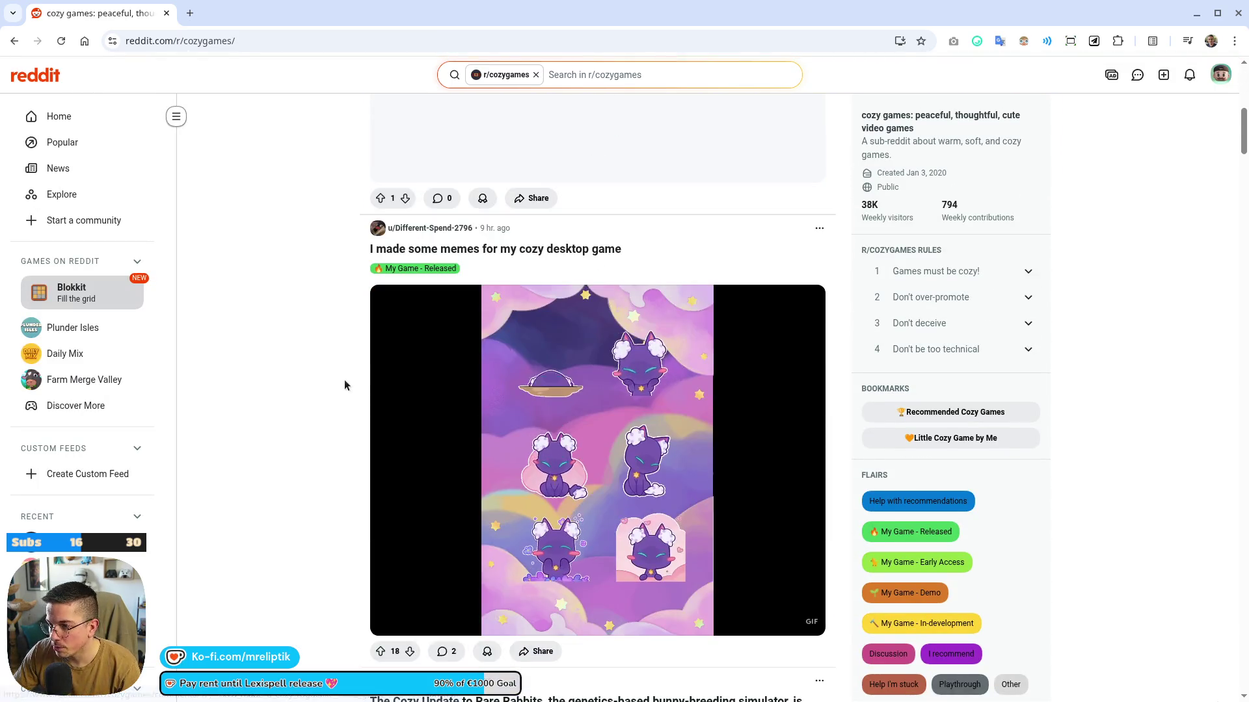
scroll(342, 310, "up", 15)
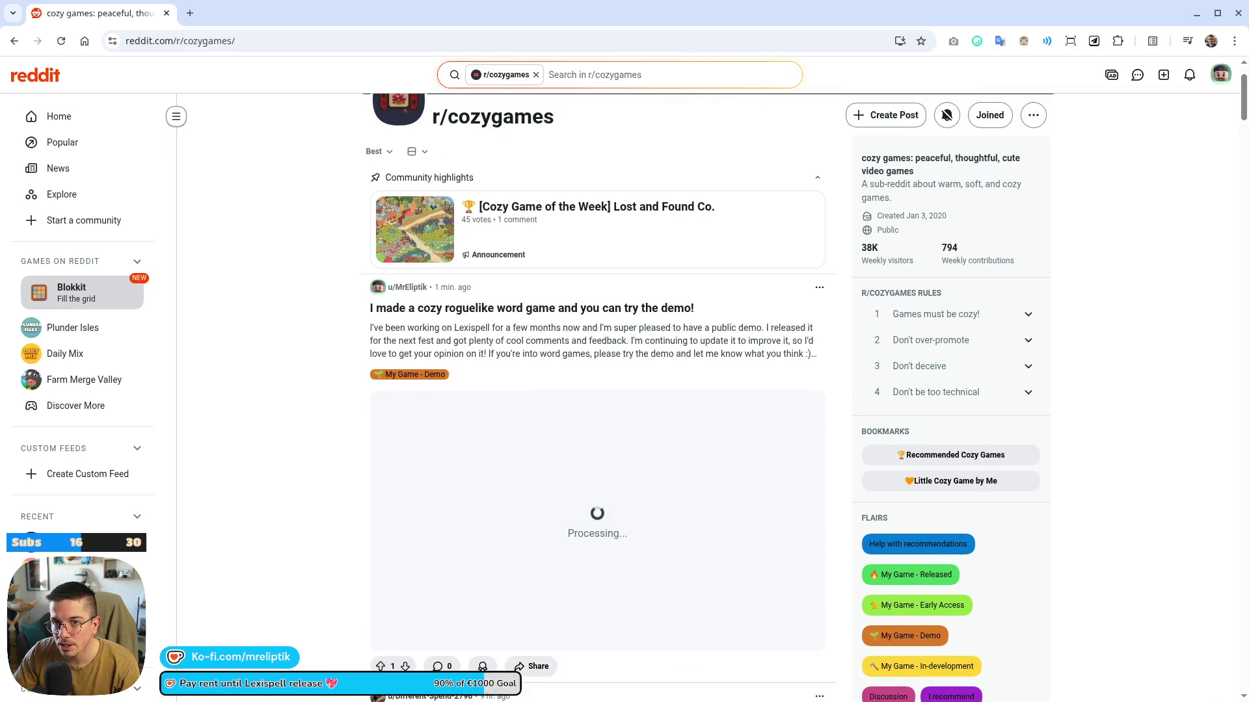
middle_click(455, 221)
left_click(247, 13)
left_click(260, 41)
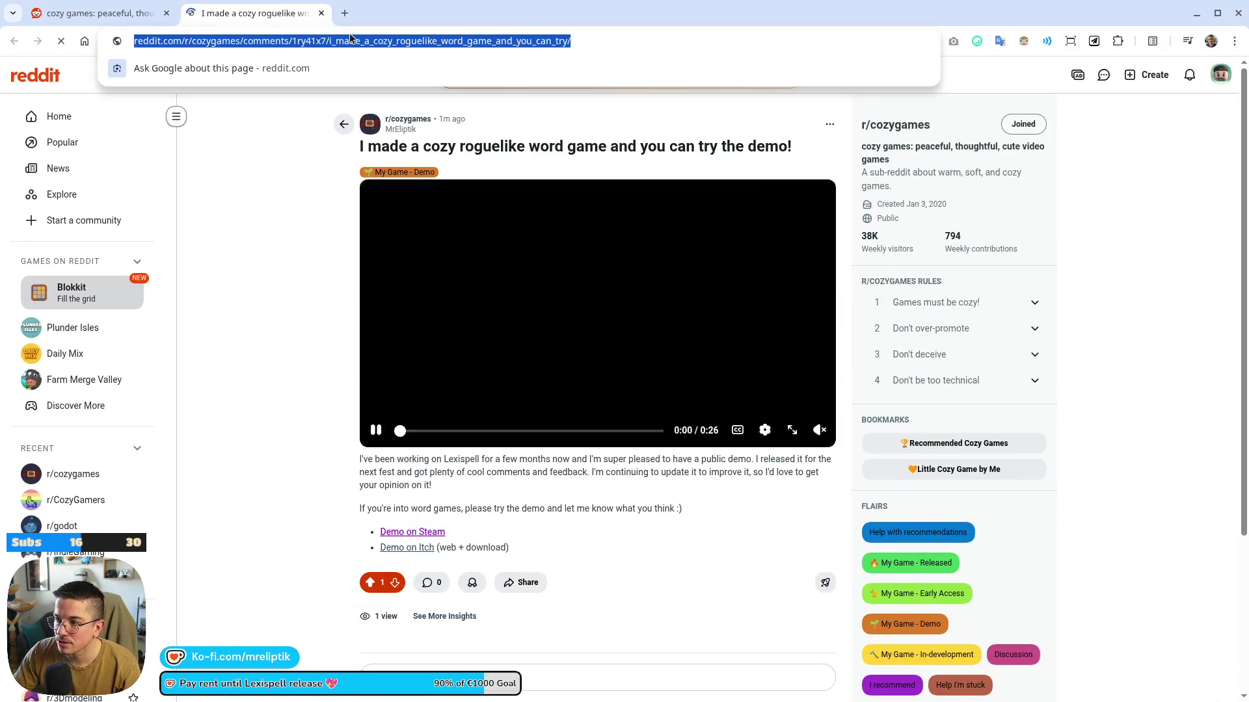
left_click(184, 492)
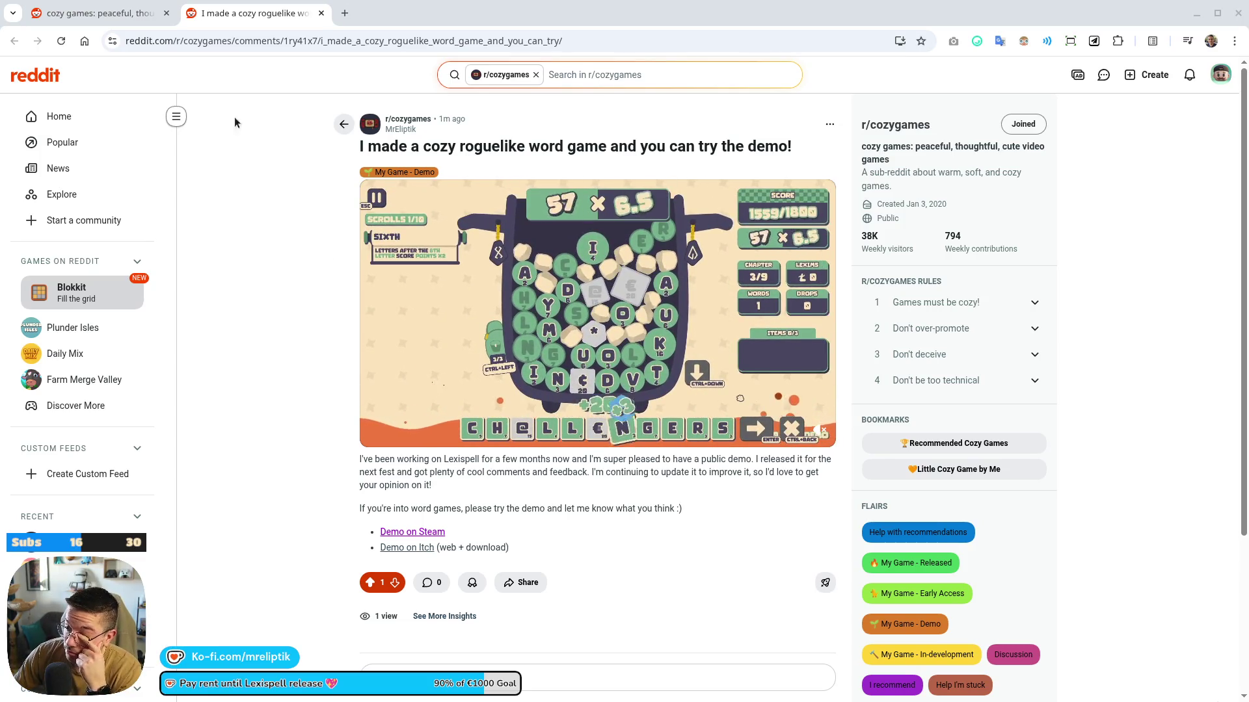
middle_click(254, 18)
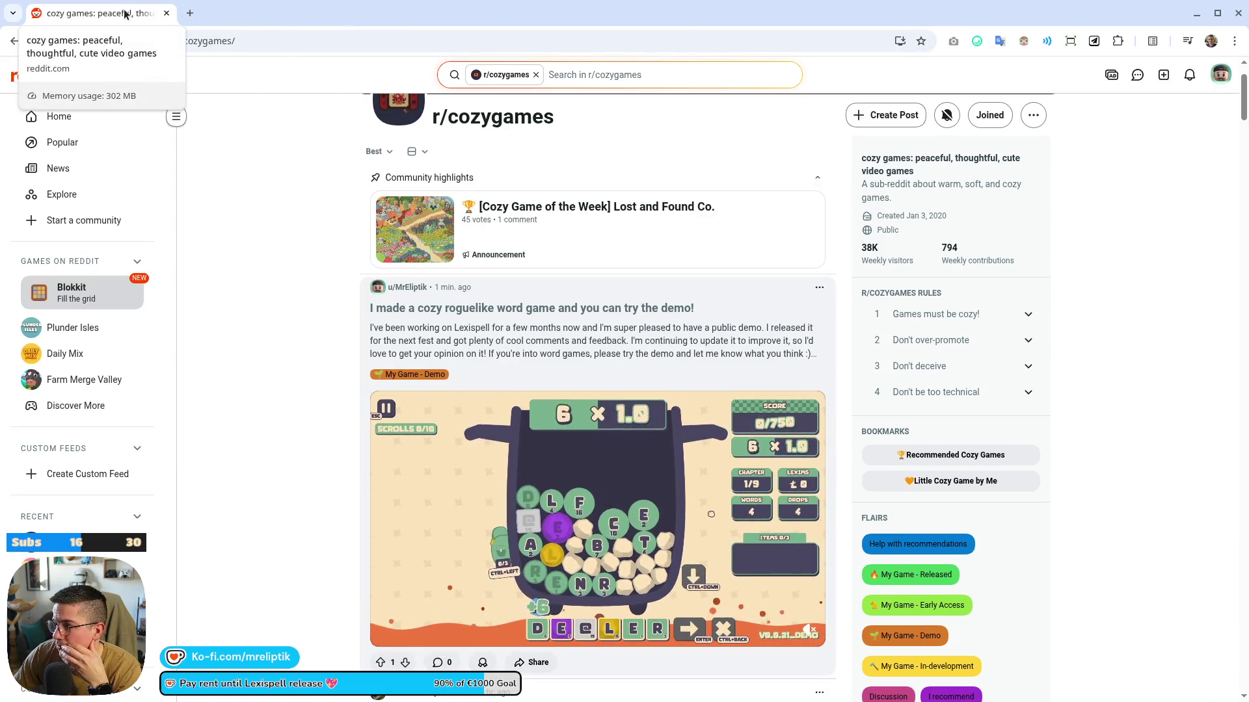
left_click(165, 13)
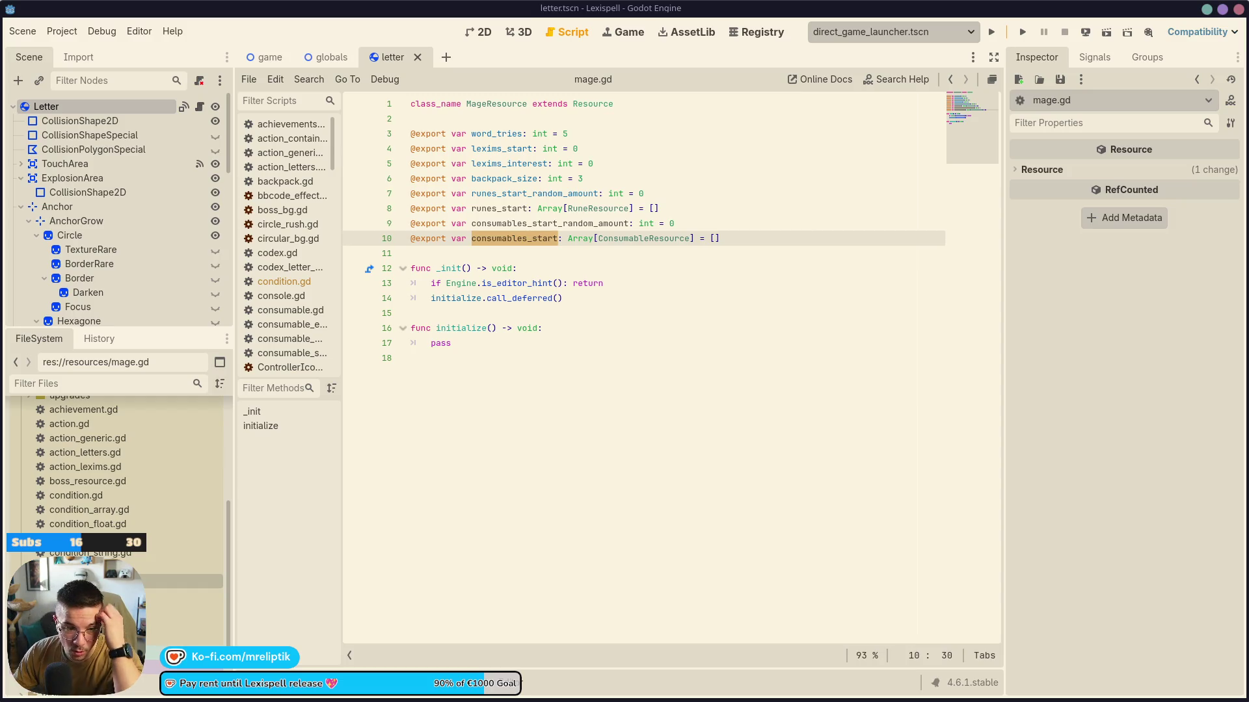
left_click(606, 345)
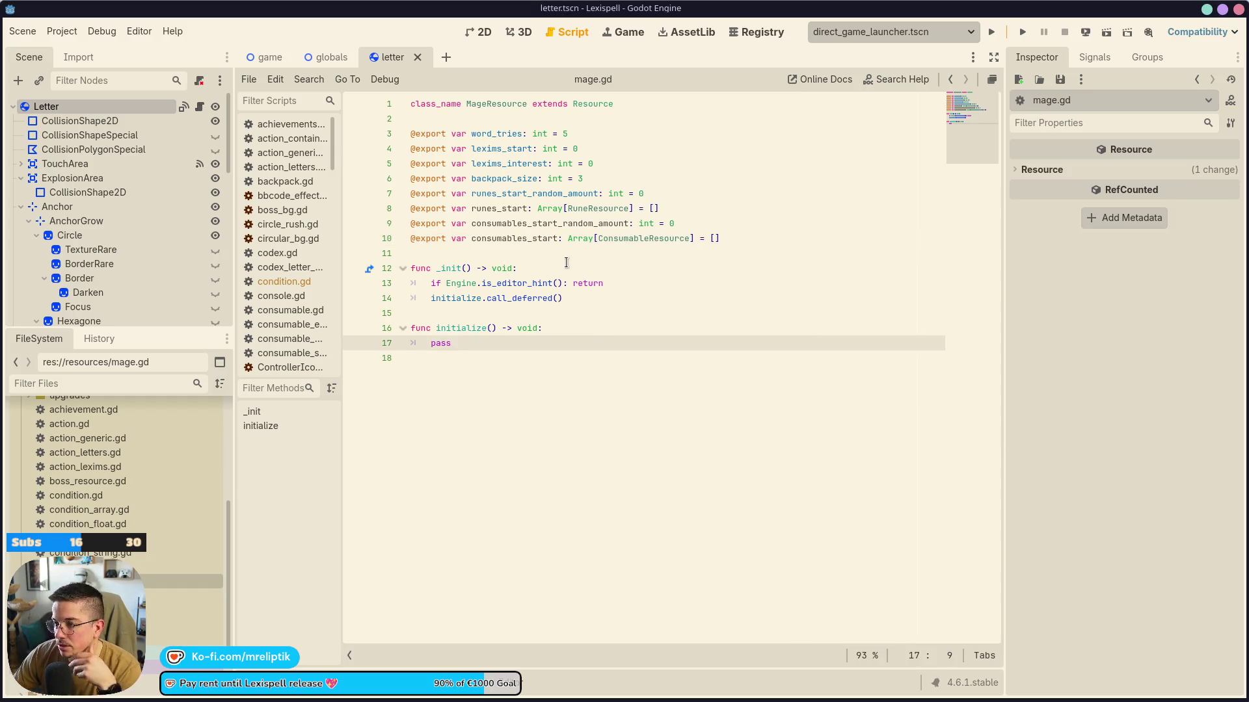
left_click(525, 253)
key("Return")
key("Up")
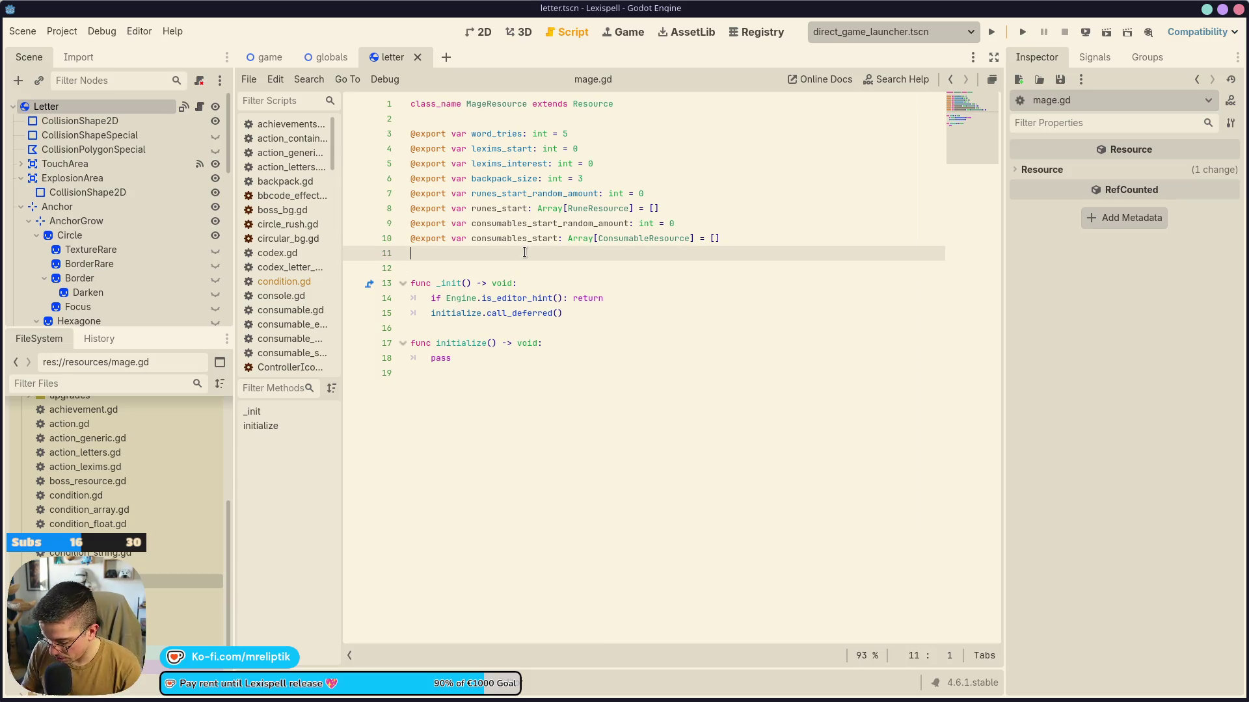
type("@export var ")
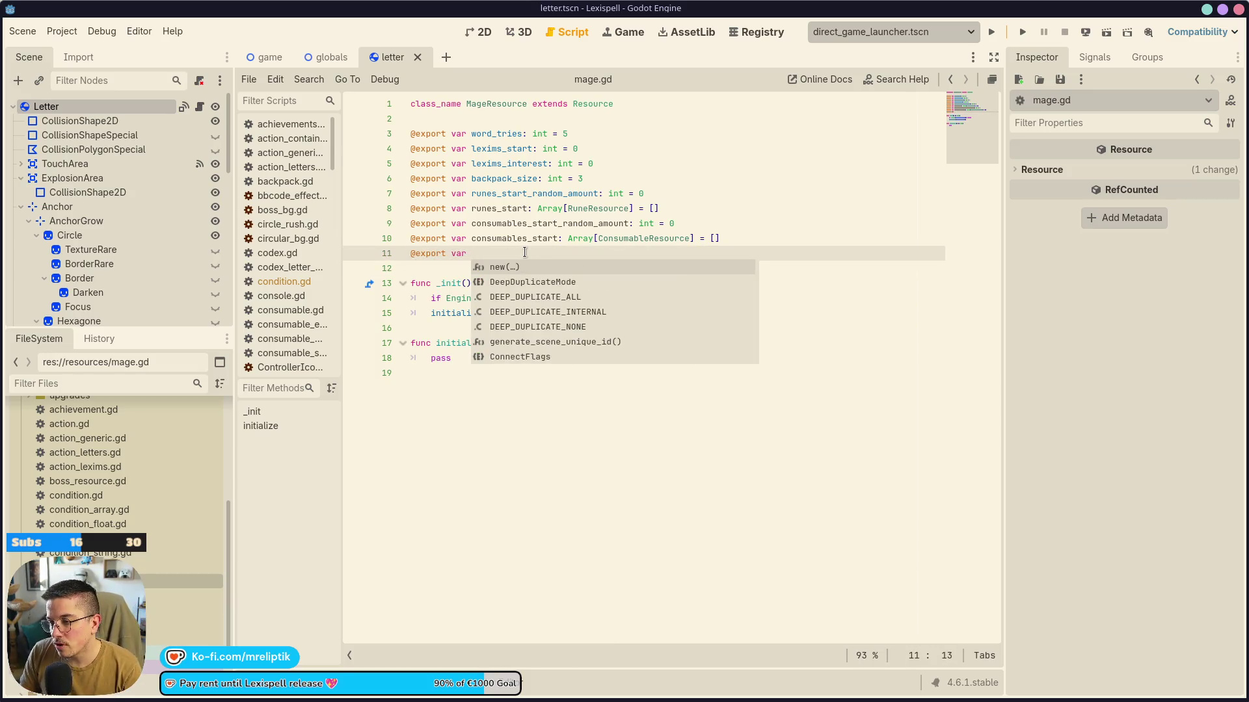
type("amulet")
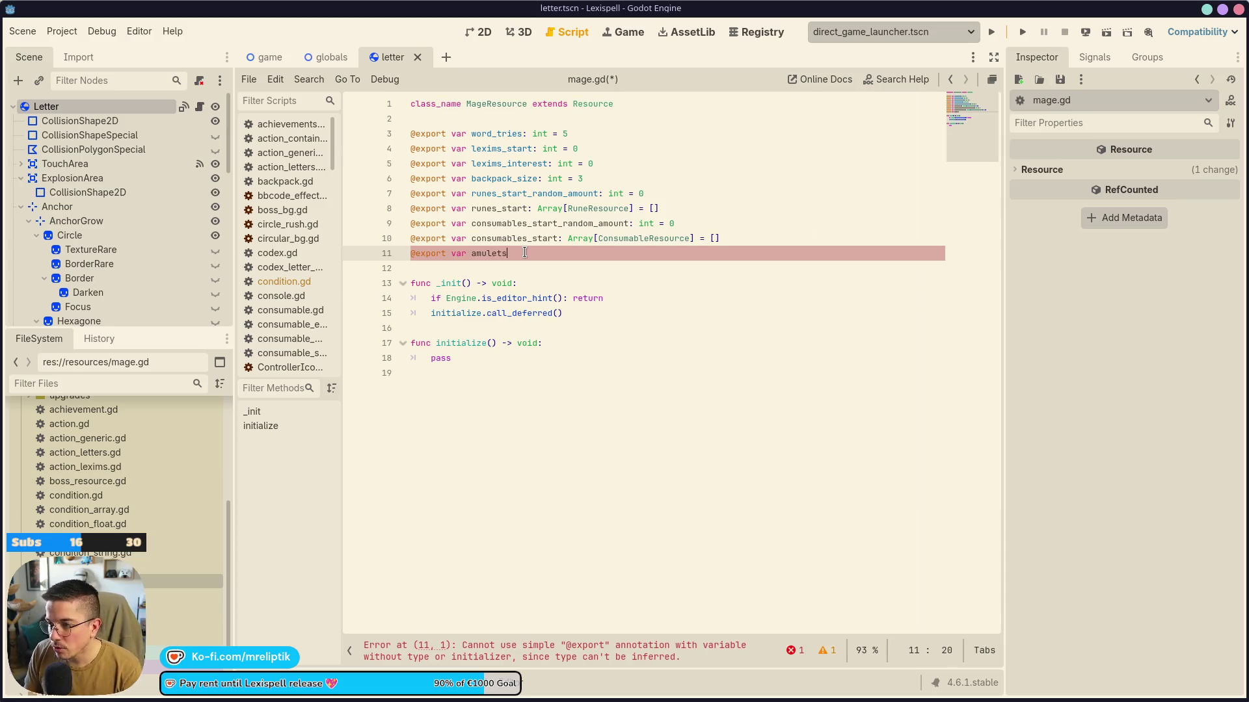
type("s: Array")
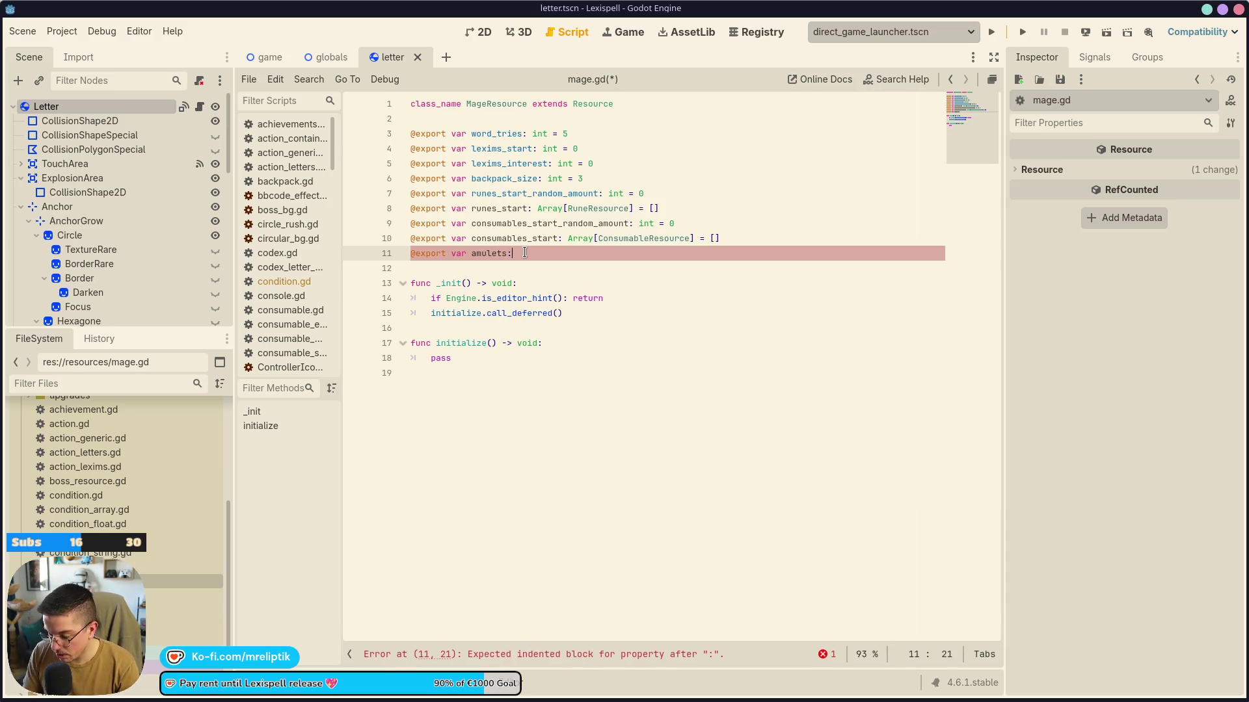
type("[Amulet")
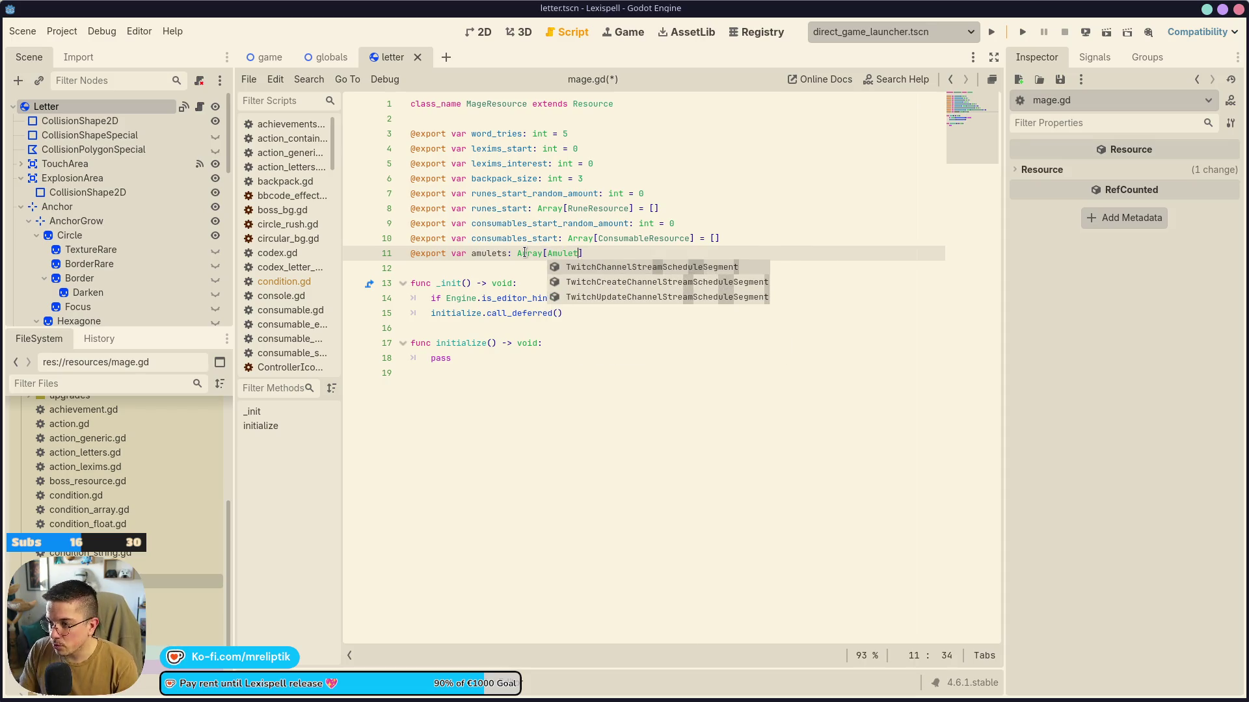
key("Return")
key("ctrl+s")
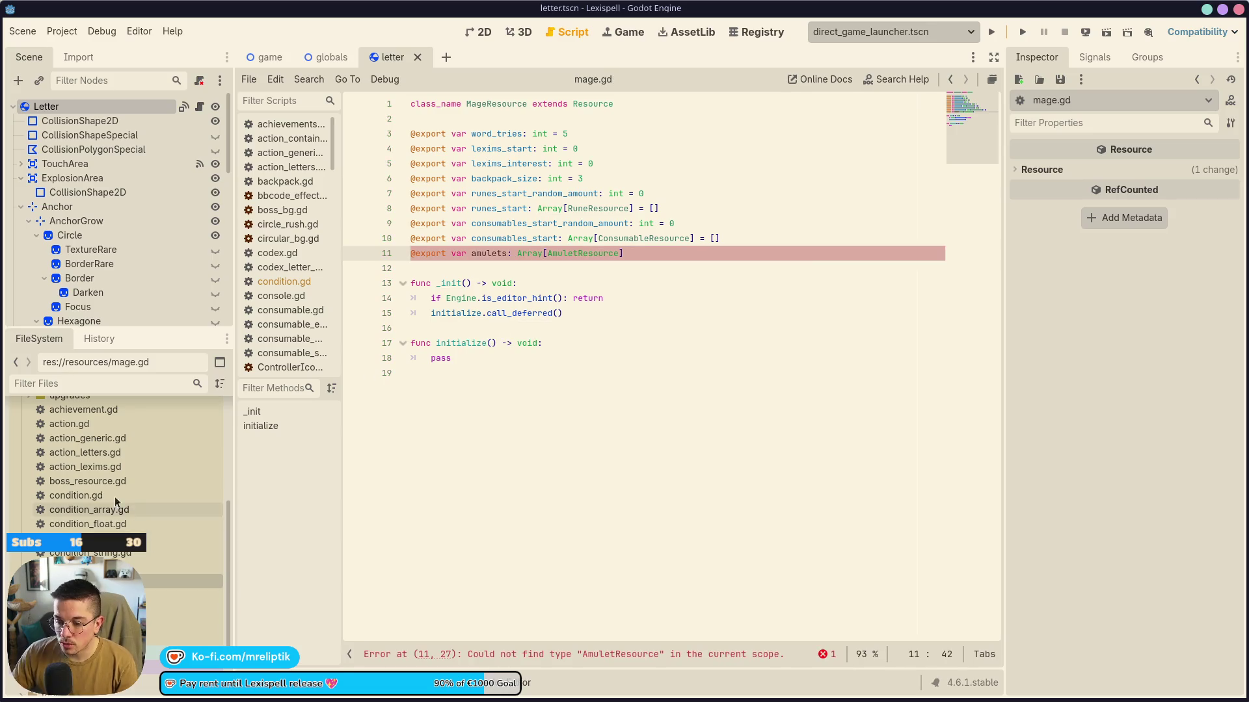
scroll(88, 455, "up", 3)
Create res://resources/amulet.gd inheriting Resource with class_name AmuletResource, and save it
right_click(84, 452)
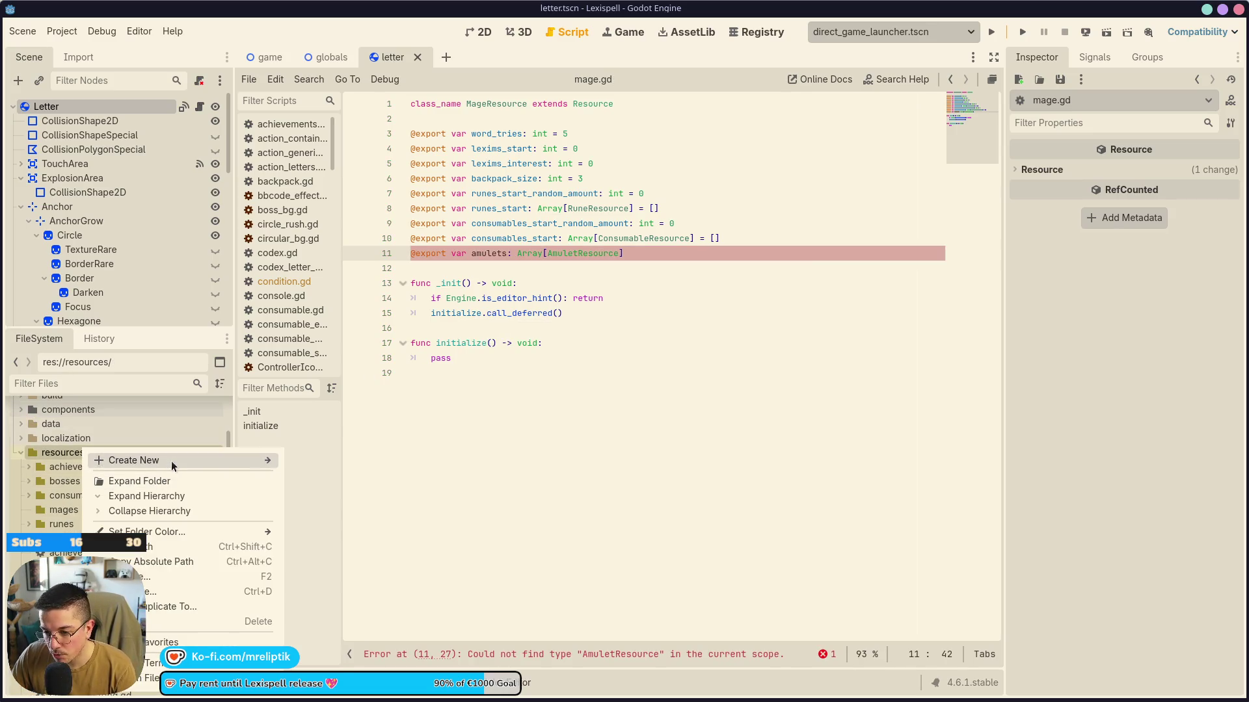
mouse_move(171, 460)
left_click(356, 505)
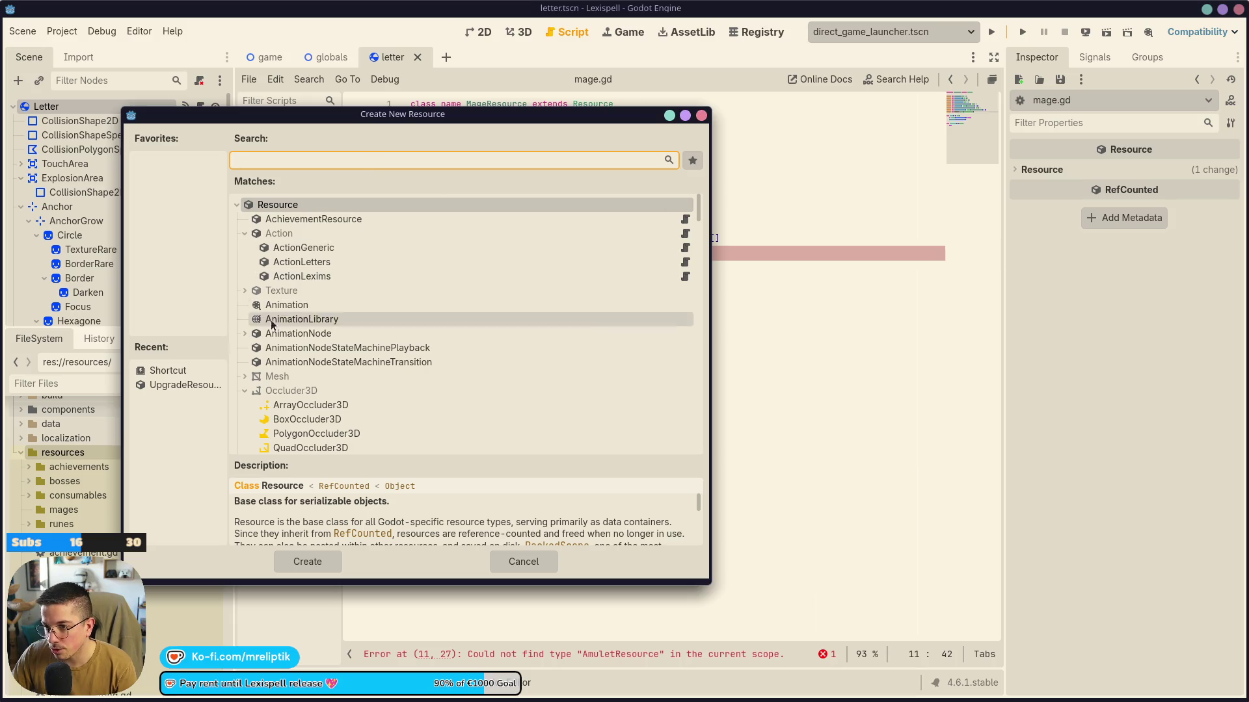
key("Escape")
right_click(76, 453)
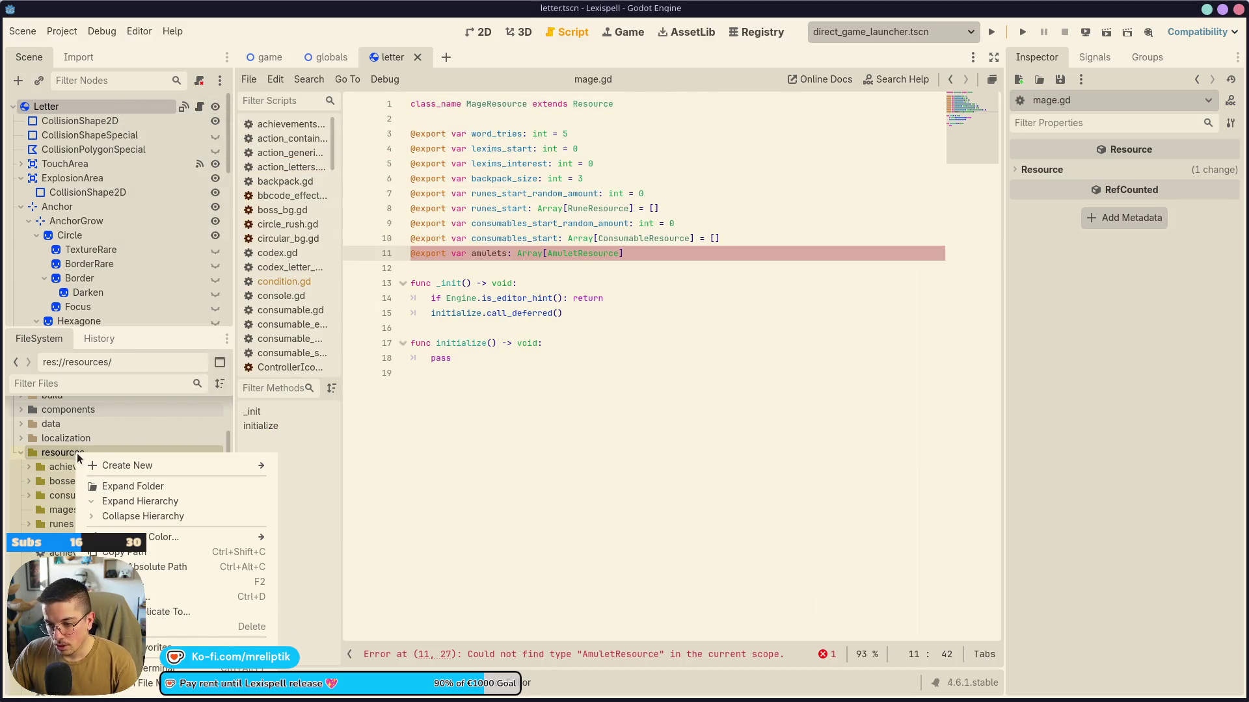
mouse_move(186, 467)
left_click(319, 496)
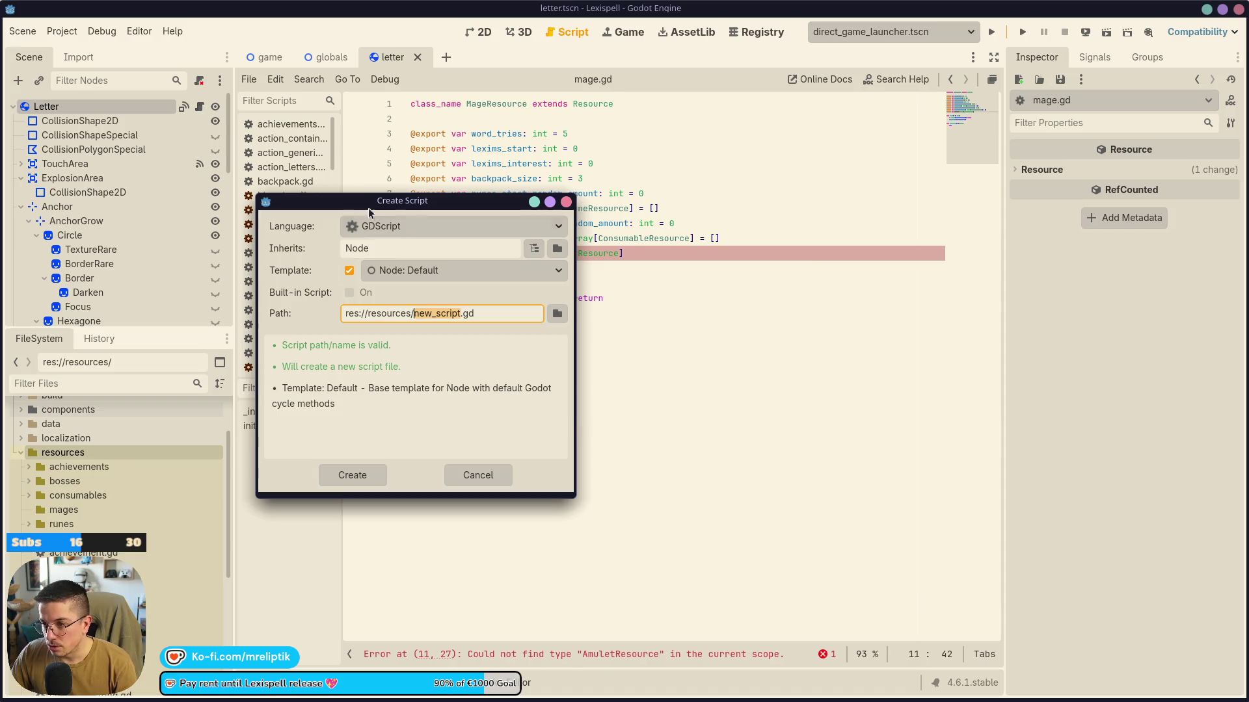
type("amulet")
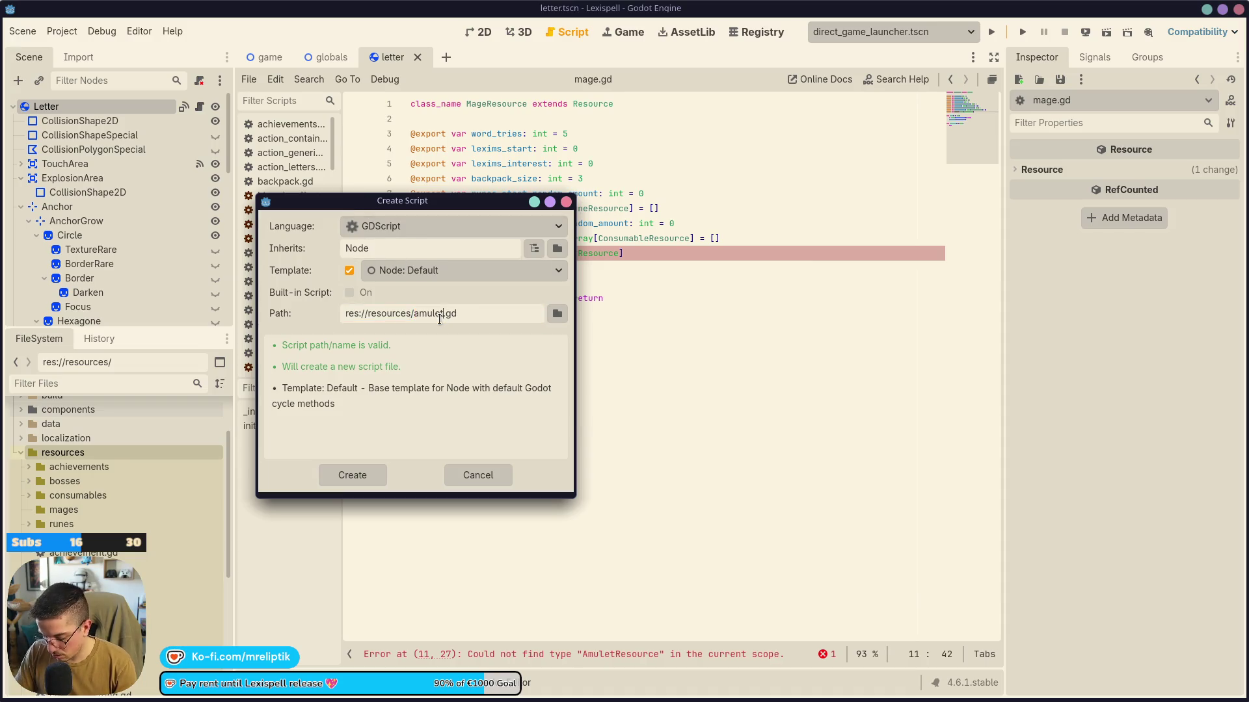
double_click(397, 250)
type("Resource")
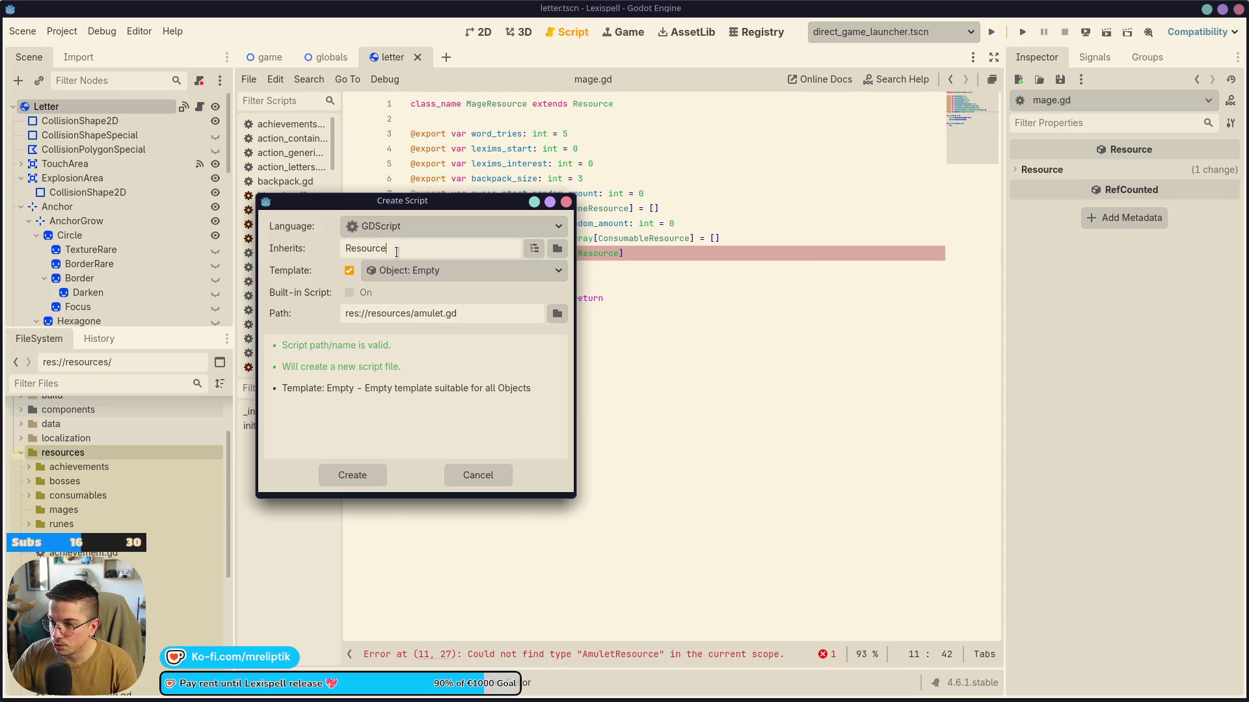
left_click(355, 475)
type("class_name AmuletResource")
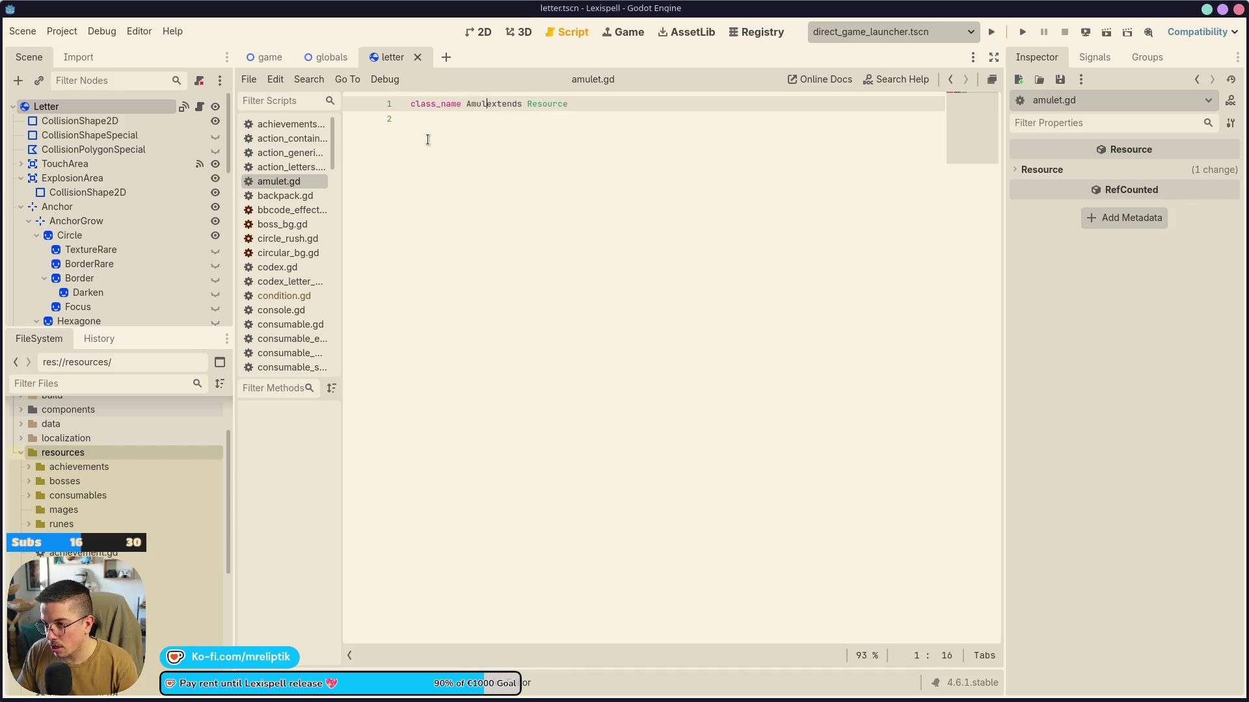
key("ctrl+s")
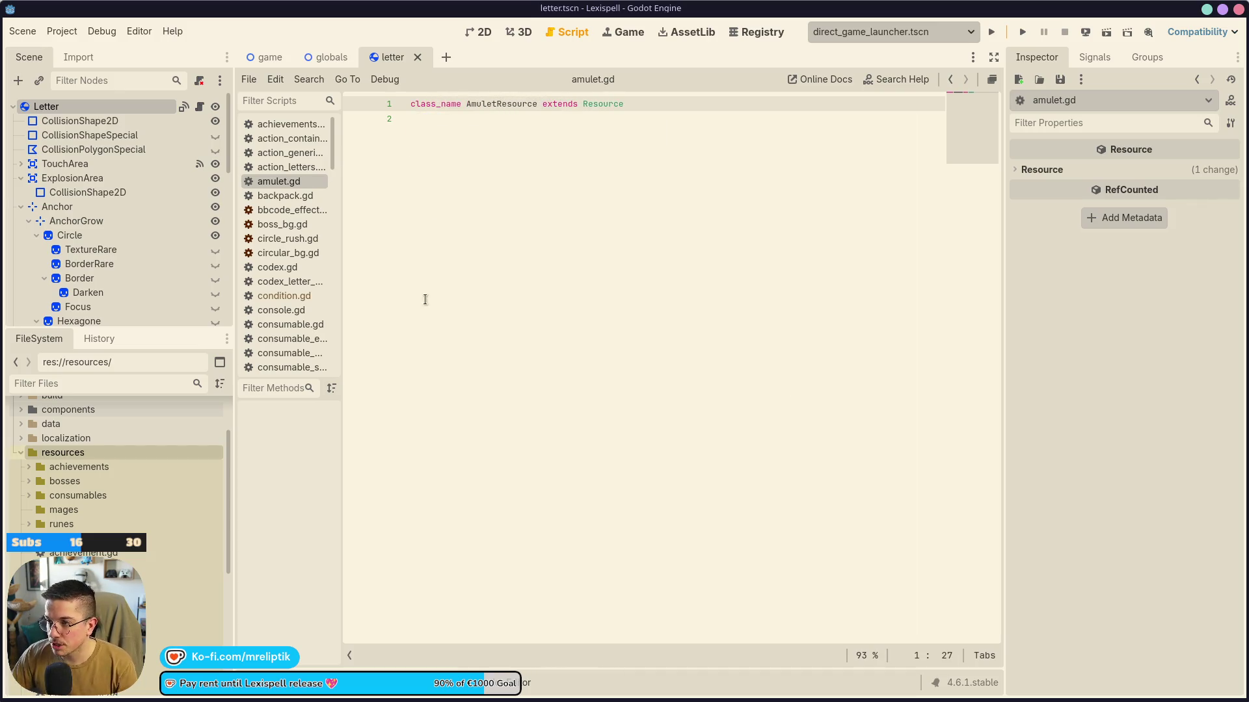
Give mage.gd's amulets array an empty default value '= []'
scroll(165, 502, "down", 3)
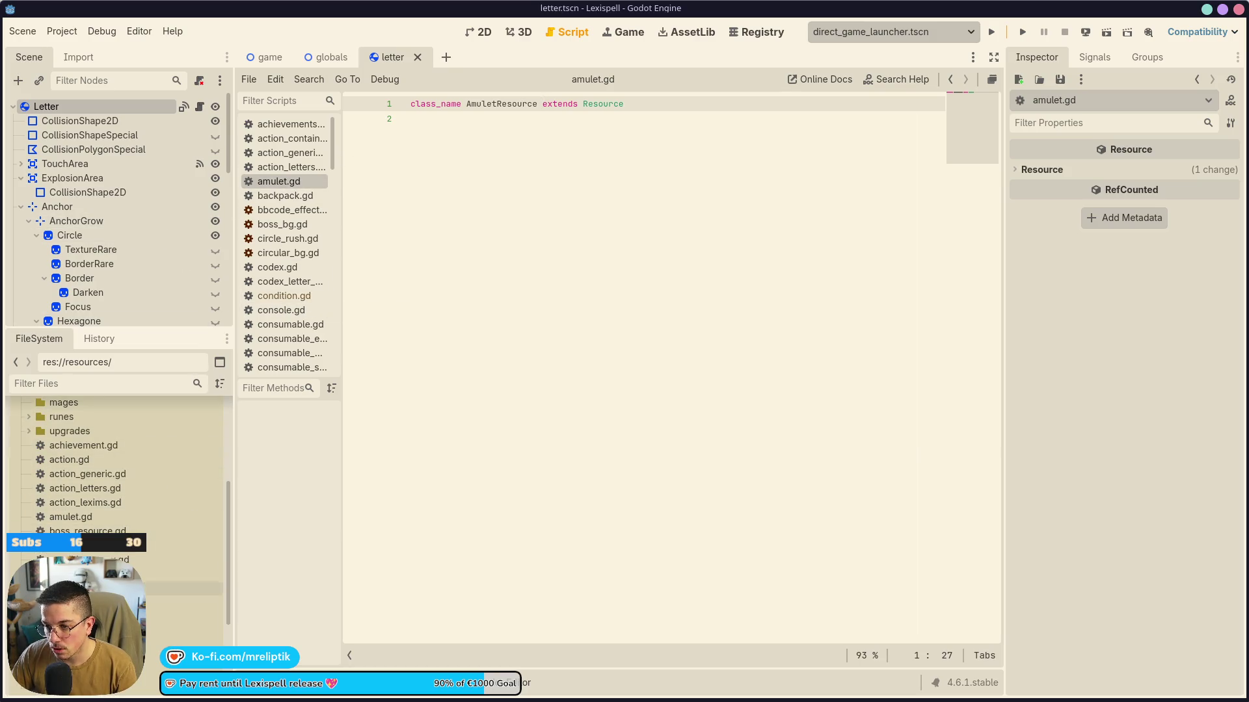
scroll(114, 468, "down", 3)
double_click(68, 523)
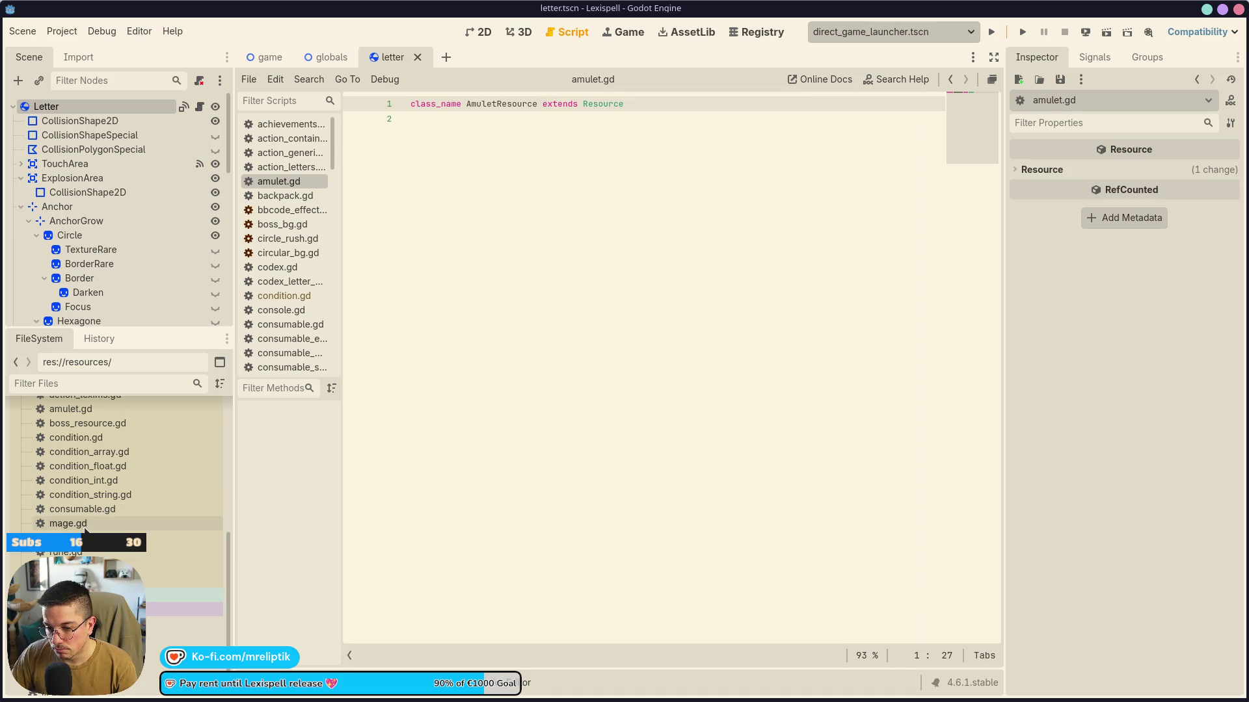
left_click(649, 253)
type("= [")
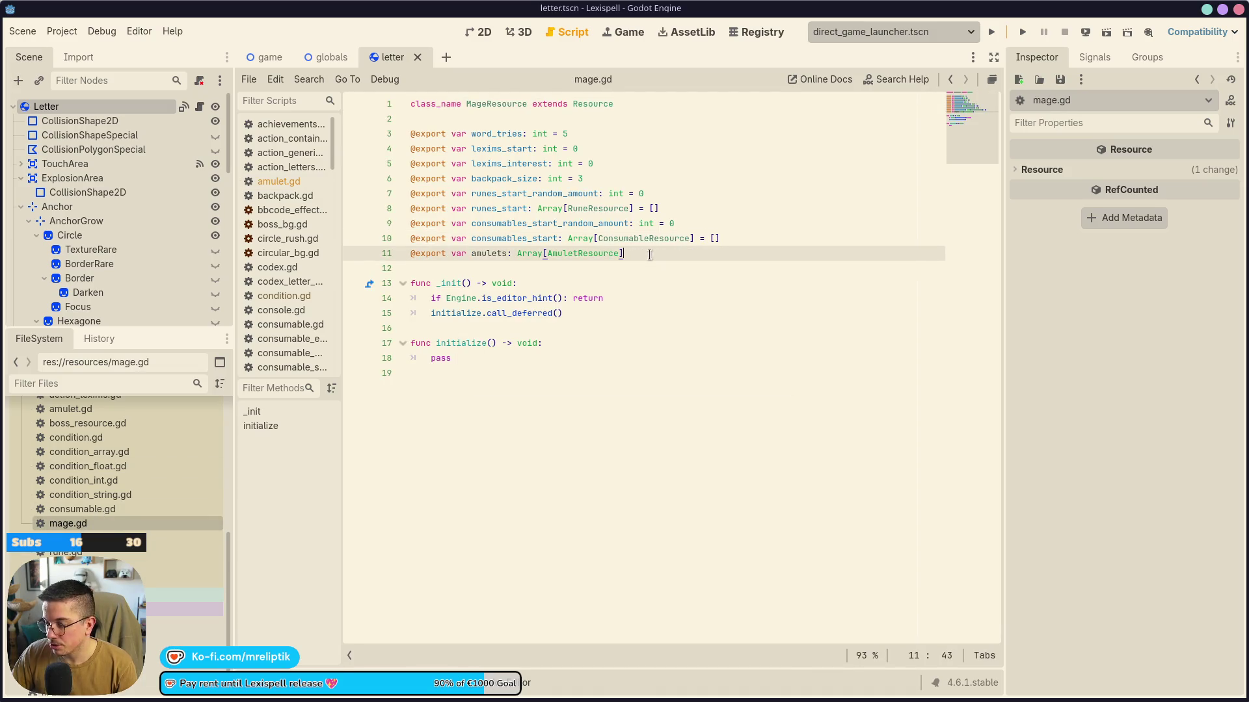
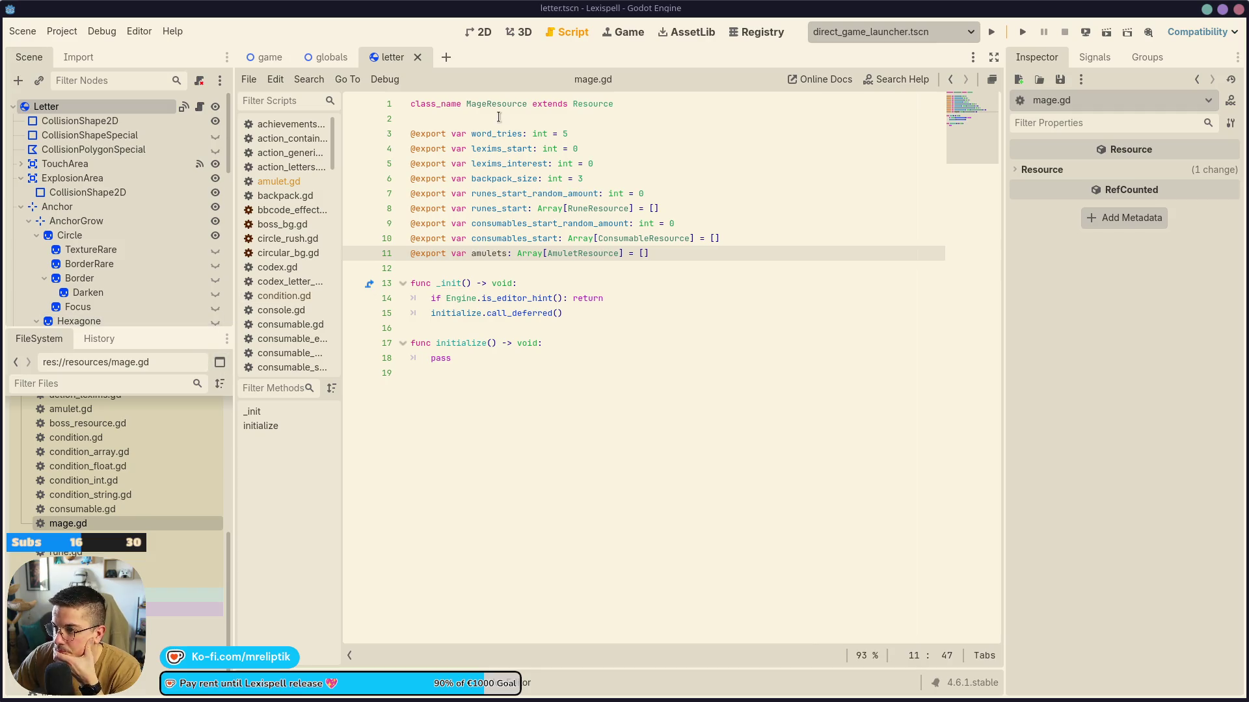
Review the mage variables word_tries, lexims_start, lexims_interest, backpack_size, runes_start and consumables_start
double_click(499, 136)
double_click(511, 159)
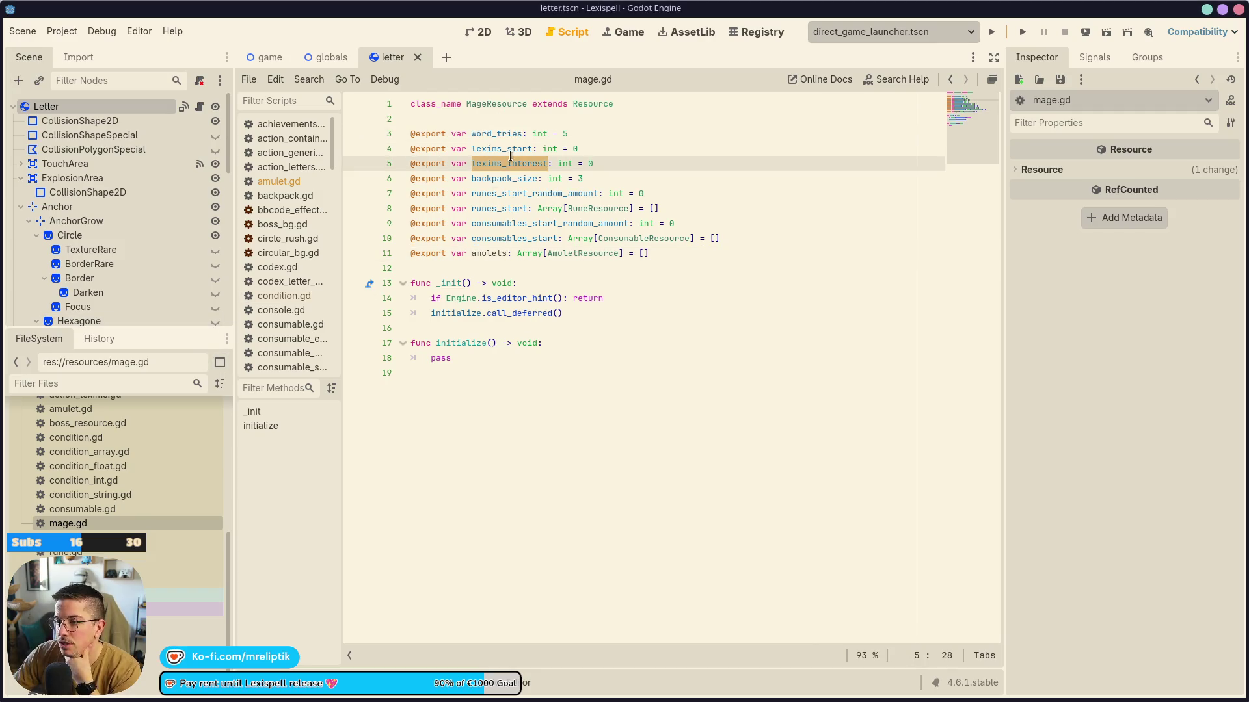
double_click(510, 138)
double_click(506, 147)
double_click(505, 164)
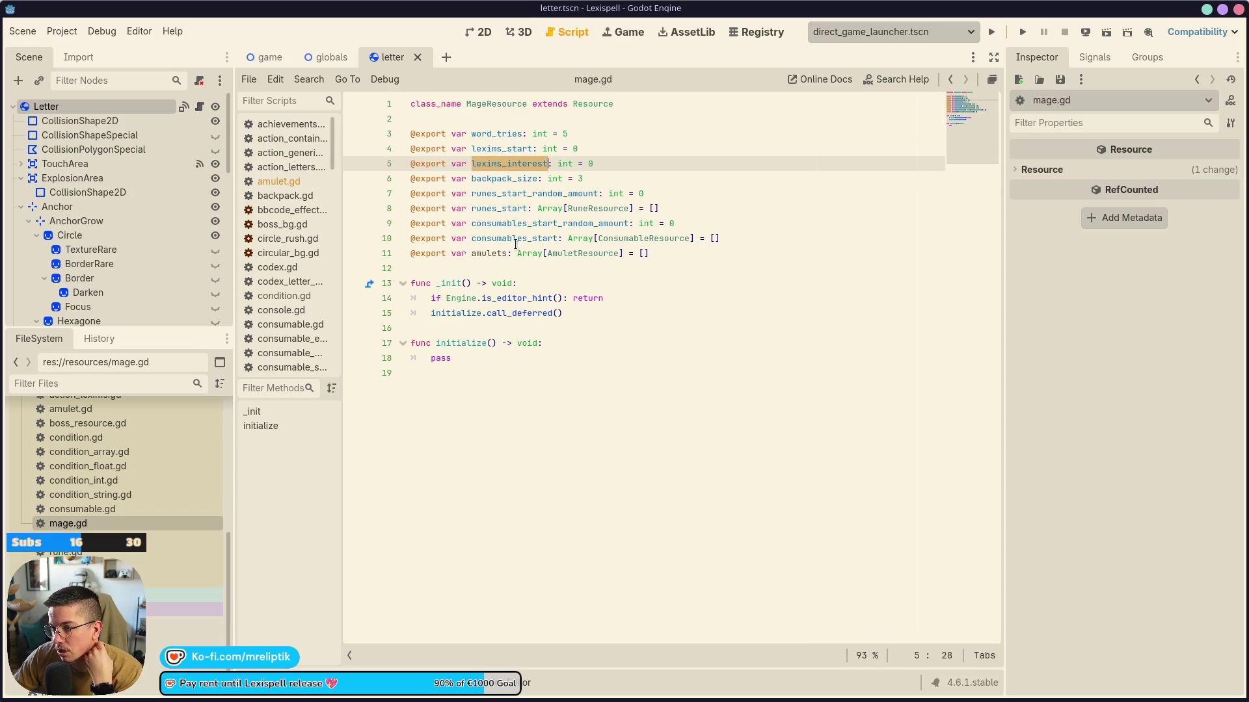
double_click(523, 181)
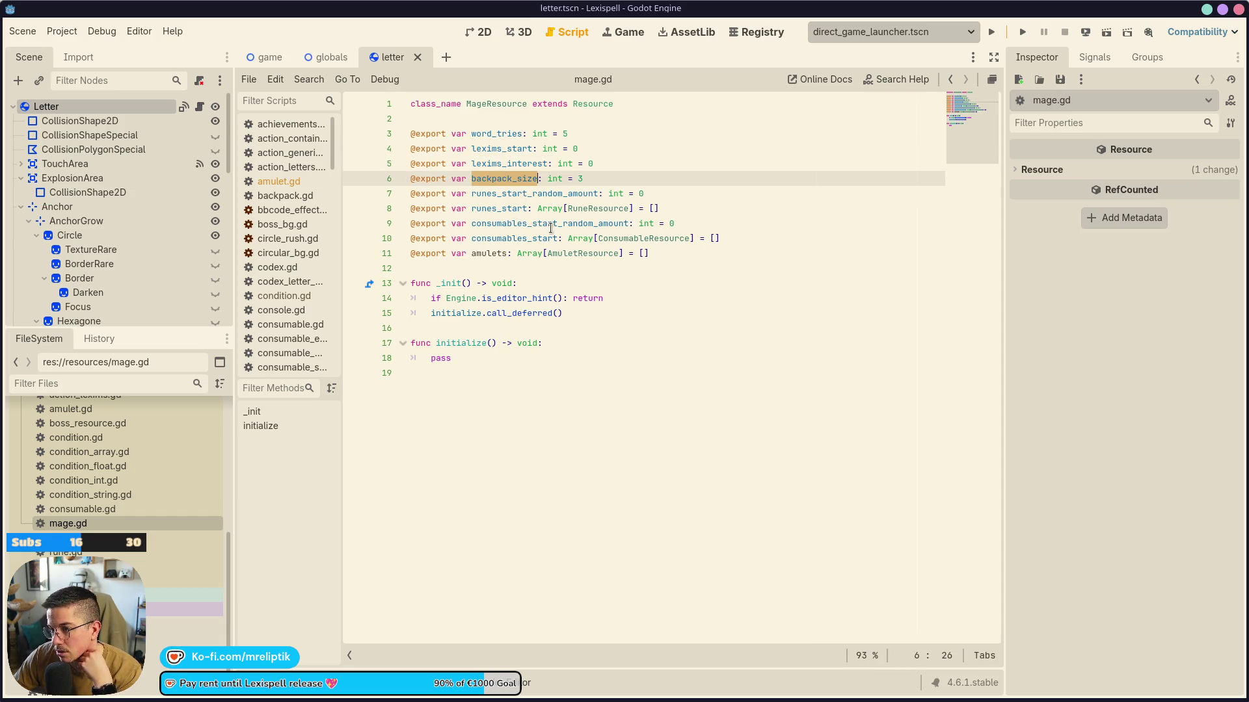
double_click(506, 195)
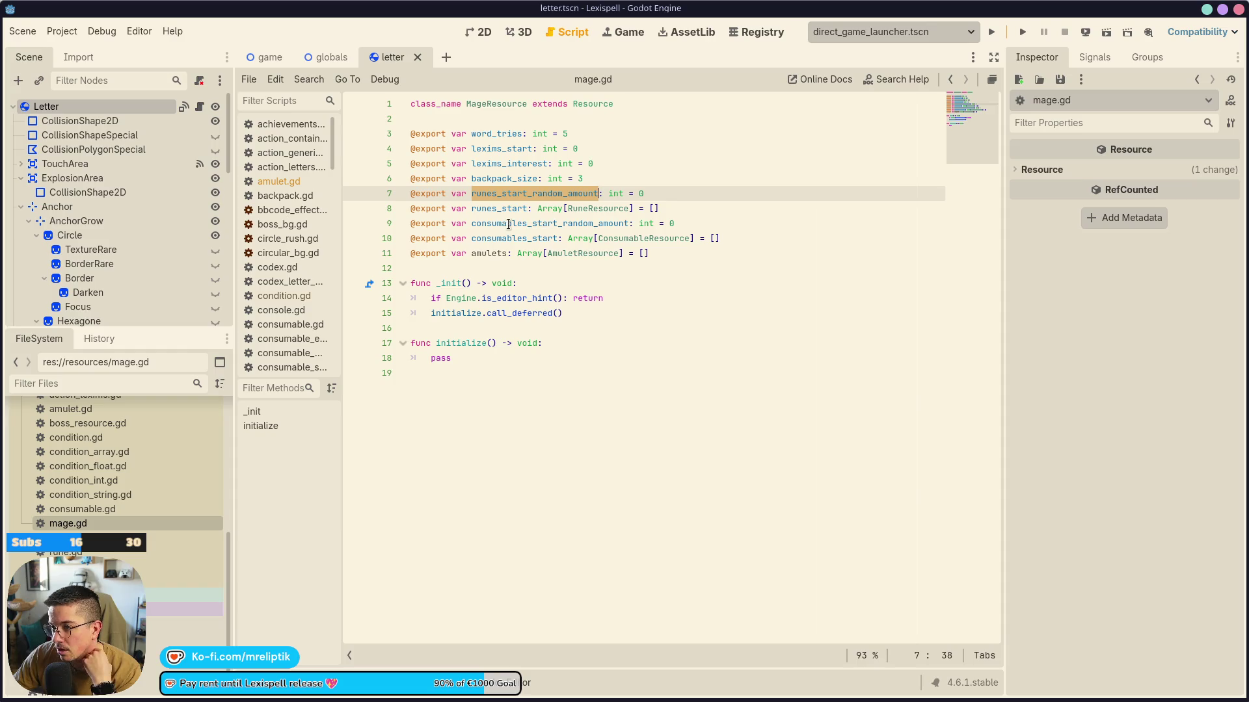
double_click(504, 209)
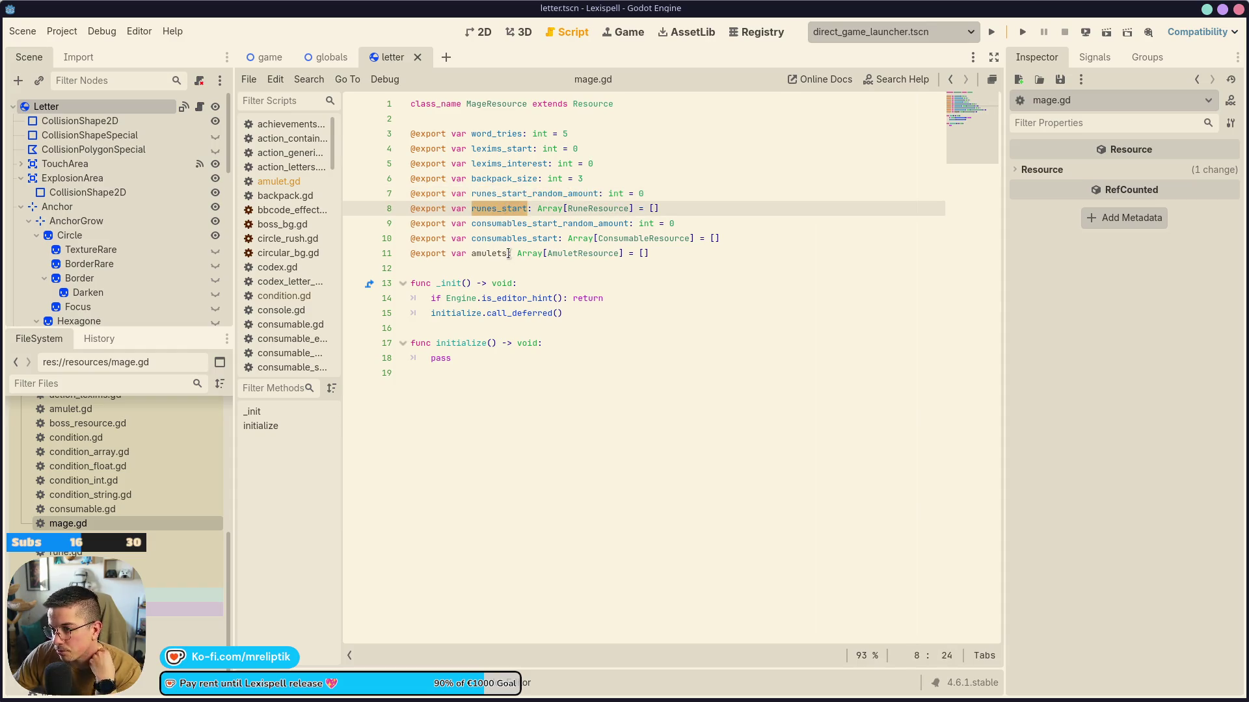
double_click(508, 223)
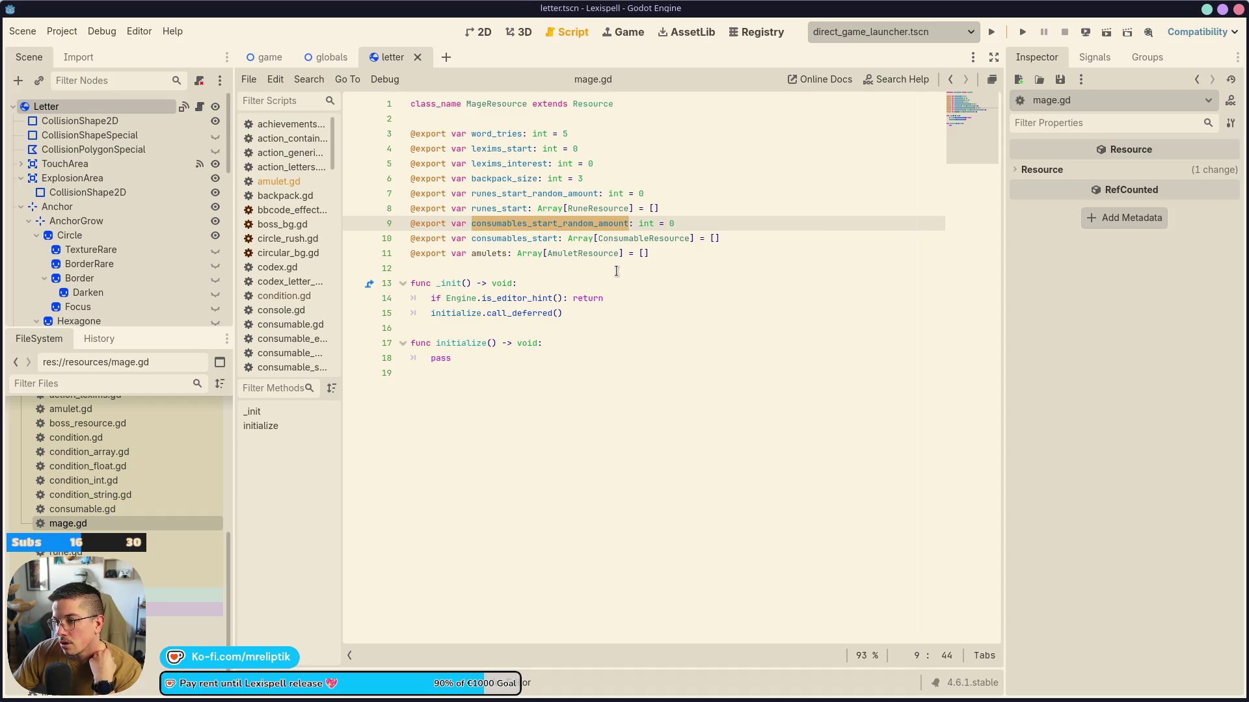
double_click(523, 239)
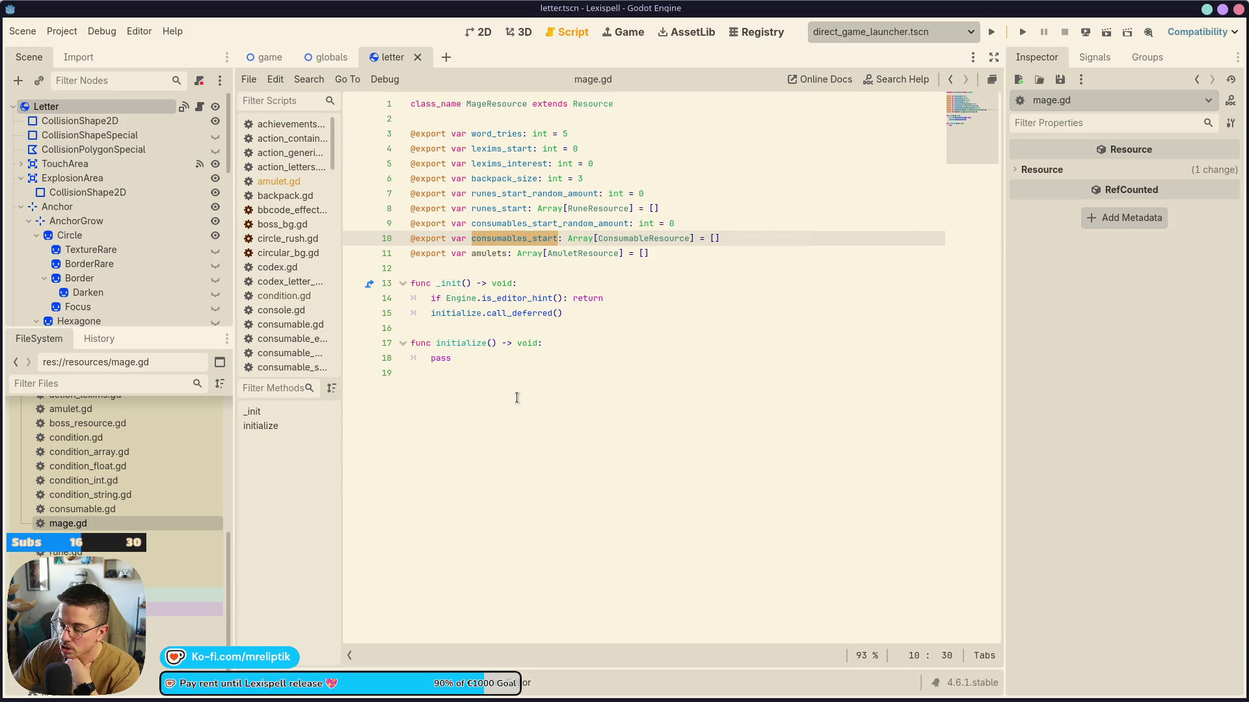
Replace pass in initialize with an 'if runes_start_random_amount > 0:' block
left_click(459, 368)
double_click(467, 361)
double_click(468, 344)
double_click(465, 359)
left_click(446, 391)
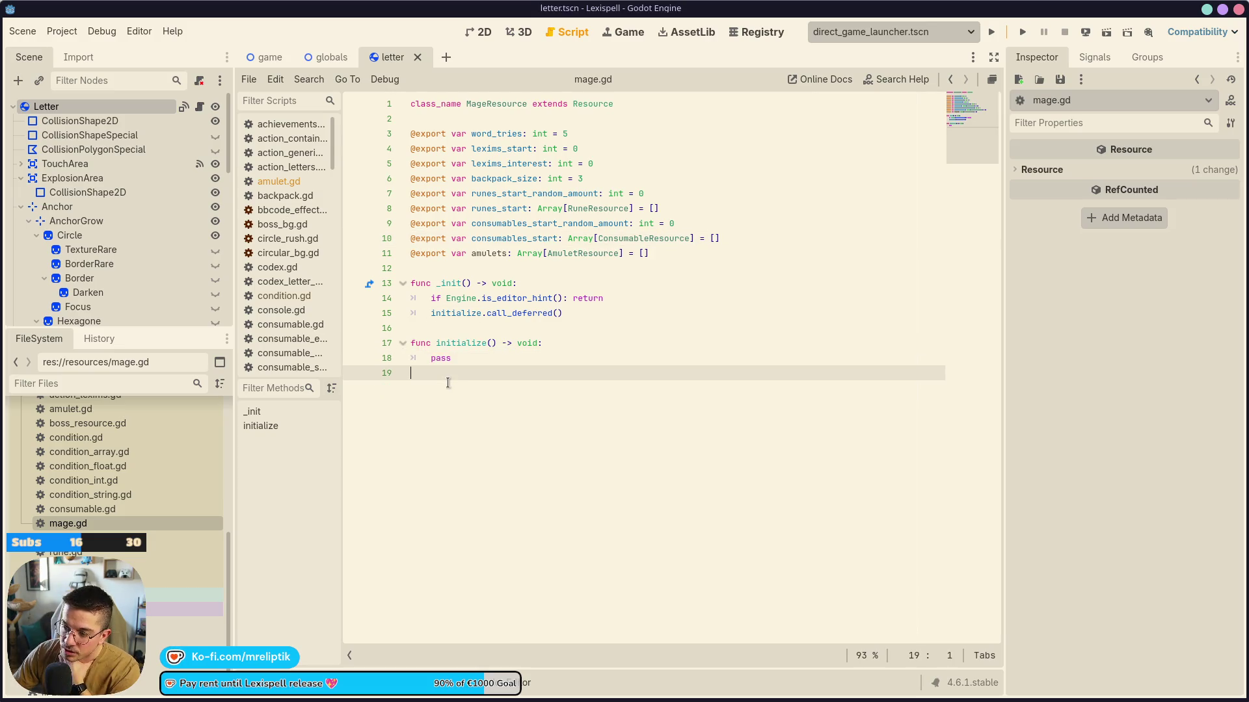
double_click(472, 360)
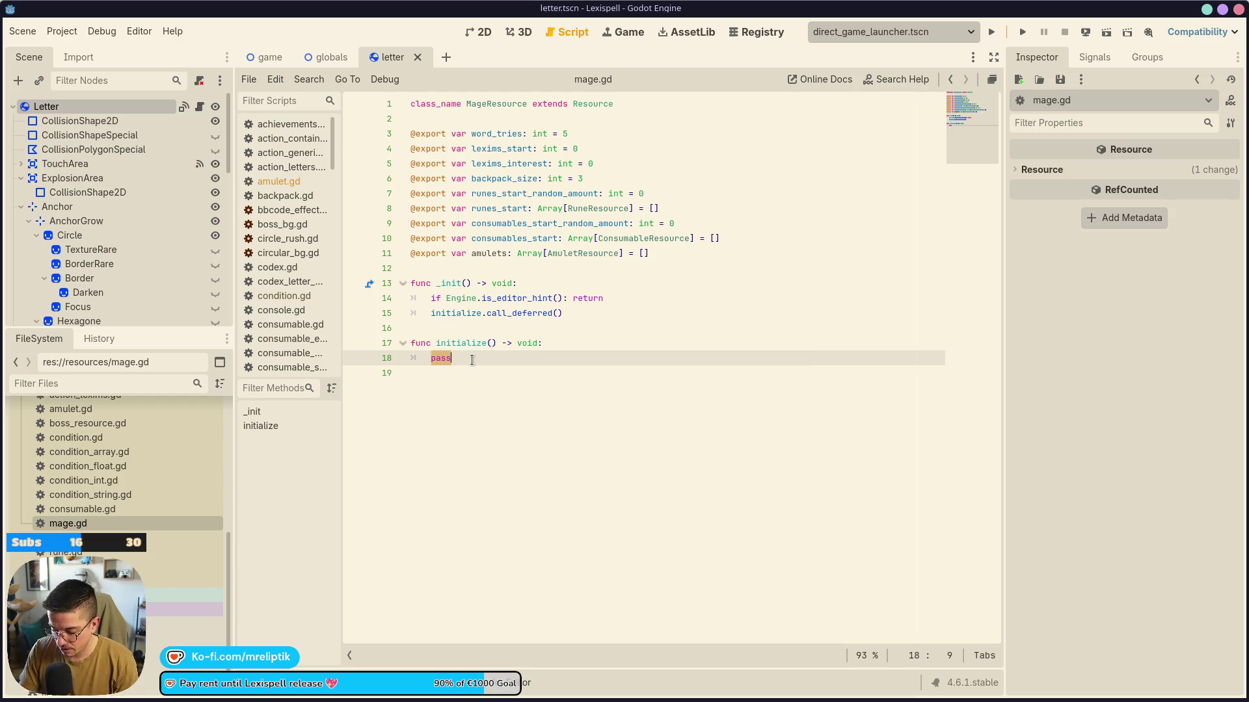
key("Return")
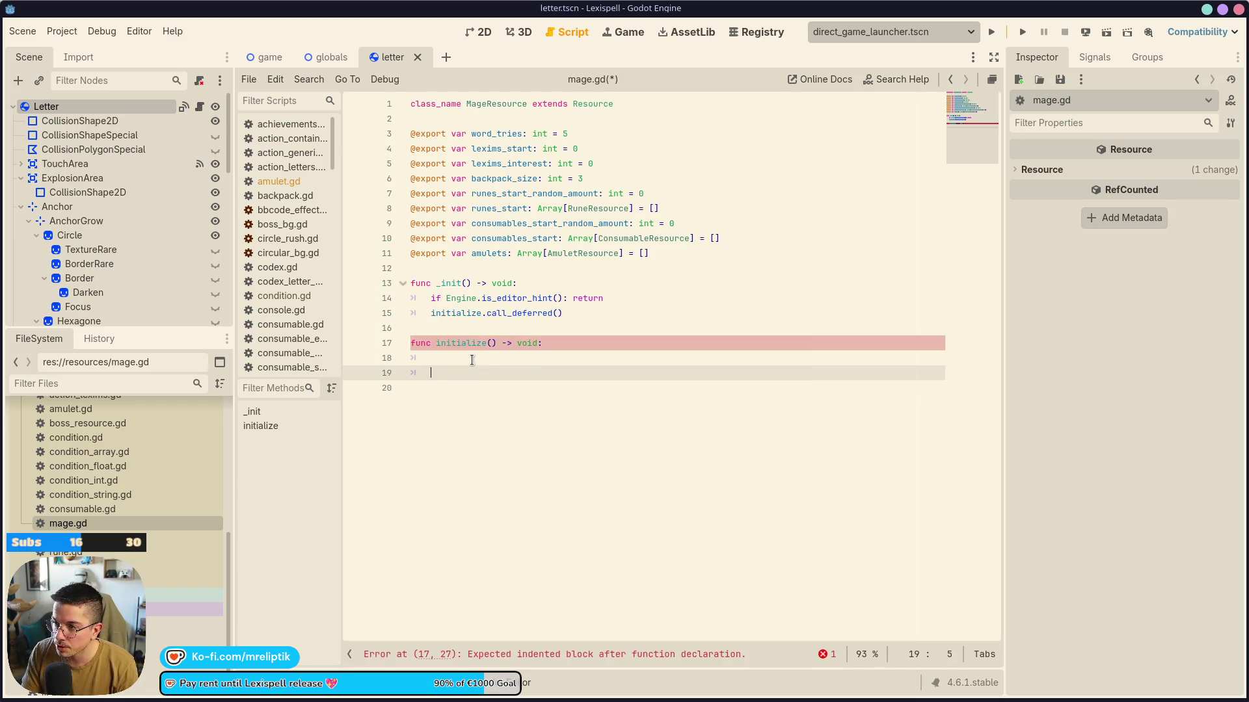
type("if runes_st")
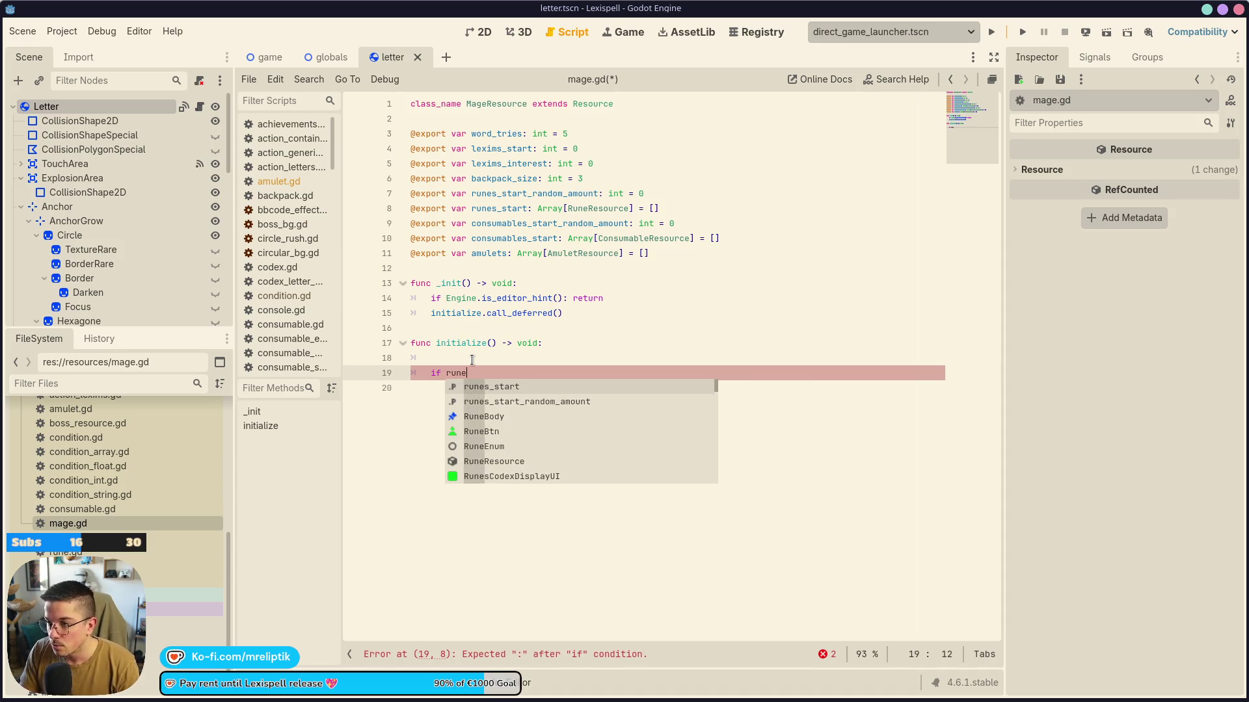
key("Down")
key("Return")
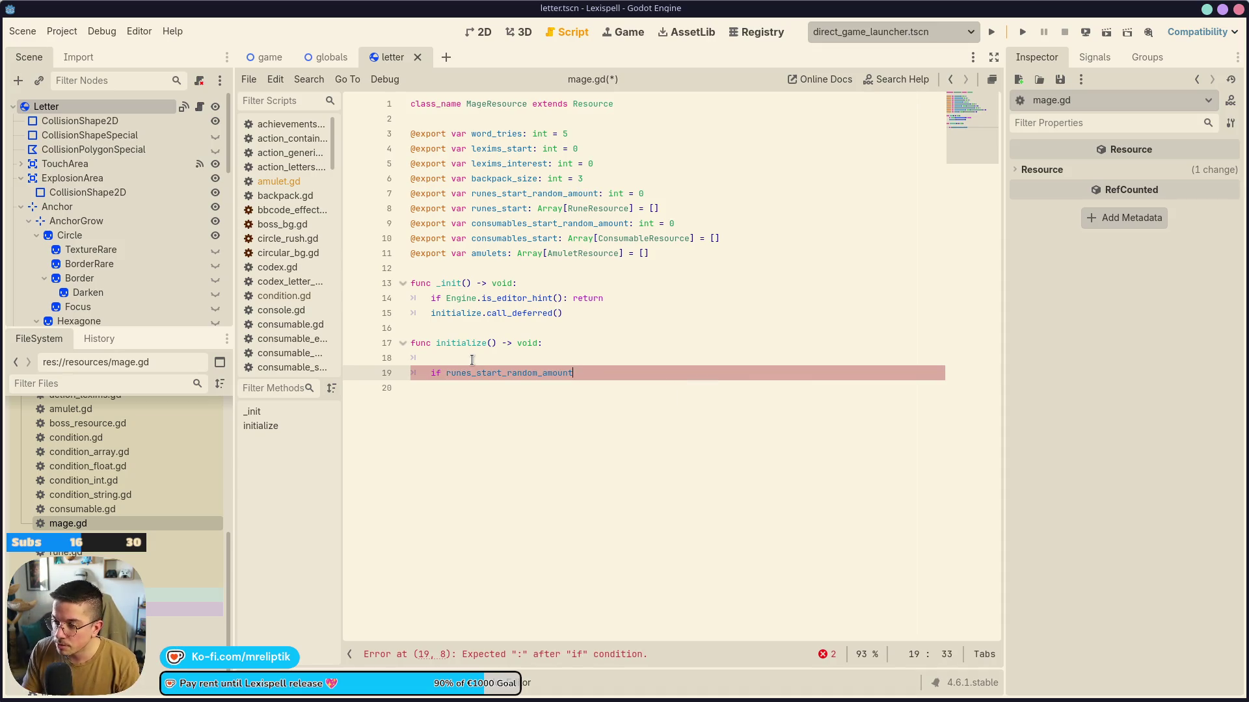
type("0:")
key("Return")
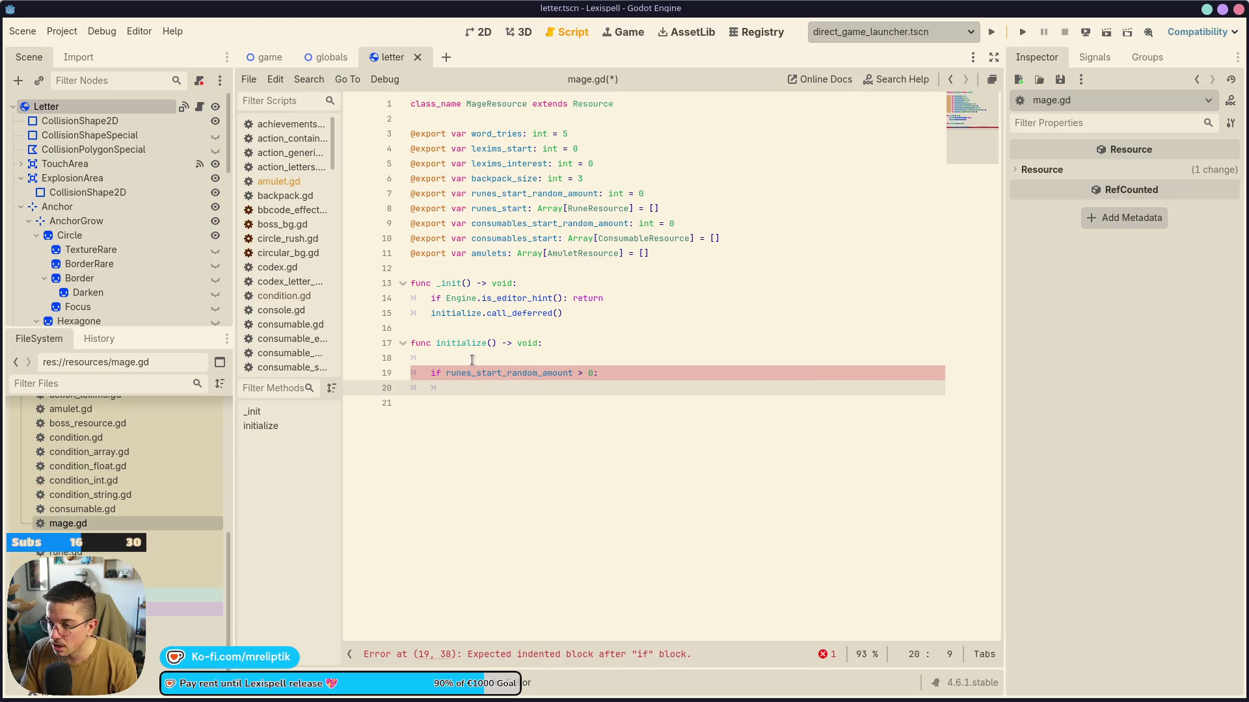
Add a runes_start.append call inside the if block
type("runes")
key("Return")
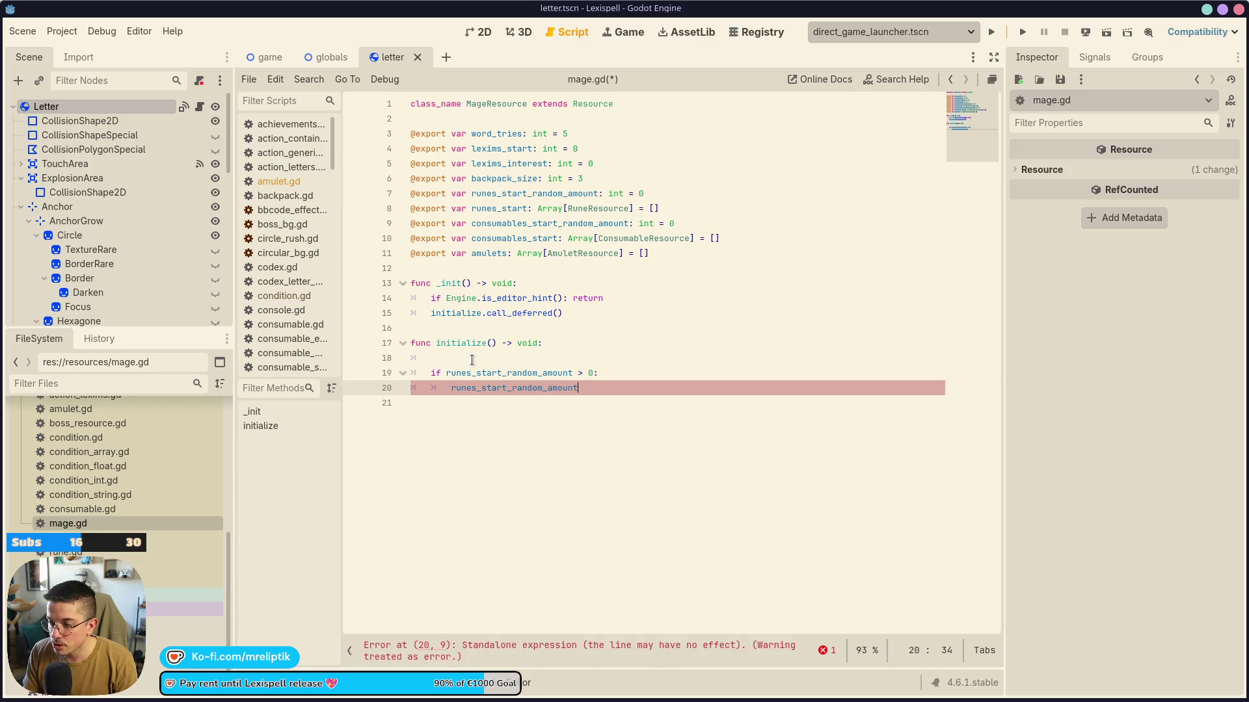
key("ctrl+shift+Left")
type("runes_")
key("Return")
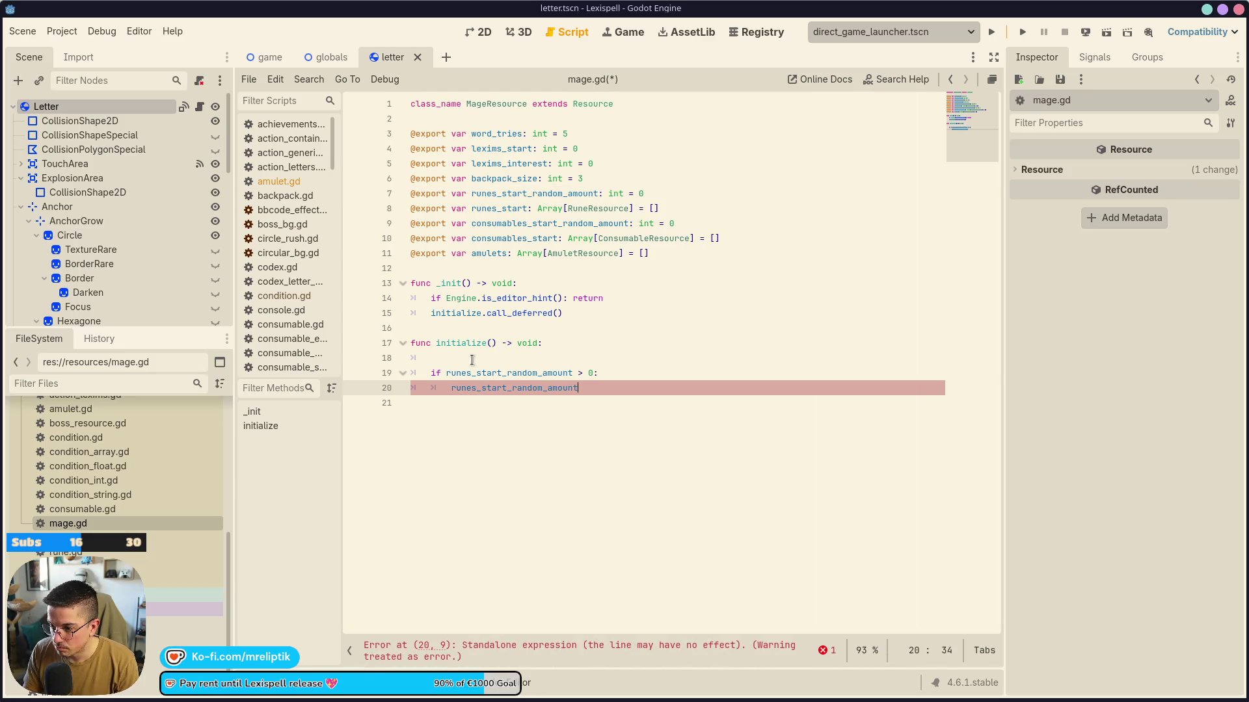
key("ctrl+shift+Left")
type("runes")
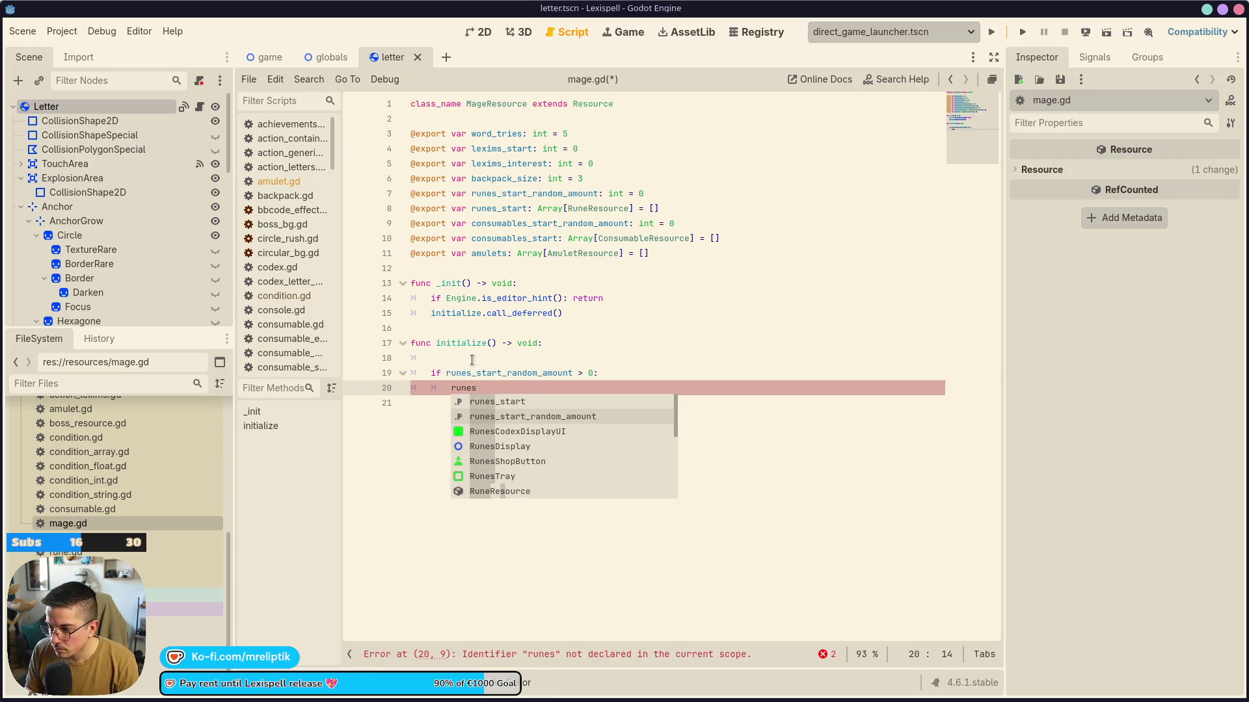
key("Up")
key("Return")
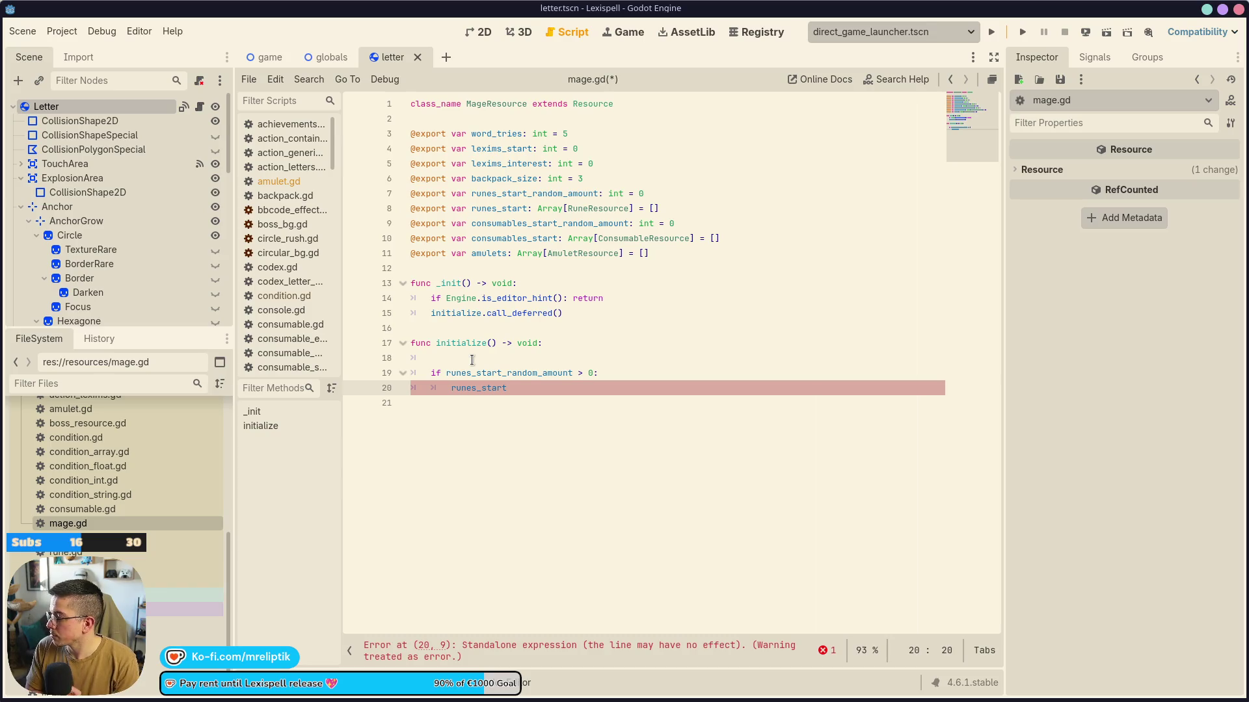
type(".appe")
key("Return")
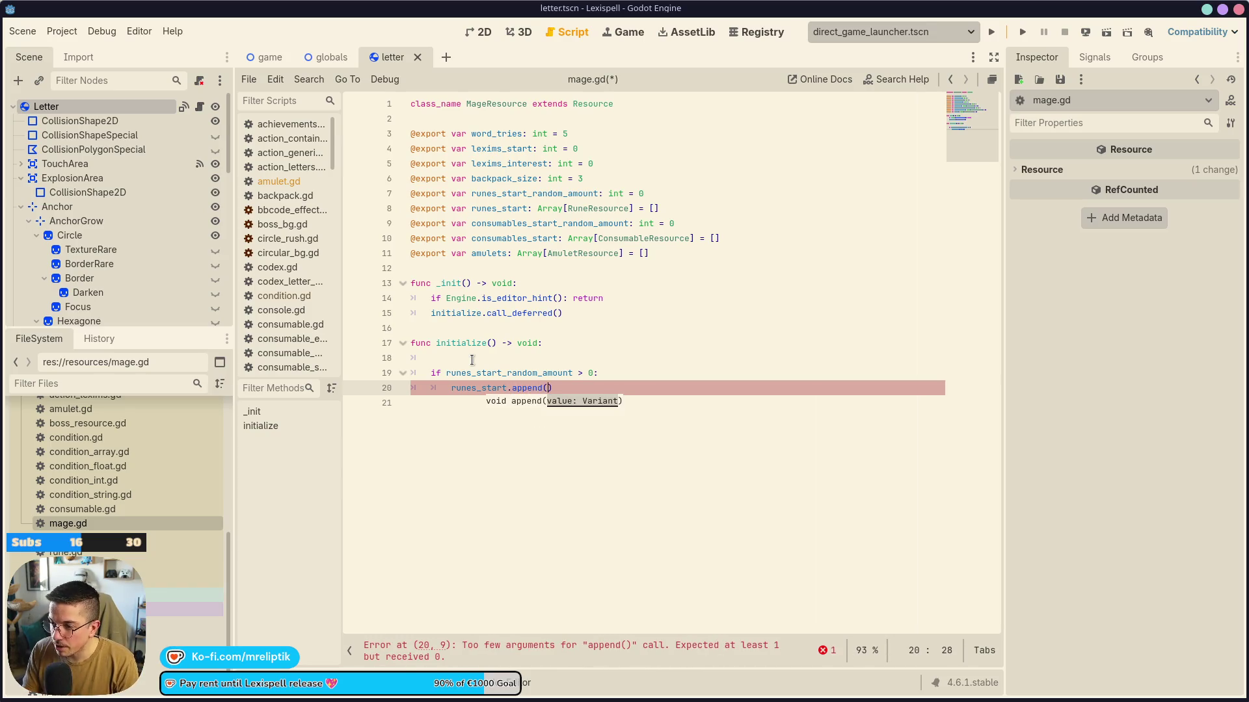
Declare 'var new_rune: RuneResource' on a new line above the append call
key("Up")
key("End")
key("Return")
type("var ")
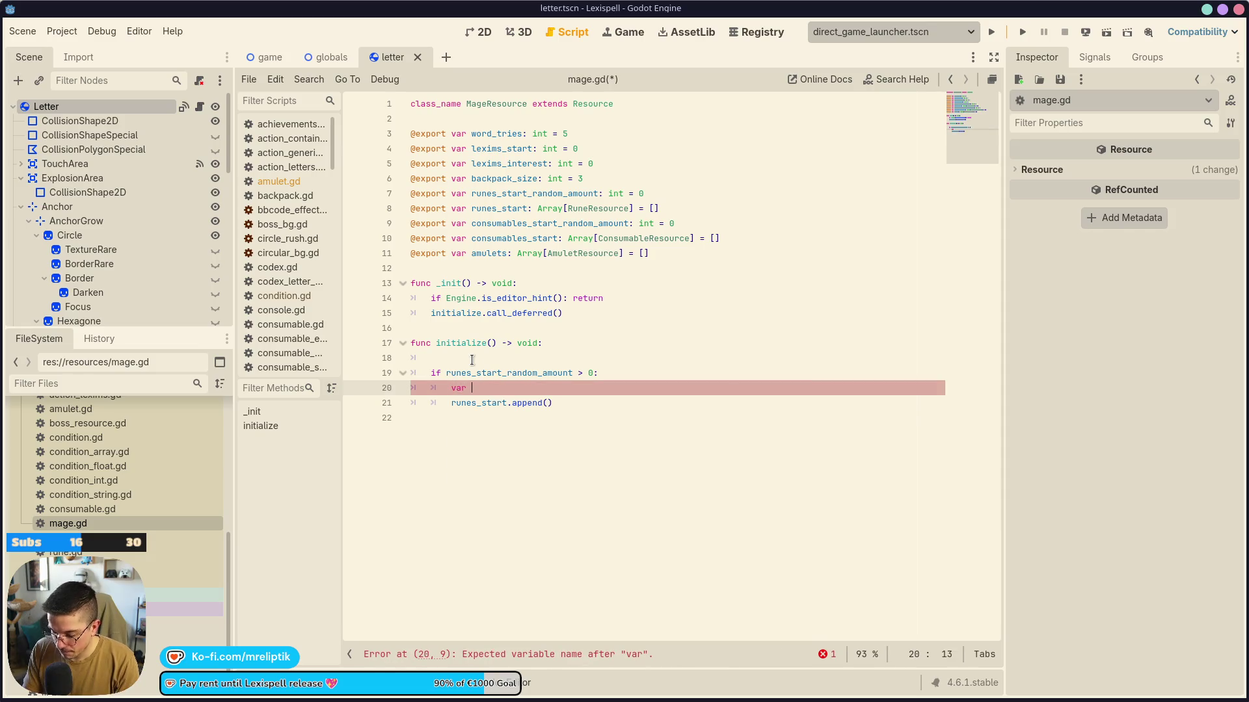
type("new_rune: Ru")
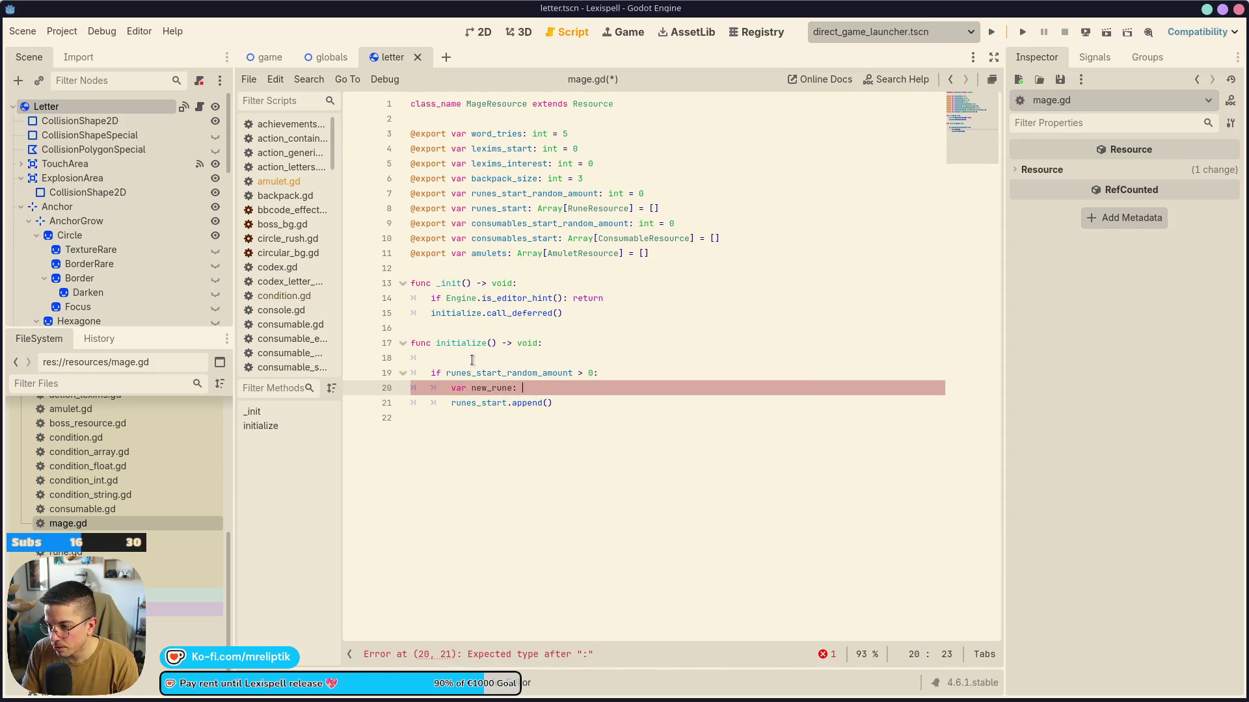
type("ne")
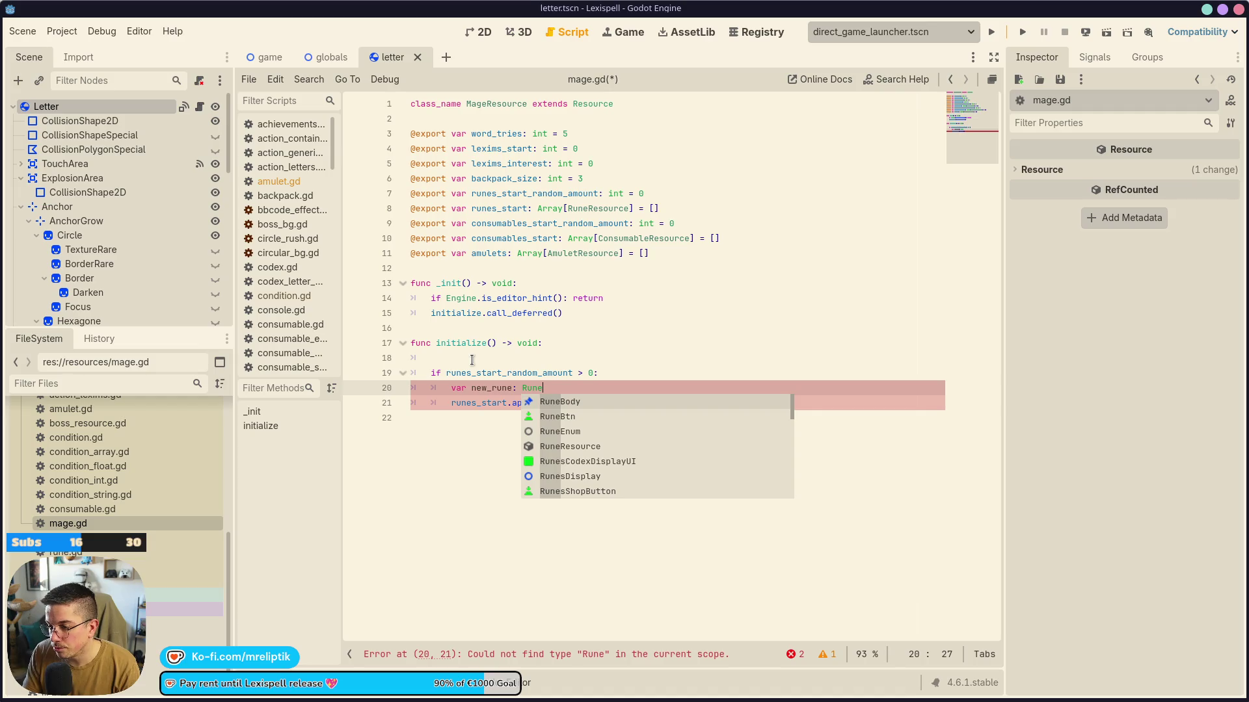
type("Res")
key("Return")
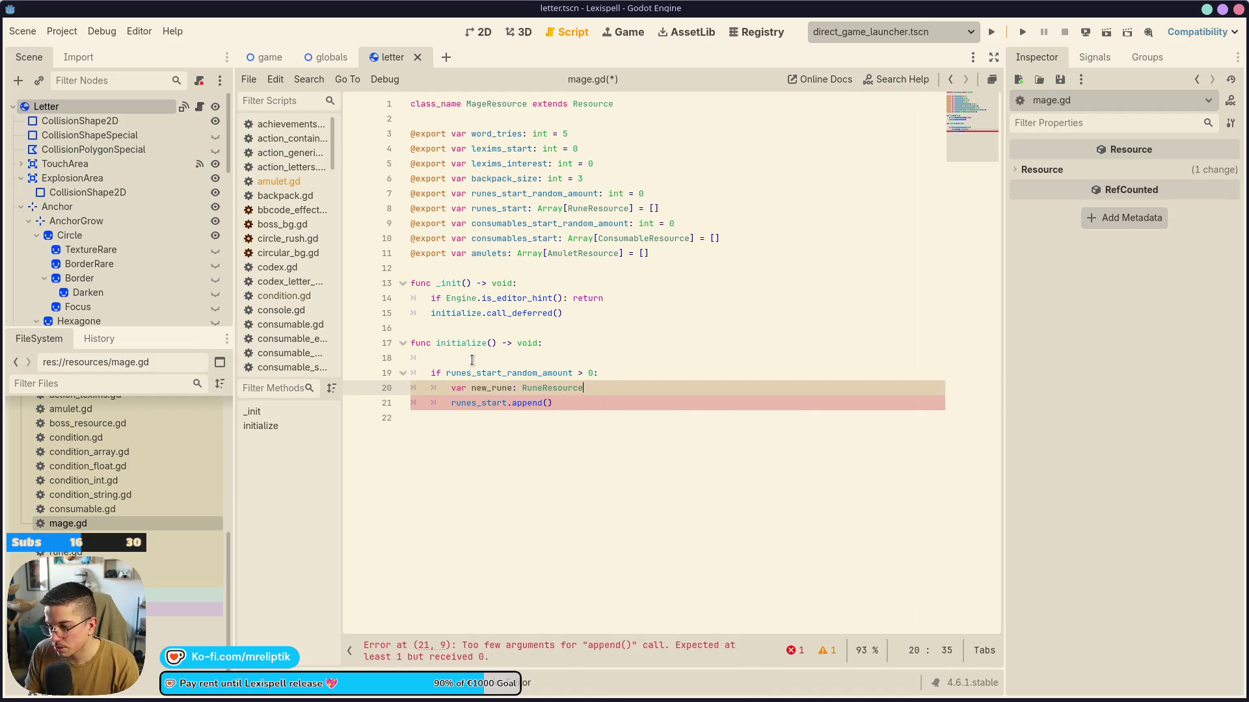
Assign new_rune RuneManager.get_random_runes(1, false, false) and save mage.gd
type("= ")
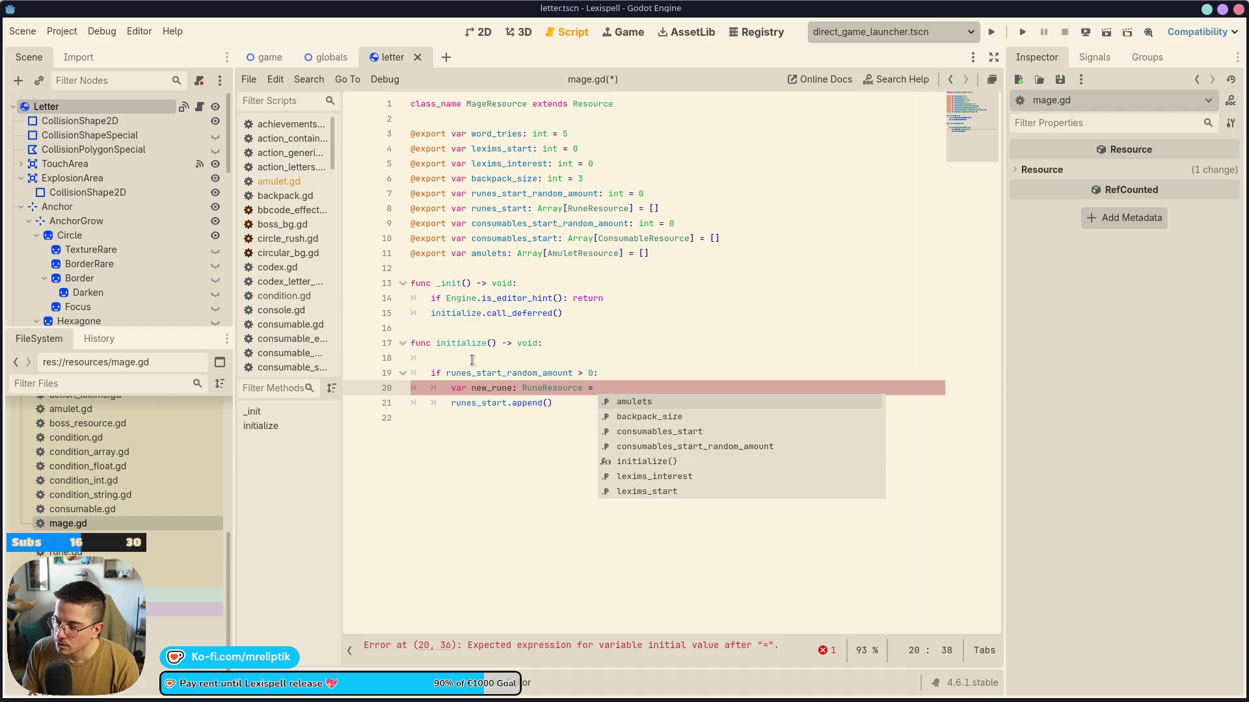
type("RuneManager.")
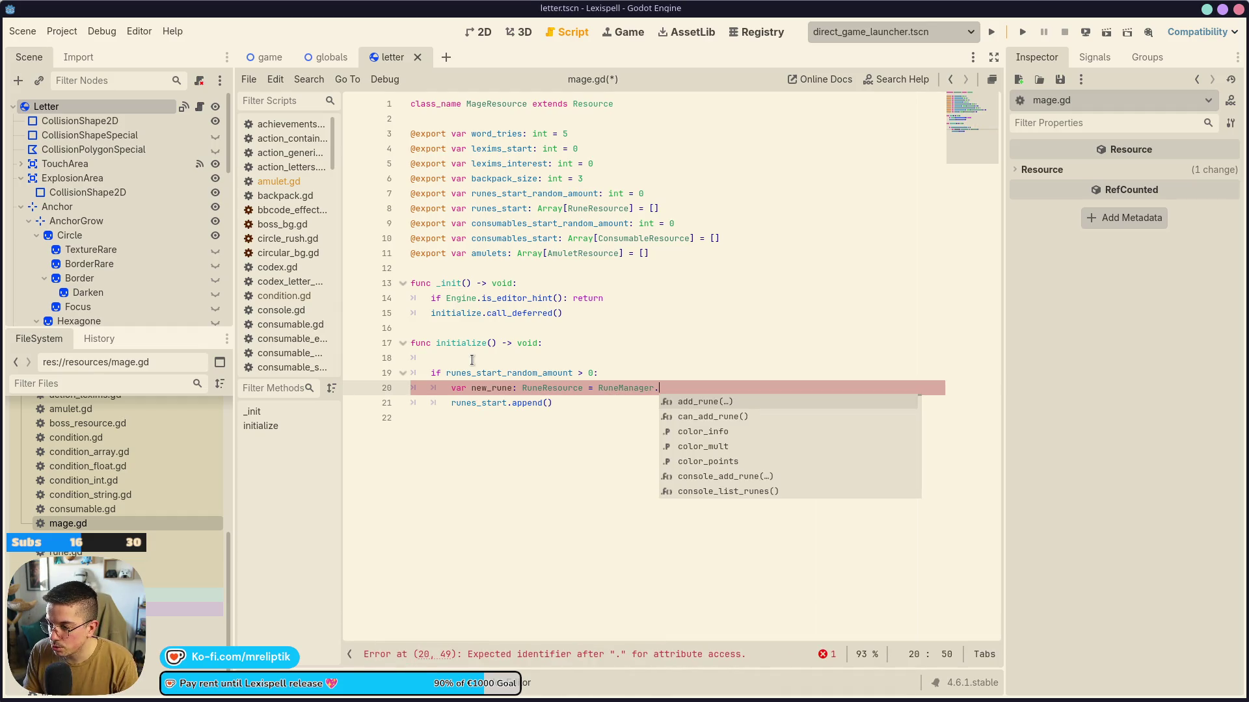
type("get")
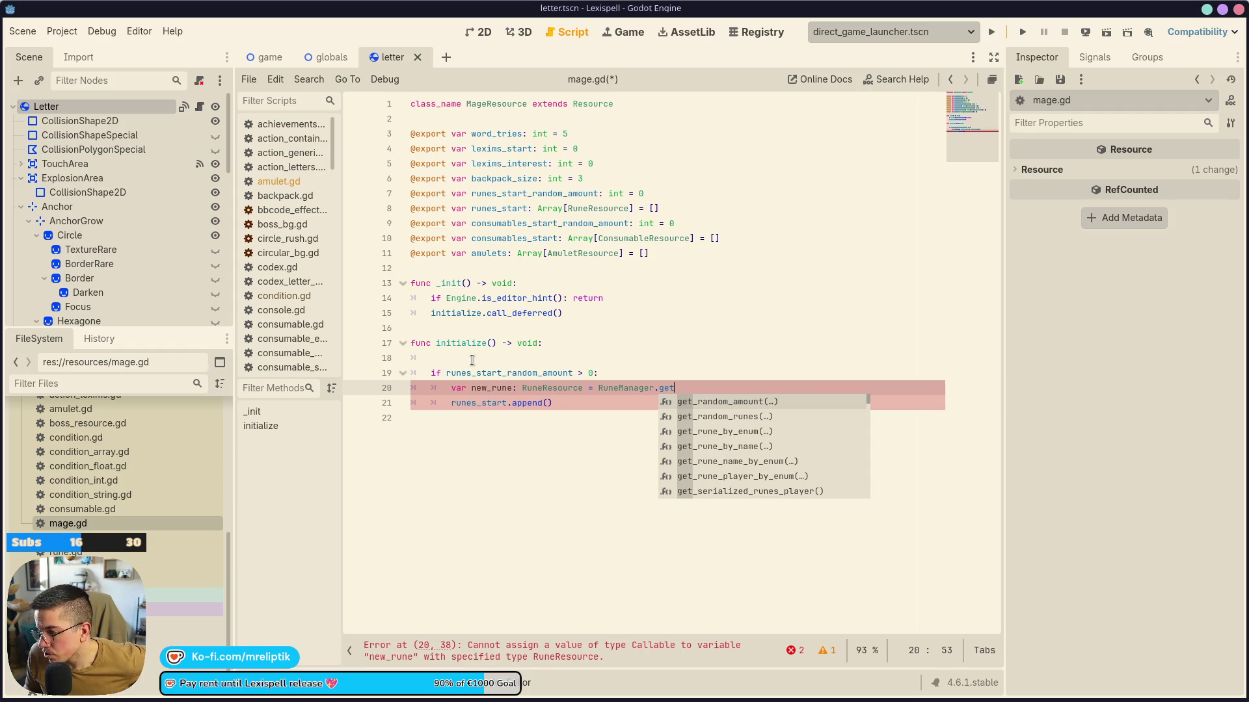
key("Down")
key("Up")
key("Down")
key("Up")
key("Down")
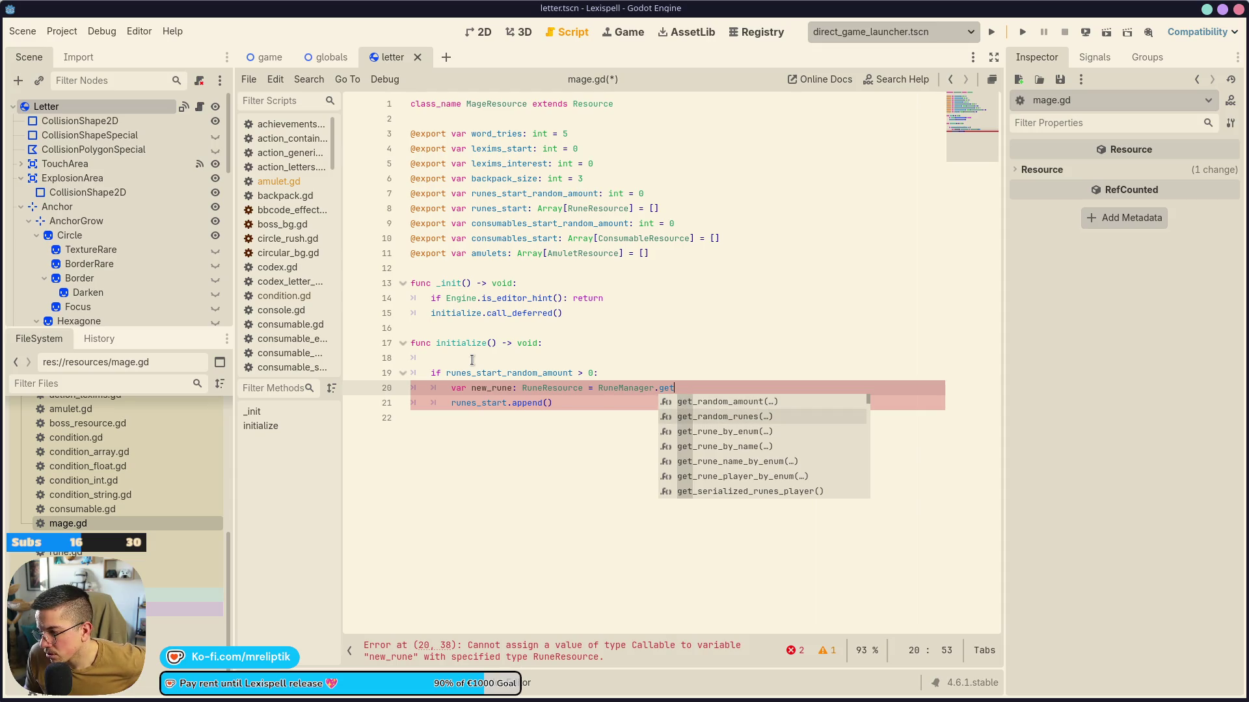
key("Return")
type("1")
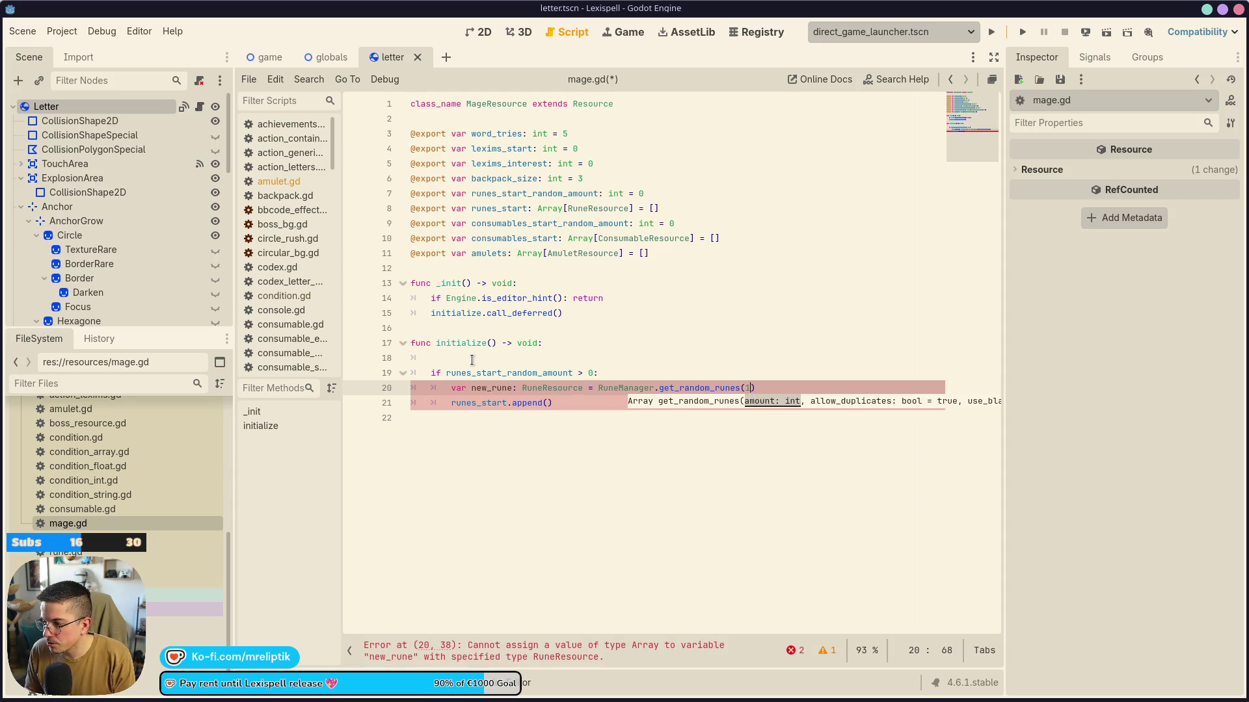
type(", ")
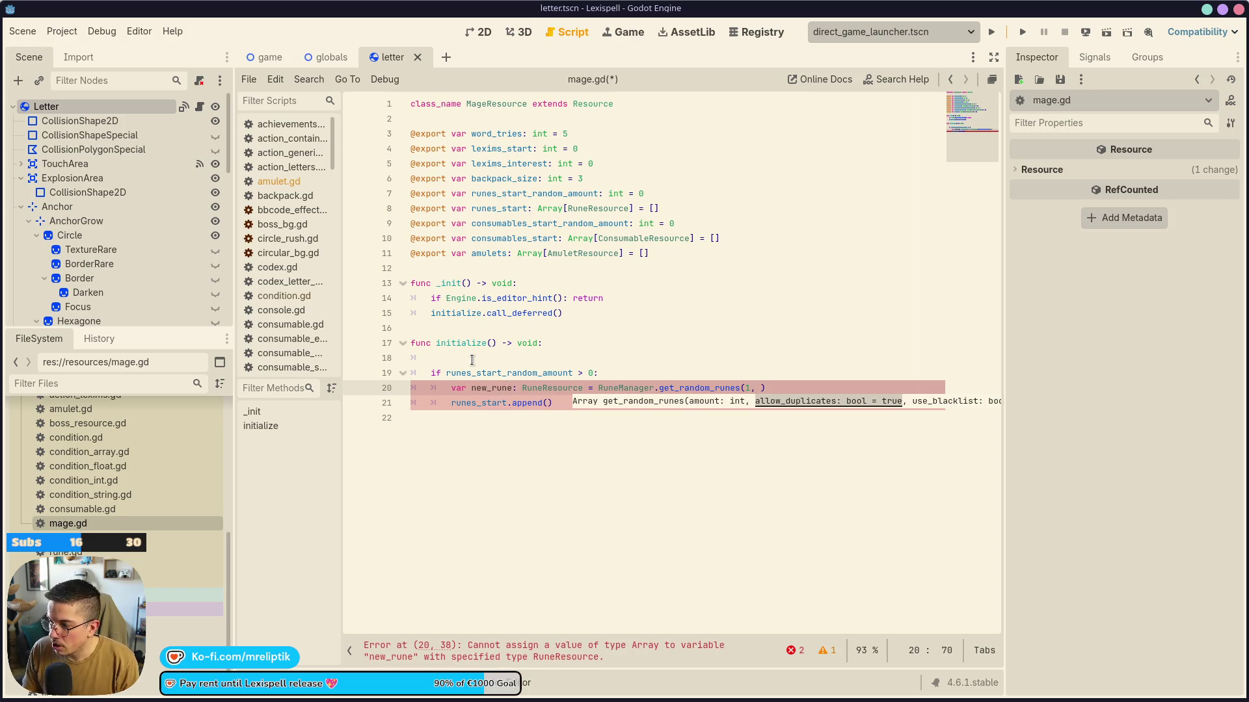
type("false, ")
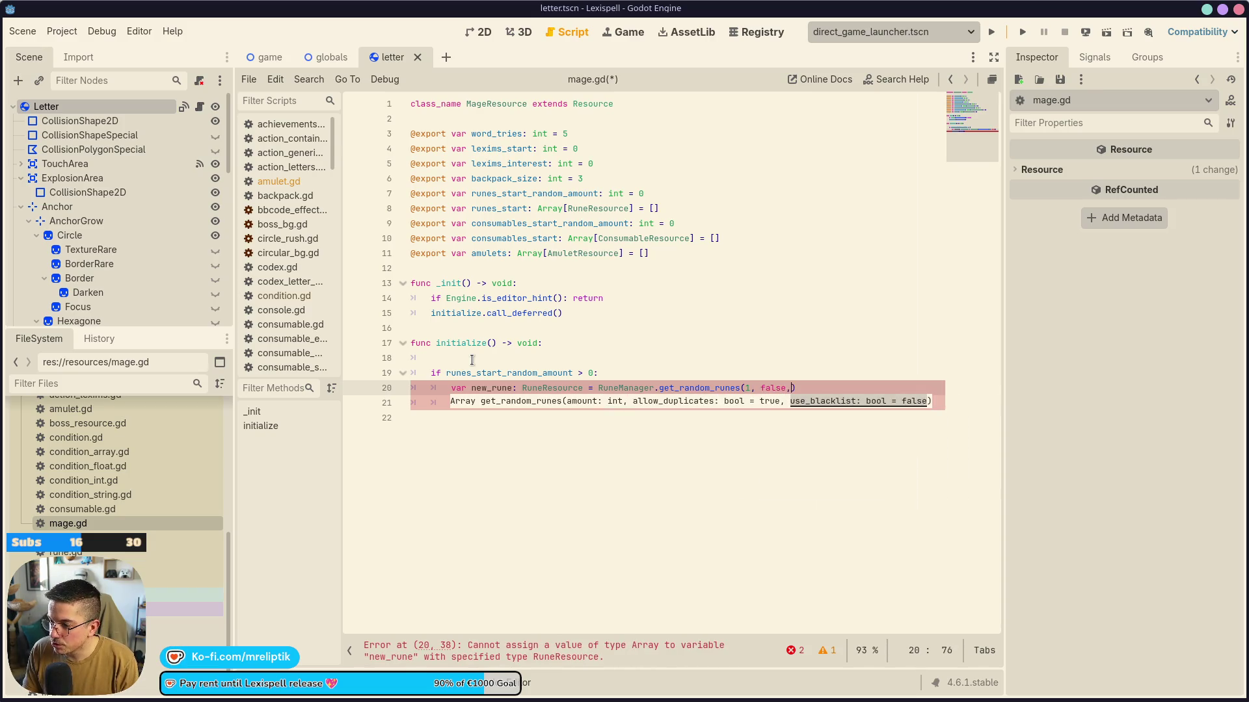
type("false")
key("ctrl+s")
Move the get_random_runes call into a new 'var res: Array =' line above
key("ctrl+shift+Left")
key("ctrl+shift+Left")
key("ctrl+shift+Left")
key("ctrl+shift+Left")
key("ctrl+shift+Left")
key("ctrl+shift+Left")
key("ctrl+x")
key("ctrl+shift+Return")
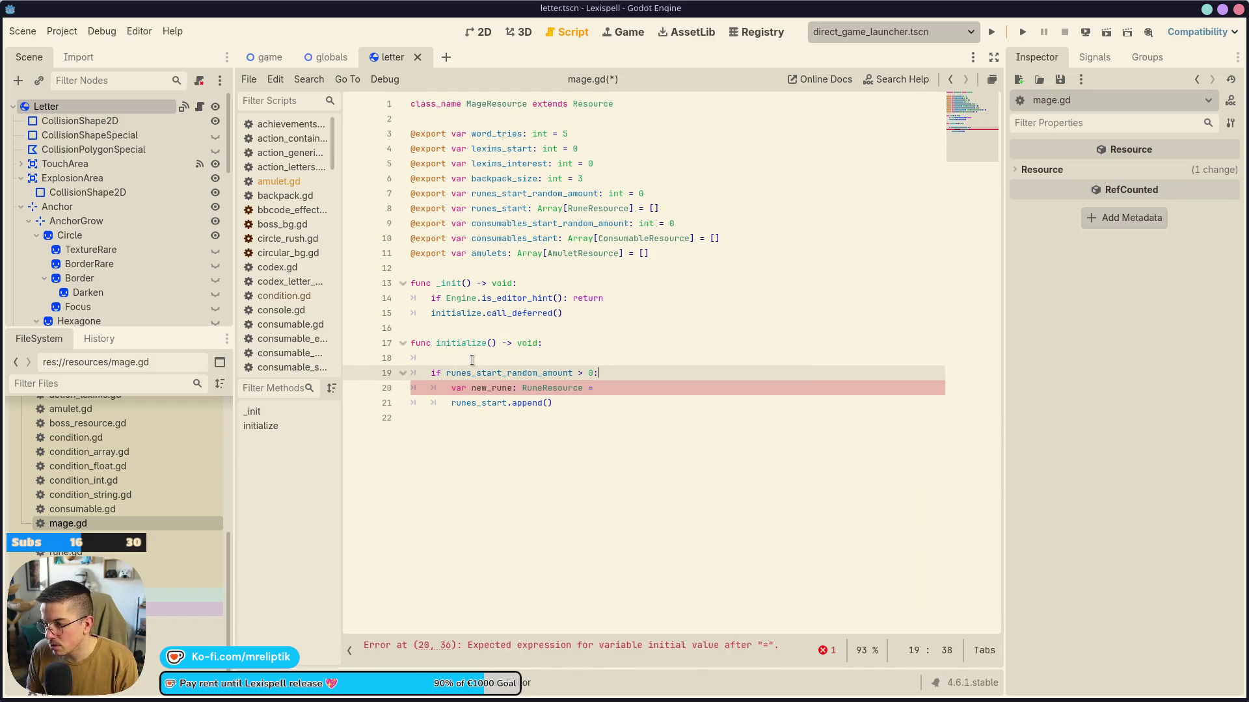
type("var res: Arr")
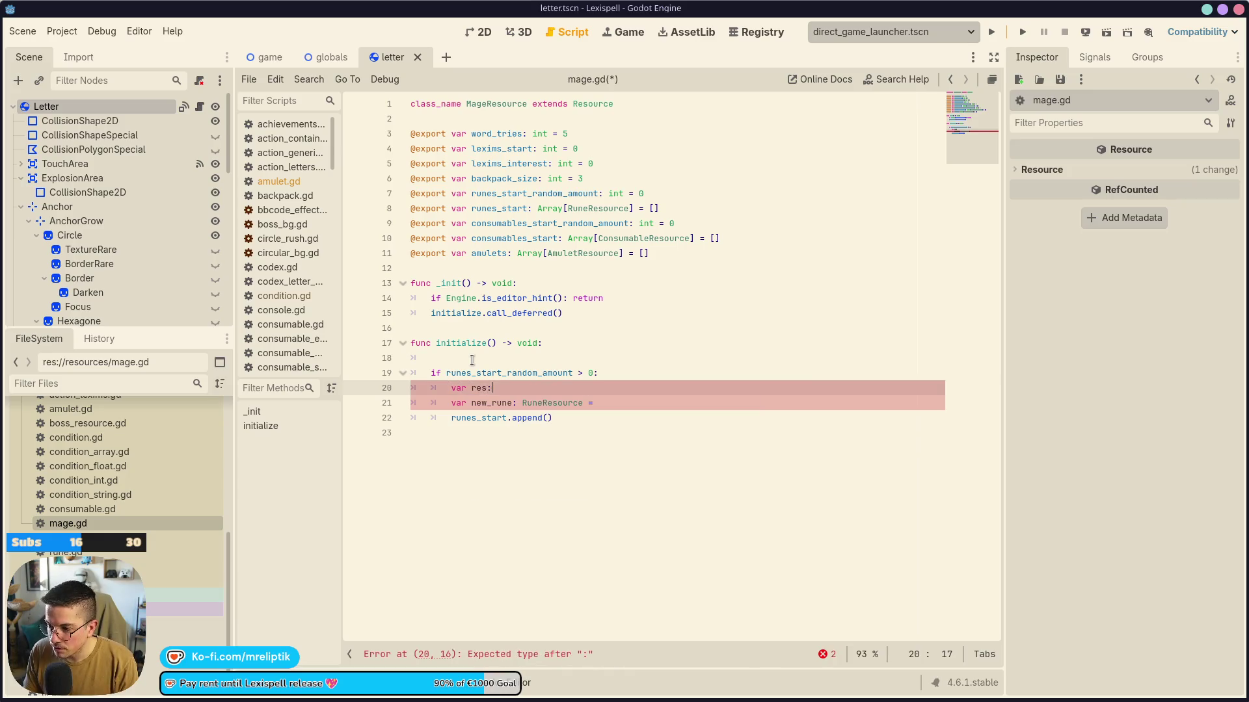
key("Return")
type("=")
key("ctrl+v")
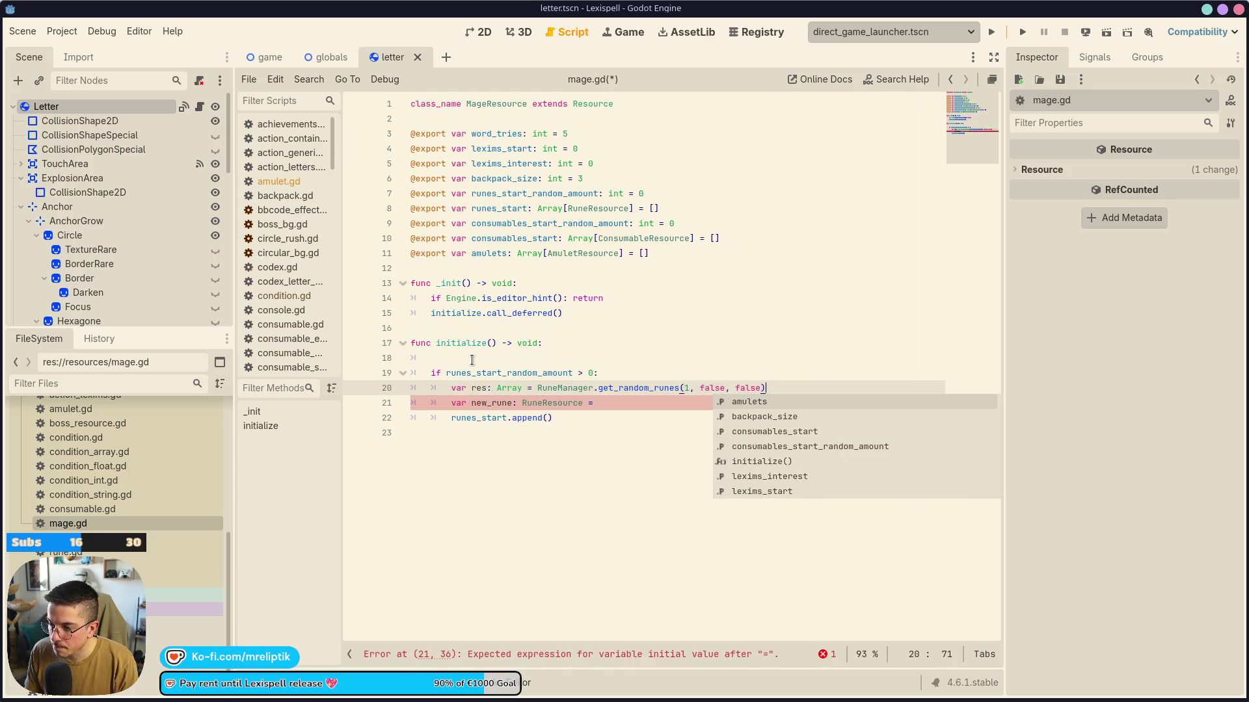
key("ctrl+Left")
key("ctrl+Left")
key("ctrl+Left")
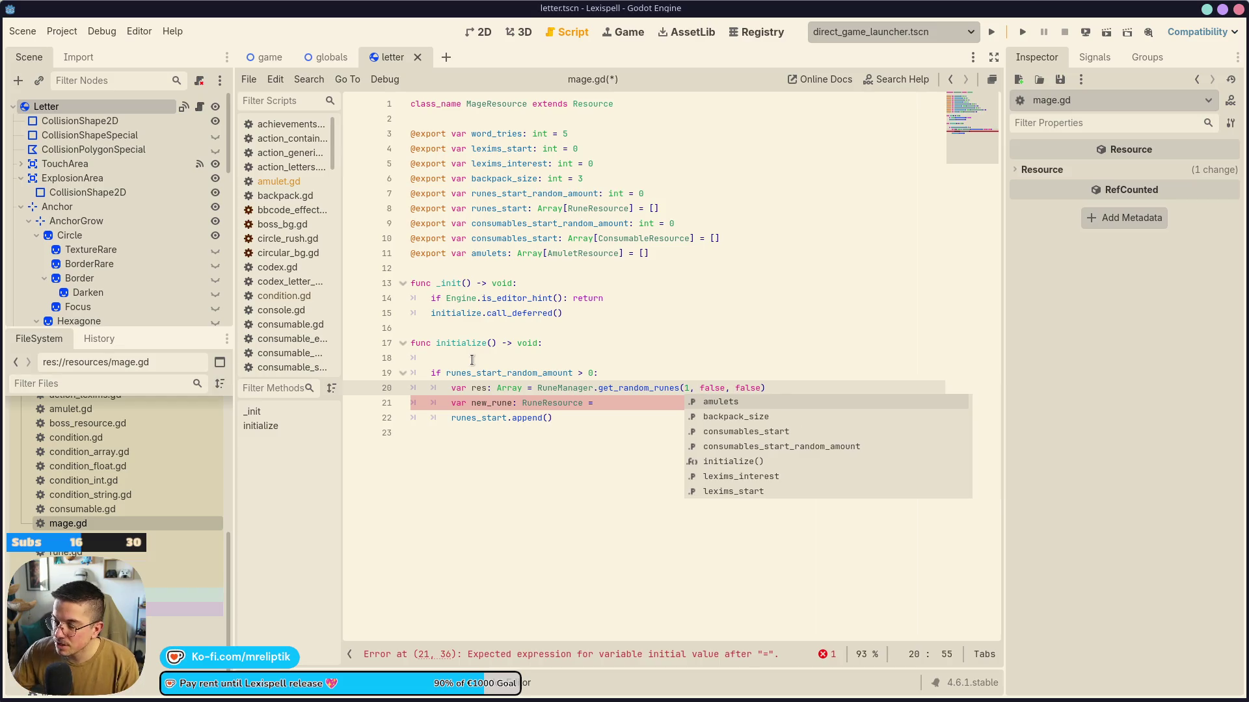
left_click(640, 388, "ctrl")
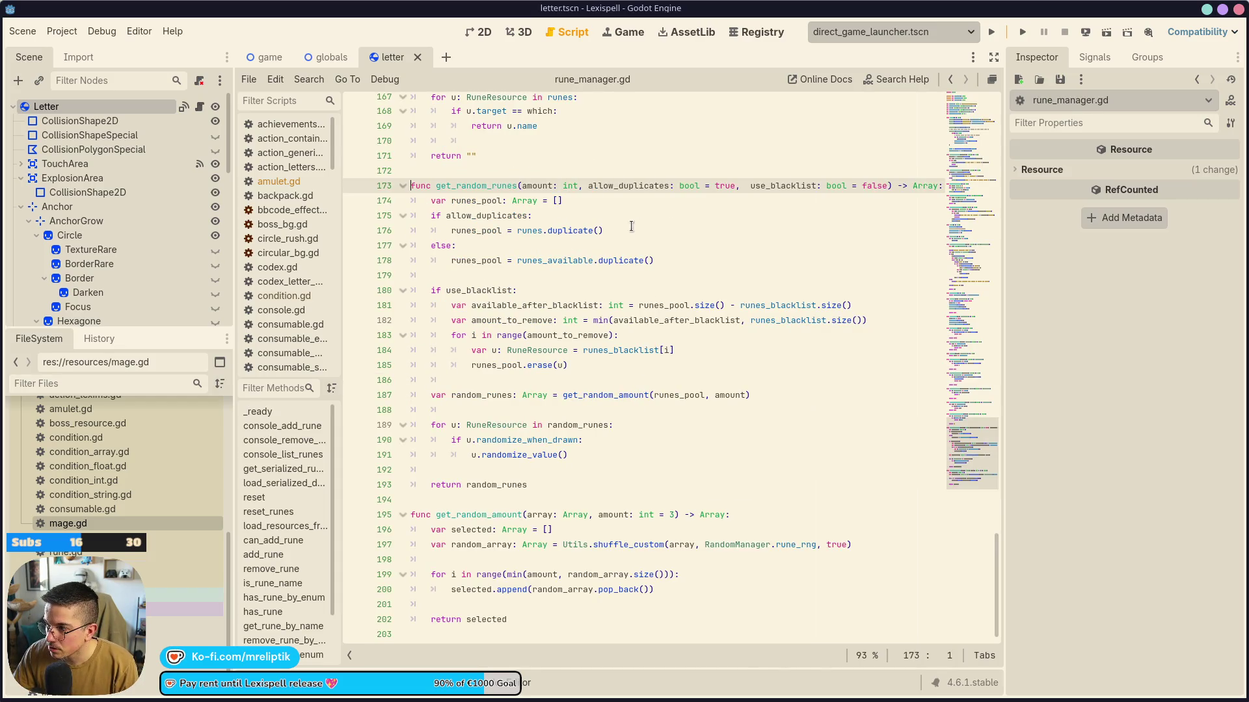
Back in mage.gd, add an 'if res.is_empty():' check below the res assignment
left_click(278, 181)
key("ctrl+s")
key("alt+Left")
key("alt+Left")
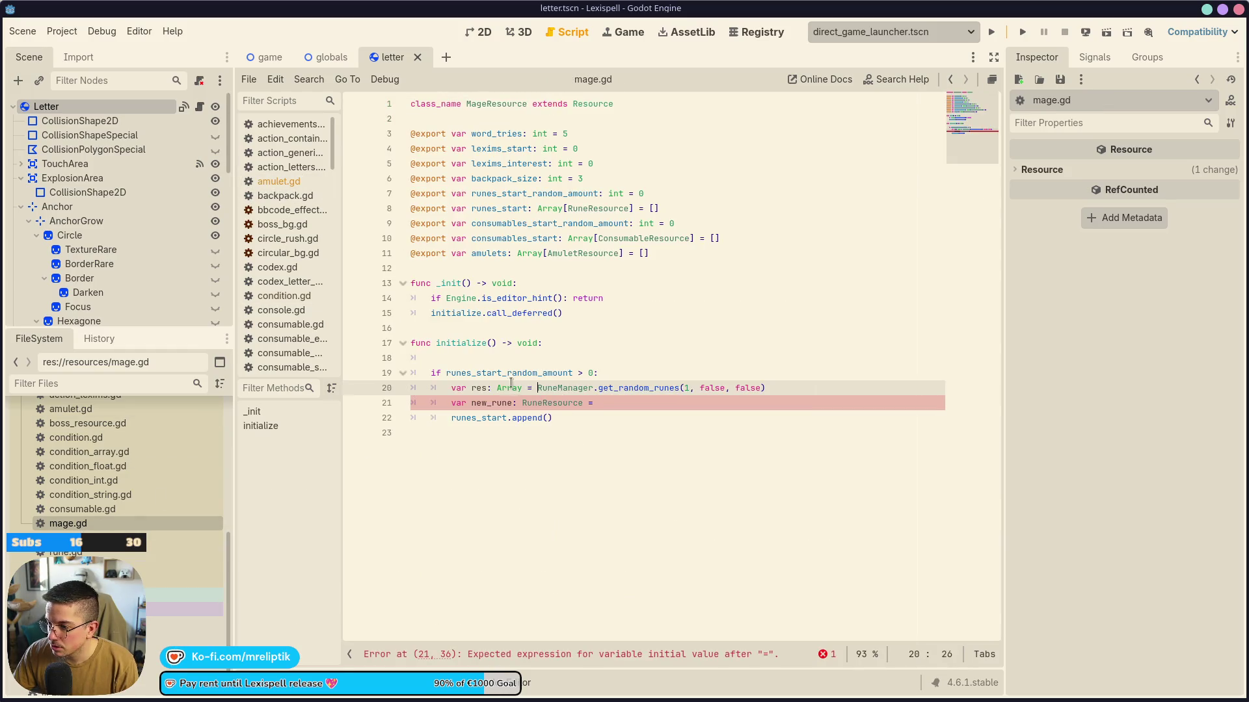
double_click(475, 387)
left_click(826, 388)
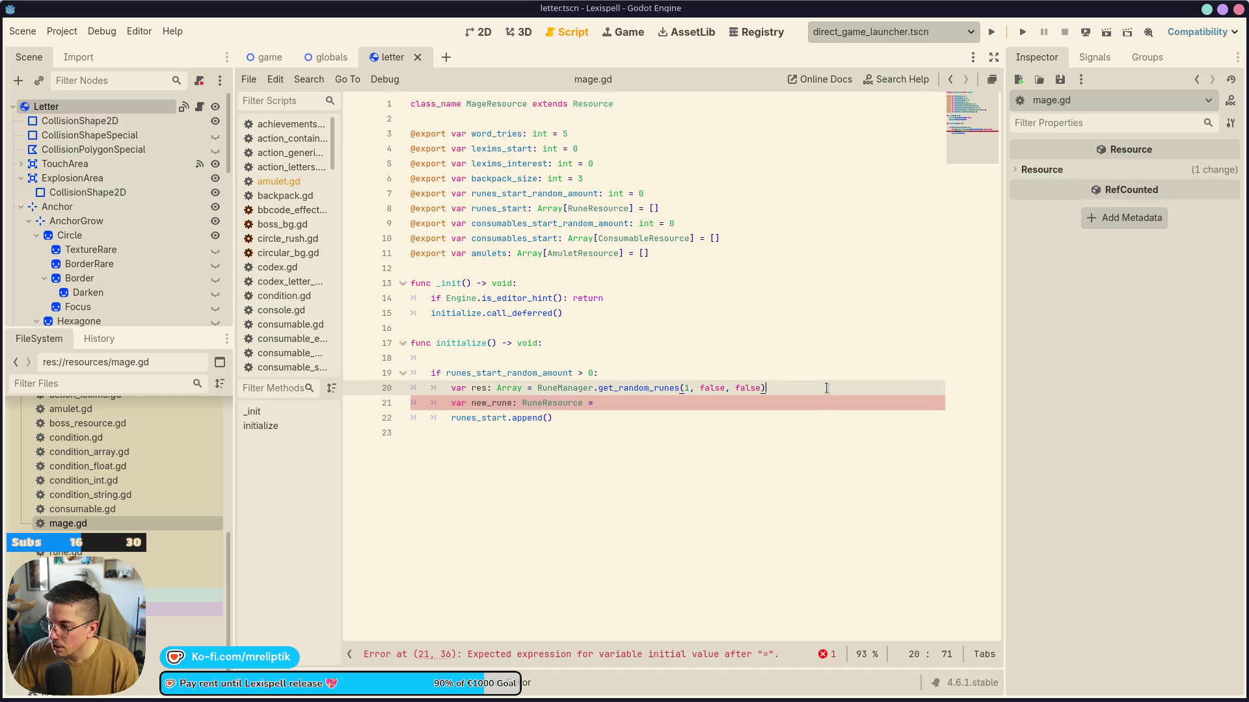
key("Return")
type("if res.is")
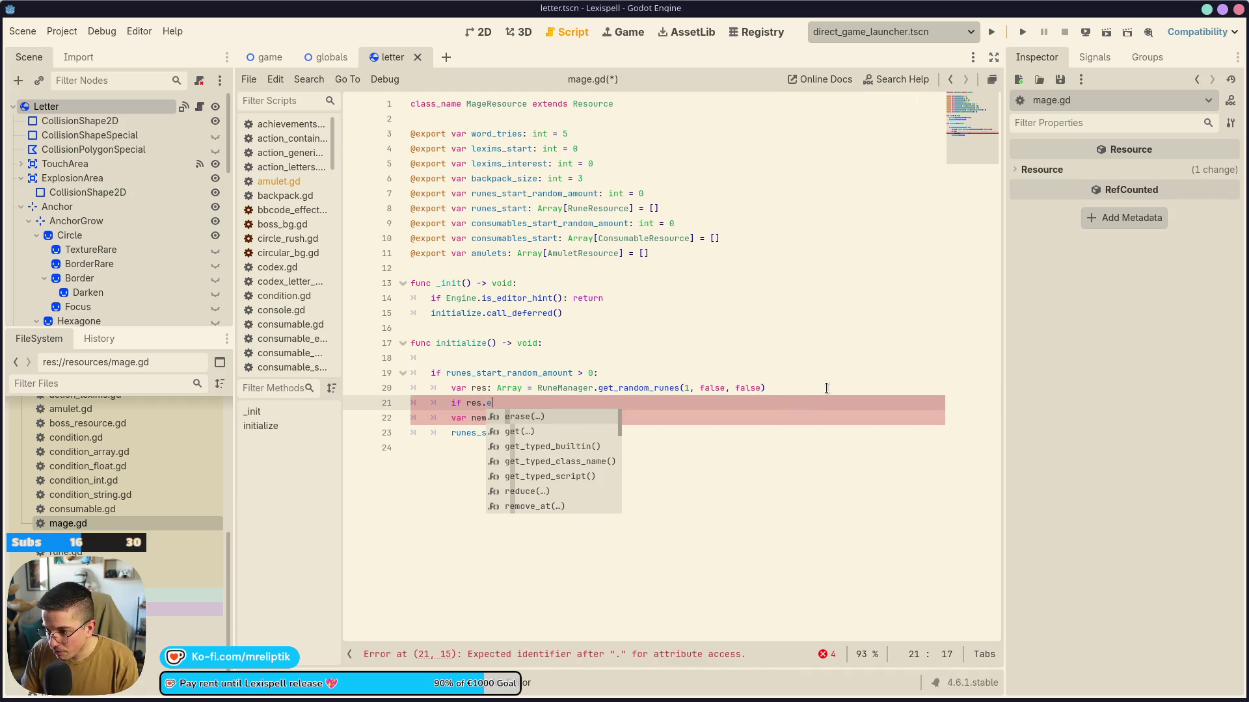
key("Return")
type(":")
key("Return")
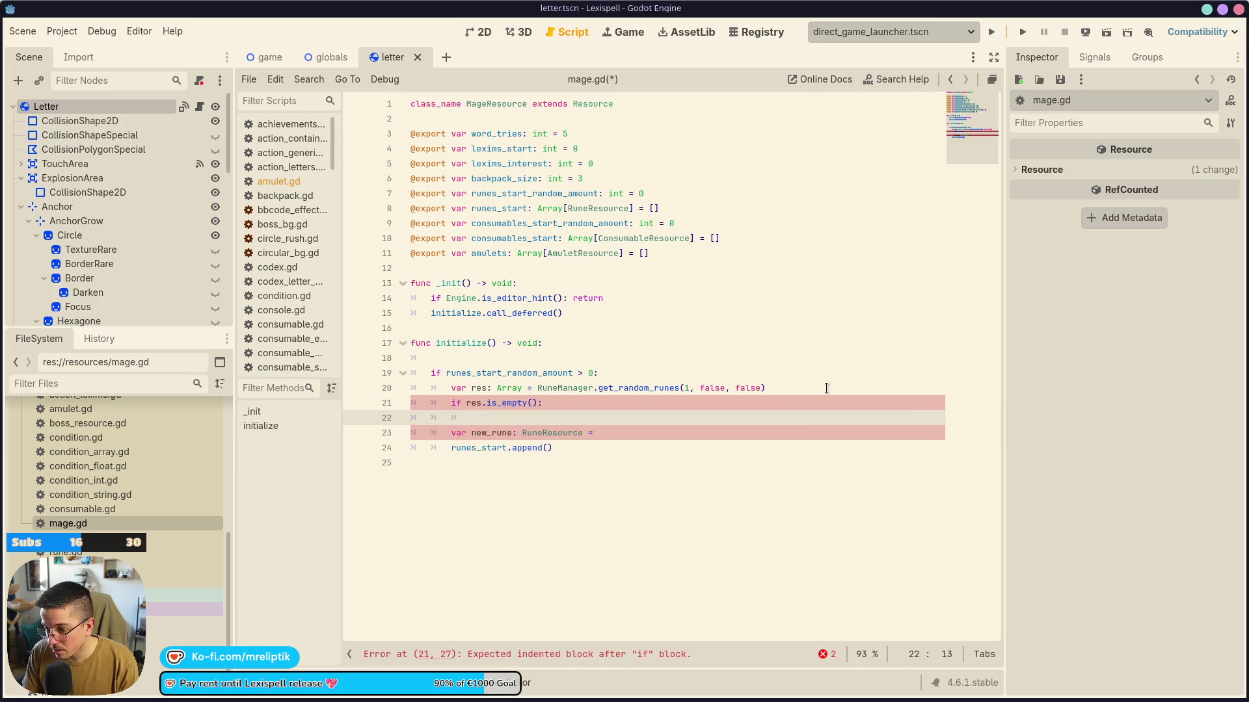
Print the error "No rune to add in mage resource" with printerr inside the check
type("print")
key("Down")
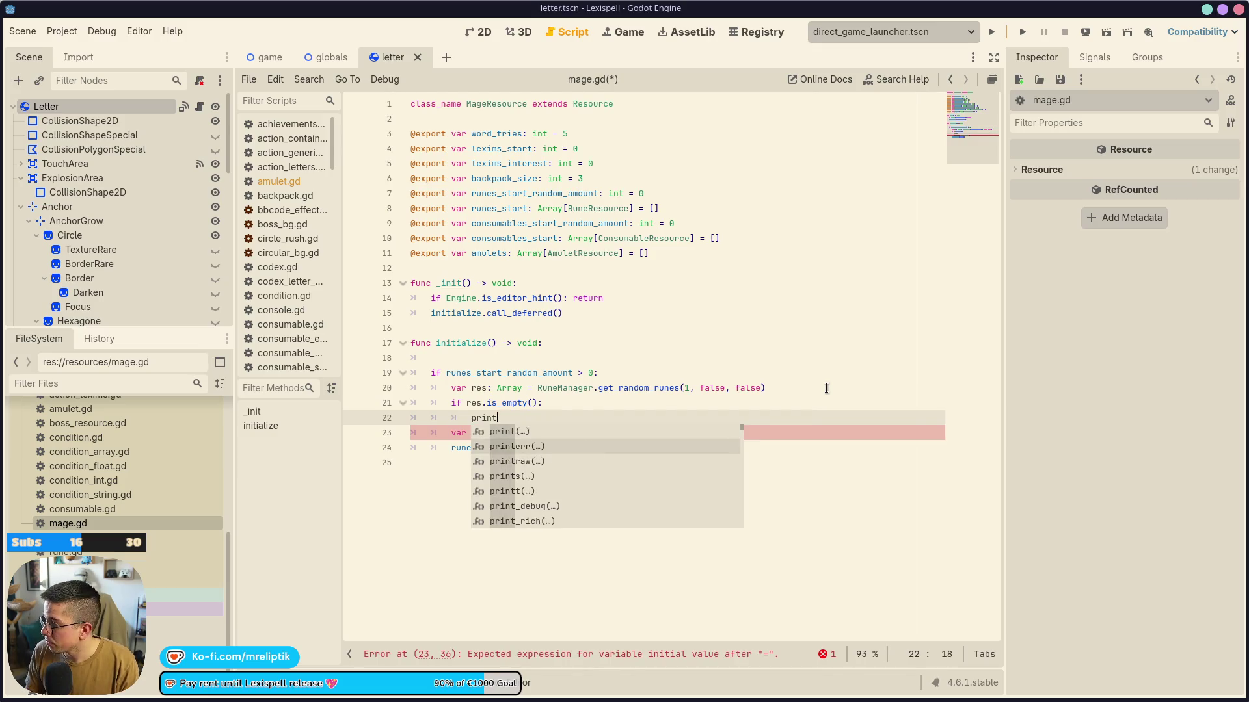
key("Return")
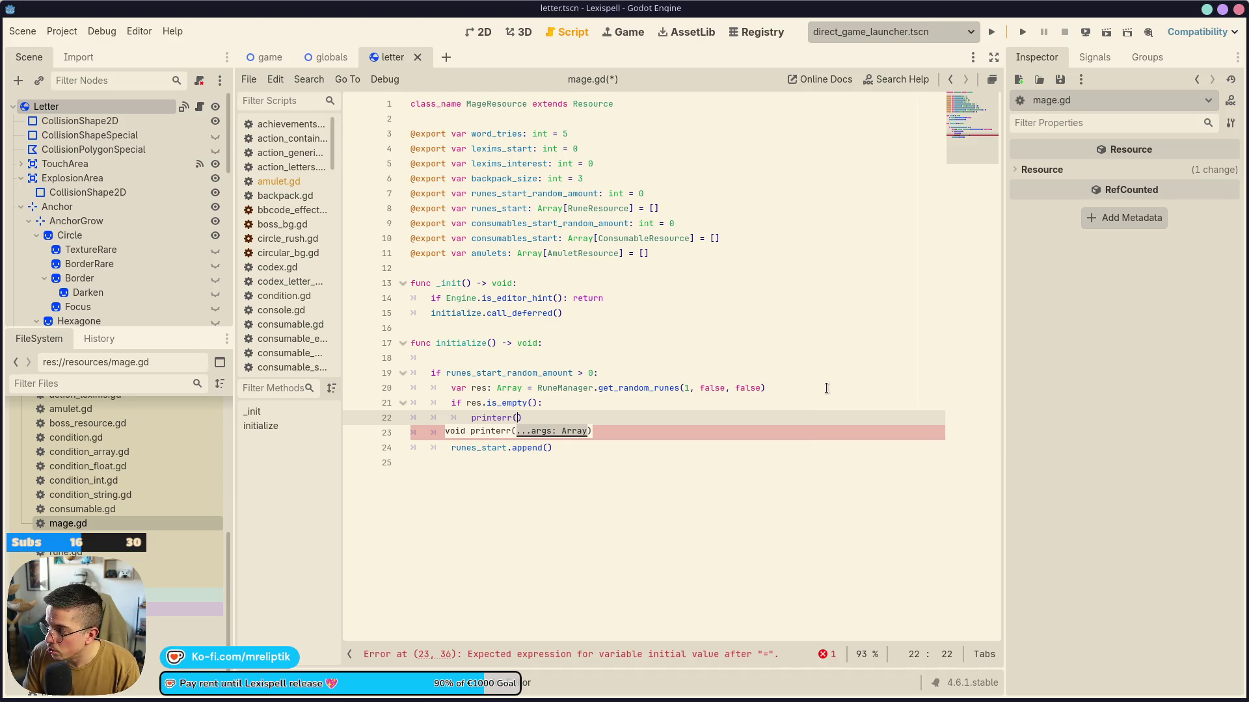
type("\"")
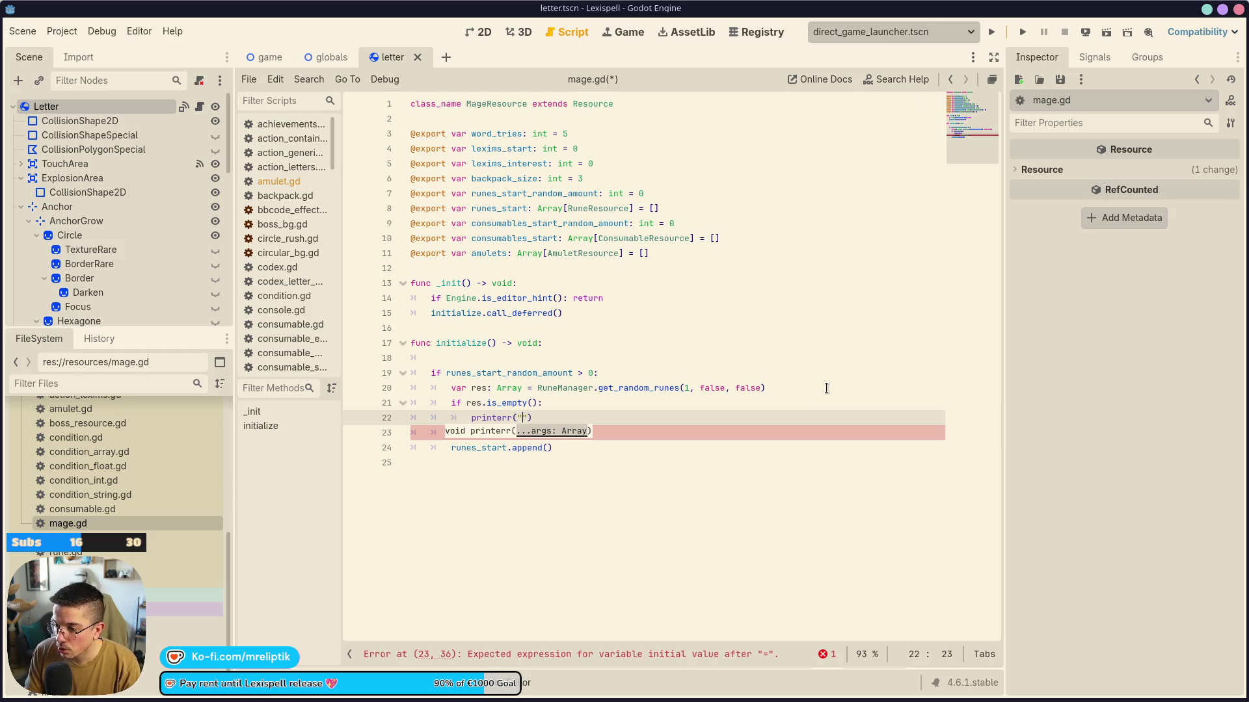
type("No rune to add")
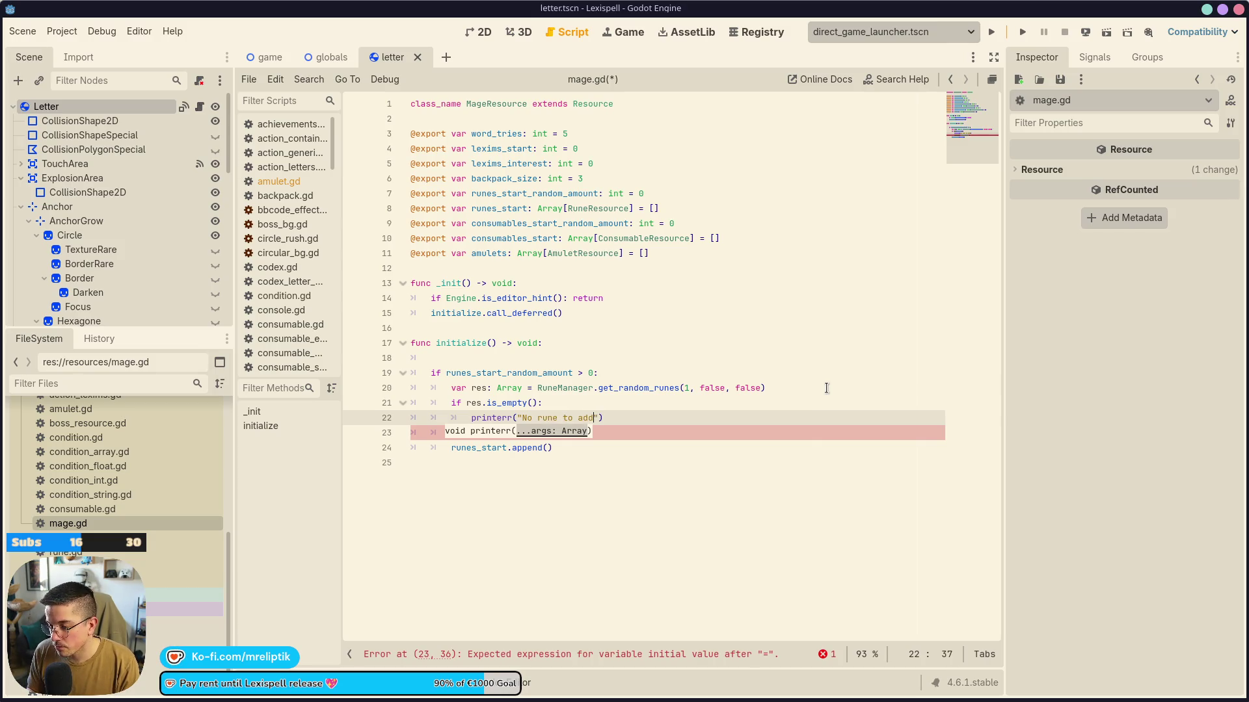
type(" in ma")
type("sorucfe")
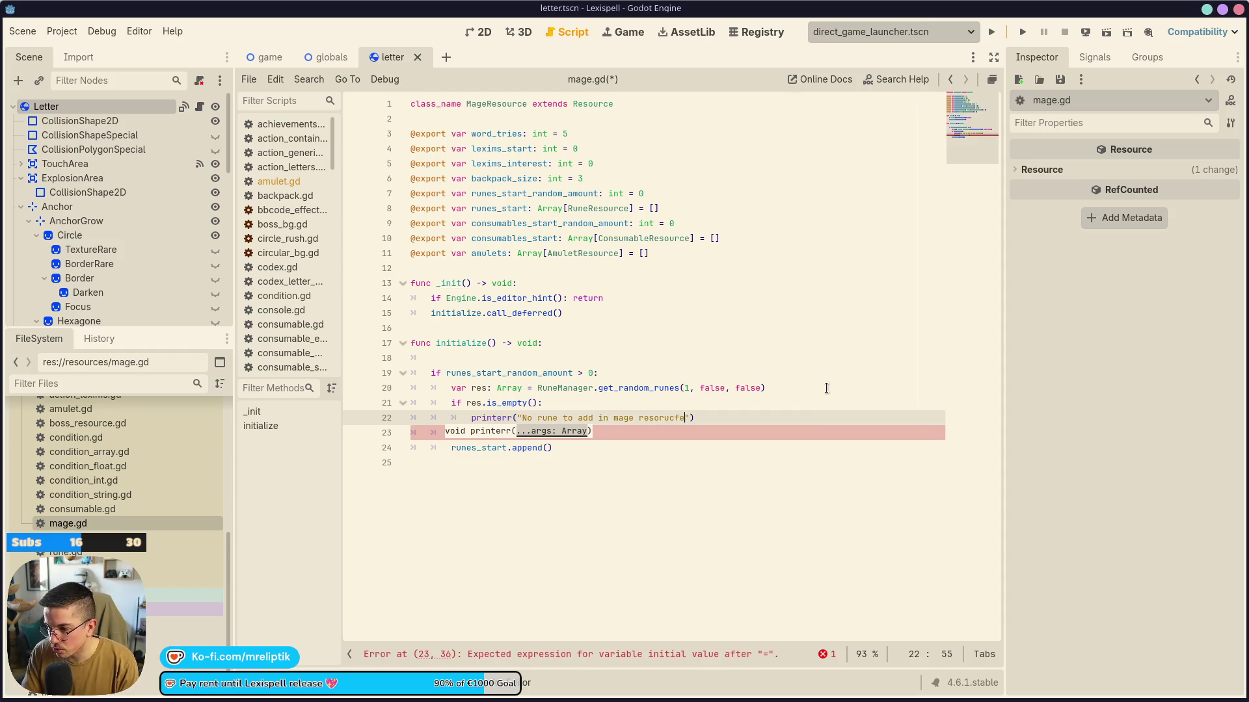
type("urc")
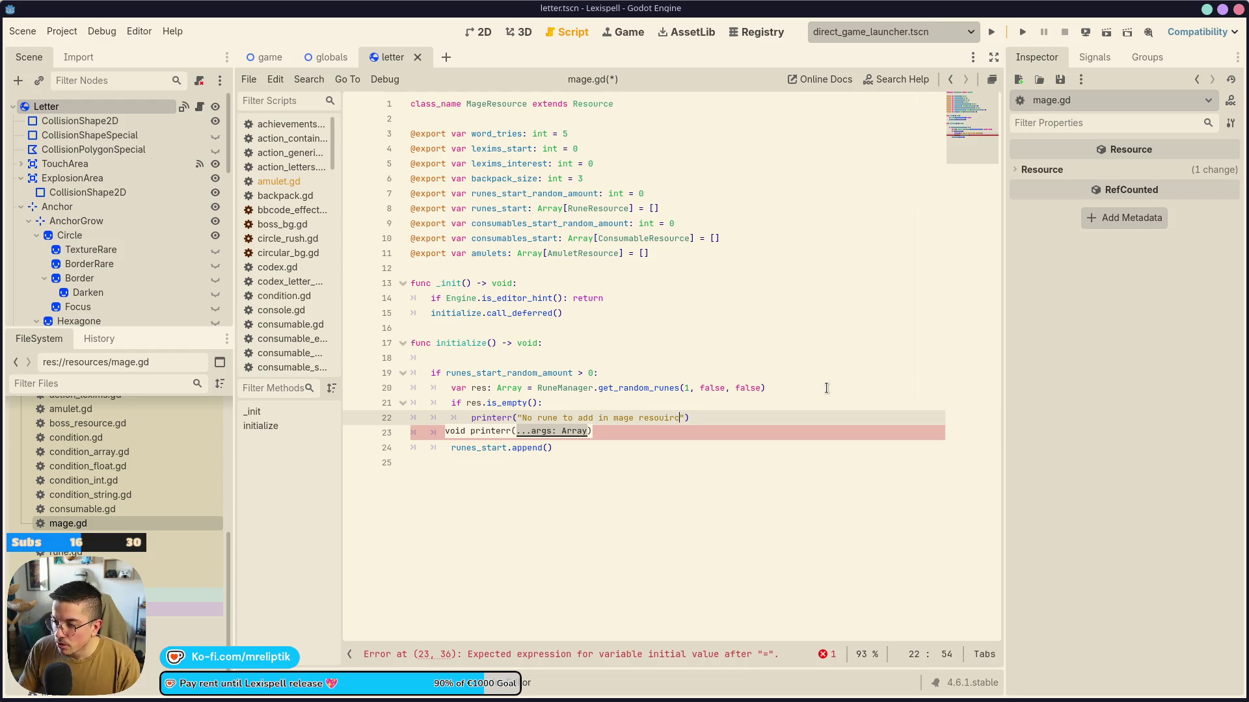
type("rce")
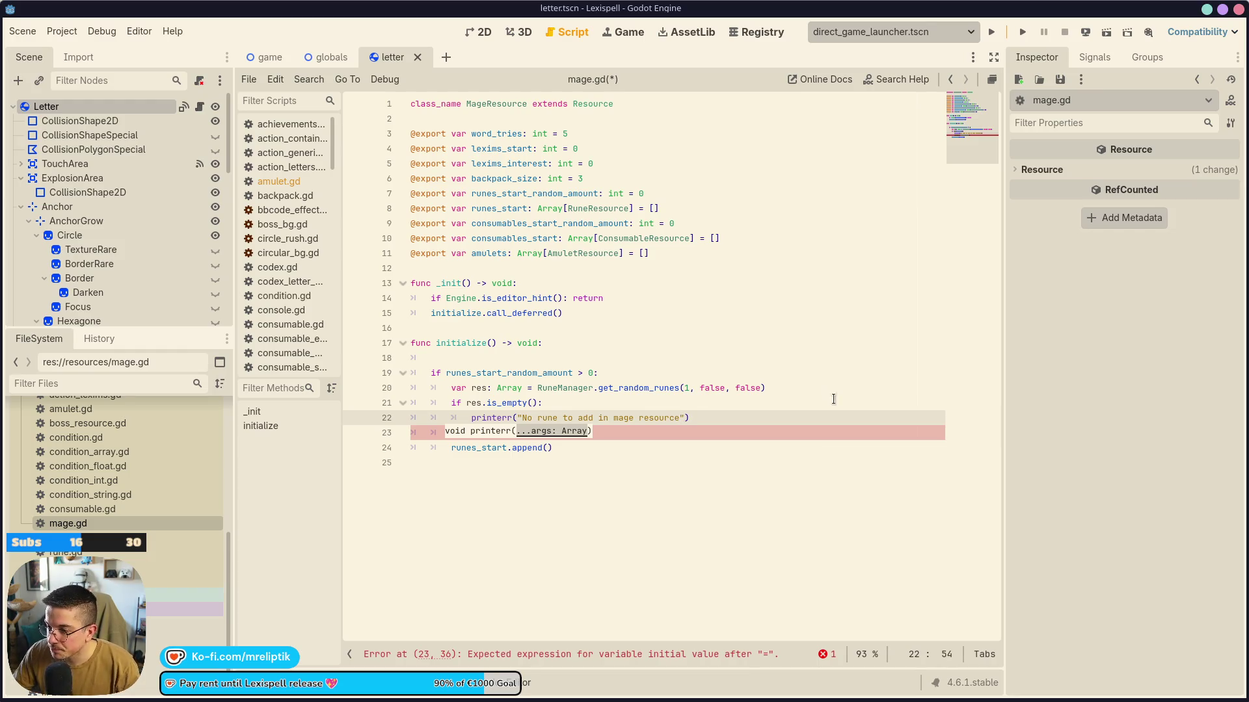
Start a new function header 'func add_random_runes() -> void:' below initialize
left_click(637, 481)
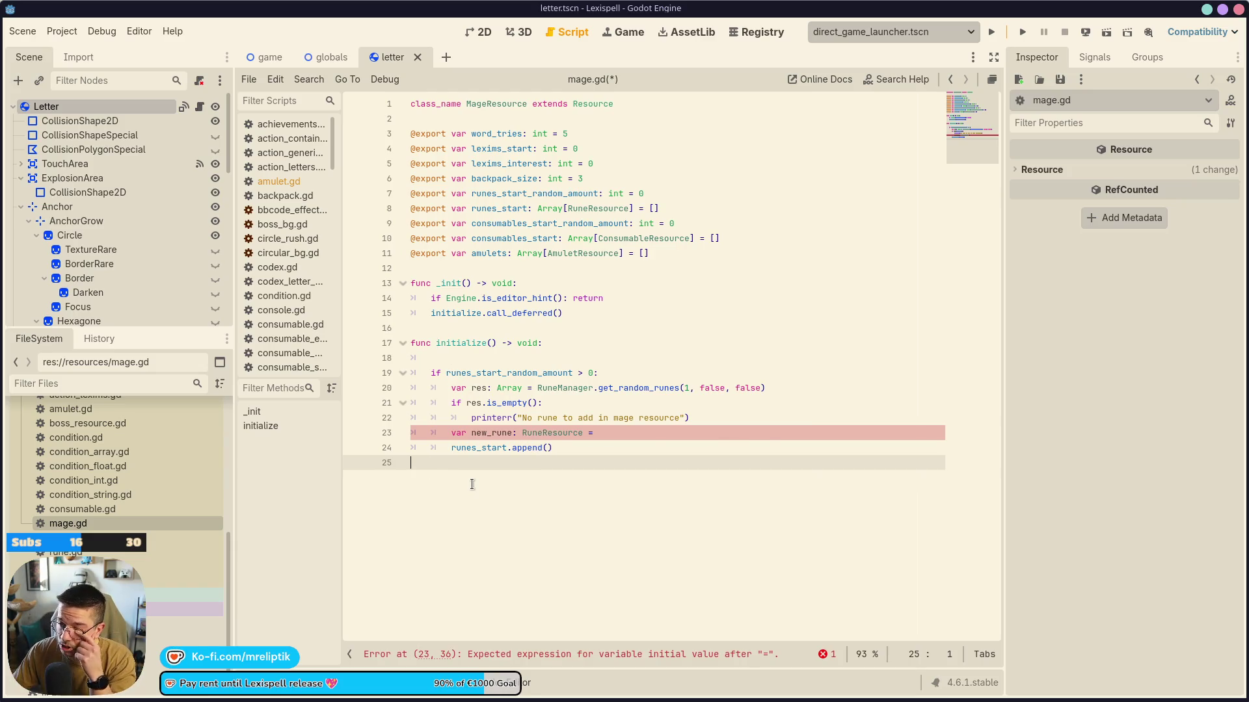
key("Return")
type("func ")
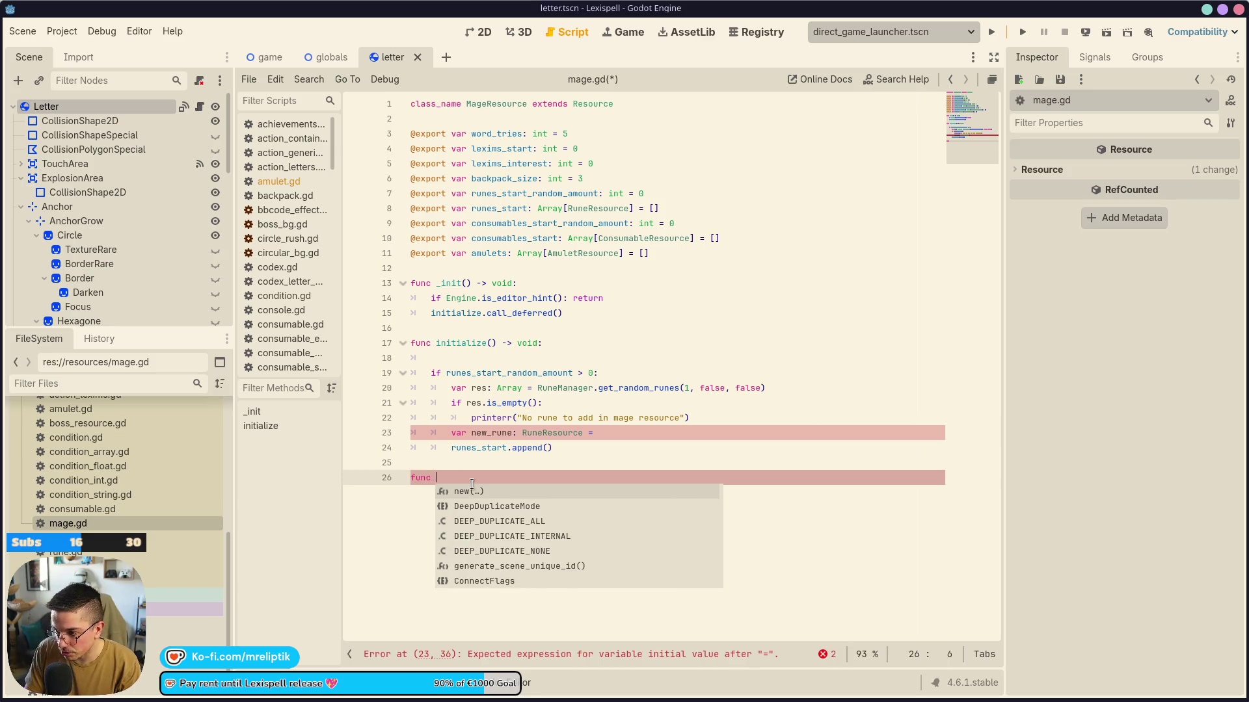
type("add_random_r")
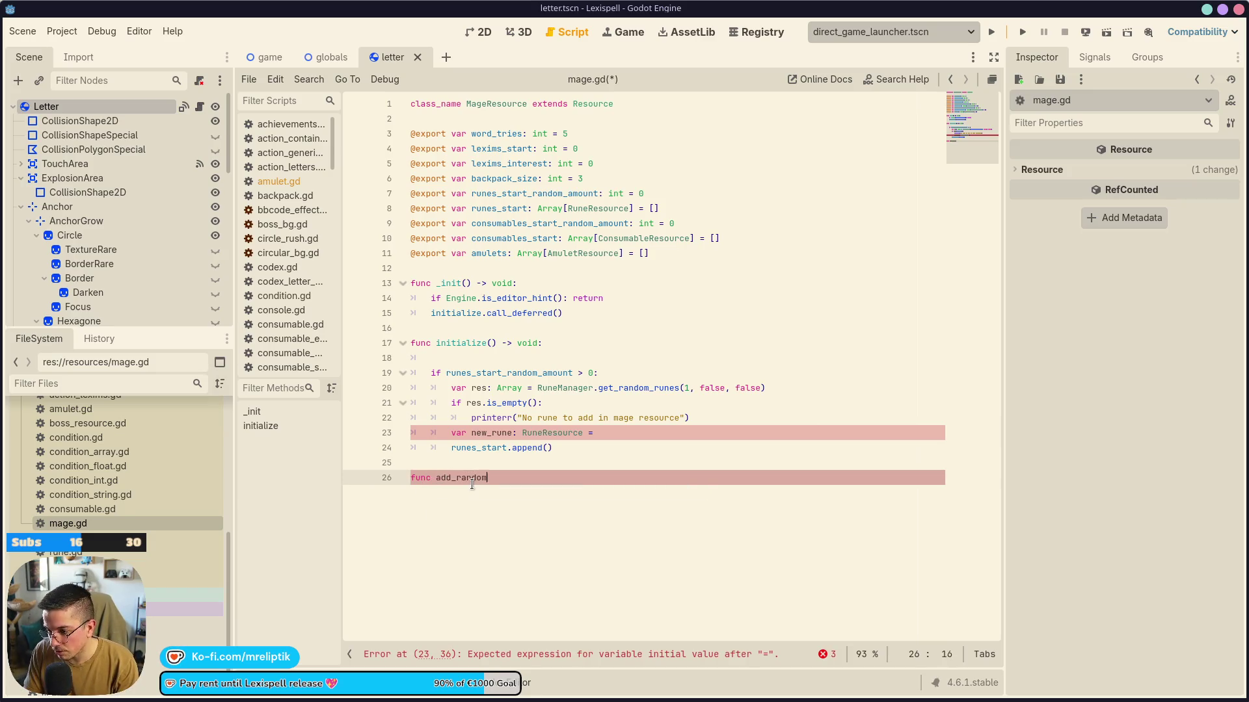
type("unes() -> void:")
Create add_random_runes and add_random_consumable function stubs with pass bodies
key("Return")
key("ctrl+s")
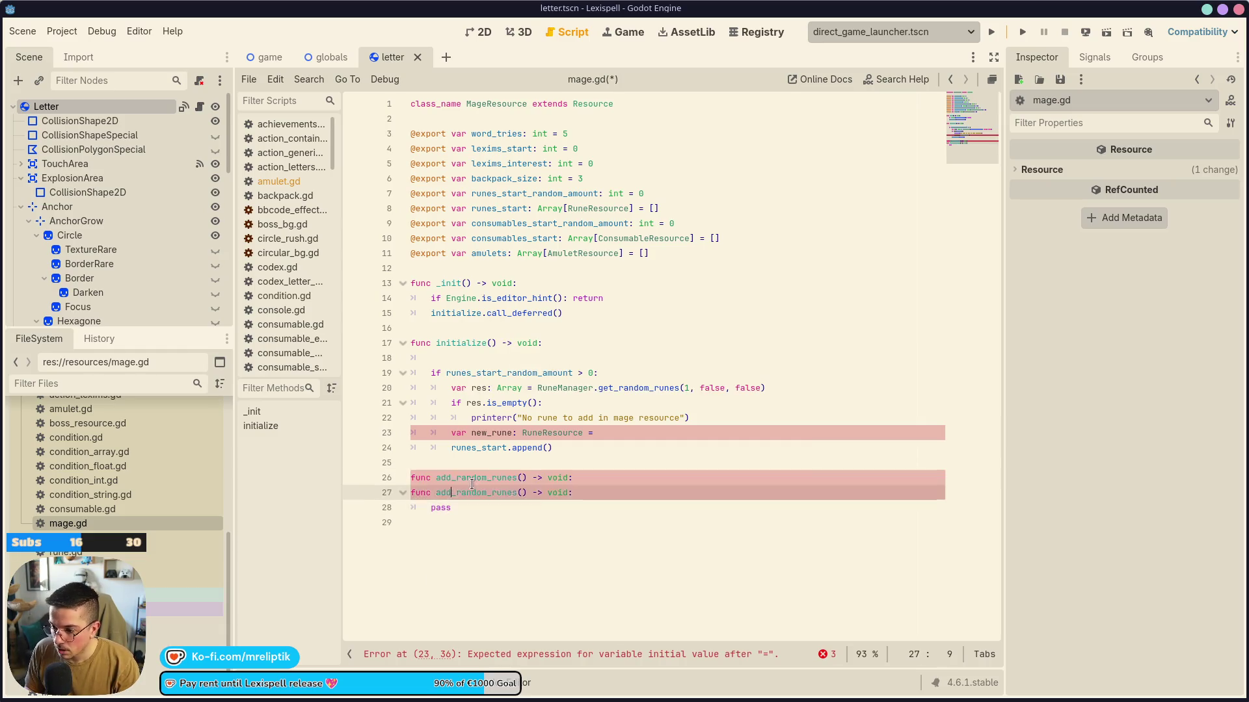
key("alt+Down")
key("alt+Down")
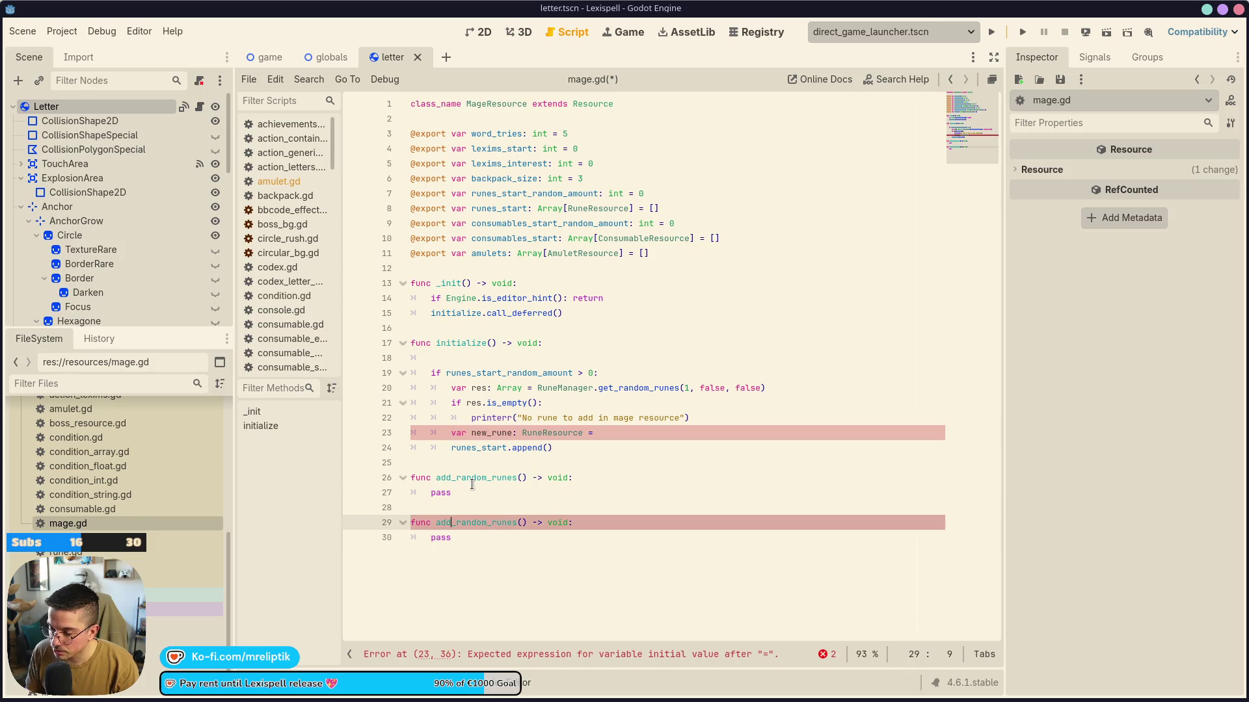
key("BackSpace")
key("BackSpace")
key("BackSpace")
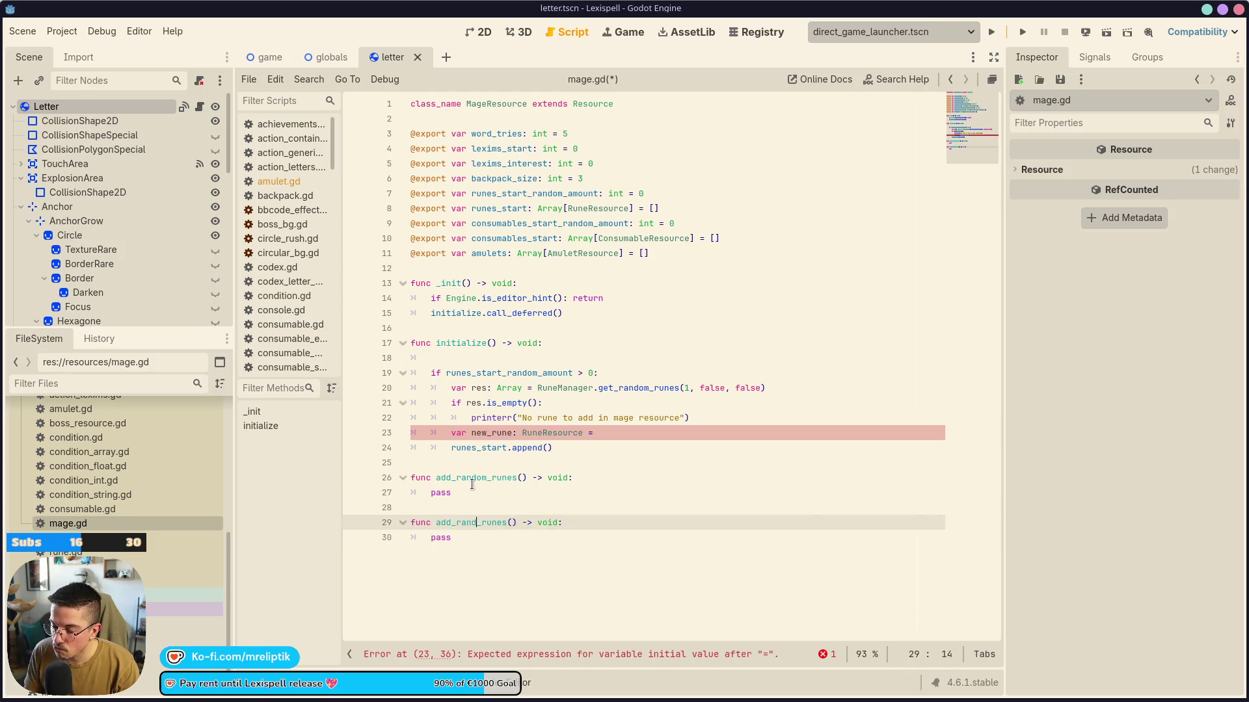
key("ctrl+z")
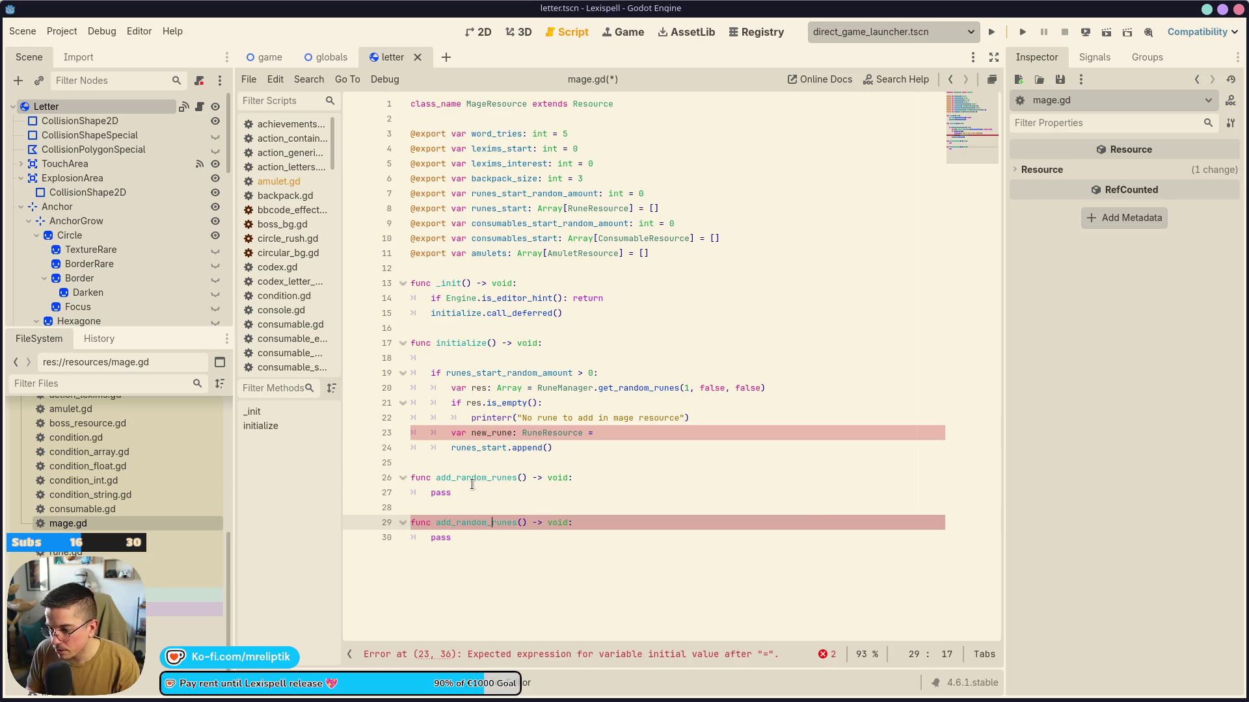
key("Delete")
key("BackSpace")
key("BackSpace")
key("BackSpace")
type("consuma")
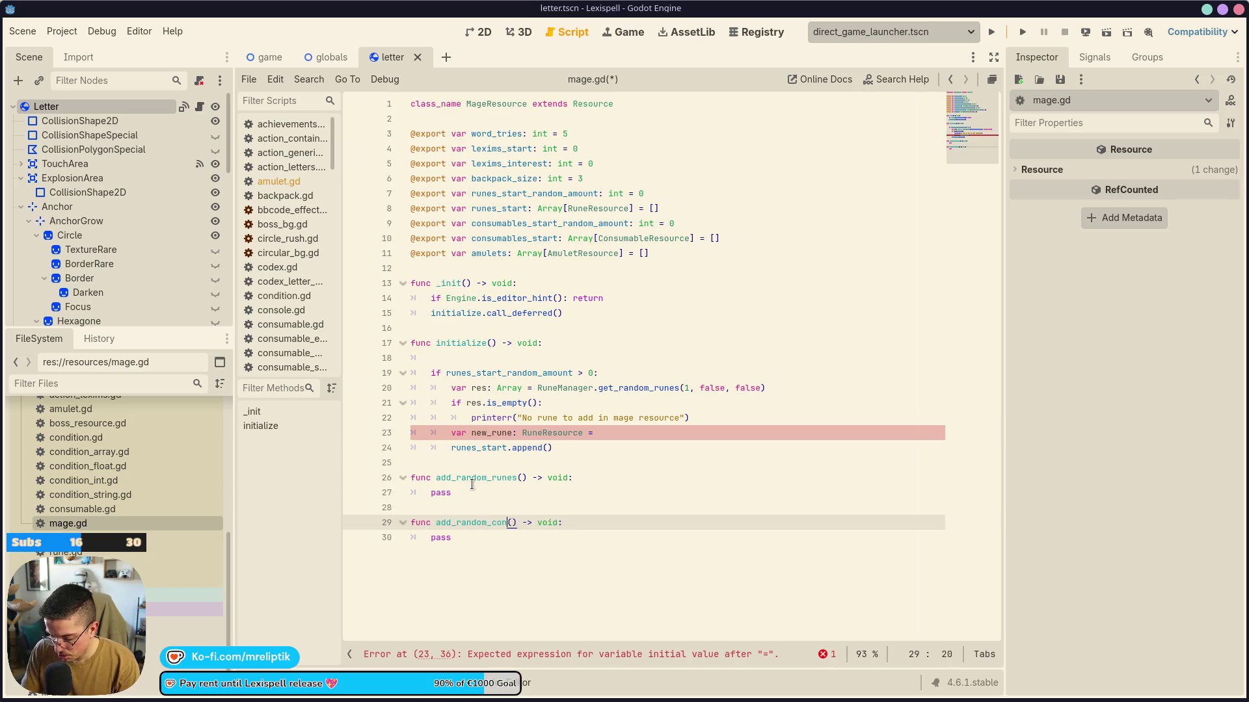
type("ble")
Remove the random-rune block on lines 19–24 from initialize
key("Up")
key("Up")
key("Up")
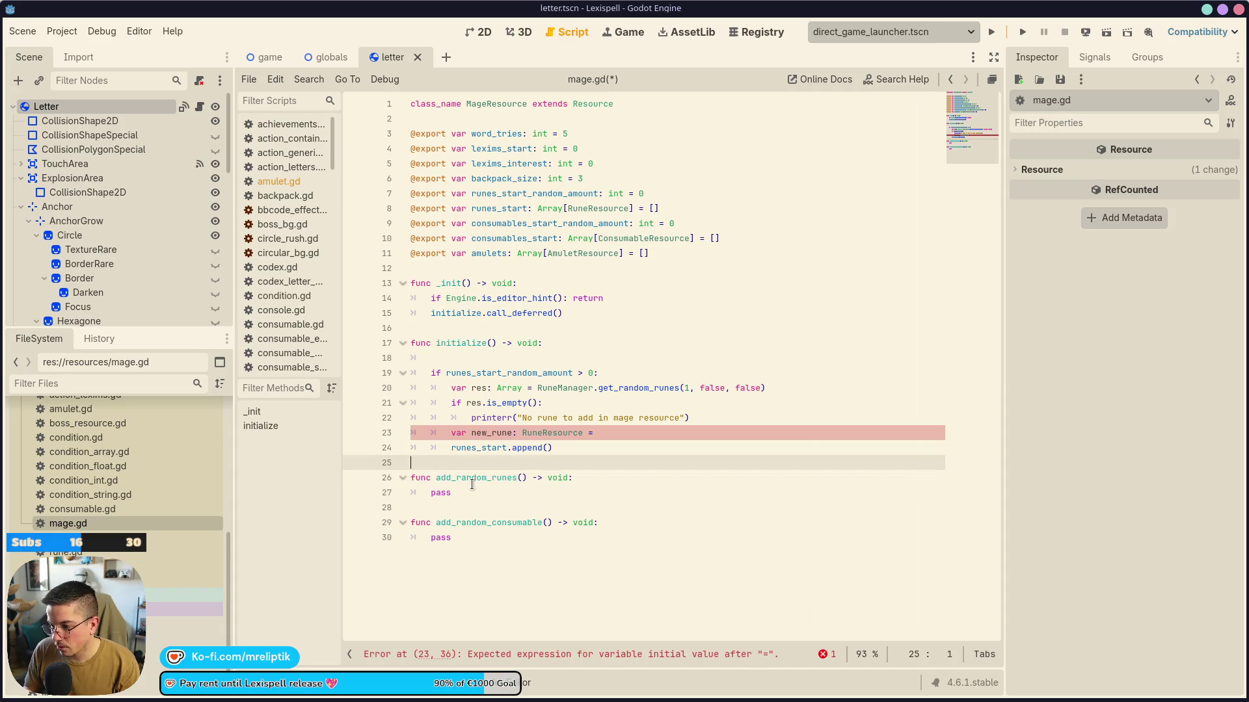
left_click_drag(430, 372, 633, 450)
key("ctrl+c")
key("BackSpace")
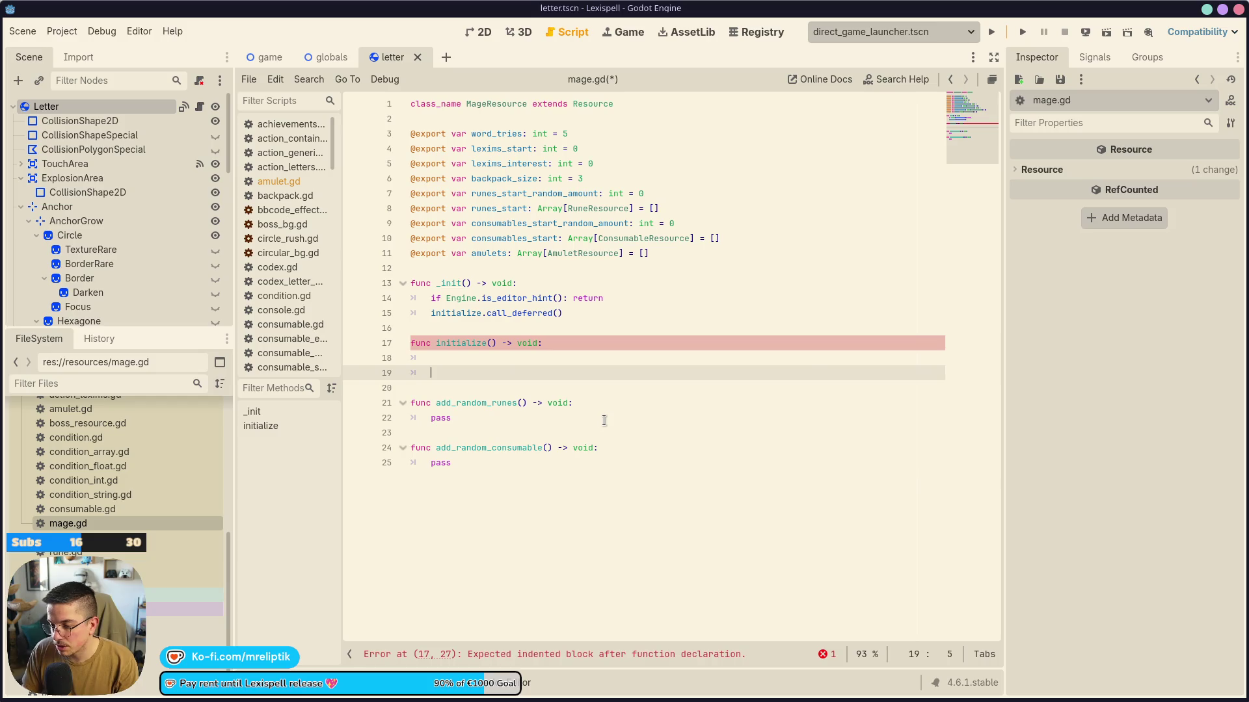
Call add_random_runes() in initialize and paste the rune block into its body
key("ctrl+z")
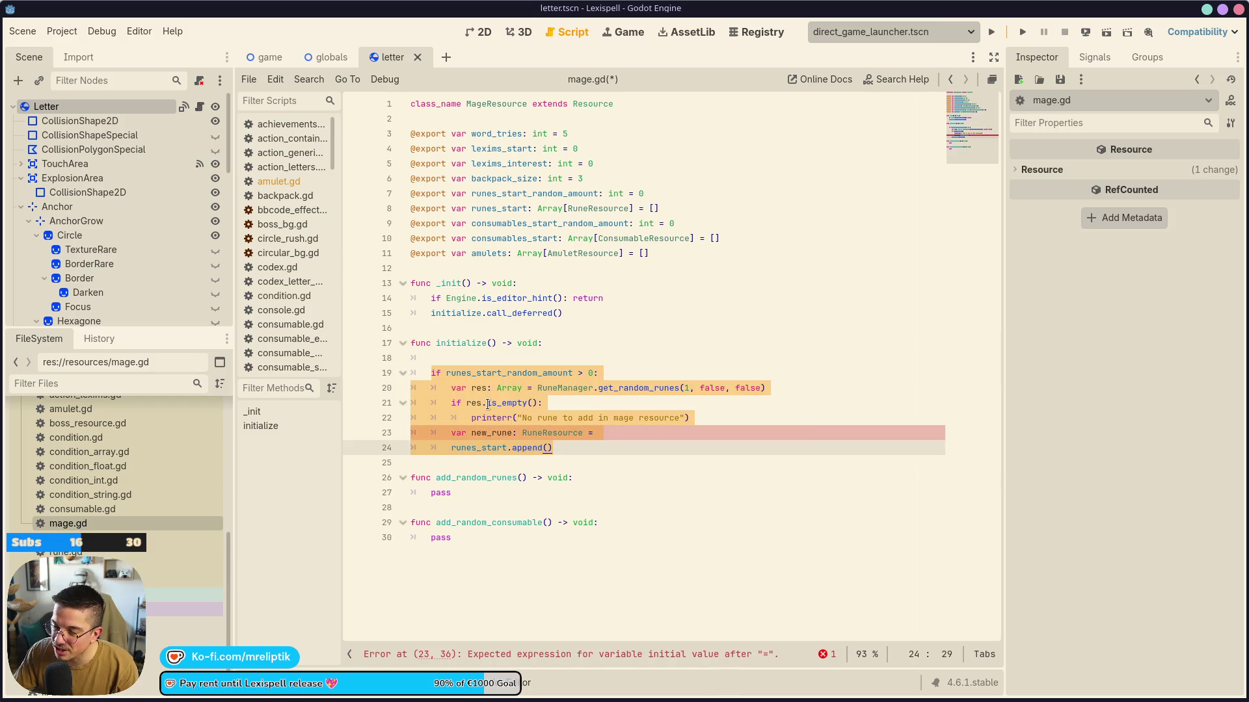
key("BackSpace")
type("d_ra")
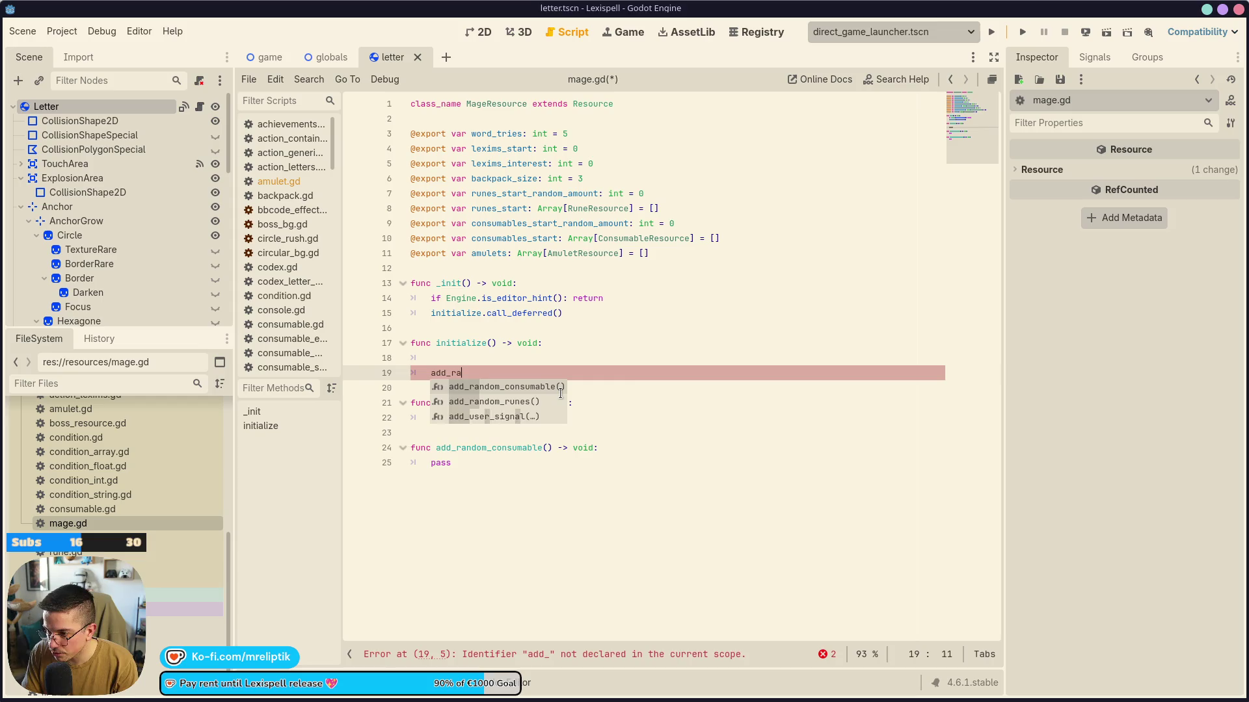
key("Return")
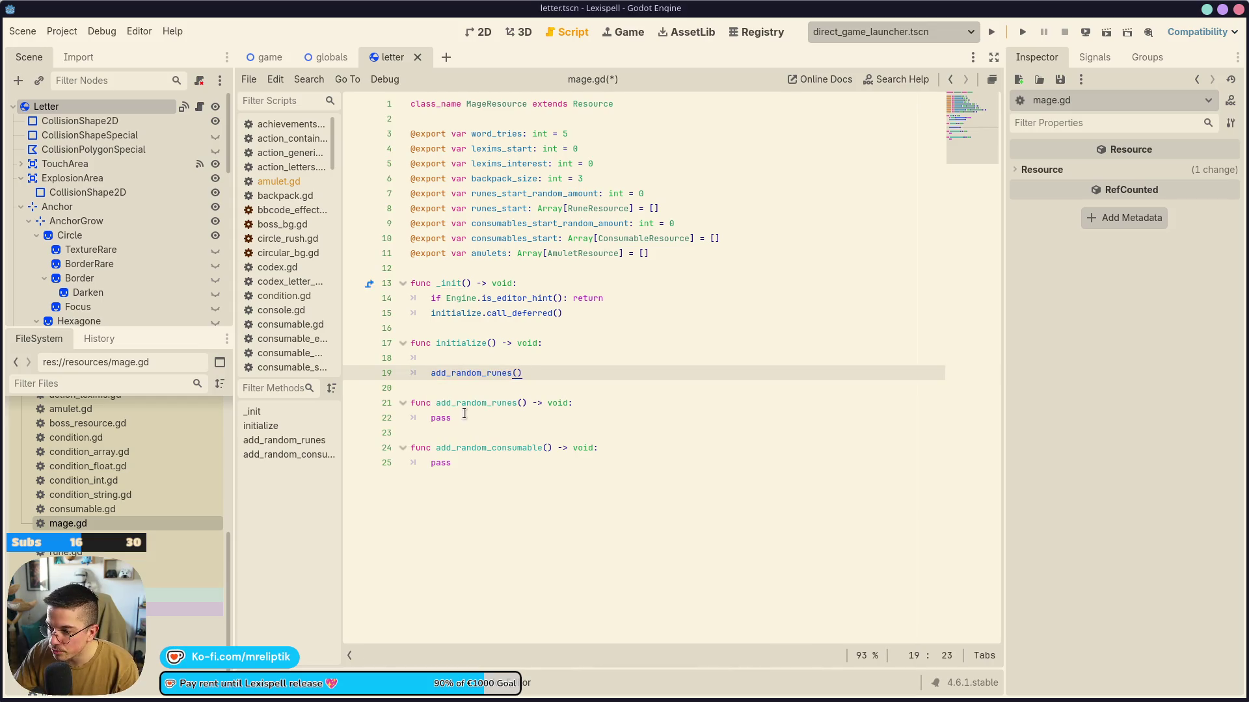
triple_click(468, 418)
key("ctrl+v")
key("ctrl+s")
left_click(467, 432)
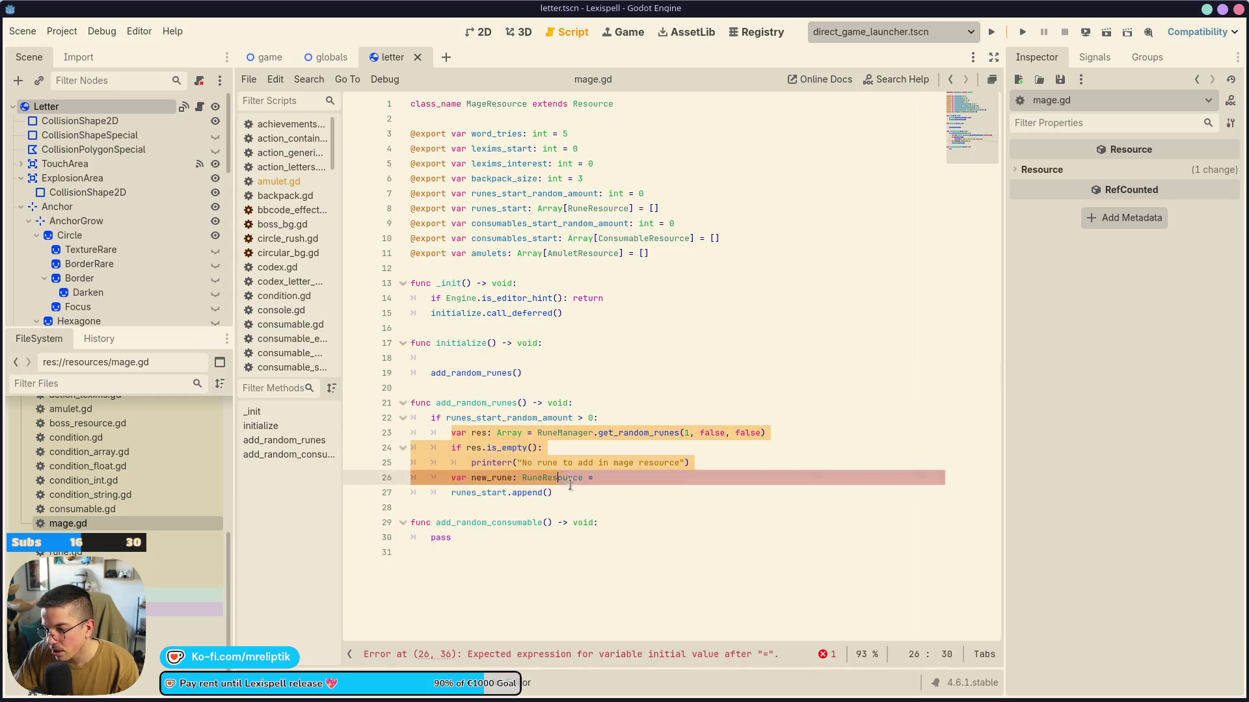
Guard the add_random_runes() call in initialize with 'if runes_start_random_amount > 0:'
left_click(614, 417)
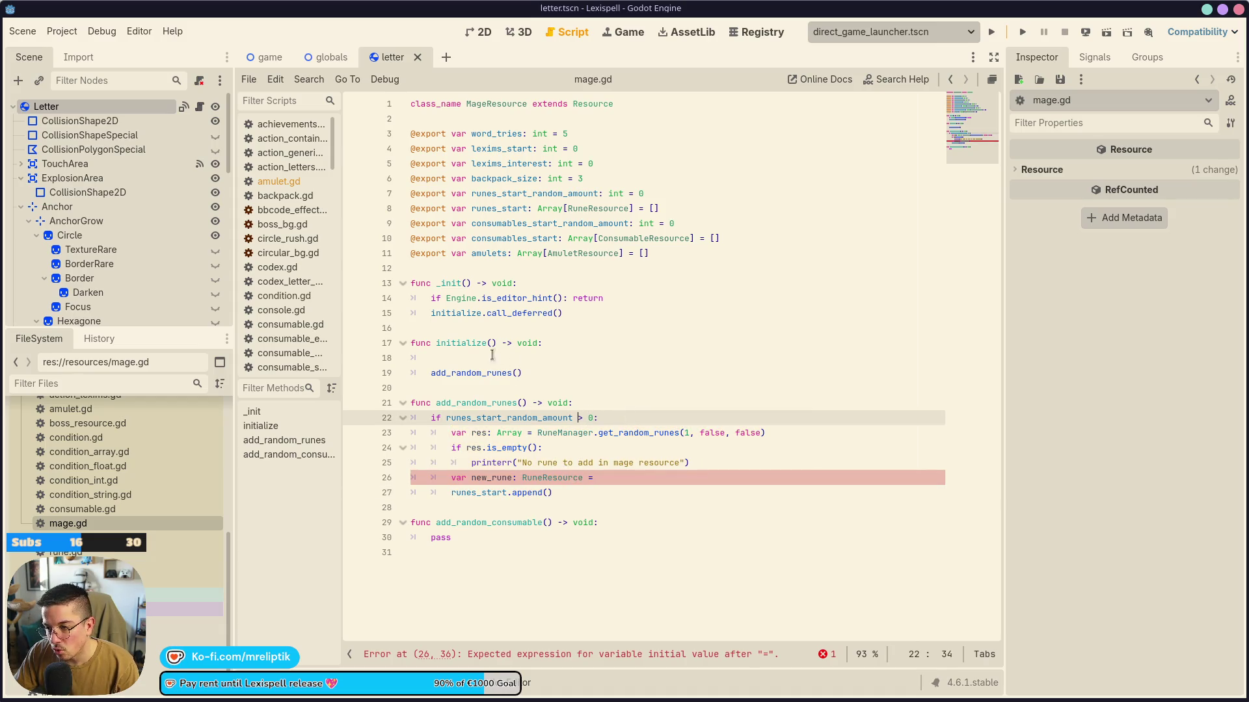
left_click(450, 360)
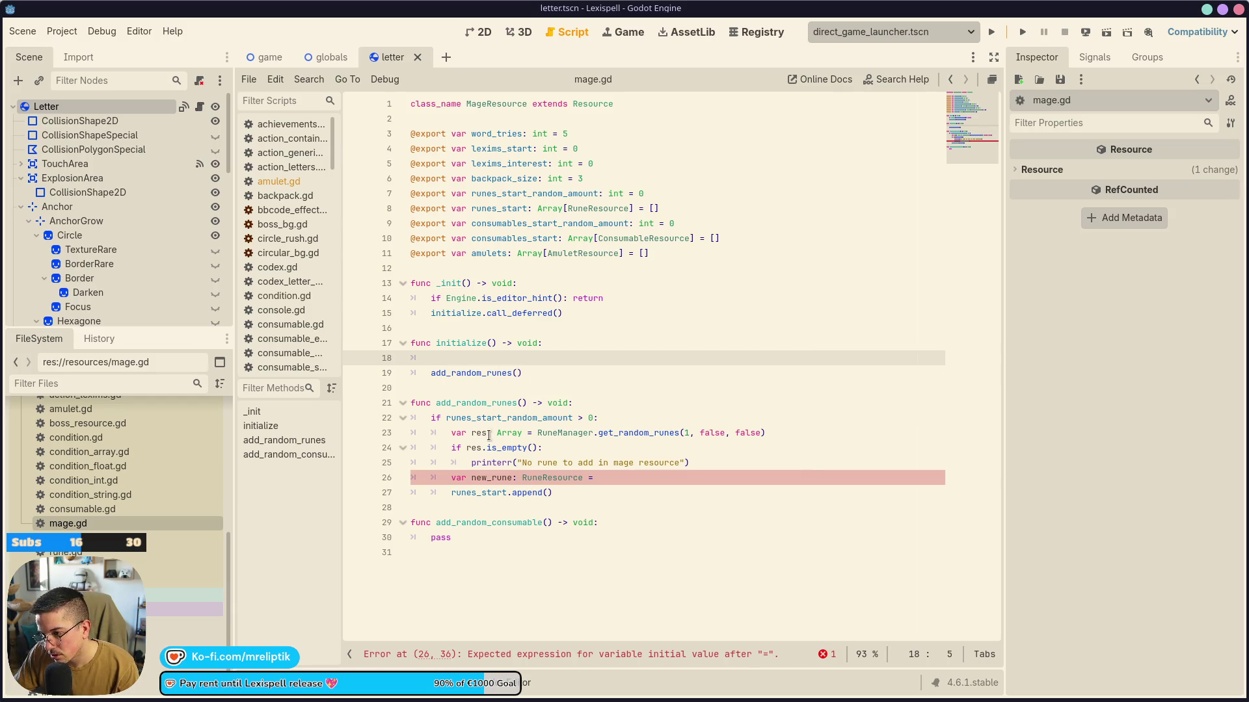
left_click(460, 343)
left_click(446, 374)
double_click(475, 373)
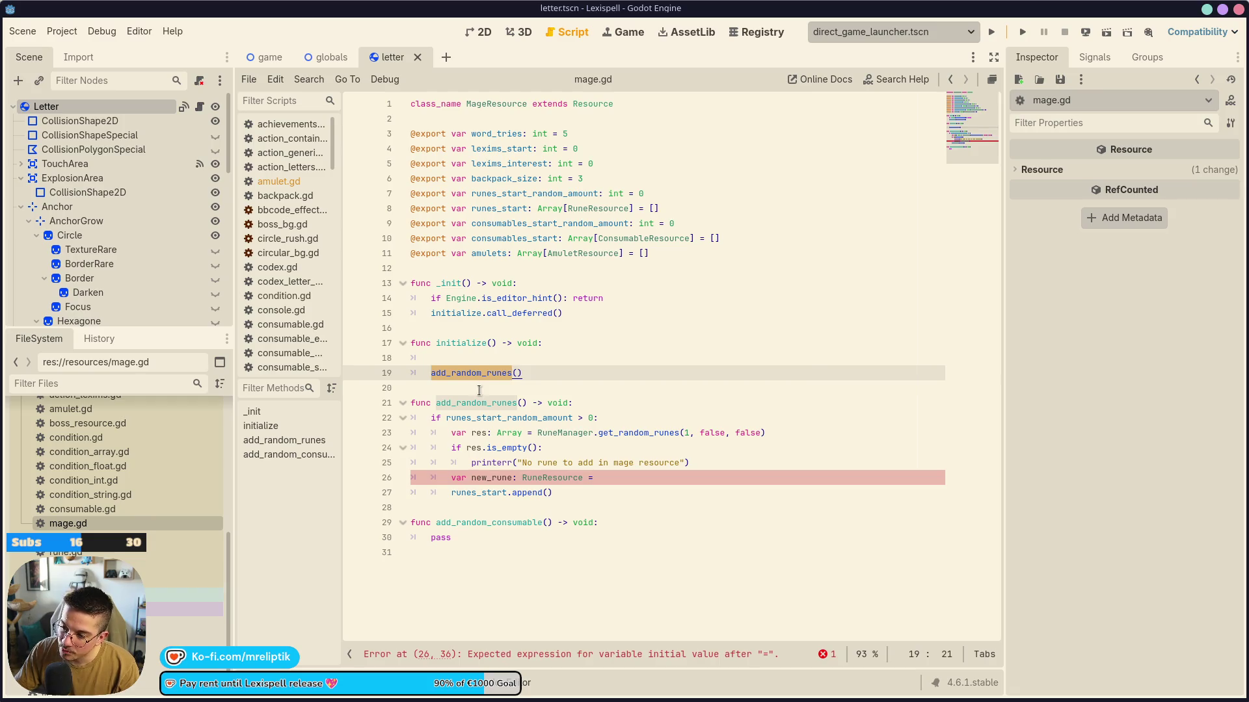
double_click(481, 403)
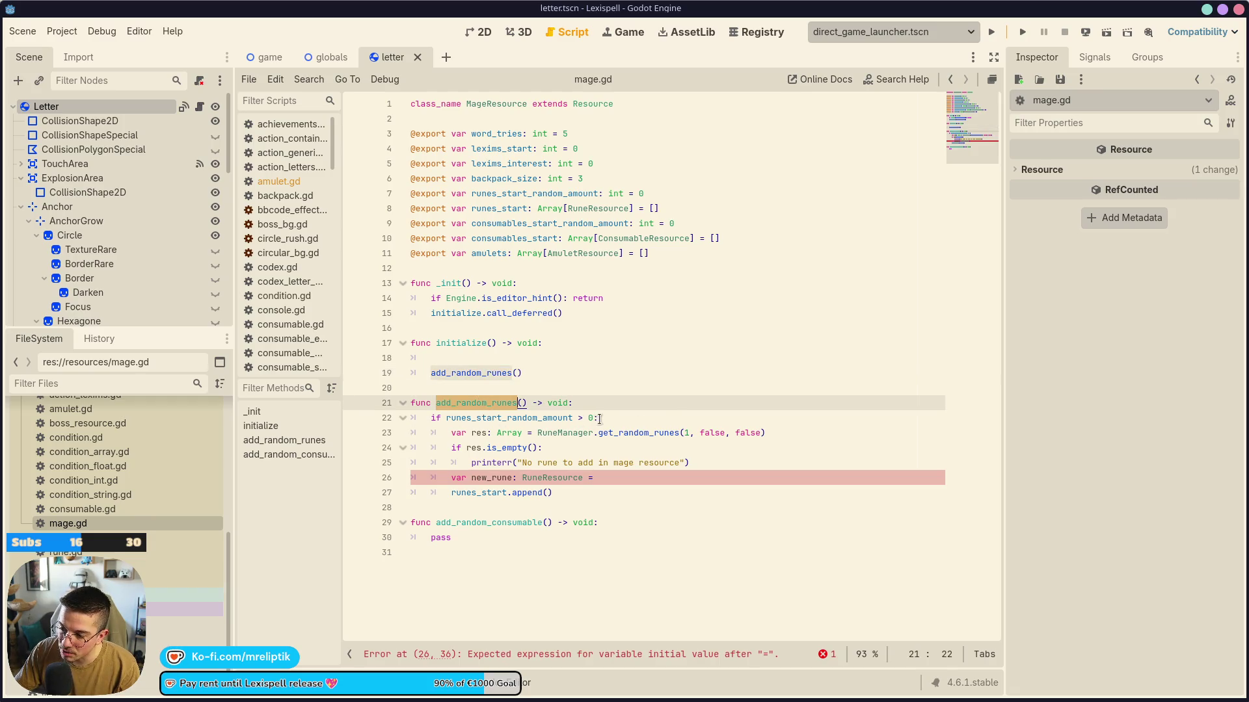
left_click_drag(597, 417, 432, 418)
key("ctrl+x")
left_click(455, 358)
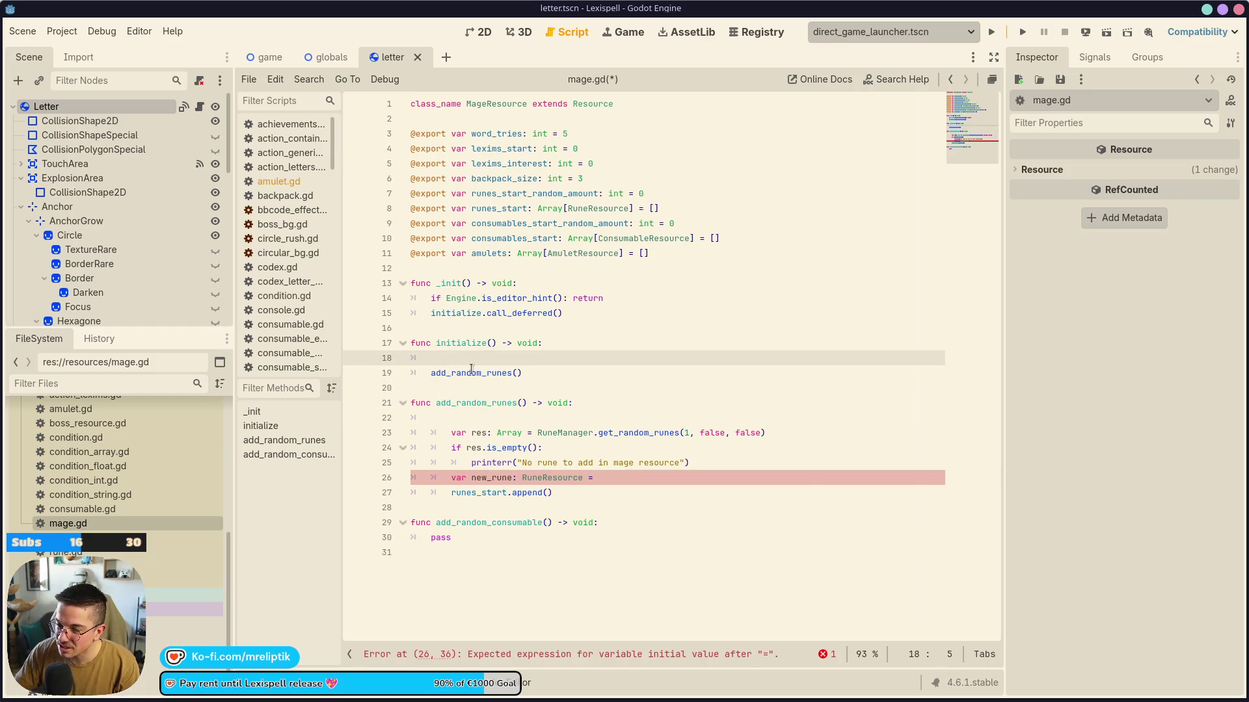
key("Return")
key("ctrl+v")
left_click(417, 388)
key("Tab")
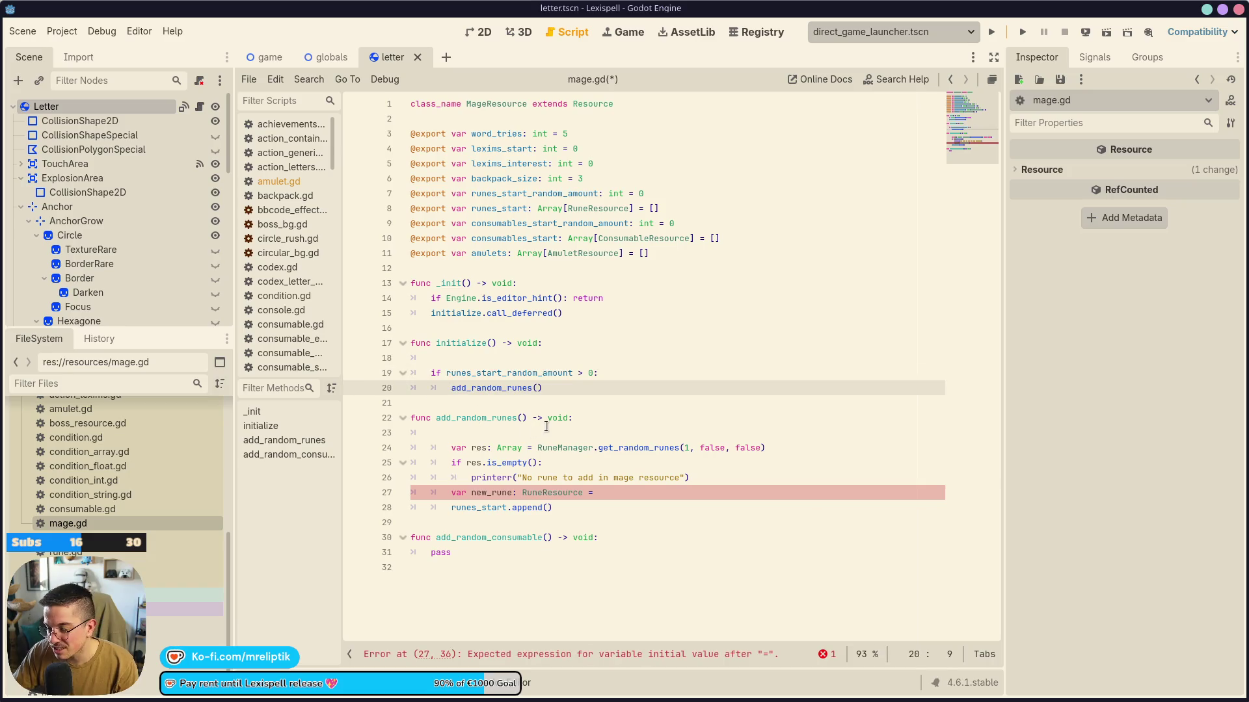
Dedent the add_random_runes body one level and save mage.gd
left_click(546, 433)
mouse_move(452, 462)
left_mouse_down()
mouse_move(546, 465)
mouse_move(588, 506)
mouse_move(455, 480)
mouse_move(455, 448)
mouse_move(585, 507)
left_mouse_up()
left_click(456, 448)
key("shift+Tab")
key("alt+Up")
key("Left")
key("ctrl+s")
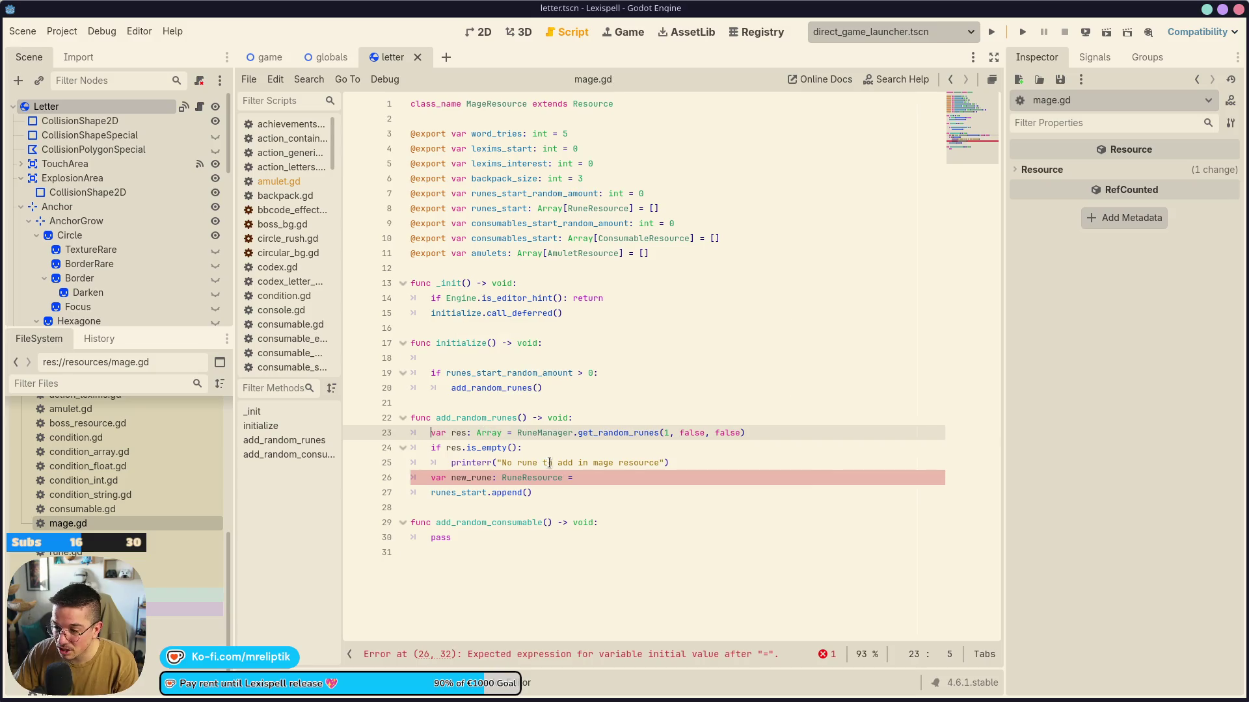
Duplicate the runes_start_random_amount condition line in initialize
left_click(607, 477)
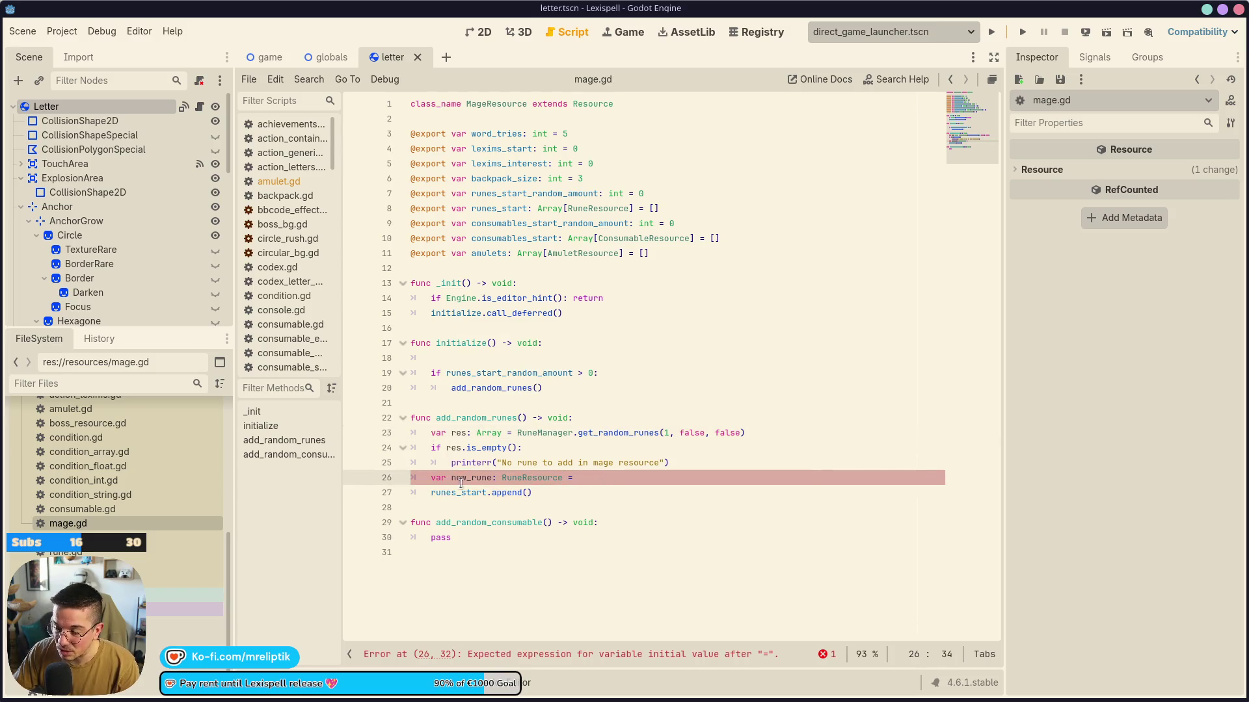
double_click(439, 418)
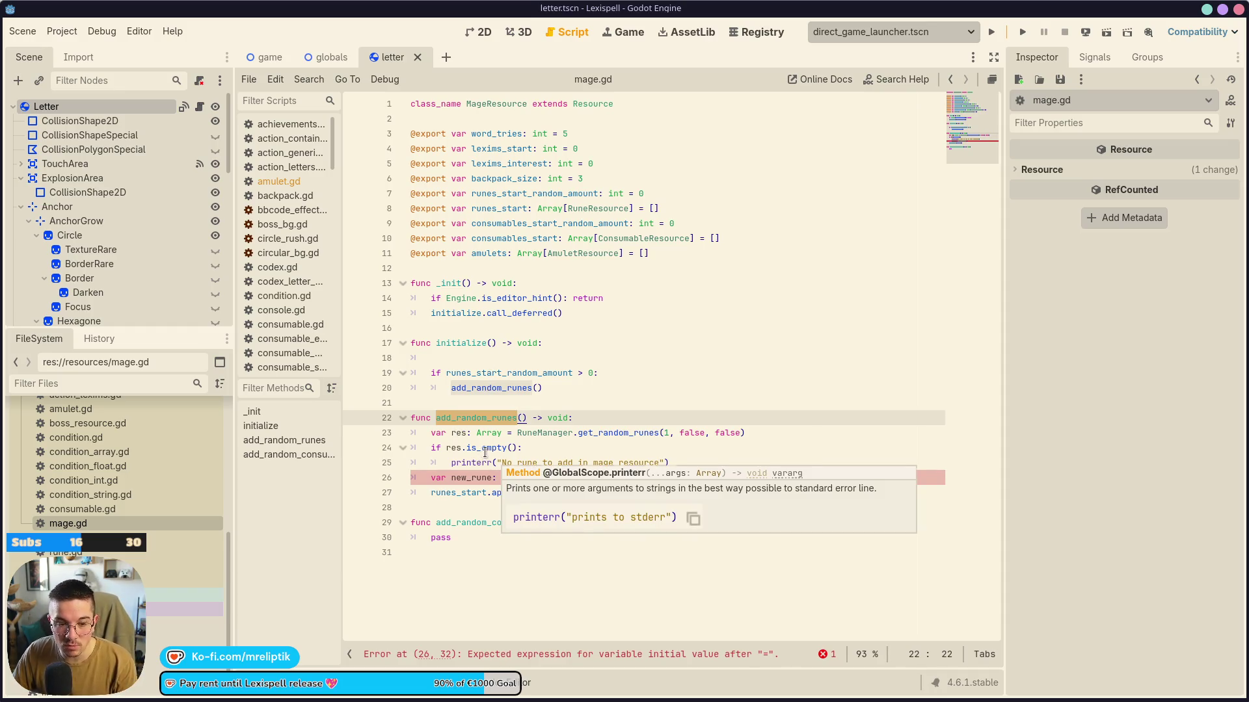
left_click(518, 403)
left_click(561, 372)
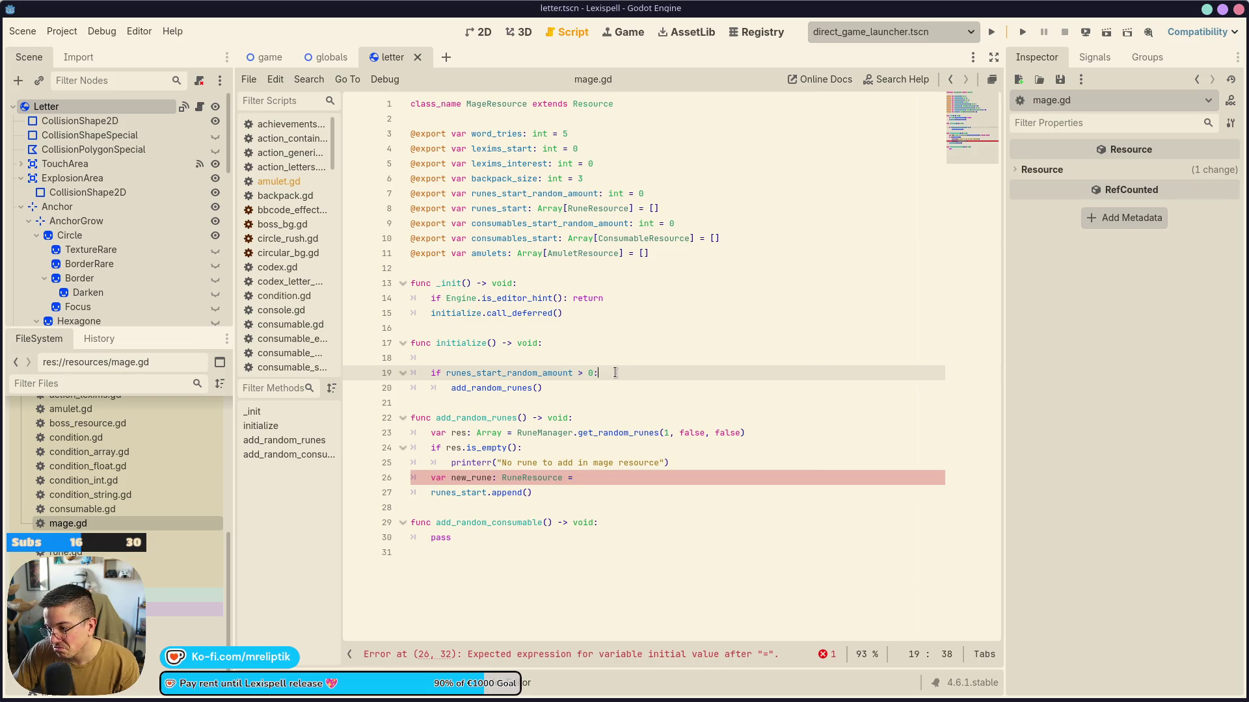
key("ctrl+shift+d")
key("alt+Down")
Duplicate the if block so initialize calls add_random_consumable when consumables_start_random_amount > 0
key("Up")
key("Return")
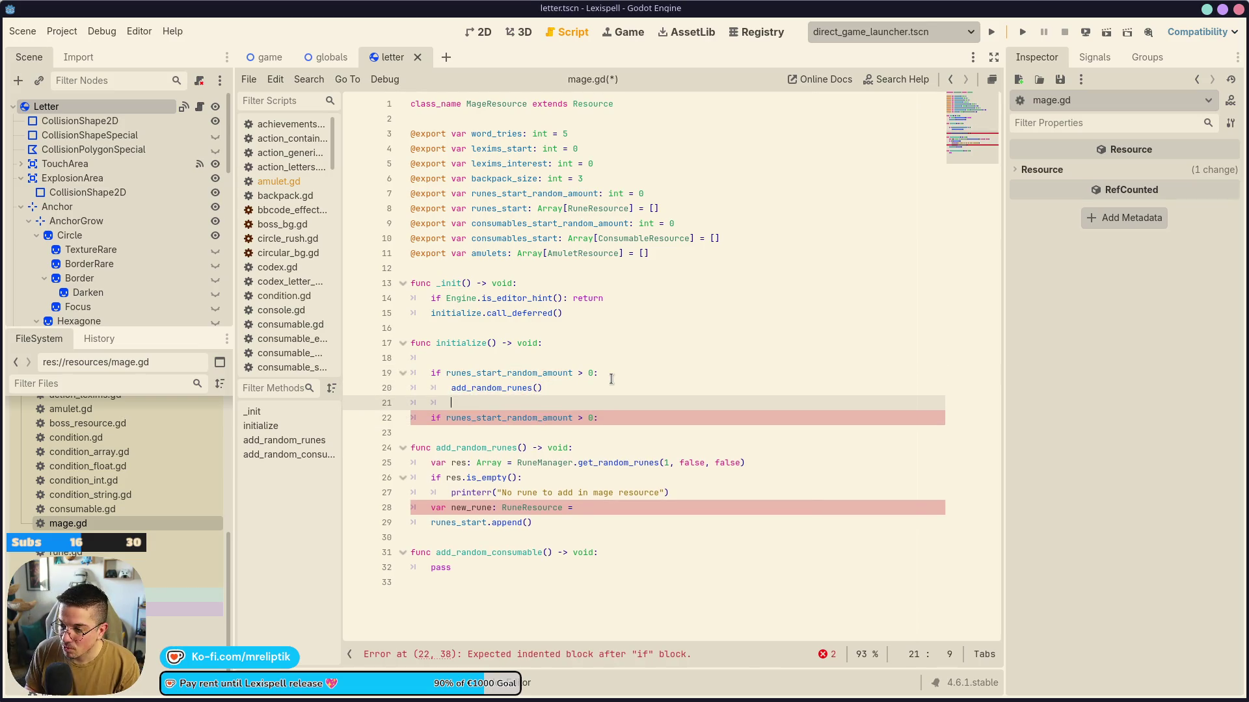
key("Down")
key("Down")
key("Return")
key("Up")
key("Tab")
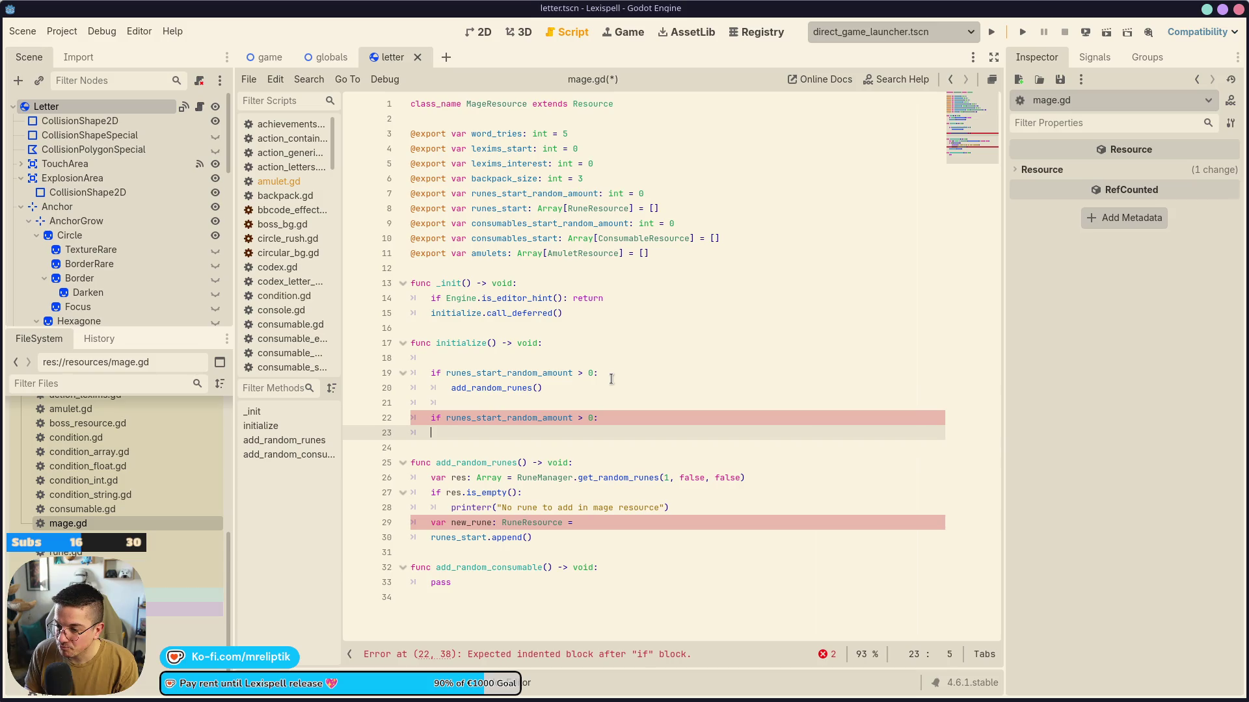
type("dd_random_consu")
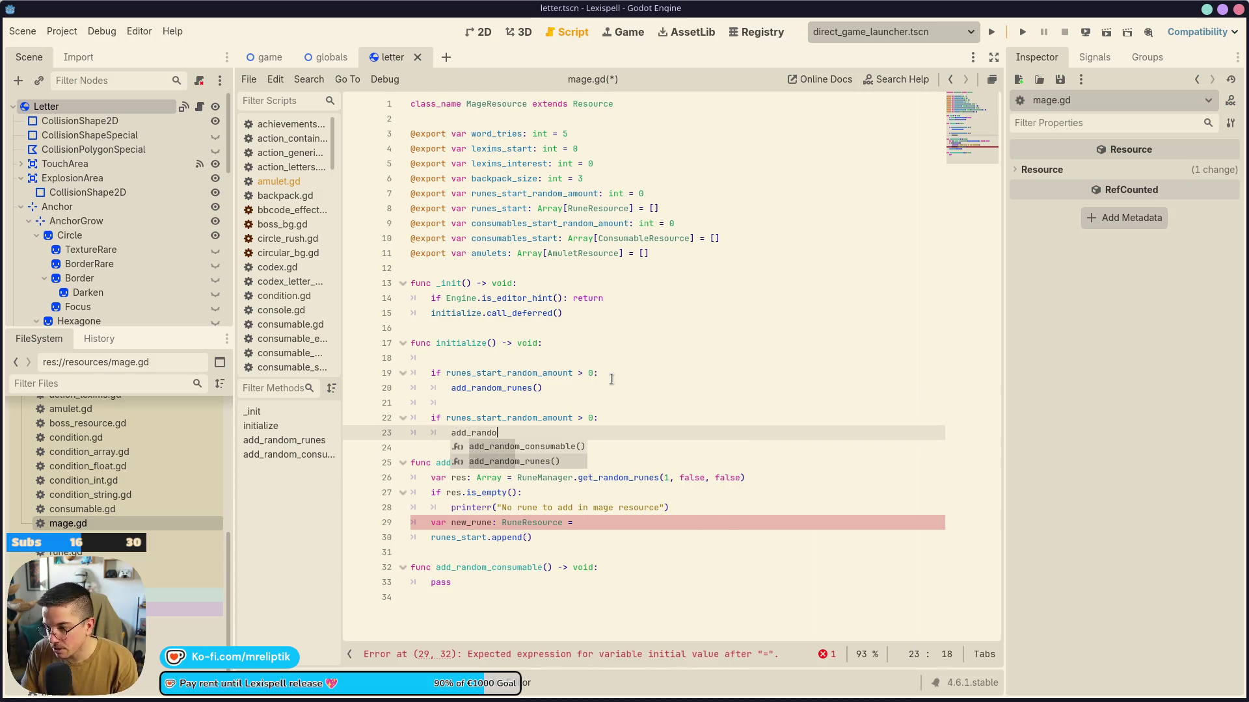
key("Return")
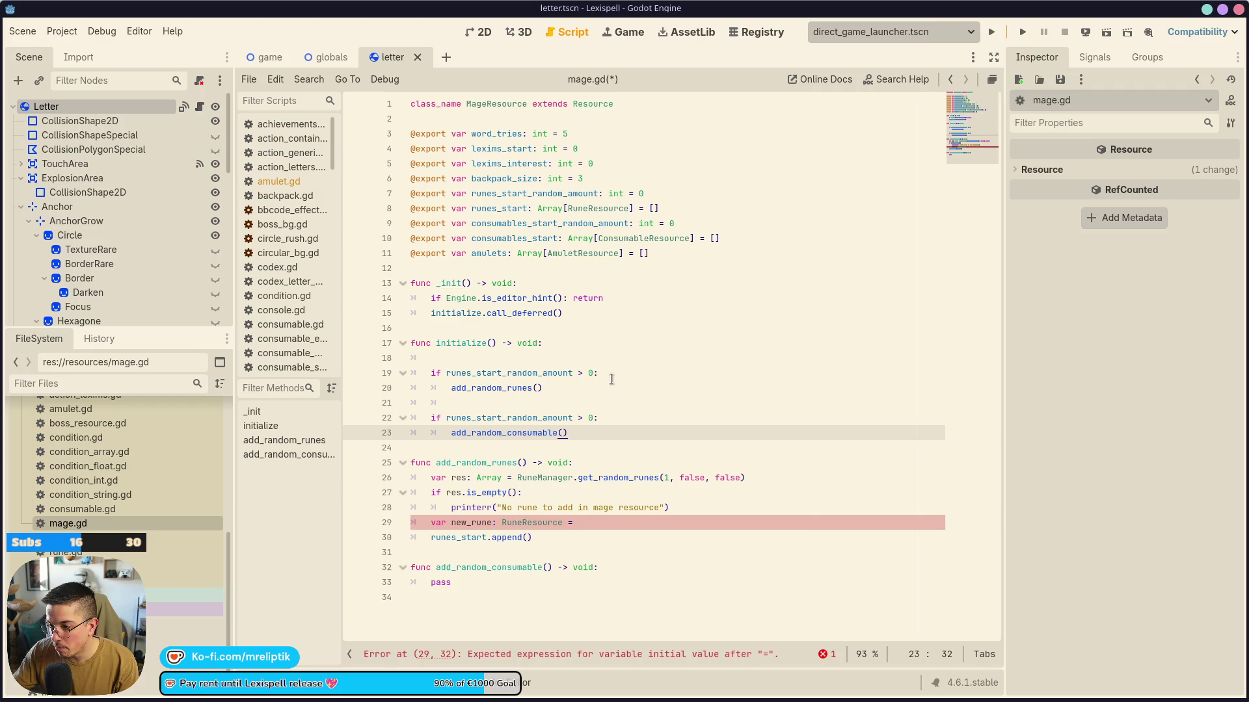
double_click(521, 417)
type("consum")
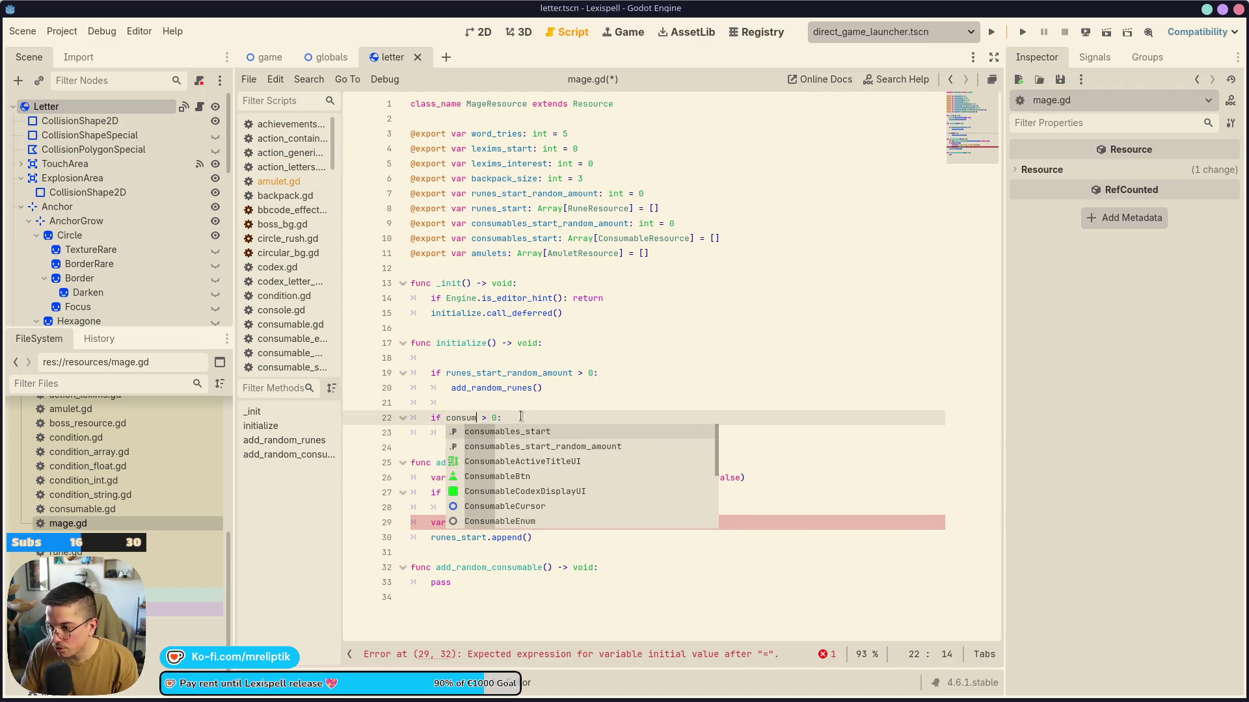
key("Return")
key("ctrl+s")
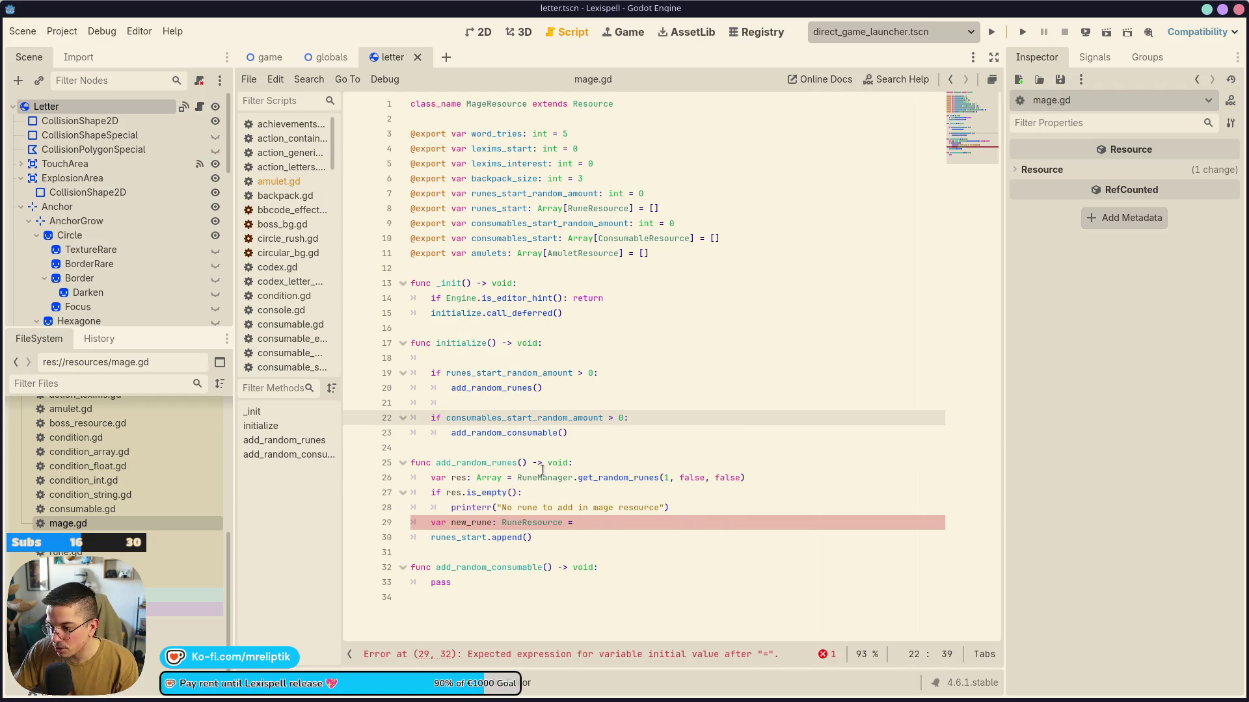
Add a return after the printerr call in add_random_runes
left_click(468, 521)
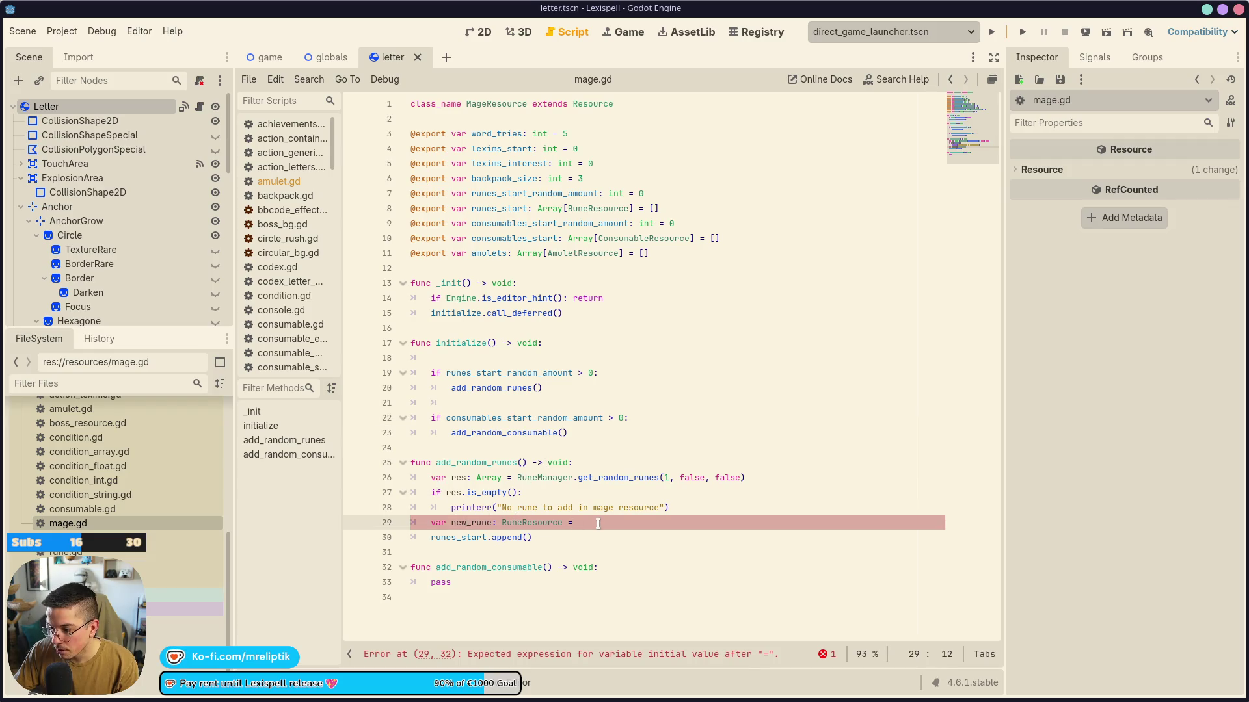
type("res[0")
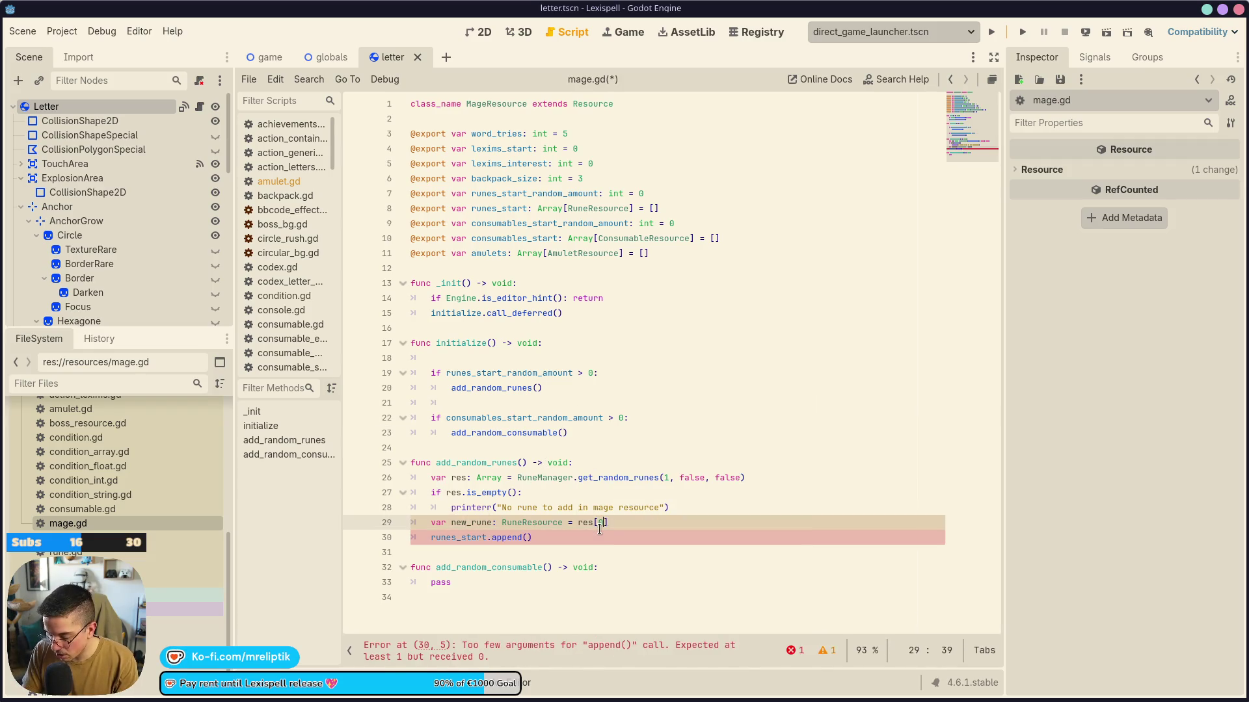
key("Up")
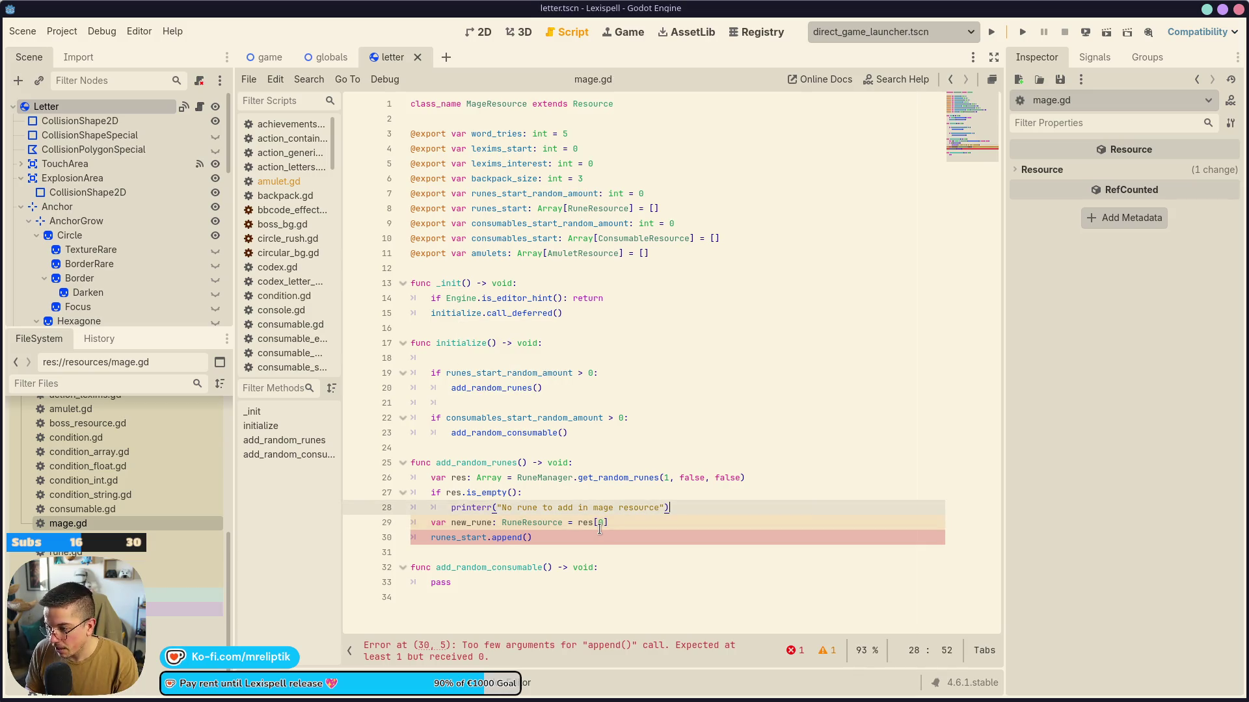
key("Return")
type("return")
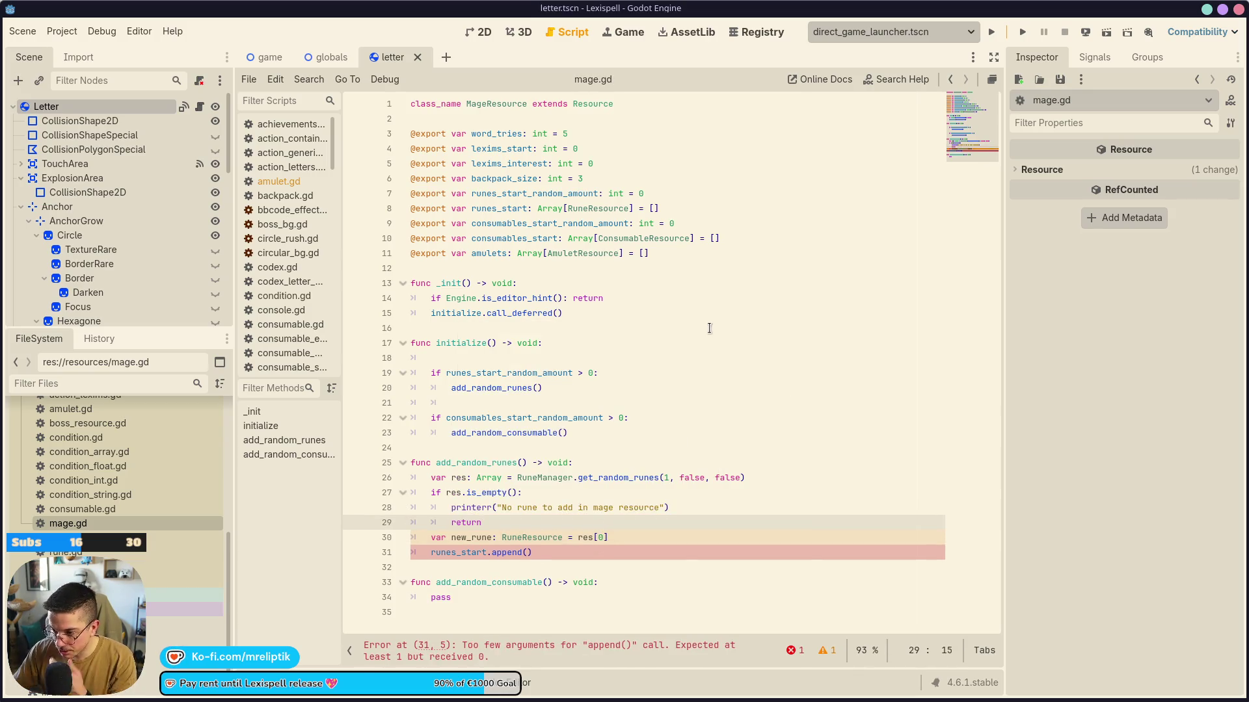
Make add_random_runes append res[0] to runes_start, delete the unused new_rune line, and select the function body
left_click(528, 552)
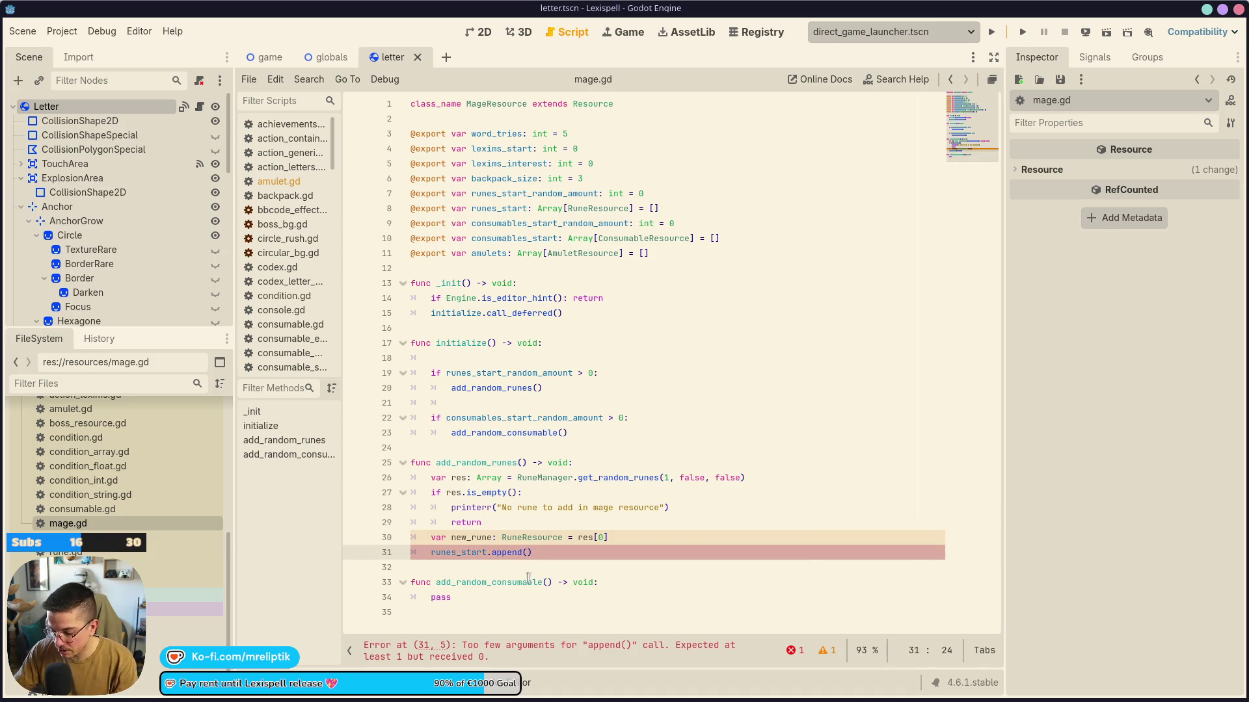
type("new_res")
key("ctrl+shift+Left")
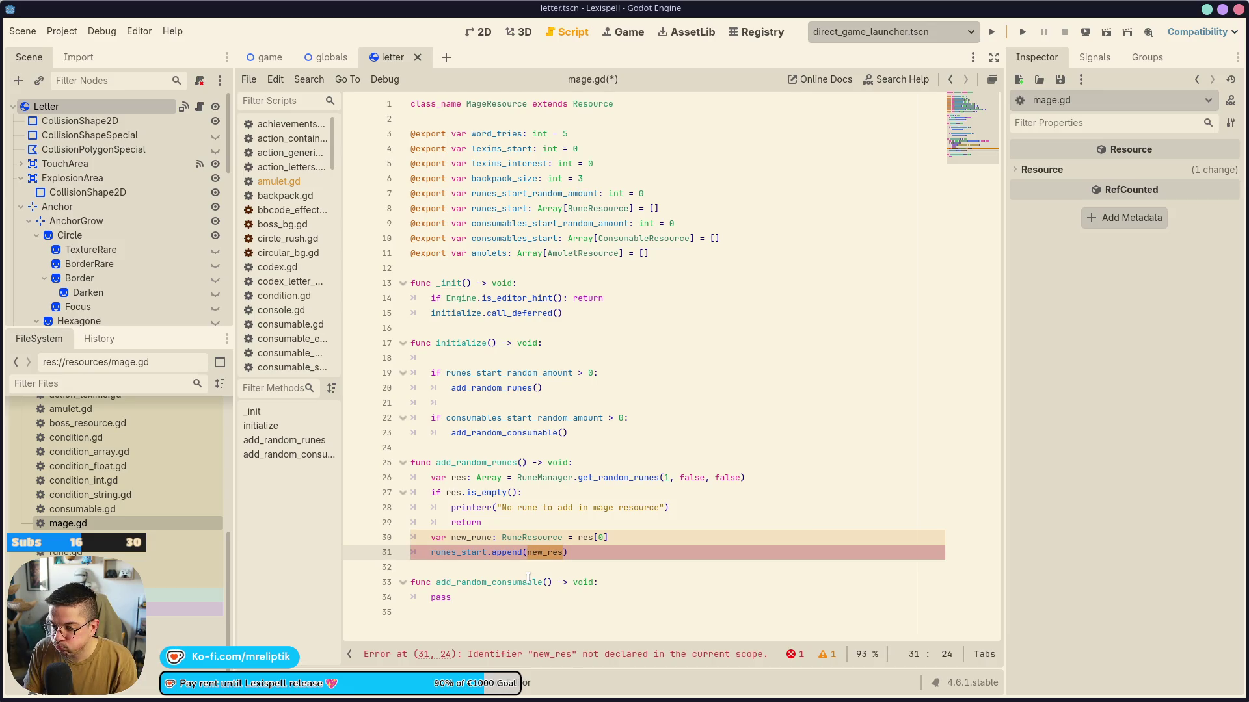
type("res [")
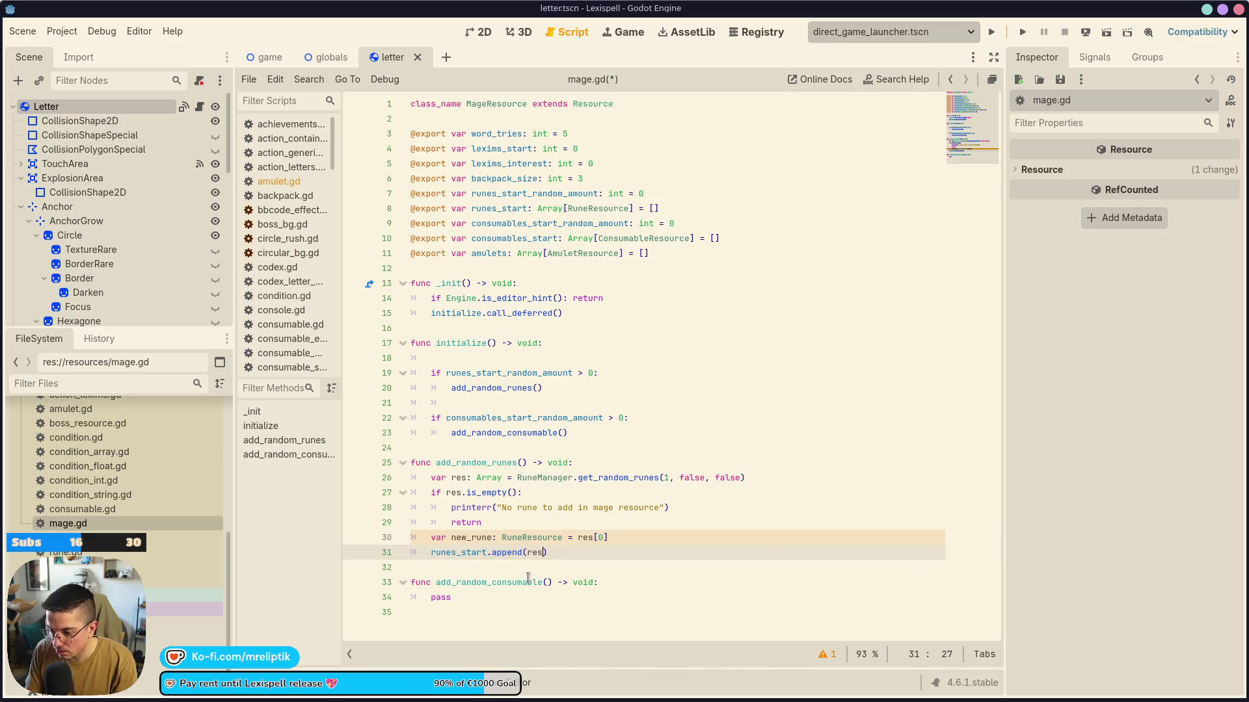
key("Up")
key("ctrl+shift+k")
key("ctrl+s")
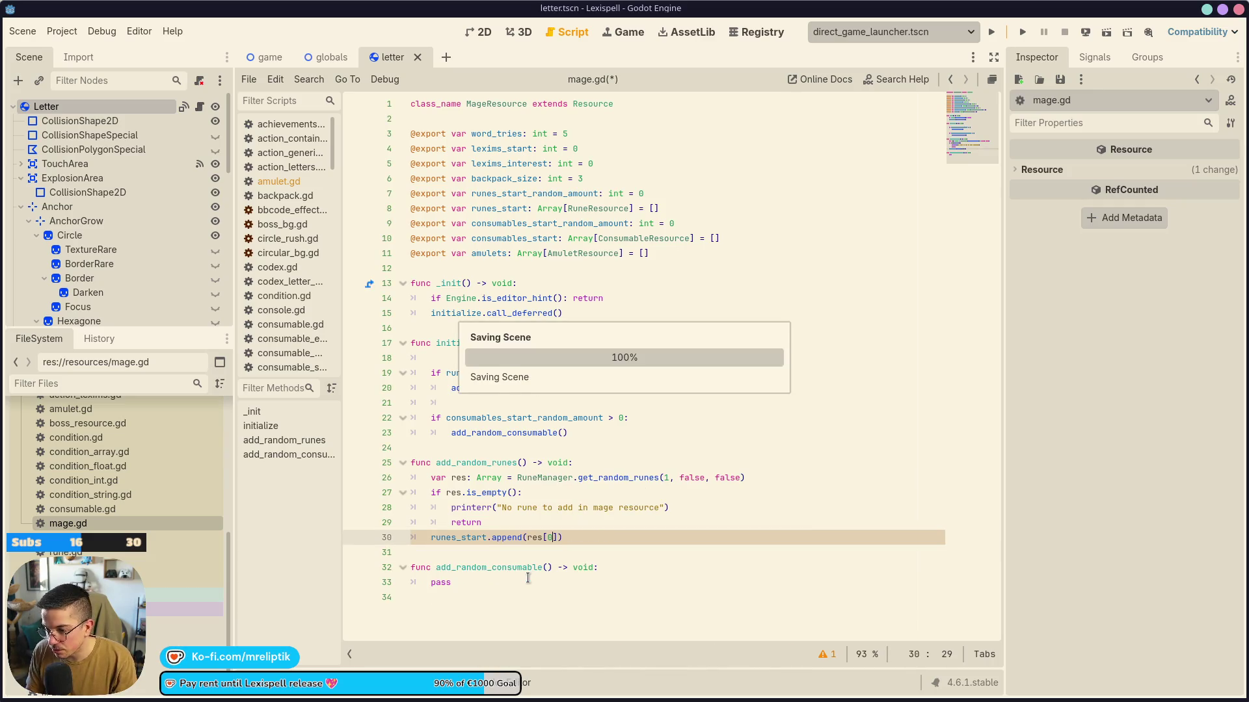
mouse_move(568, 538)
left_mouse_down()
mouse_move(495, 537)
mouse_move(388, 467)
left_mouse_up()
left_click_drag(571, 534, 431, 478)
Copy the add_random_runes body into add_random_consumable in place of pass
key("ctrl+c")
left_click(466, 581)
double_click(471, 584)
key("ctrl+v")
key("ctrl+s")
Change the copied call to ConsumableManager.get_random_consumables(1, true, false)
double_click(544, 575)
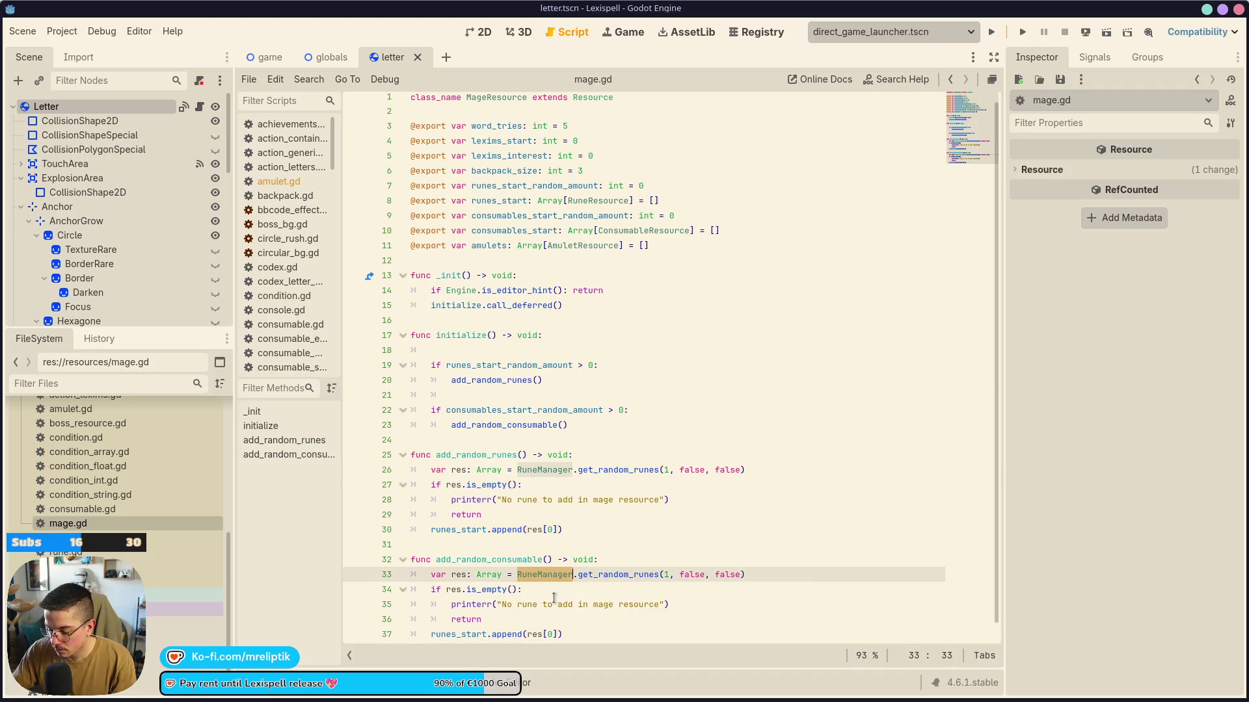
type("Consumable")
key("Down")
key("Down")
key("Down")
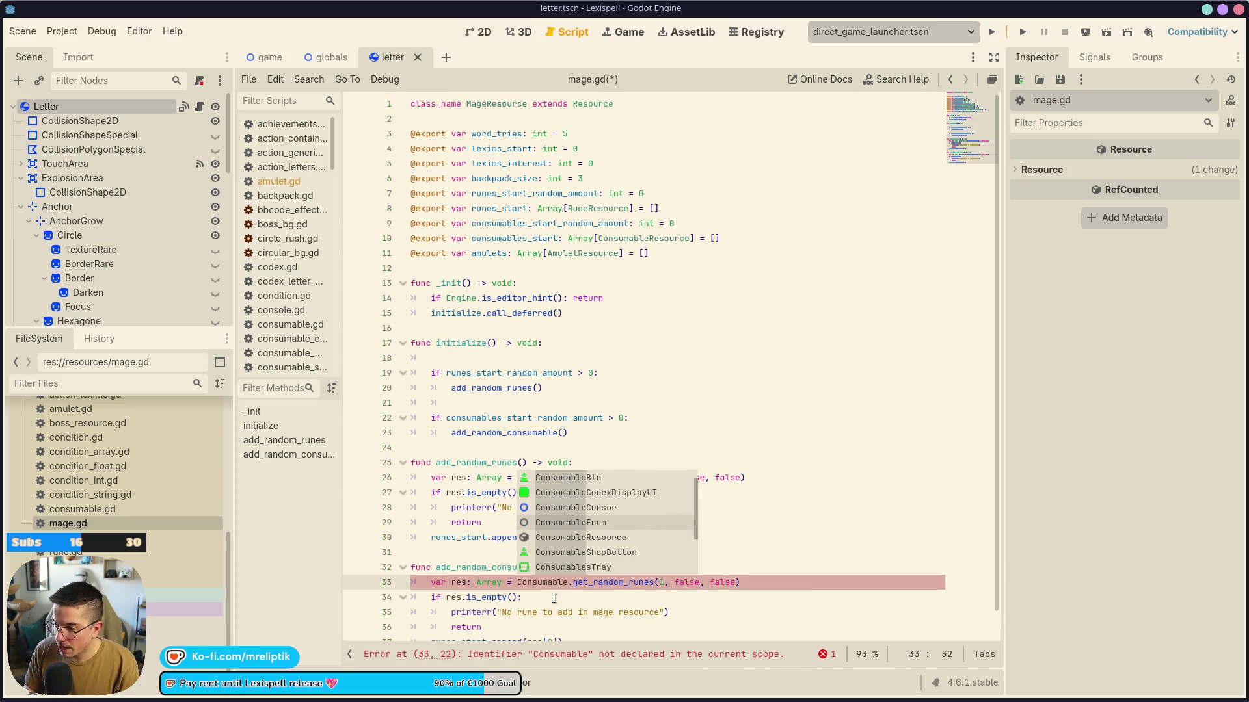
key("Down")
key("Down")
key("Down")
key("Return")
key("ctrl+shift+Left")
type("get_e")
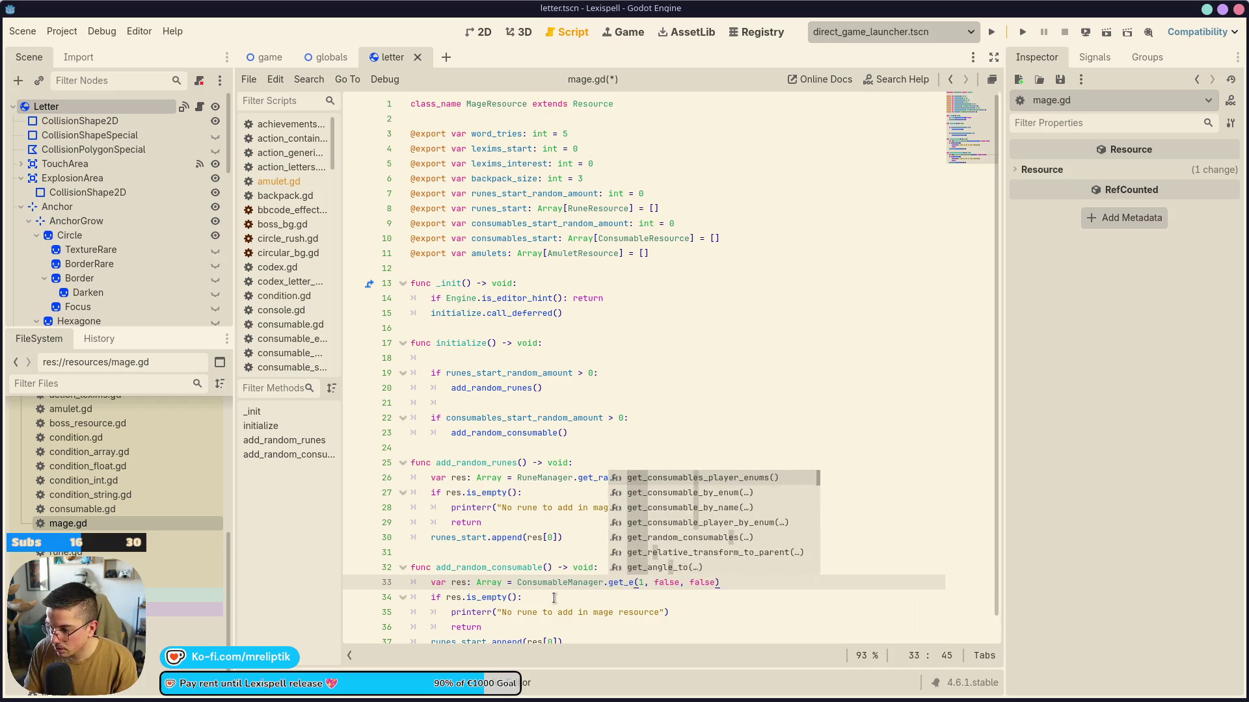
key("BackSpace")
type("ra")
key("Return")
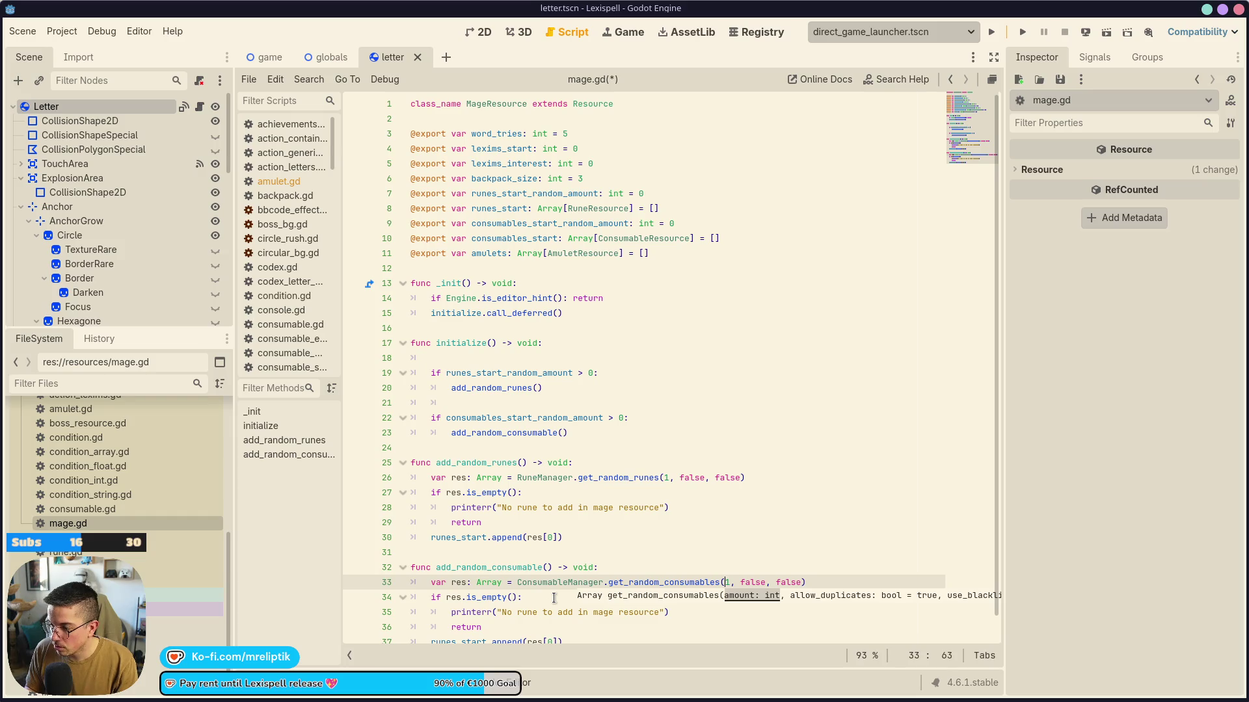
key("ctrl+shift+Left")
type("true")
key("ctrl+s")
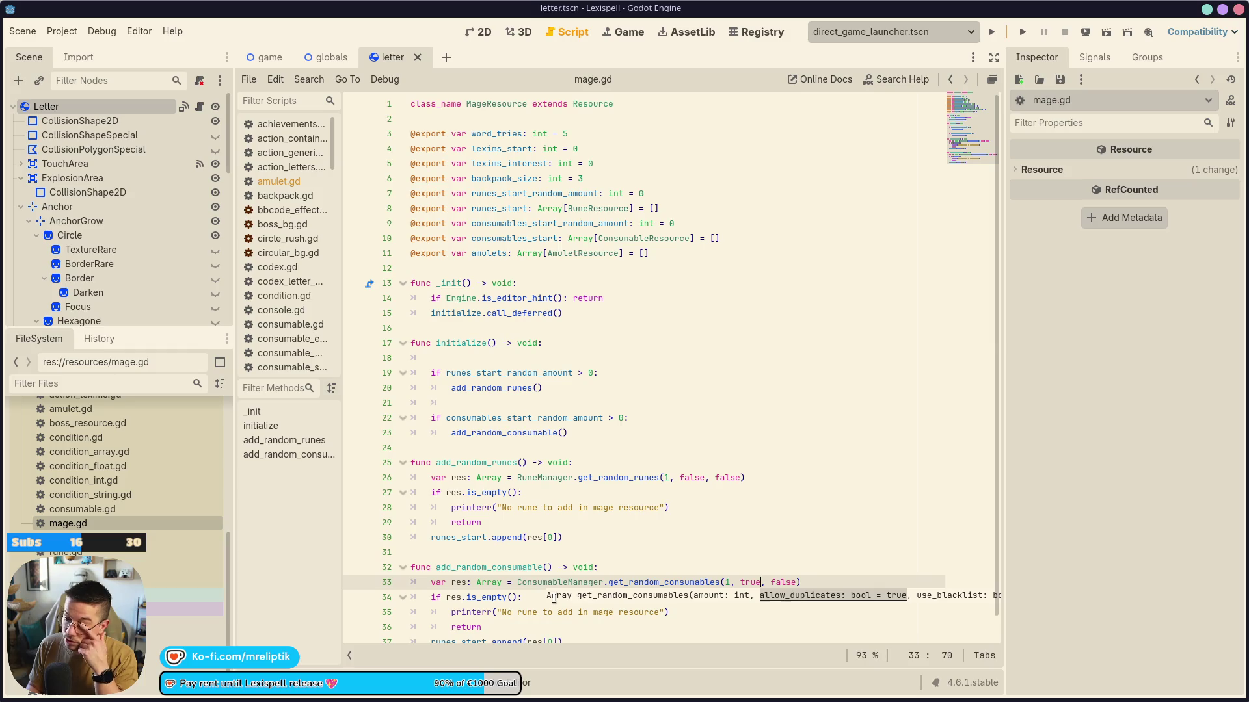
Change the error message to mention consumable and add a return after it
left_click(496, 597)
scroll(496, 597, "down", 1)
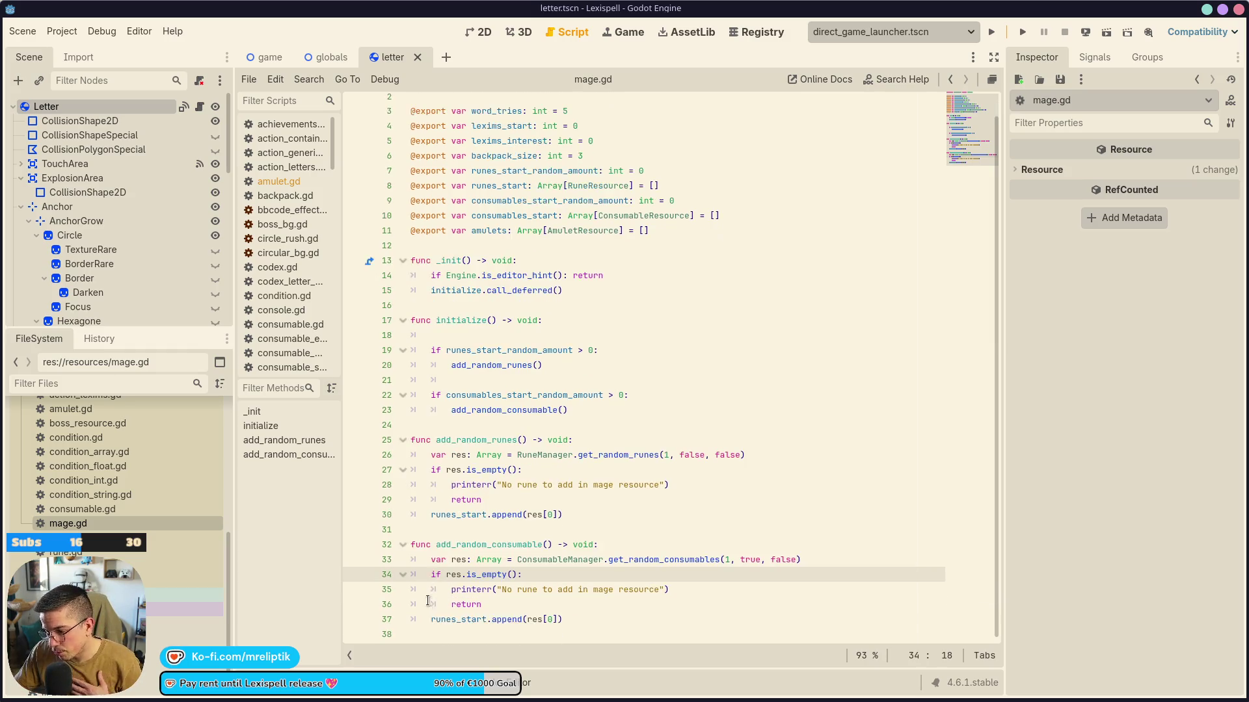
double_click(538, 589)
type("consumable")
key("ctrl+s")
key("ctrl+Right")
key("ctrl+Right")
key("ctrl+Right")
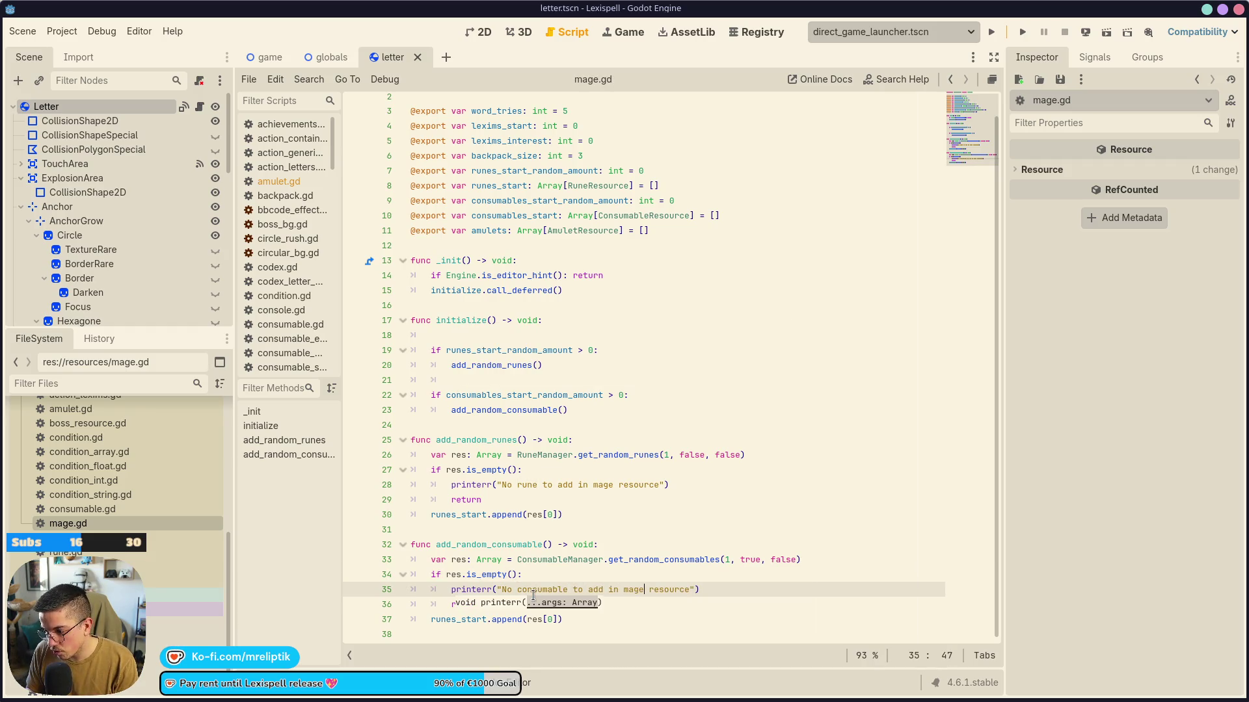
key("End")
key("Return")
type("return")
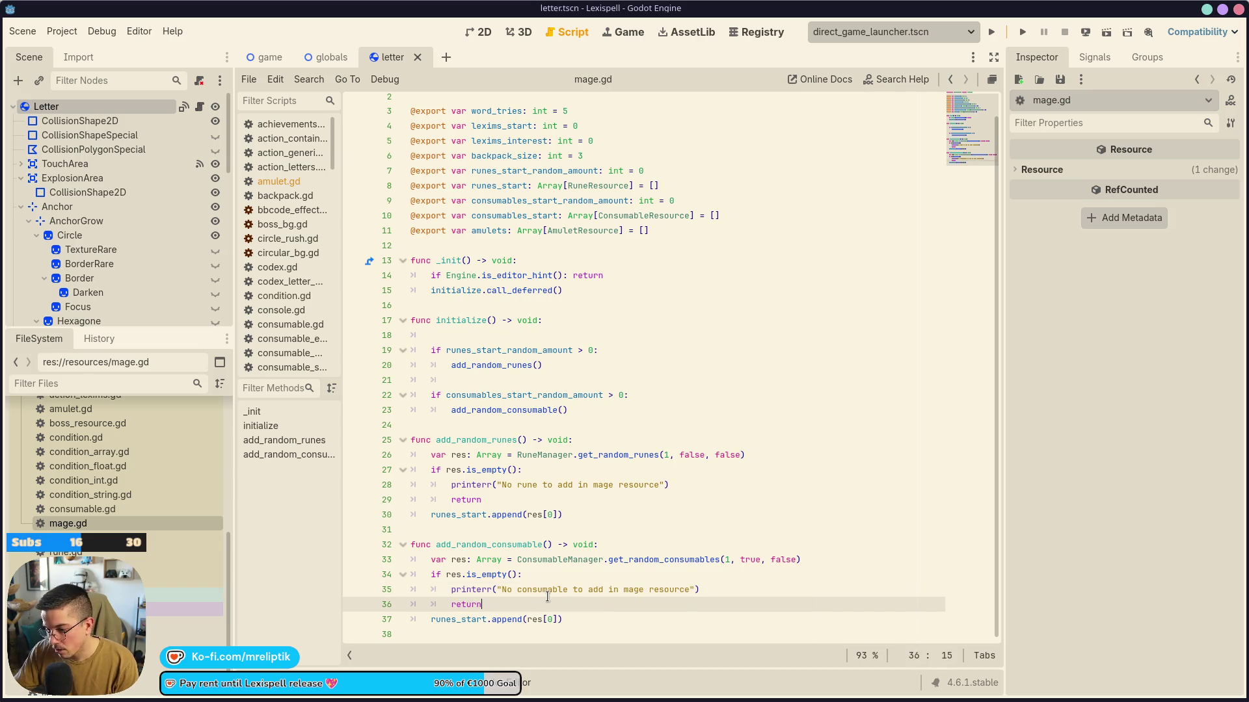
Append to consumables_start instead of runes_start on line 37 and save mage.gd
left_click(487, 619)
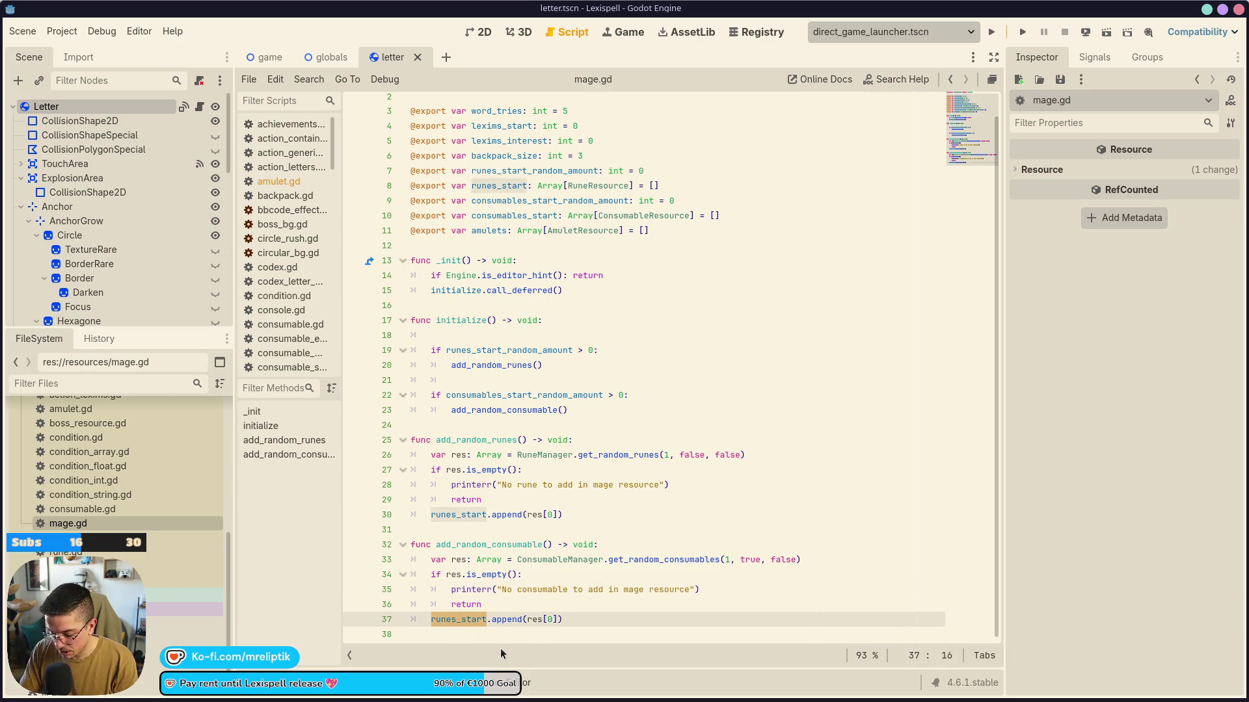
key("ctrl+BackSpace")
type("consum")
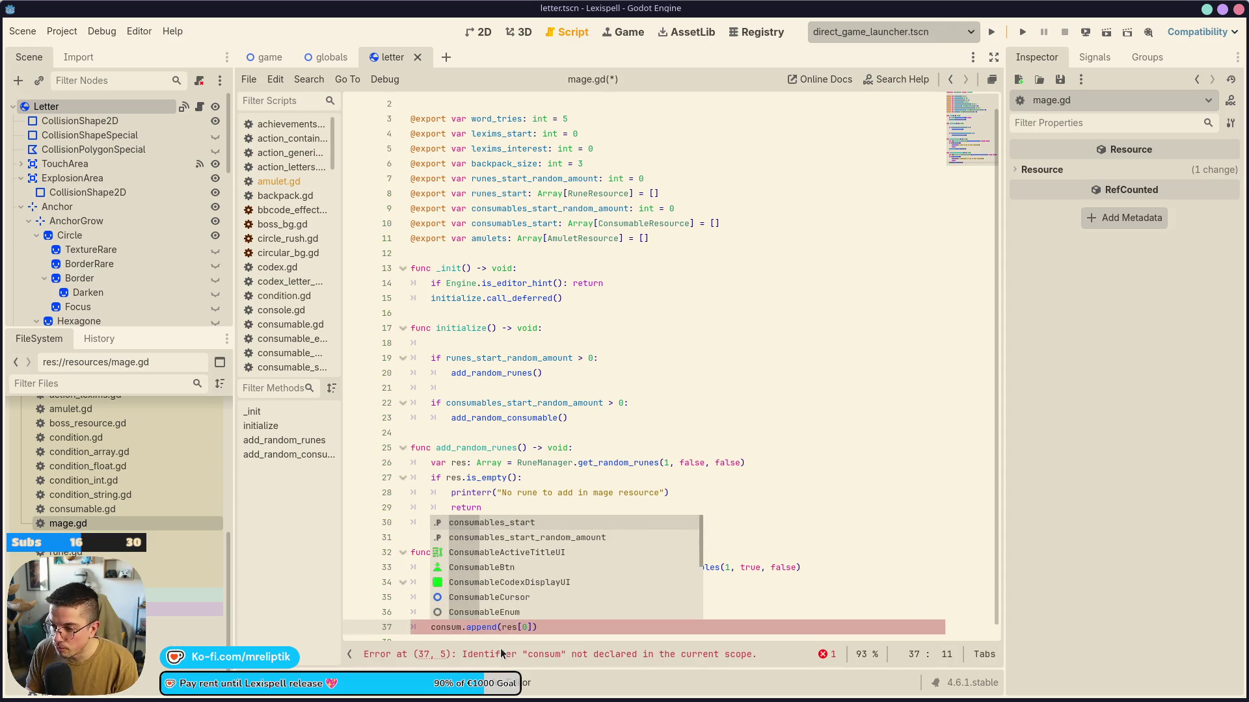
key("Return")
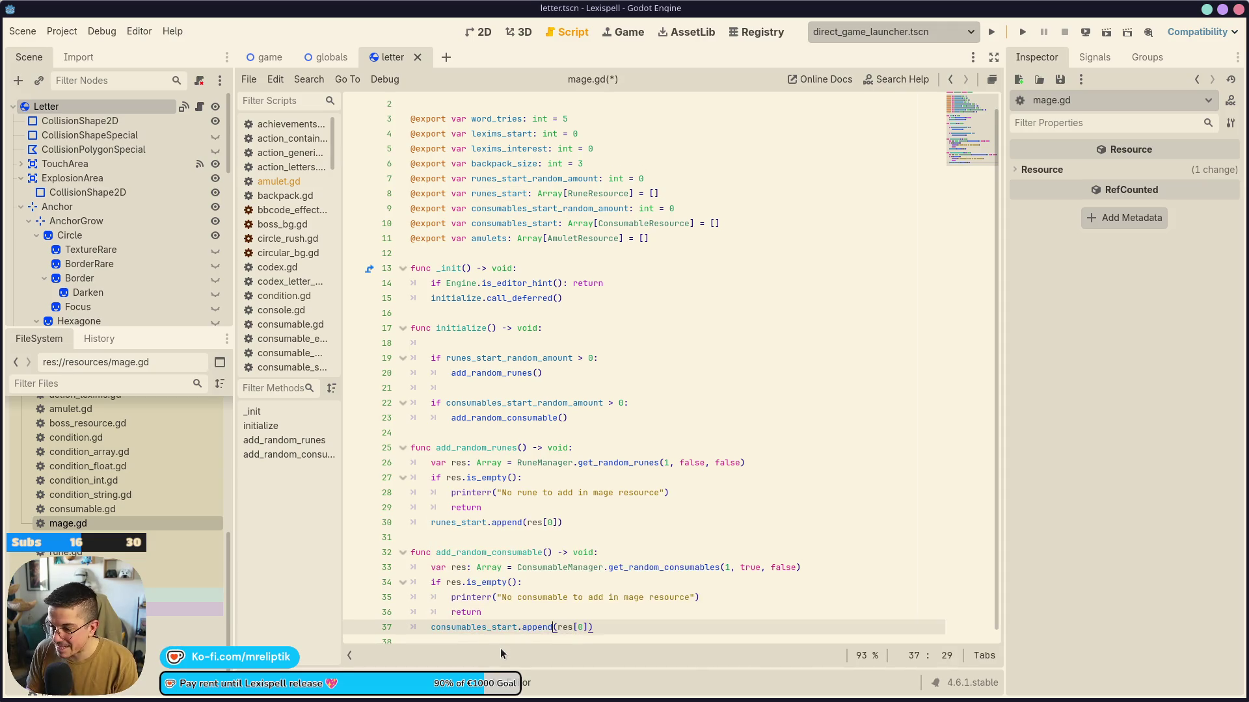
key("ctrl+s")
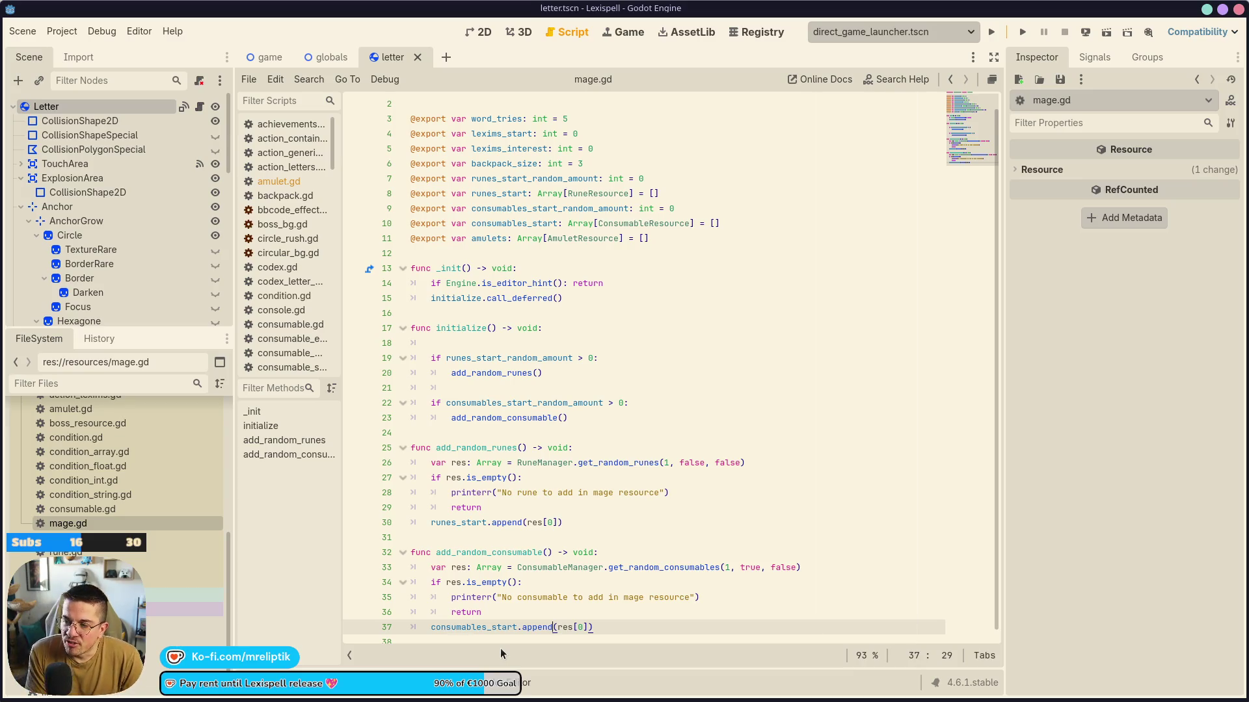
left_click(446, 430)
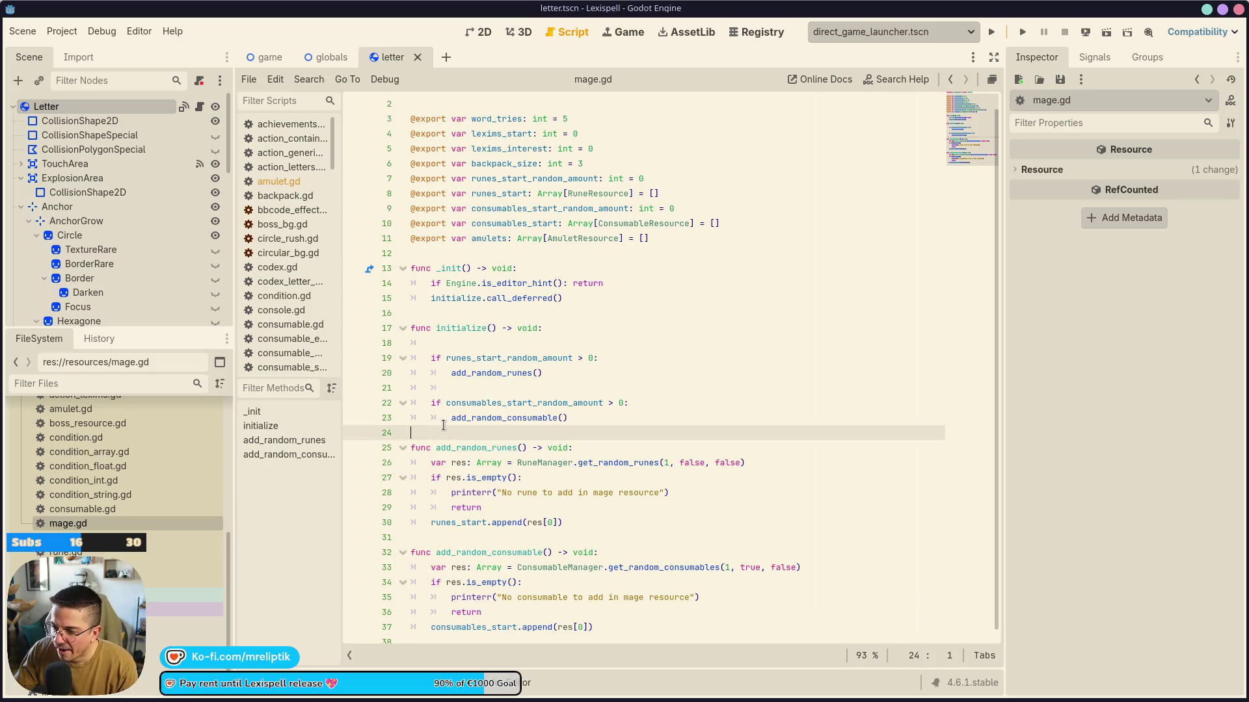
Add 'func reset() -> void:' with a pass body after initialize in mage.gd
key("Return")
key("Return")
key("Up")
type("func reset()")
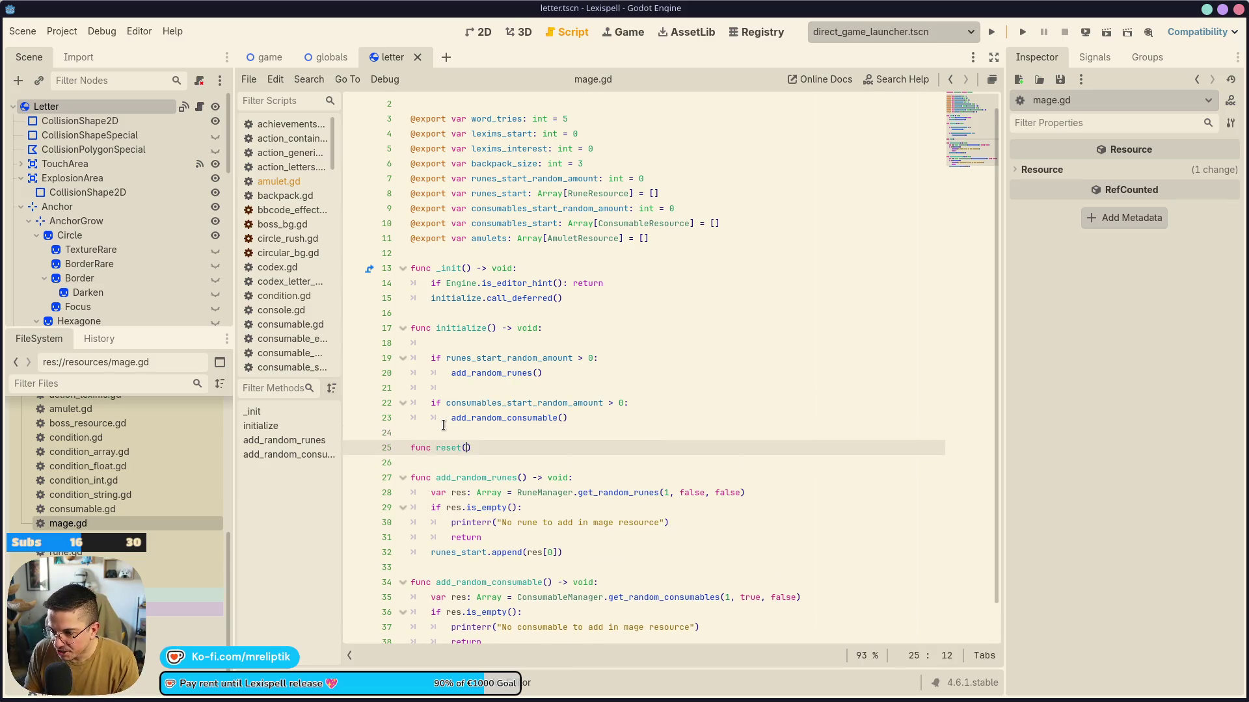
type(" -> void:")
key("Return")
type("pass")
key("ctrl+s")
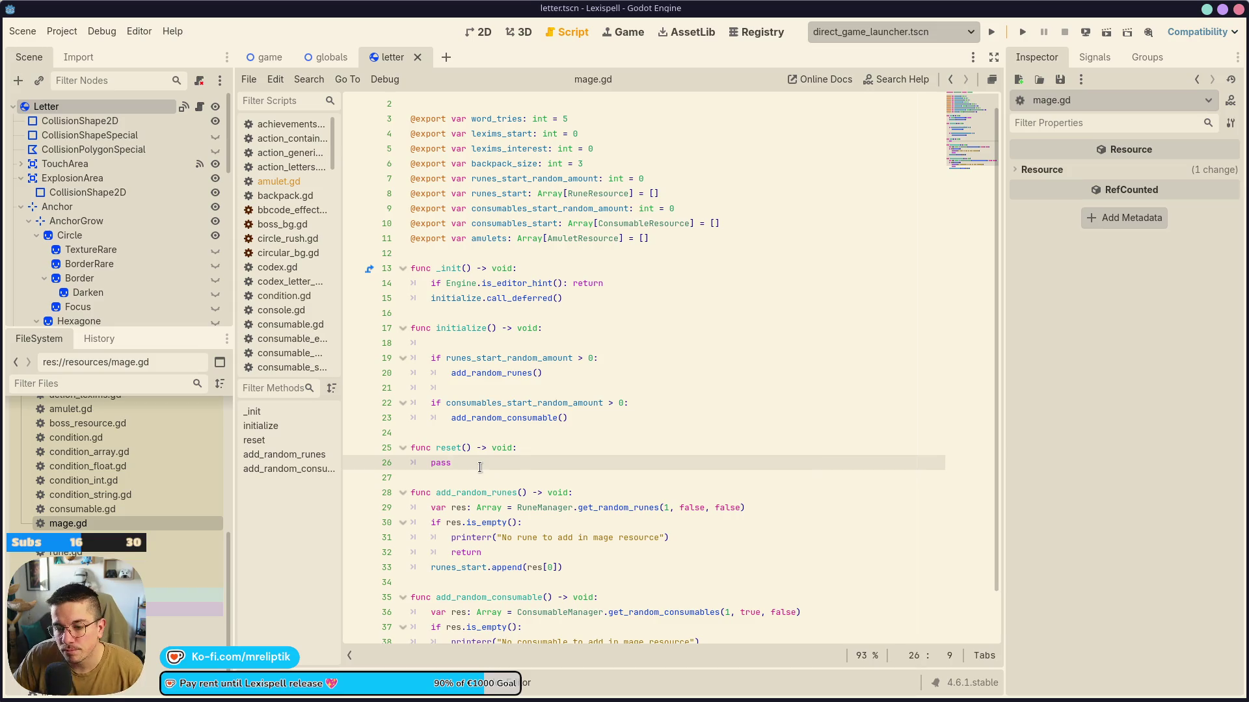
scroll(65, 494, "up", 10)
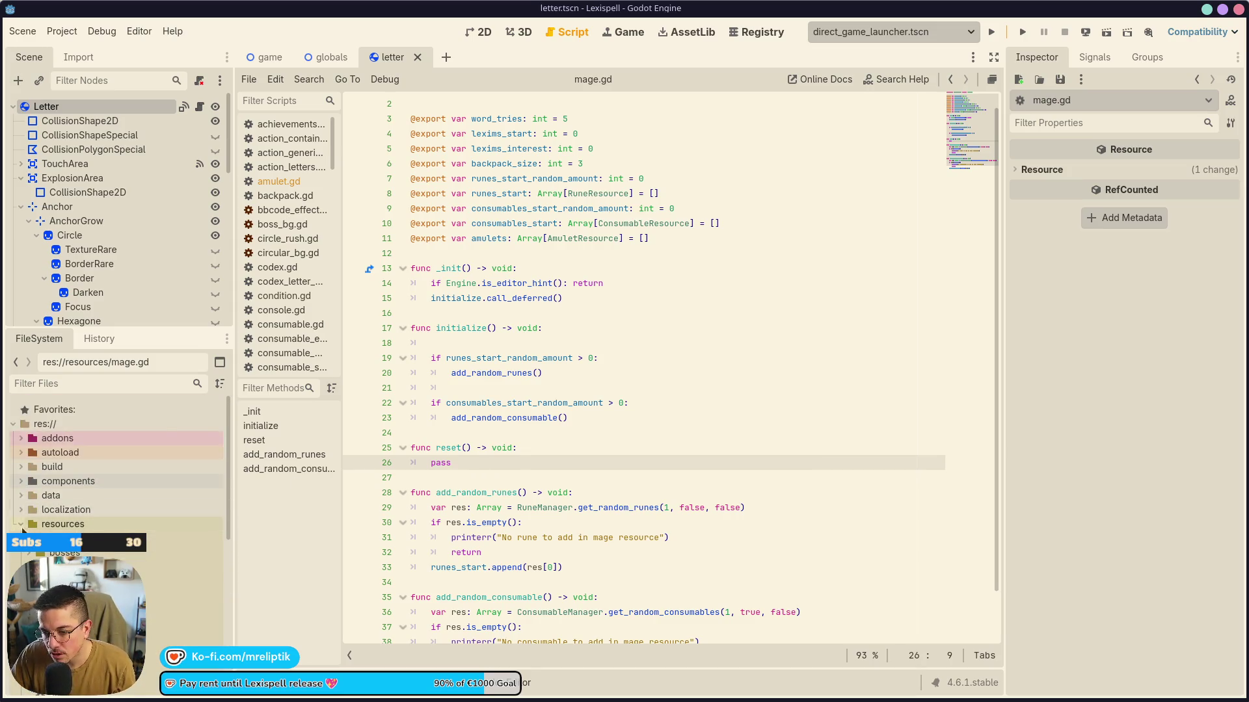
Create a mage_manager folder inside the autoload folder
left_click(21, 453)
right_click(46, 459)
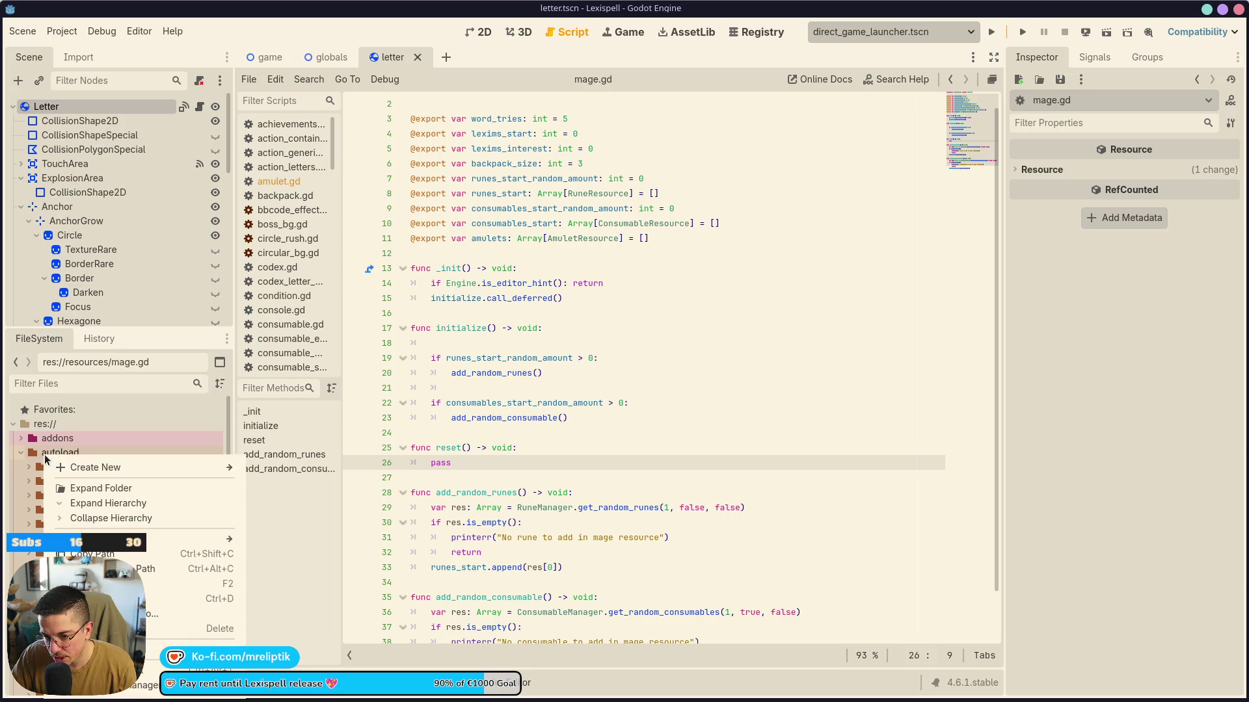
mouse_move(215, 468)
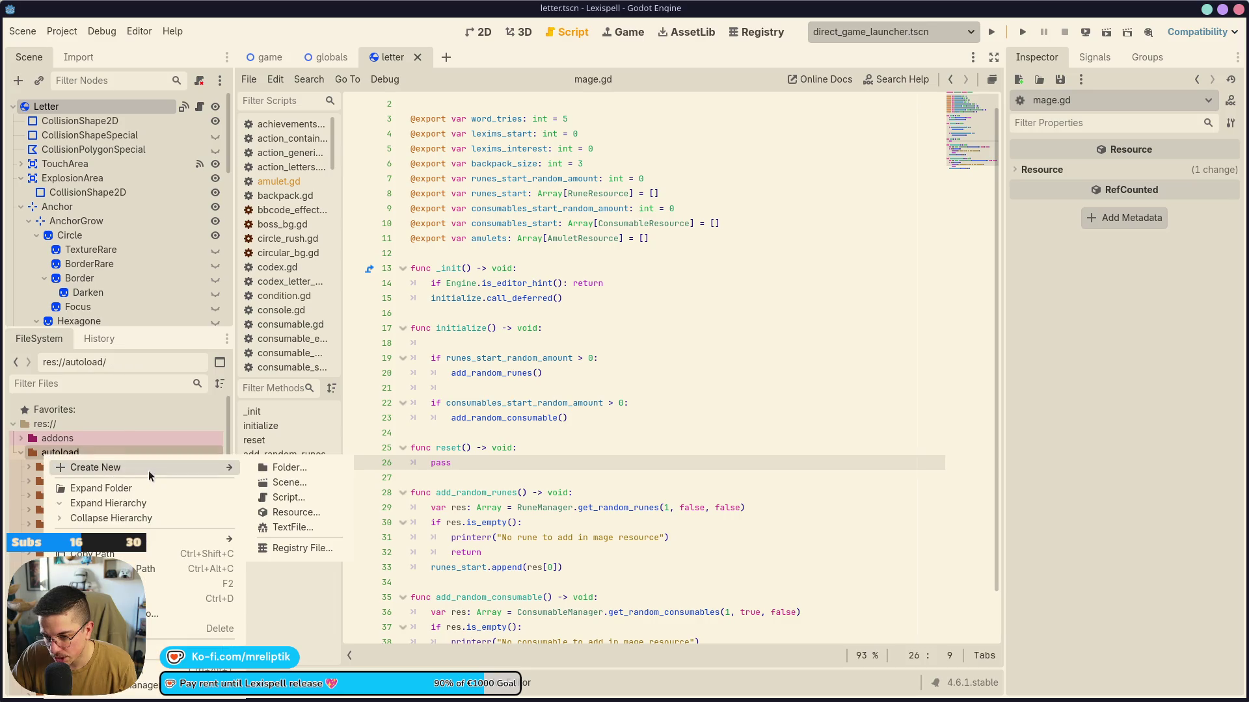
left_click(303, 485)
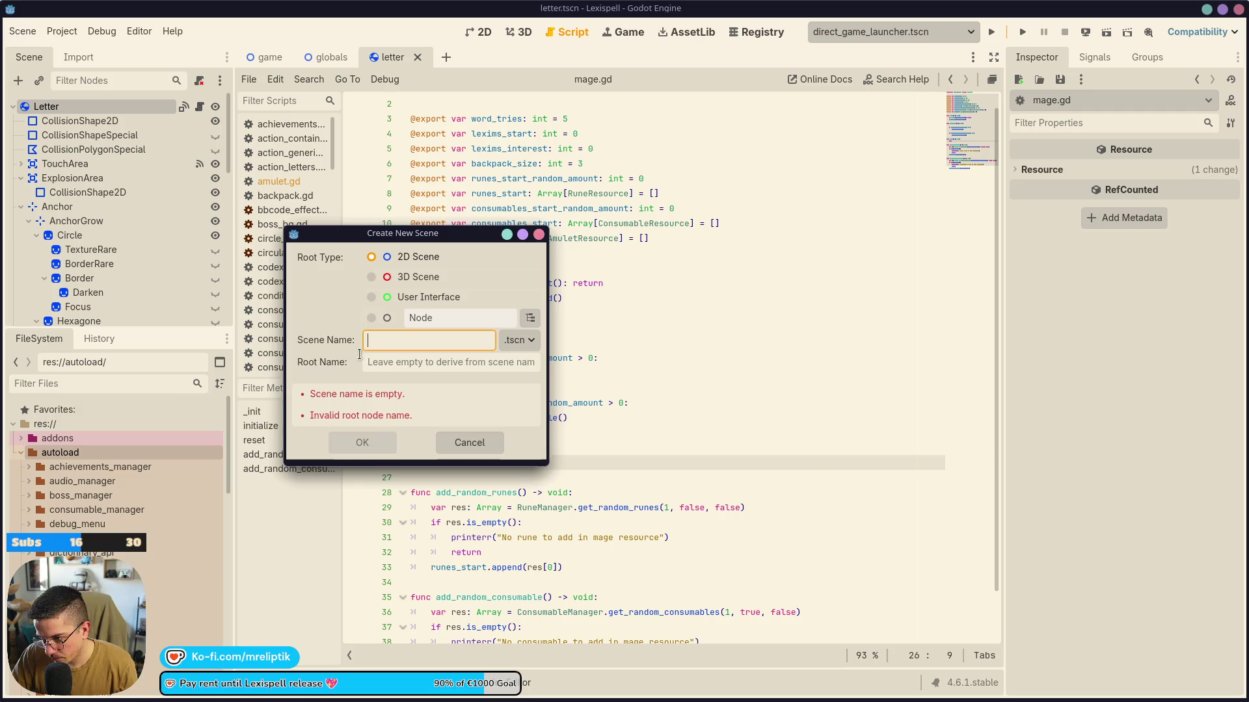
left_click(469, 443)
right_click(86, 454)
mouse_move(184, 463)
left_click(321, 461)
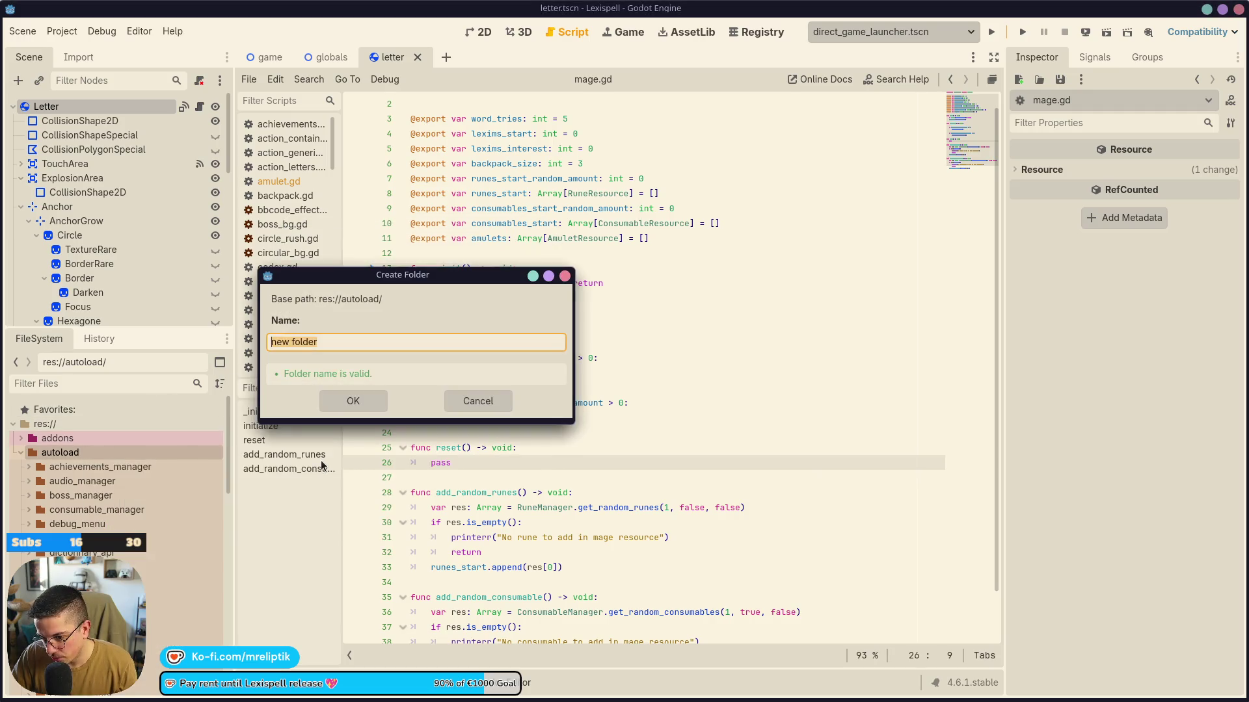
type("mage_")
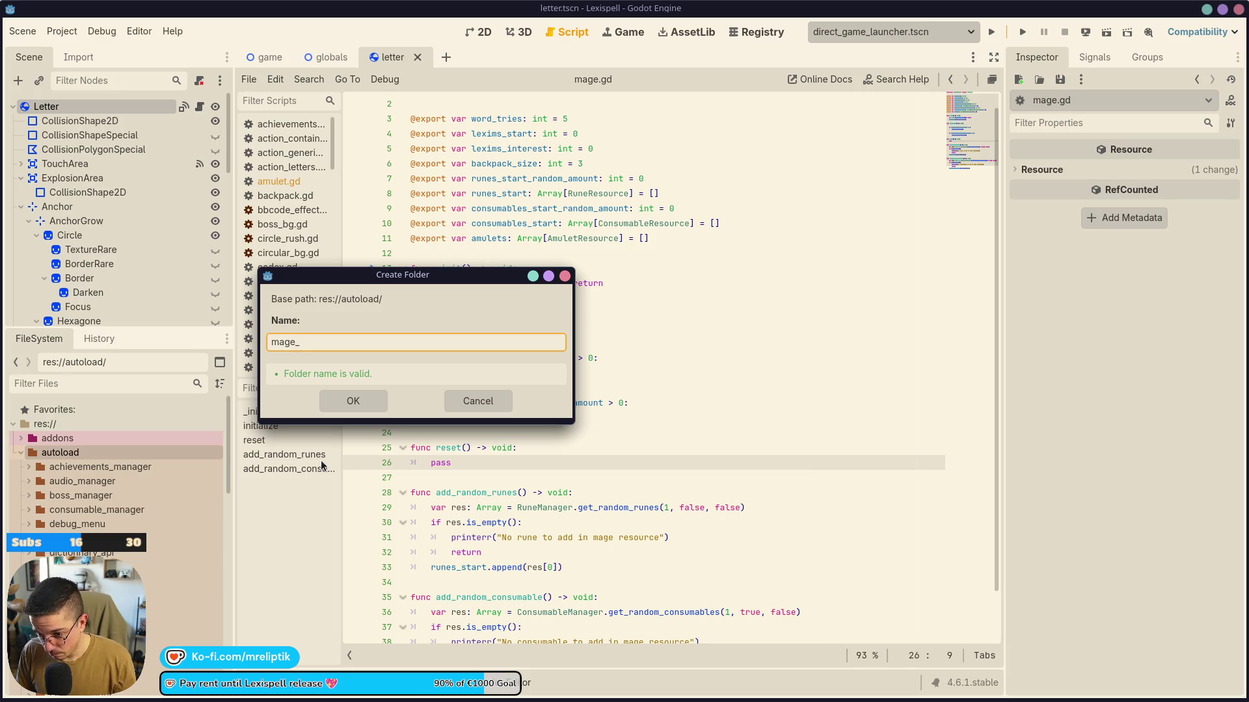
type("manager")
key("Return")
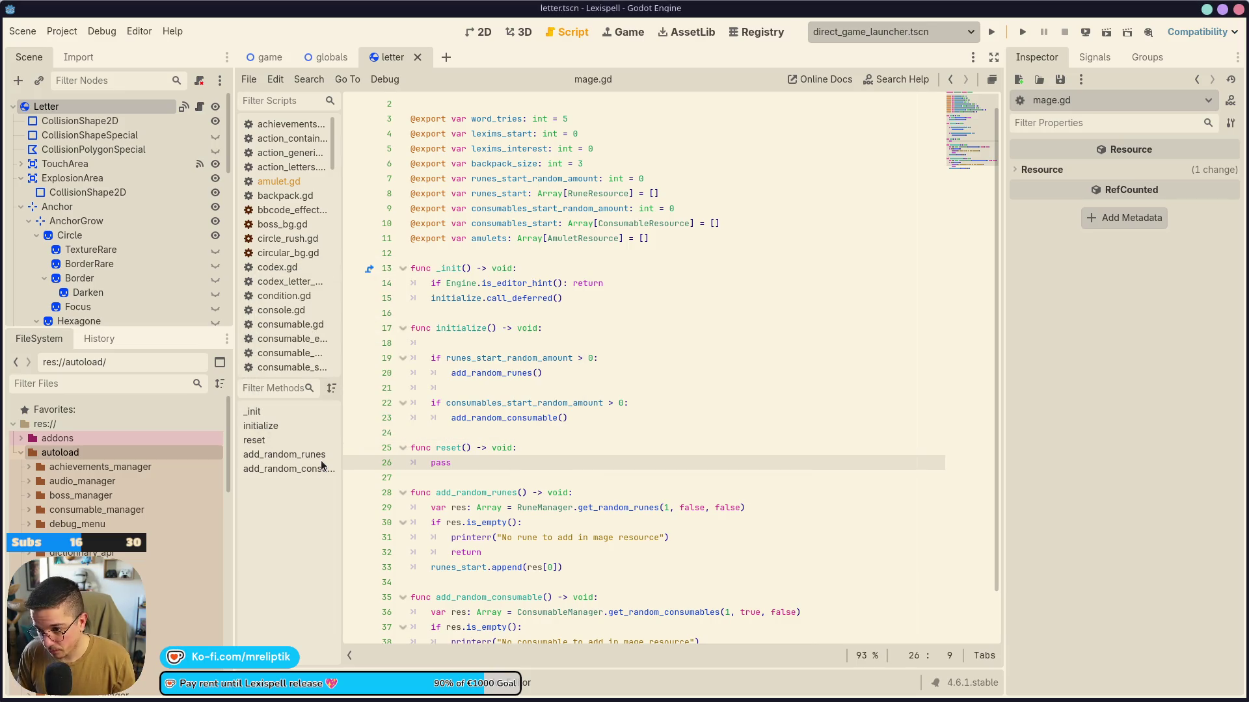
Create a new script named mage_manager.gd in the mage_manager folder
scroll(130, 455, "down", 3)
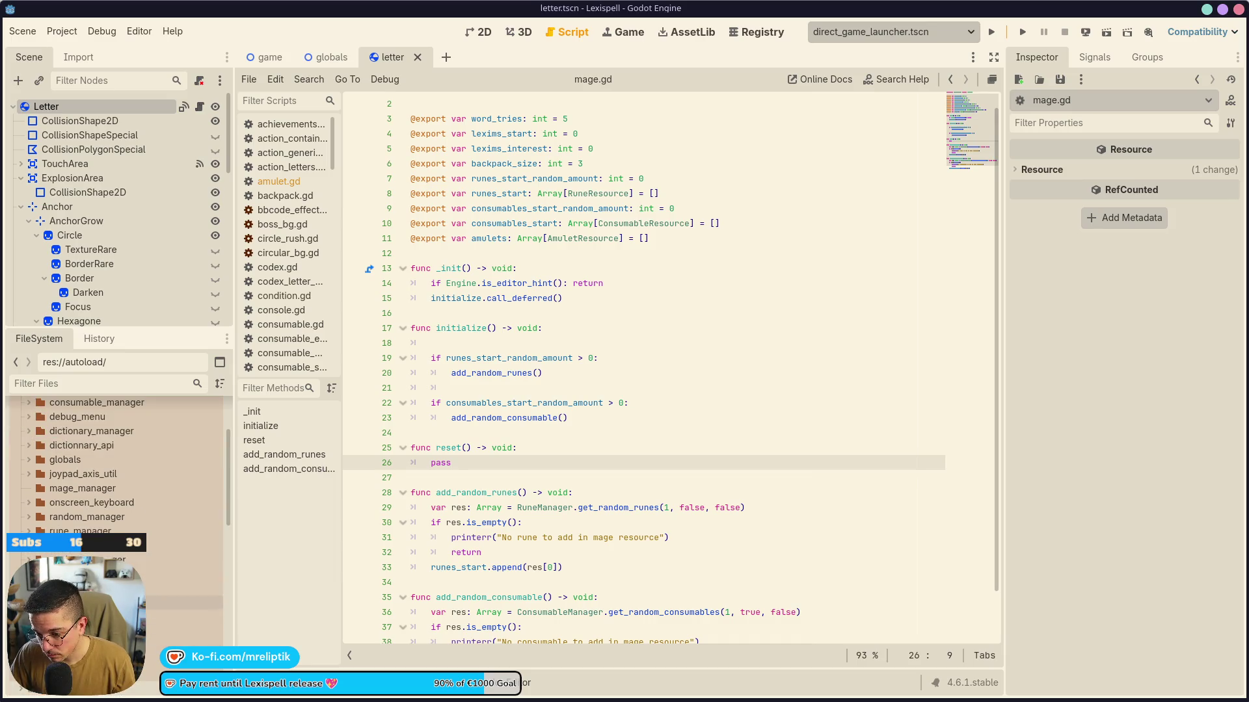
left_click(94, 494)
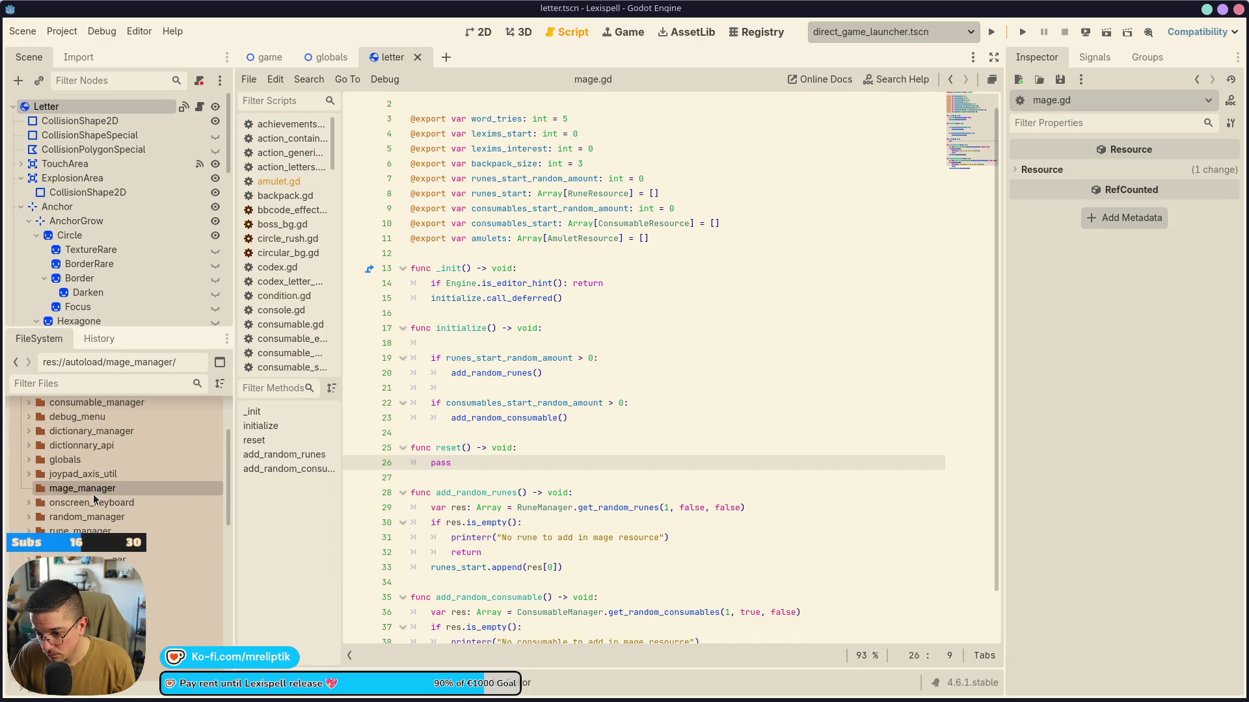
right_click(95, 499)
mouse_move(273, 470)
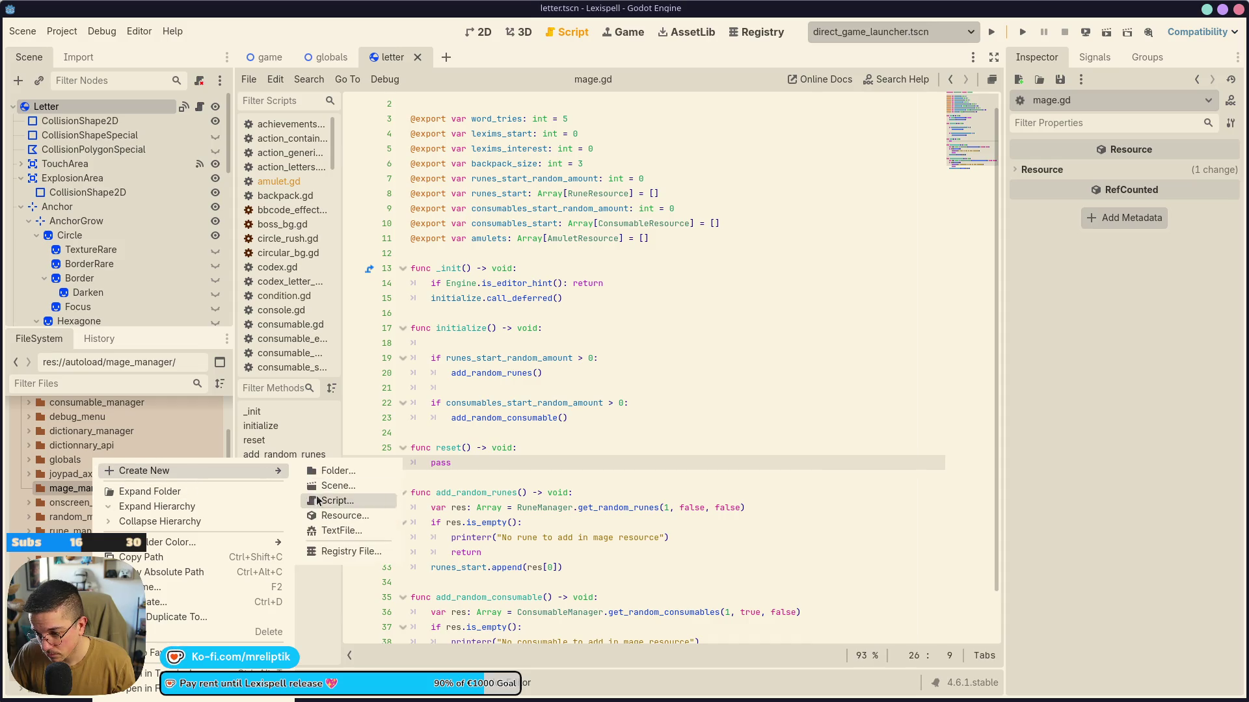
left_click(328, 501)
type("mage_manager/mage_manager")
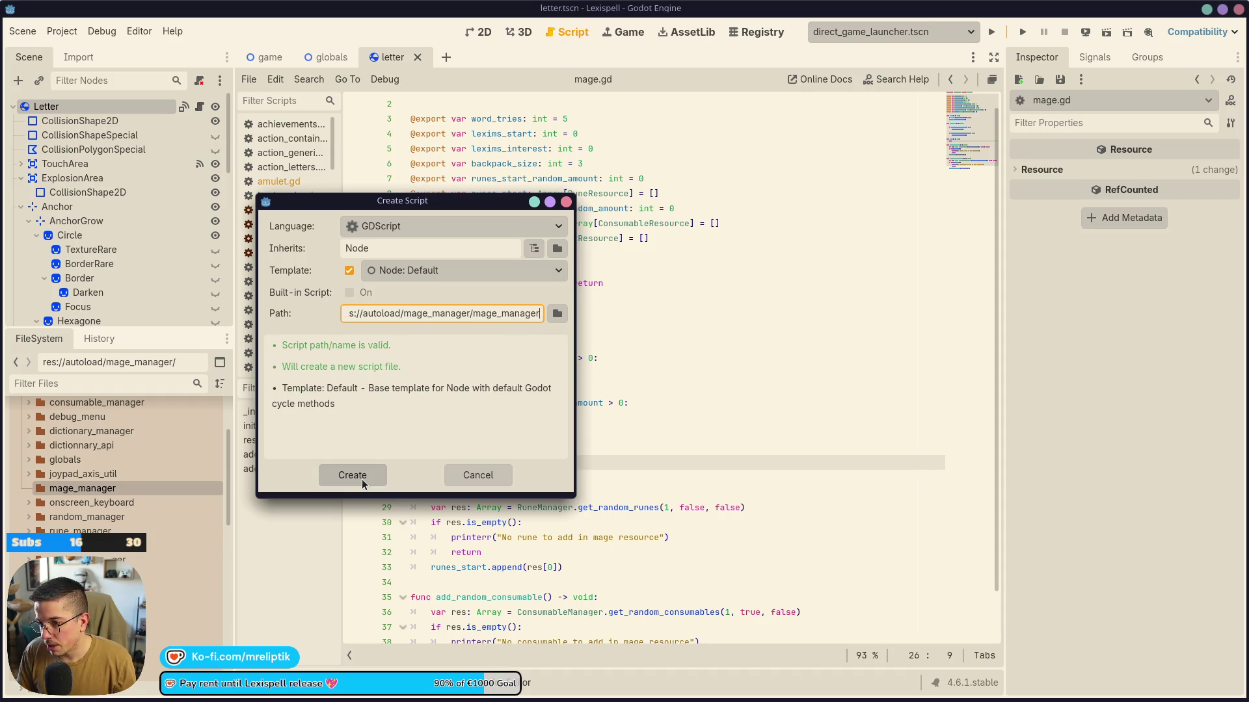
left_click(363, 480)
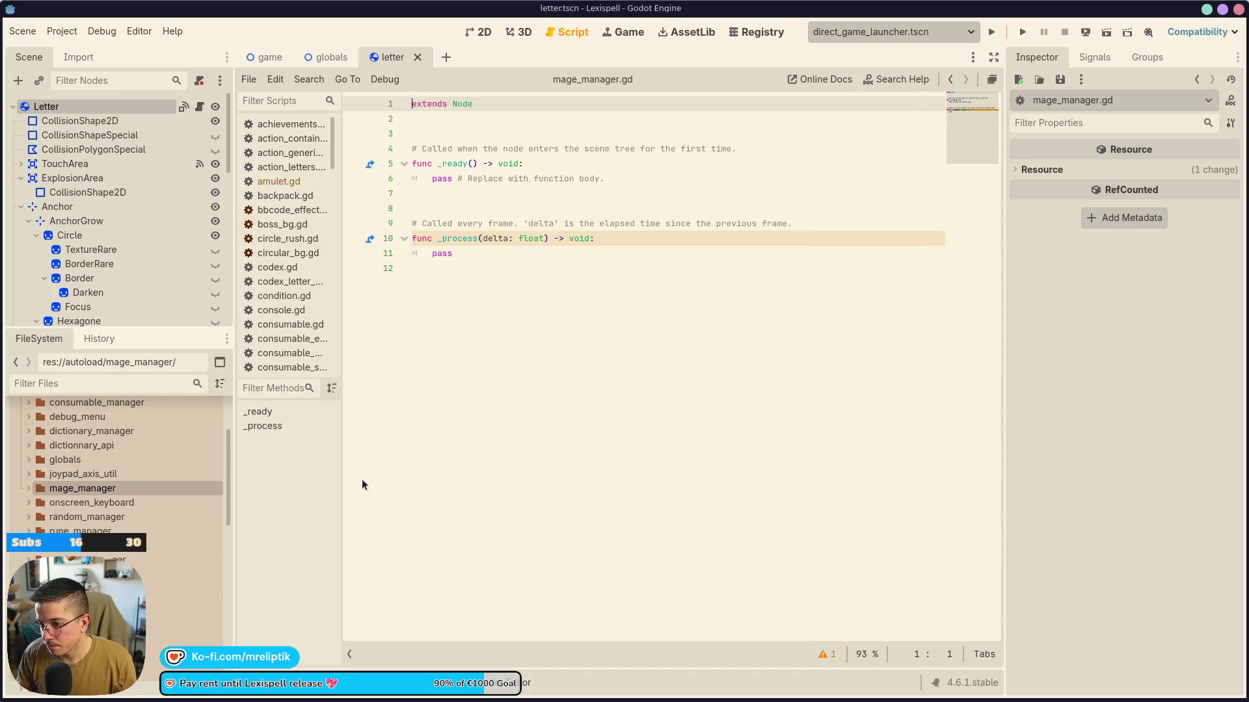
left_click(481, 223)
Open Project Settings' Autoload list, browse the autoload folder, then cancel and close
scroll(138, 464, "up", 3)
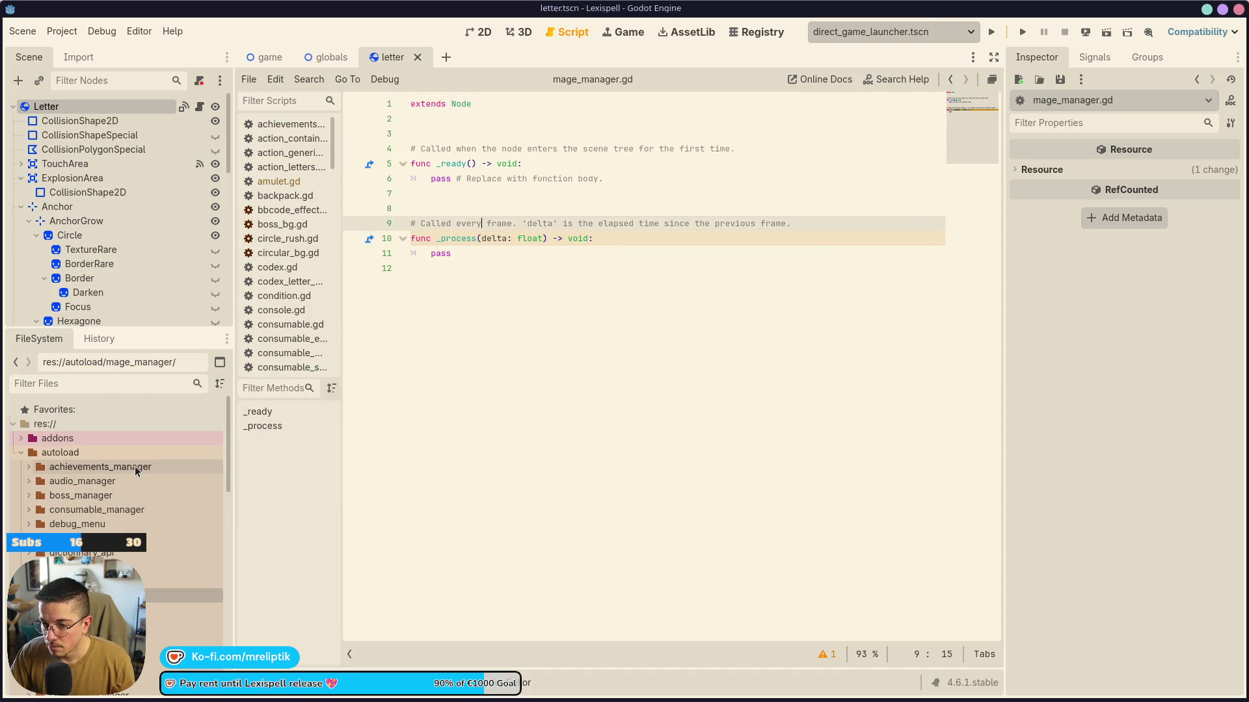
left_click(62, 30)
left_click(65, 50)
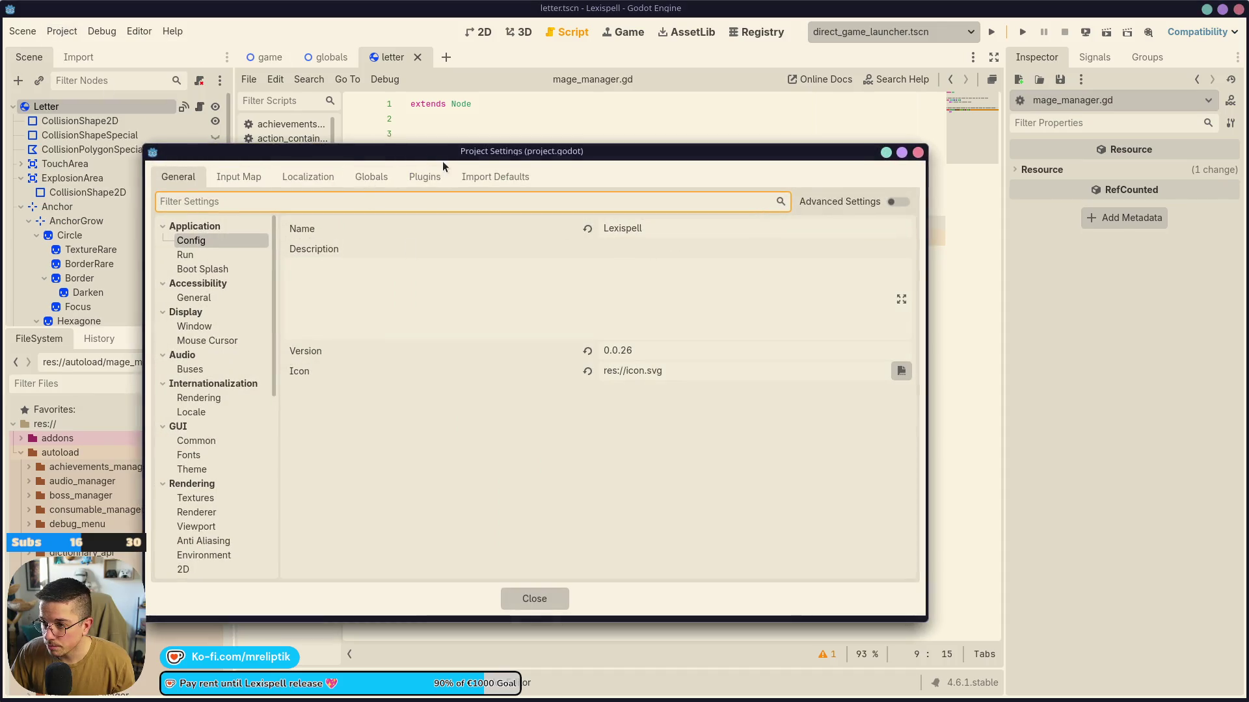
left_click(425, 176)
left_click(361, 179)
left_click(338, 231)
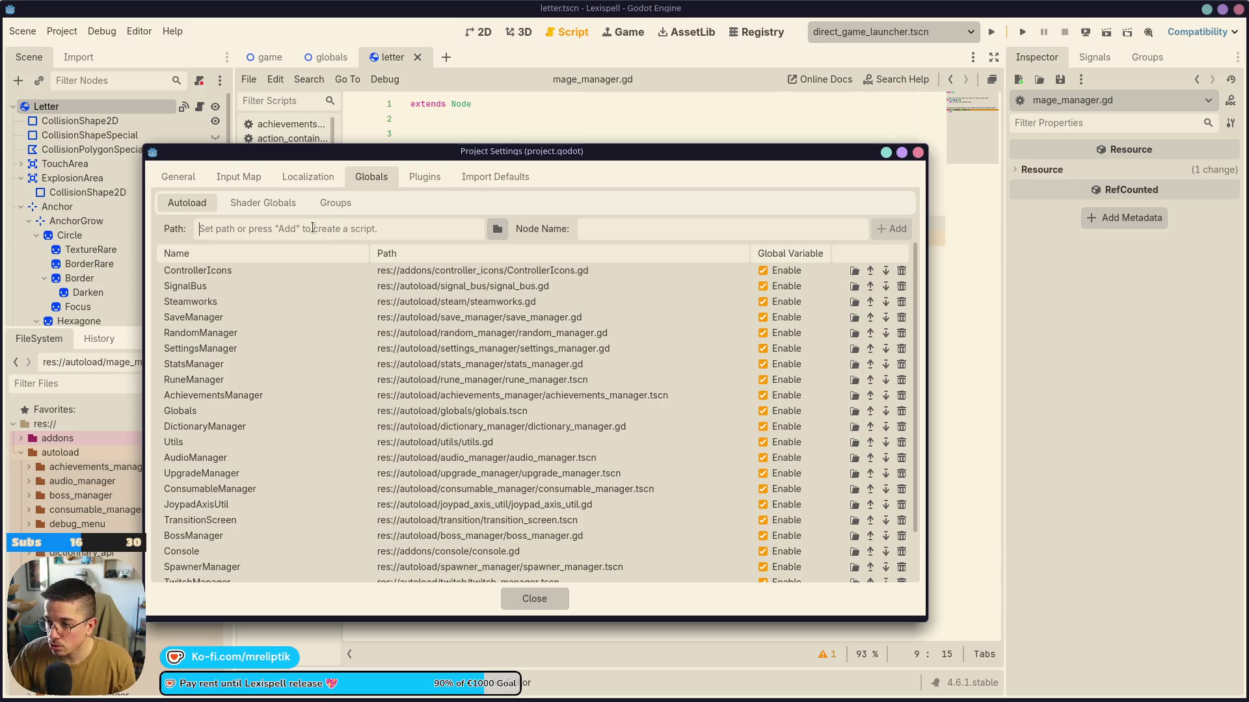
left_click(496, 229)
double_click(282, 203)
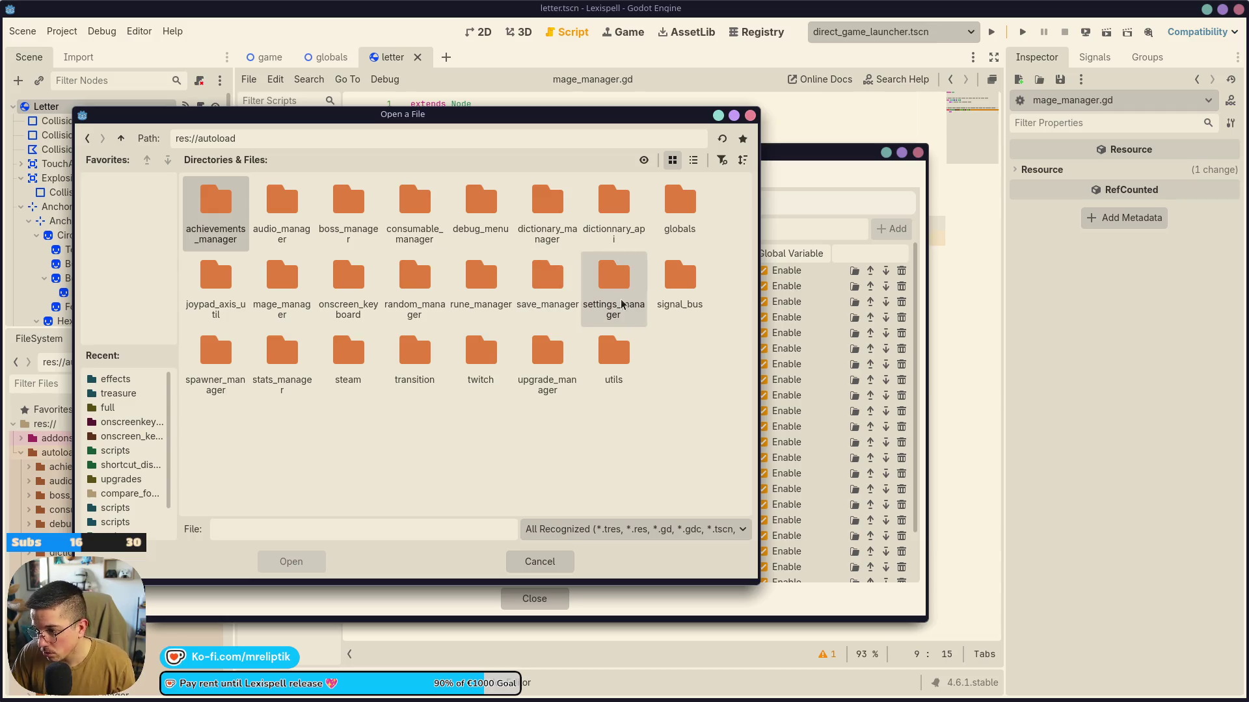
left_click(411, 303)
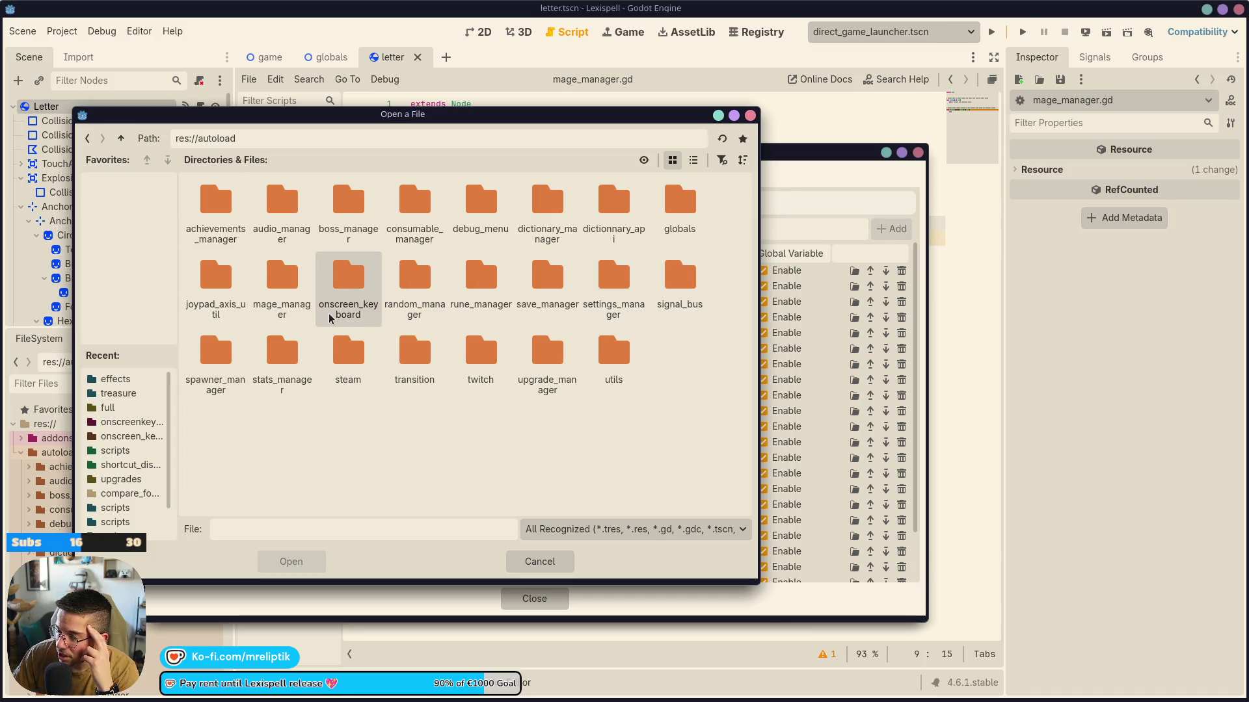
mouse_move(274, 123)
left_mouse_down()
mouse_move(820, 215)
mouse_move(700, 170)
mouse_move(329, 127)
left_mouse_up()
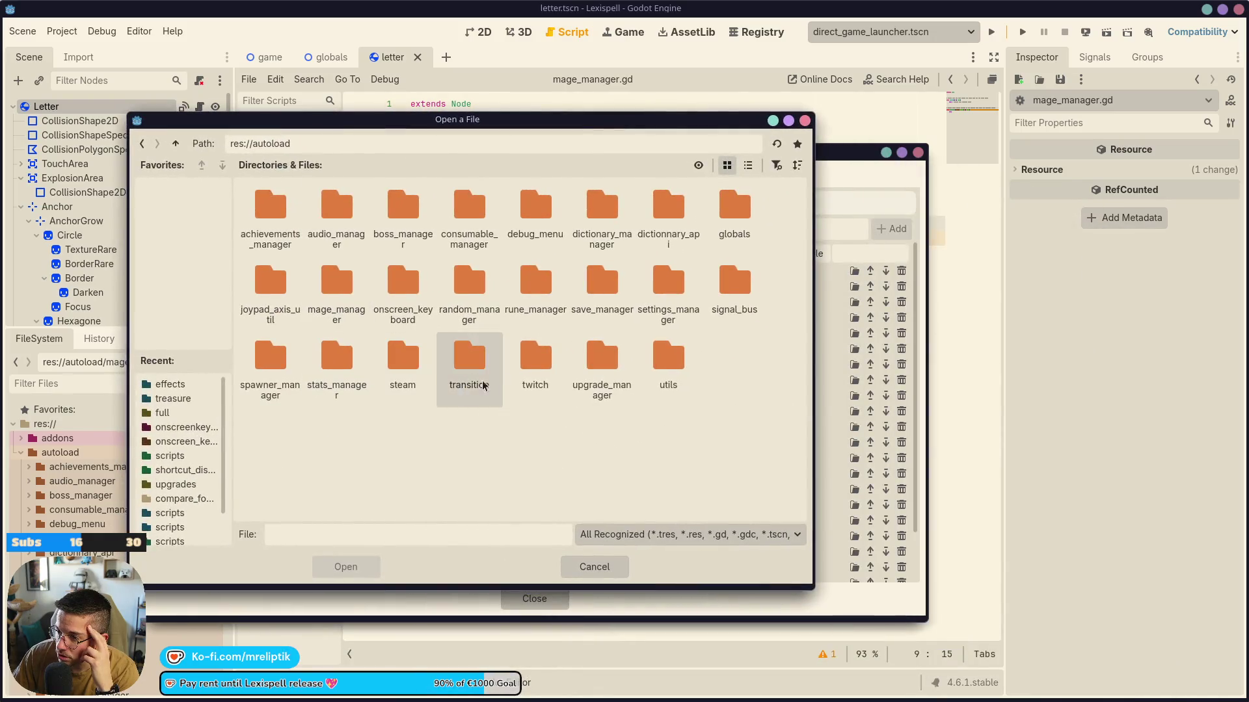
left_click(748, 165)
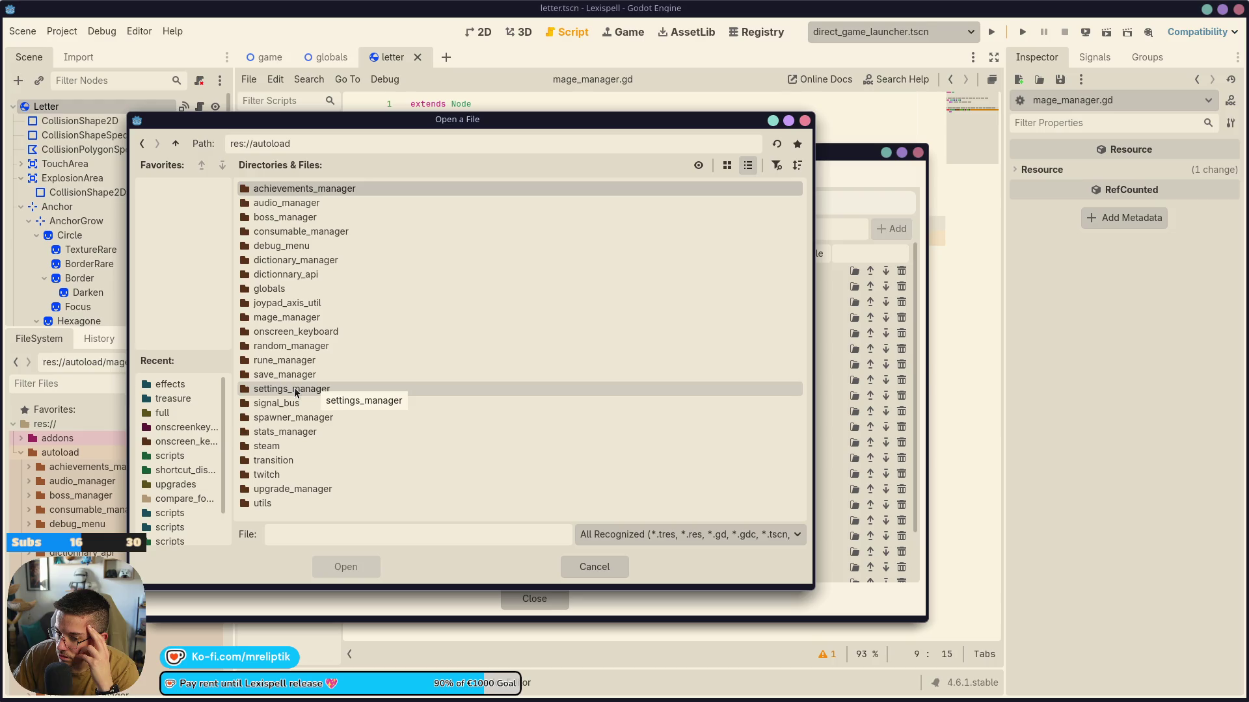
left_click(599, 567)
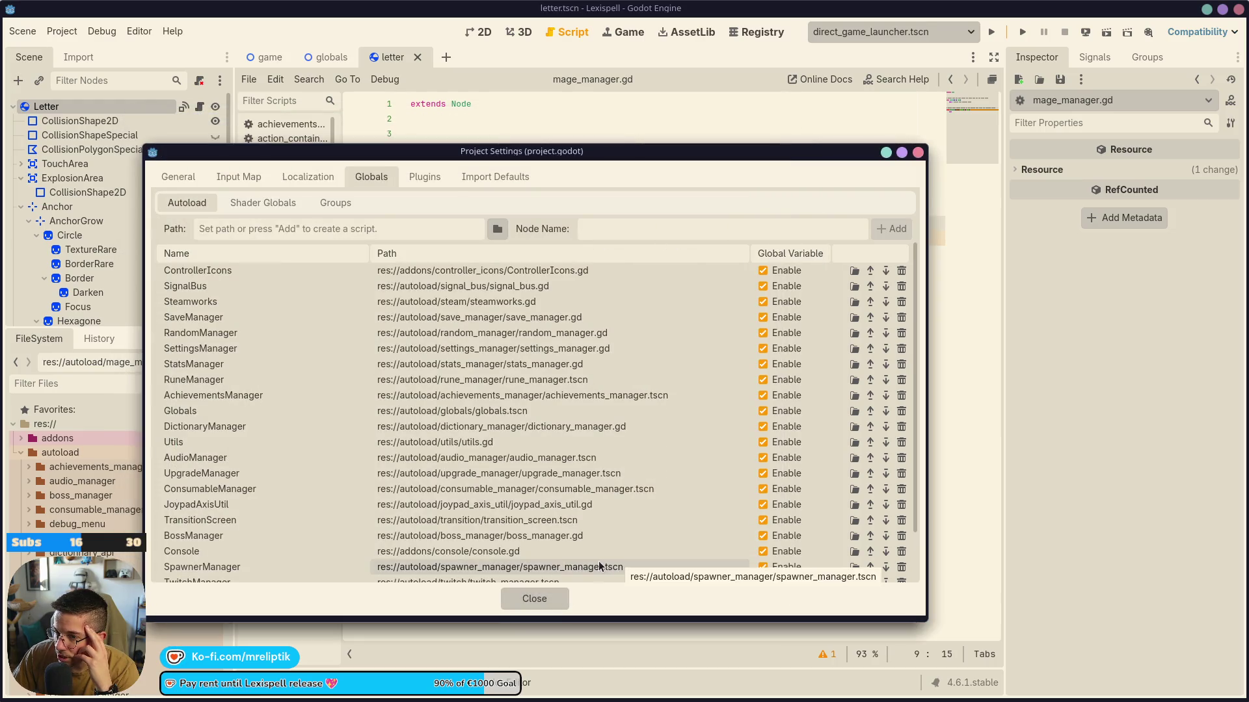
left_click(537, 598)
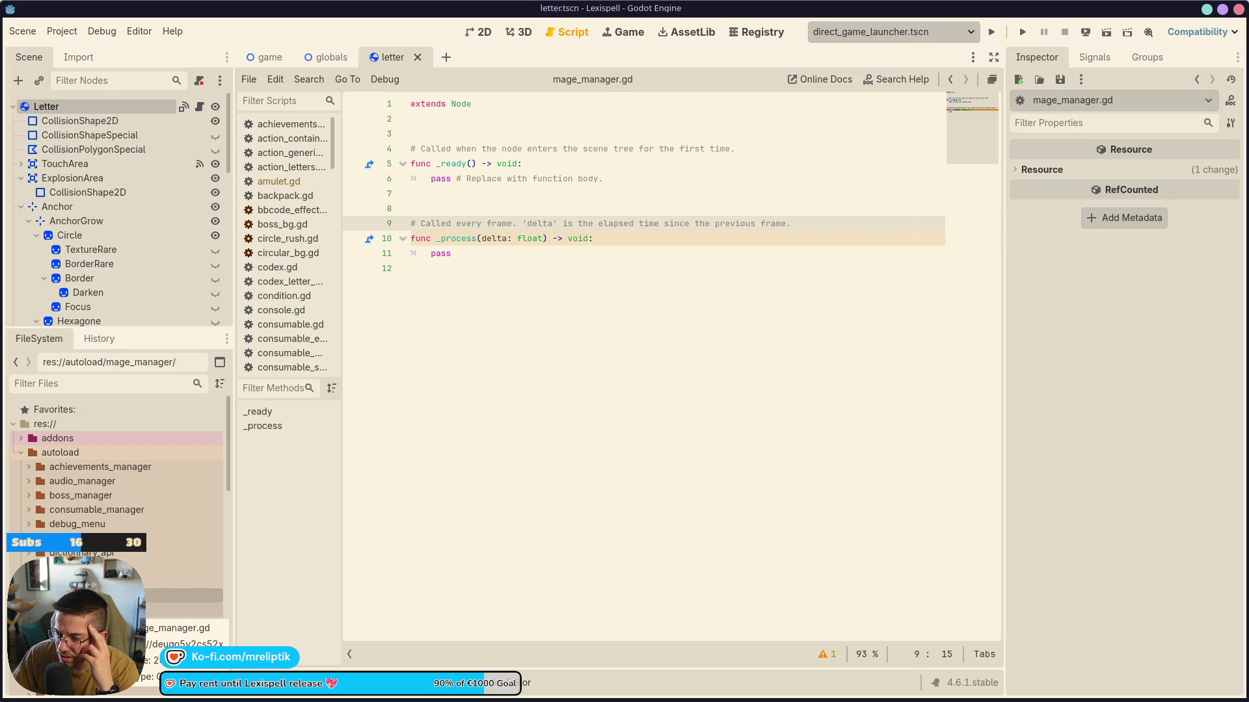
In Project Settings' Autoload list, choose mage_manager/mage_manager.gd as the script path
left_click(184, 609)
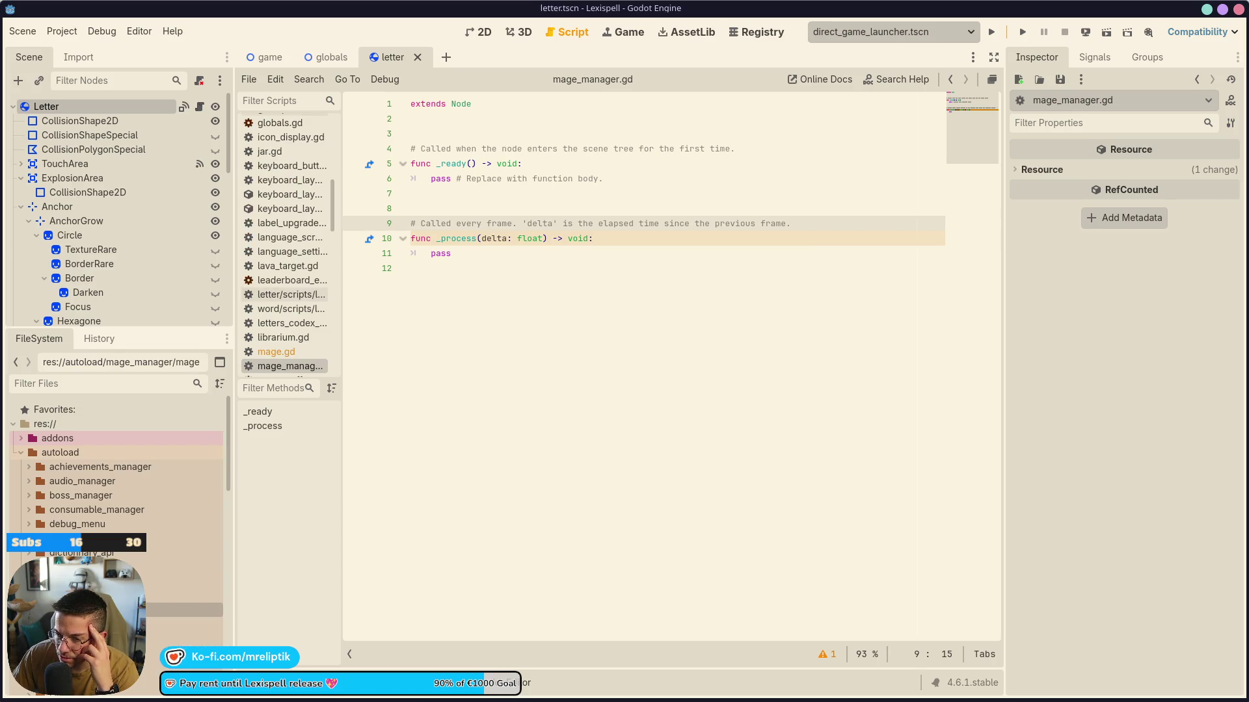
left_click(78, 57)
left_click(62, 31)
left_click(22, 58)
left_click(62, 32)
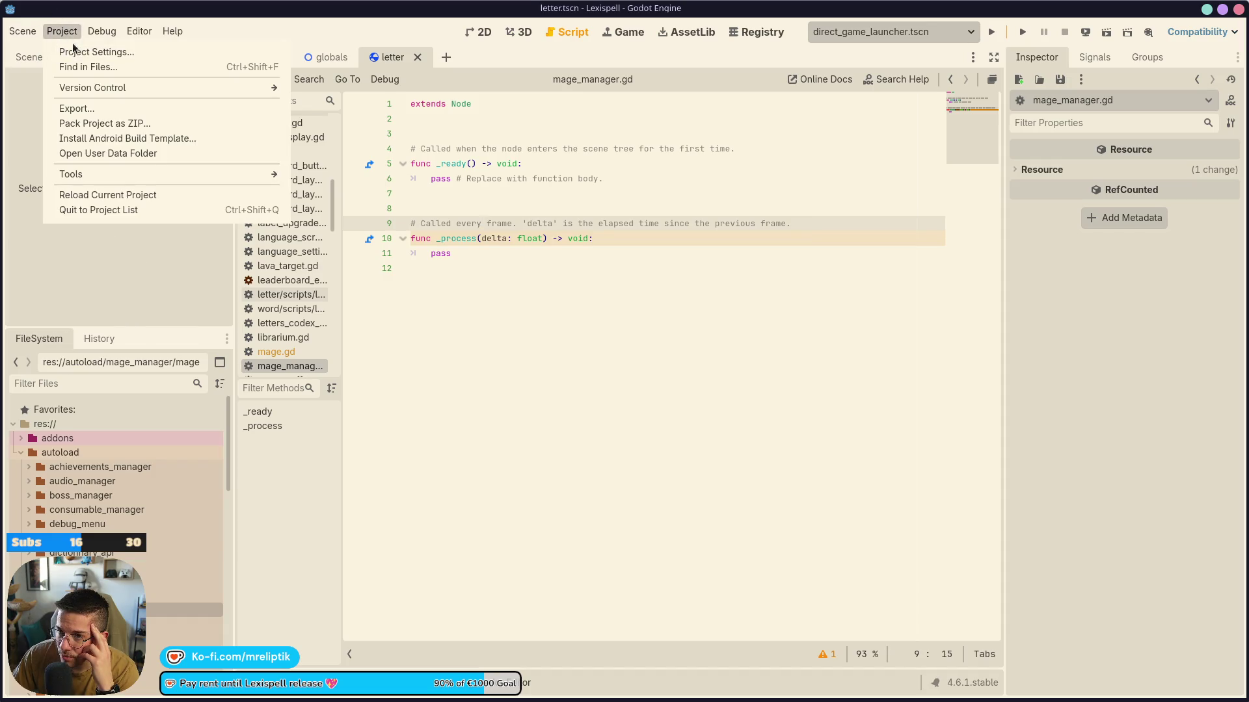
left_click(65, 52)
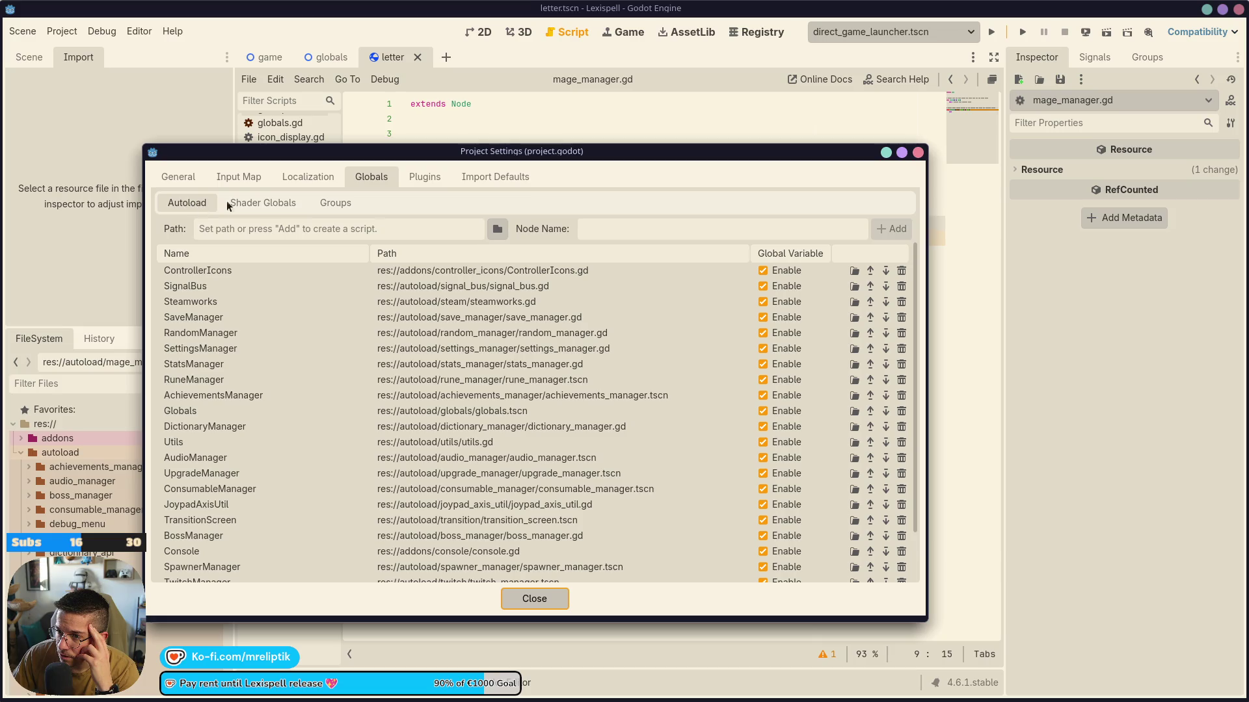
left_click(493, 236)
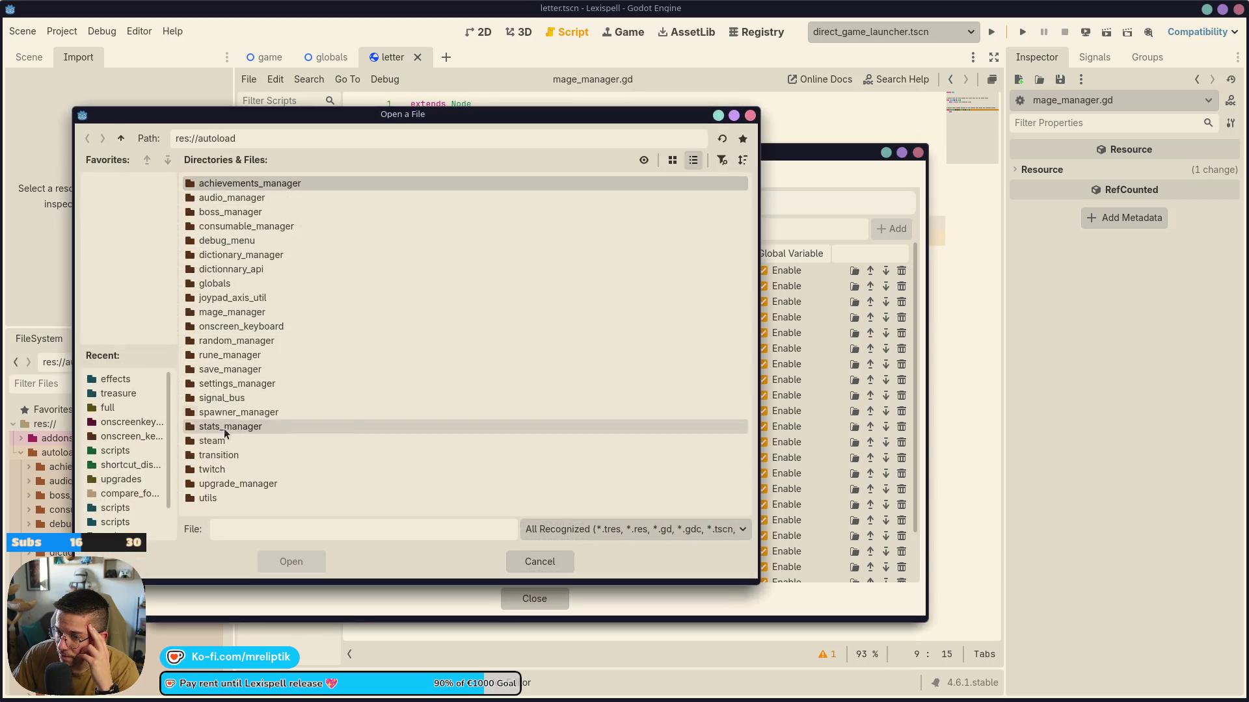
double_click(228, 312)
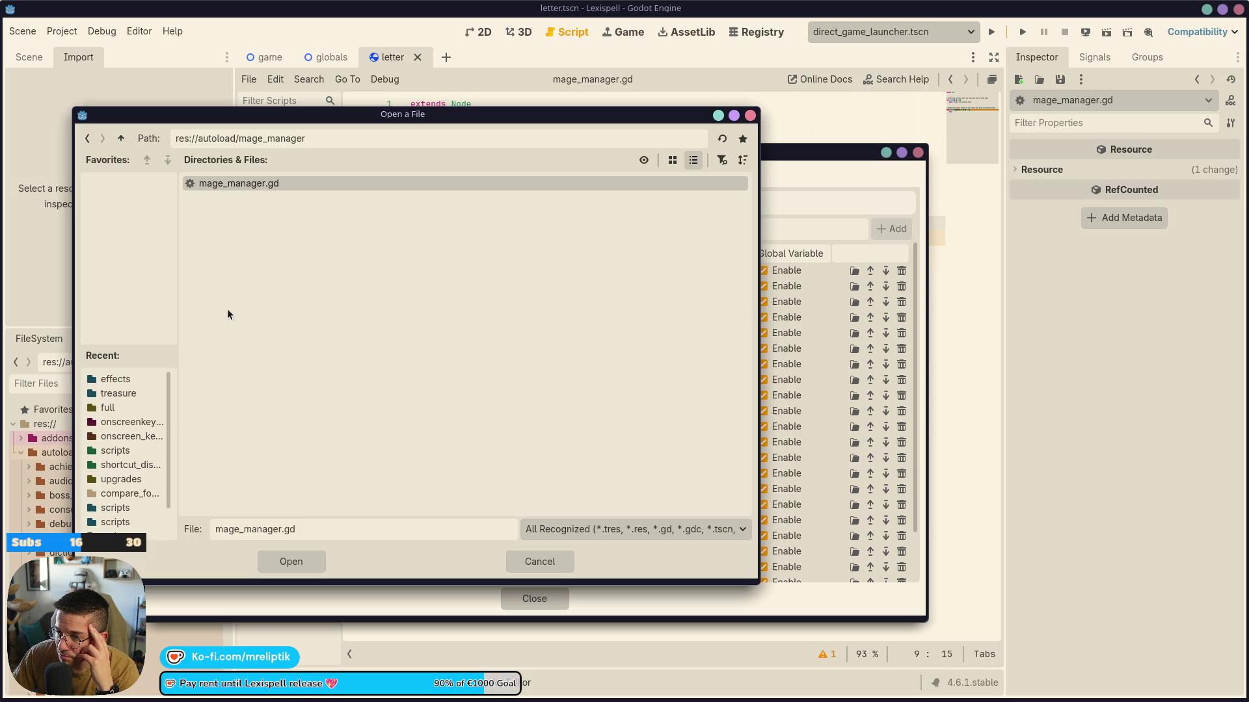
double_click(236, 187)
Add it as MageManager, drag it below ConsumableManager, and close Project Settings
left_click(890, 229)
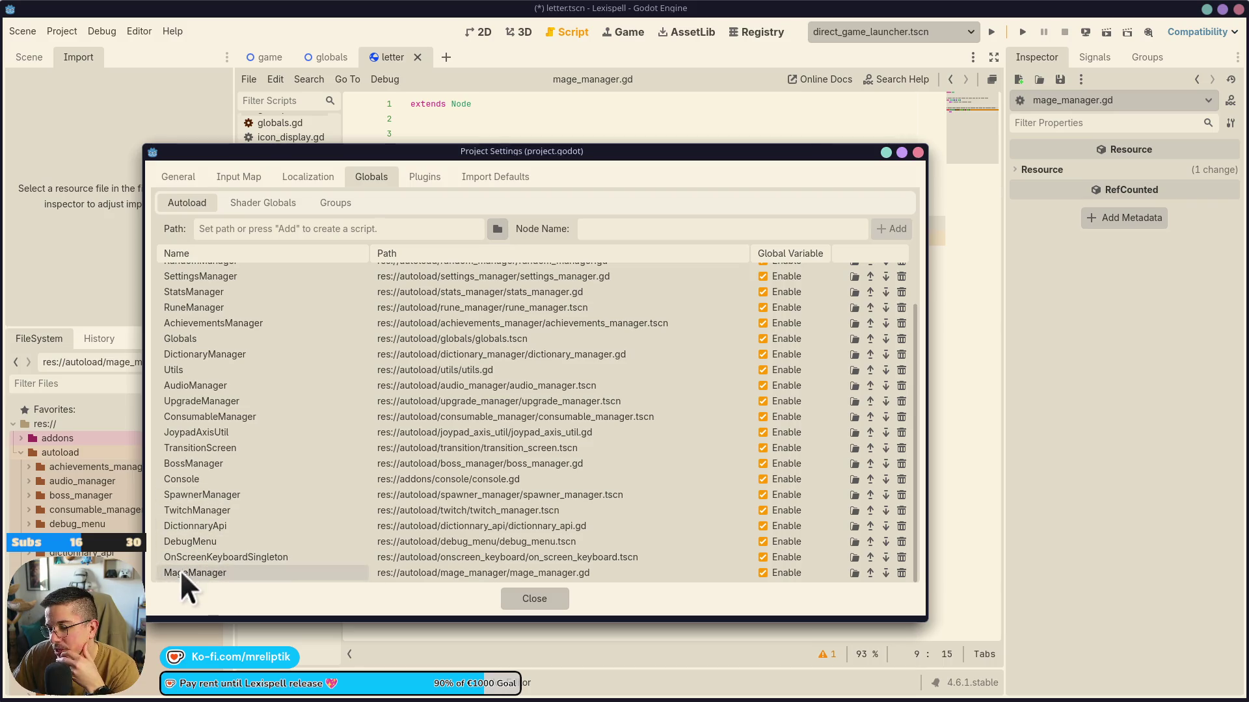
left_click_drag(213, 571, 202, 426)
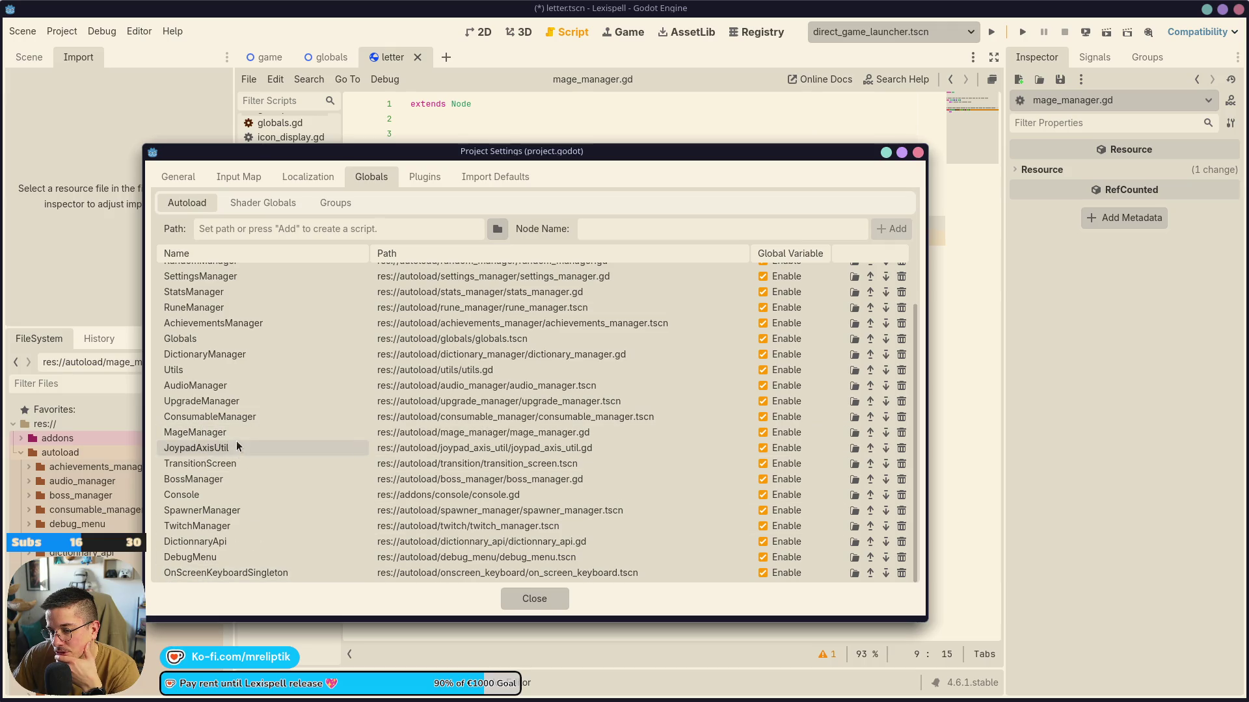
left_click(530, 598)
left_click(429, 305)
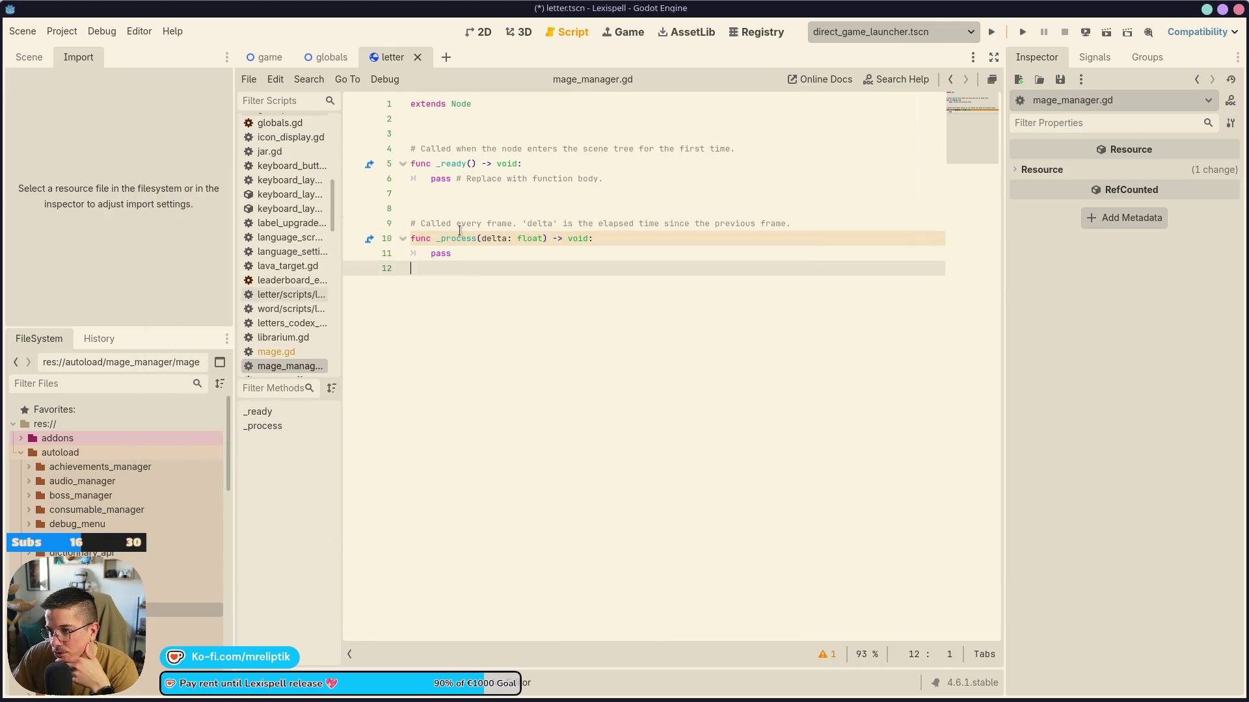
Delete the _process function and template comments from mage_manager.gd
left_click(459, 209)
left_click_drag(460, 214, 500, 246)
key("BackSpace")
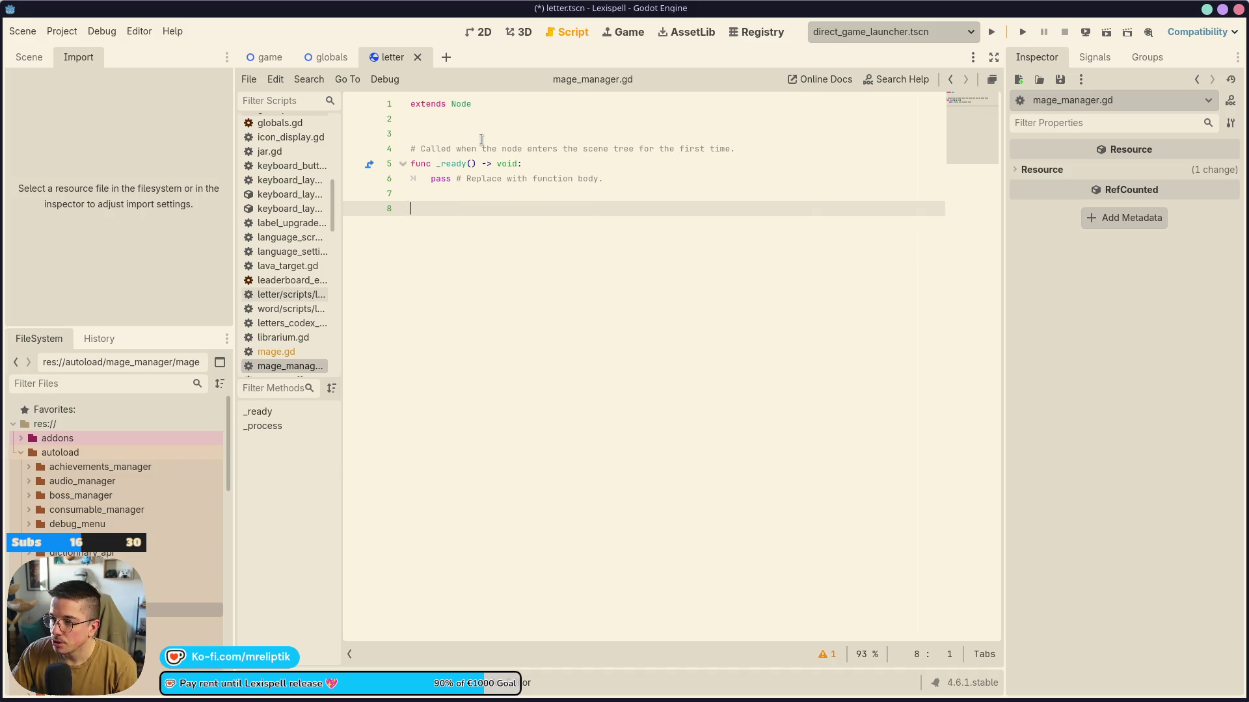
left_click(474, 148)
key("ctrl+shift+k")
Declare 'var mages: Array[MageResource]' and save
left_click(463, 119)
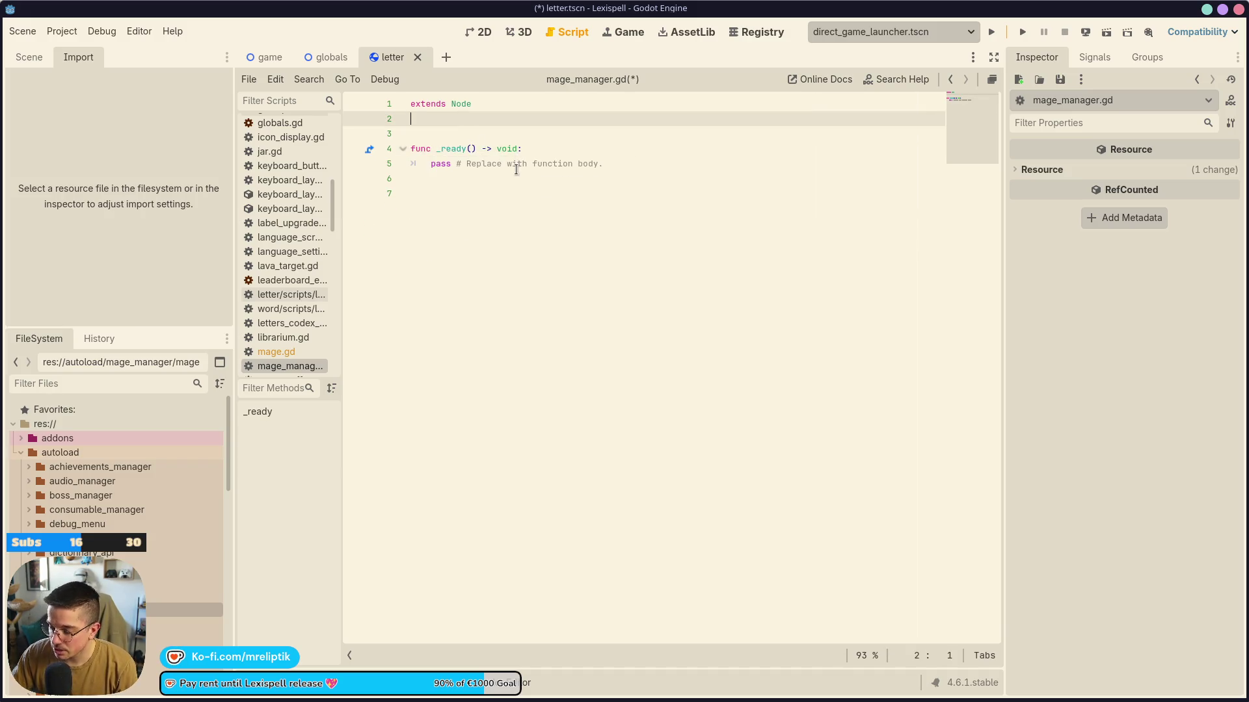
key("Return")
type("ar mages:")
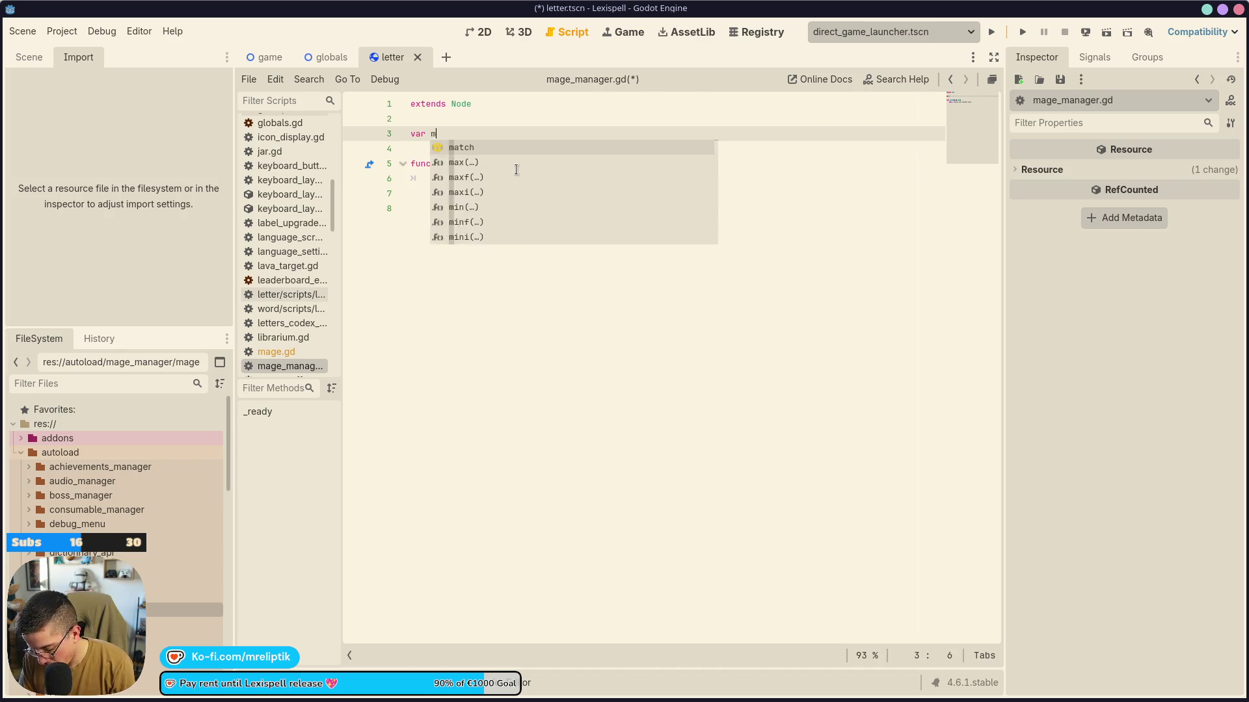
type(" Array[Mage")
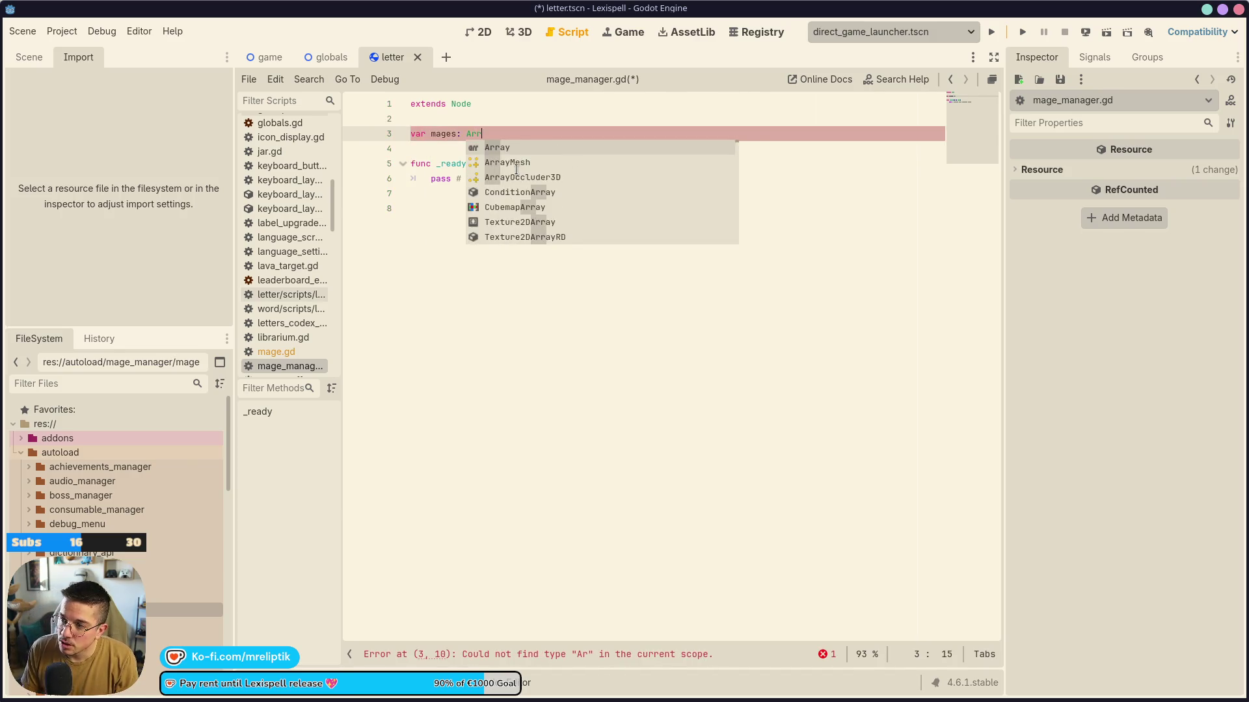
key("Return")
key("ctrl+s")
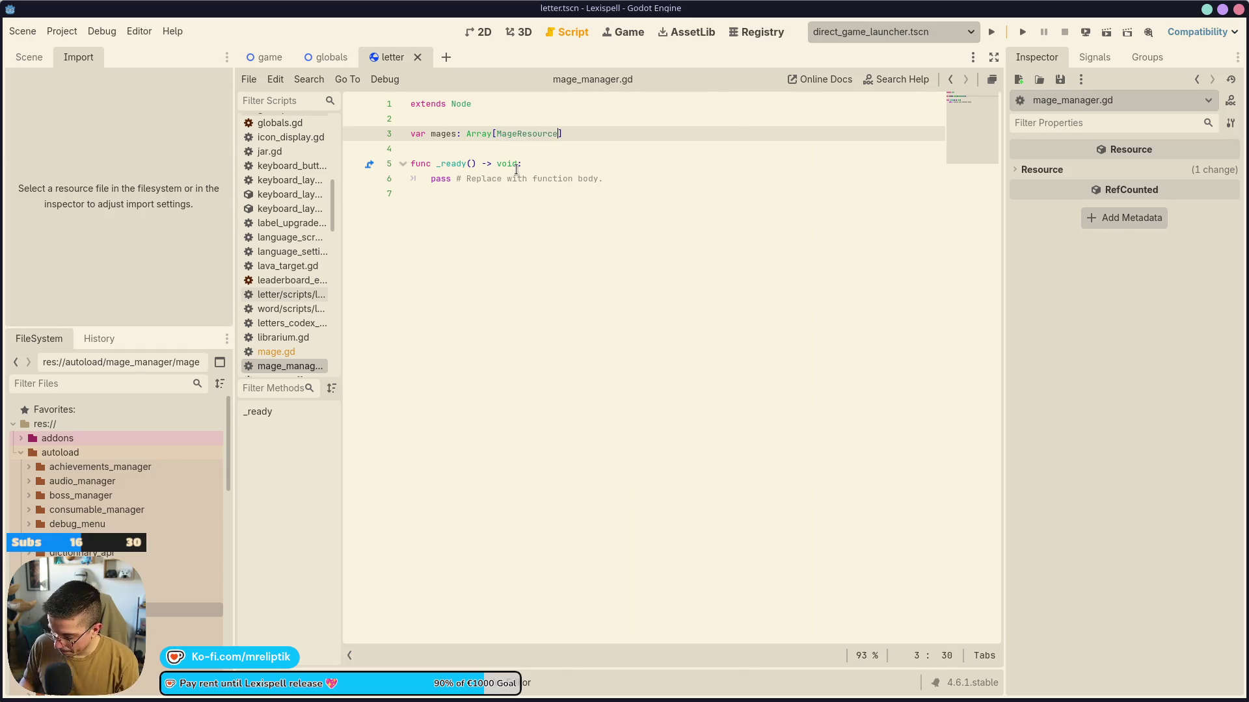
Add 'var mage_current: MageResource = null' below mages and save
key("ctrl+shift+Return")
key("ctrl+shift+Return")
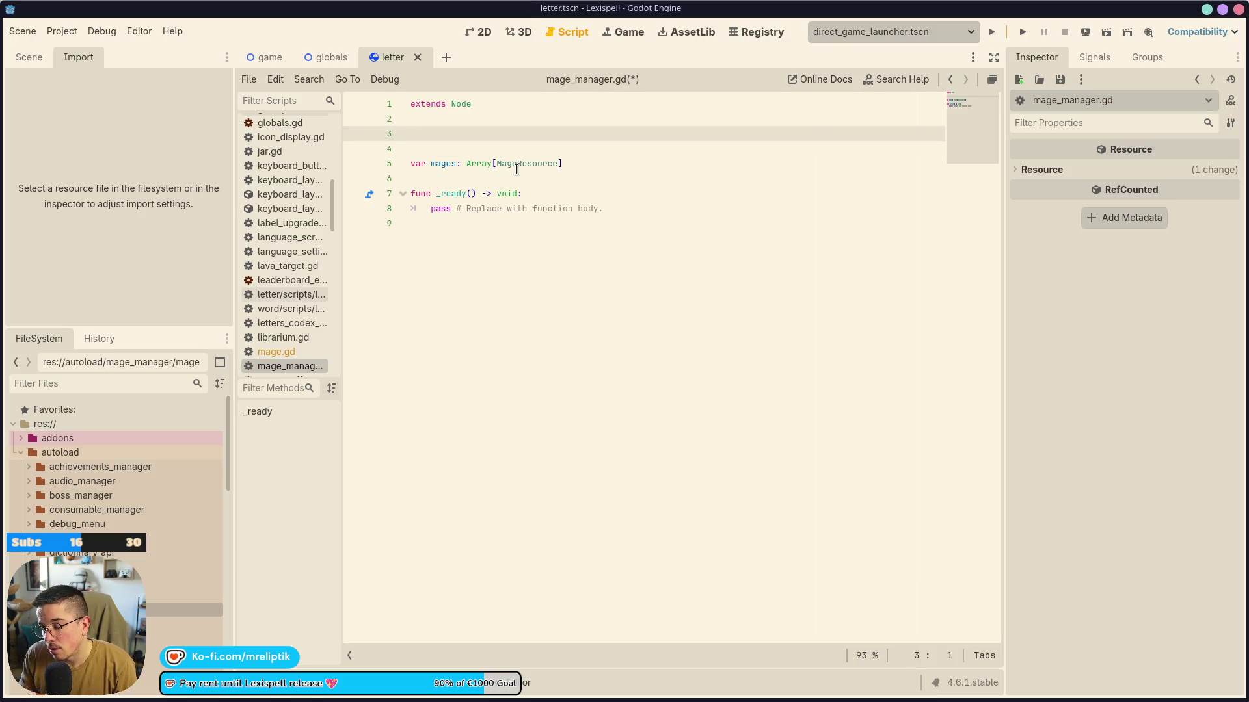
key("ctrl+z")
key("ctrl+z")
key("ctrl+s")
key("Return")
type("var ")
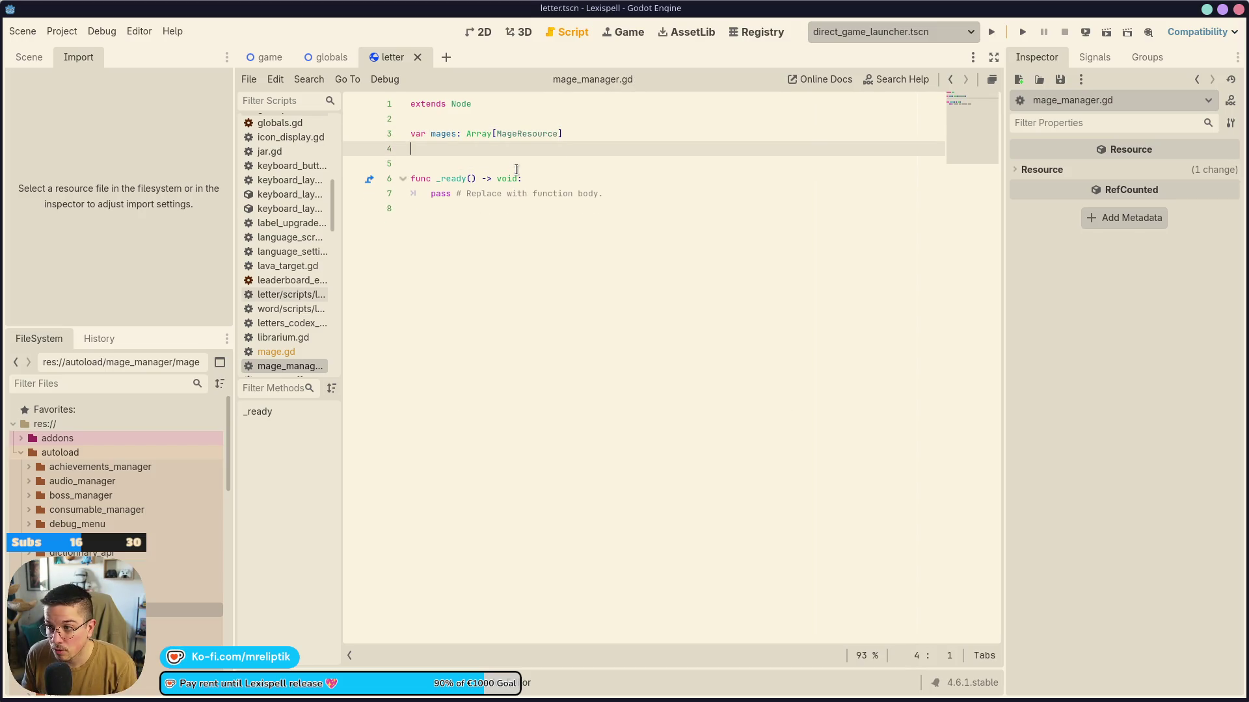
type("mage_current: ")
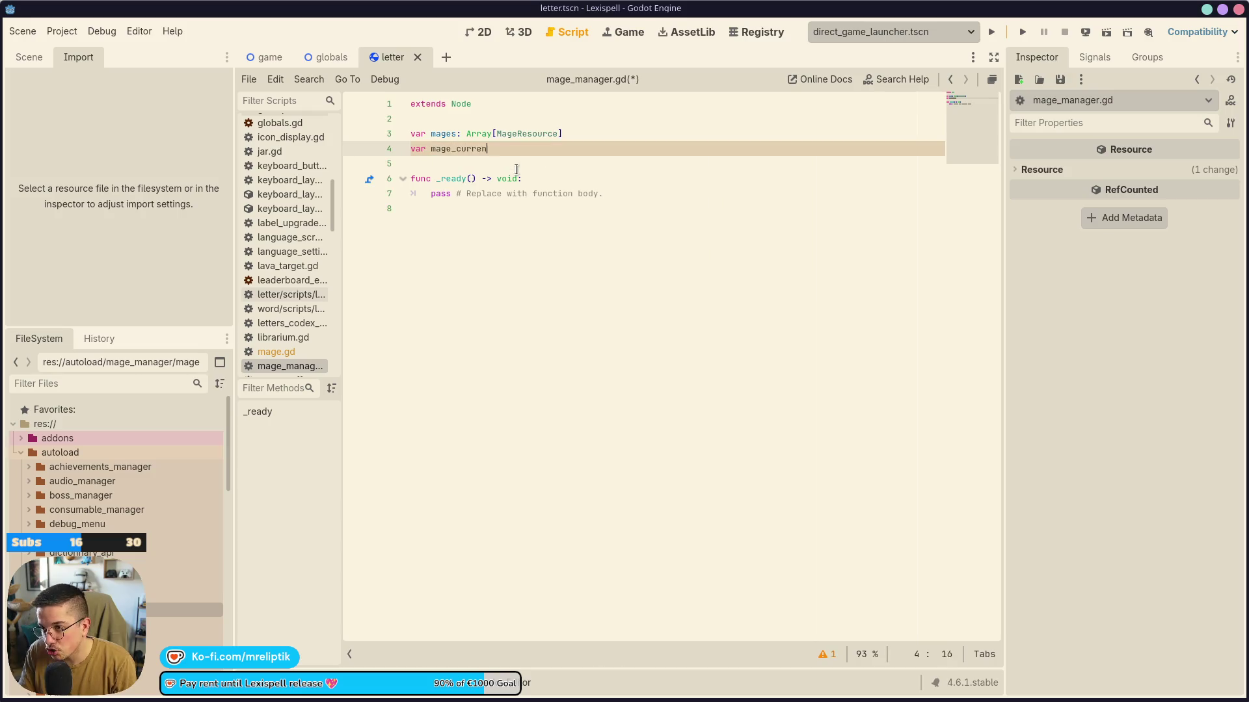
type("Mage")
key("Return")
type("= null")
key("ctrl+s")
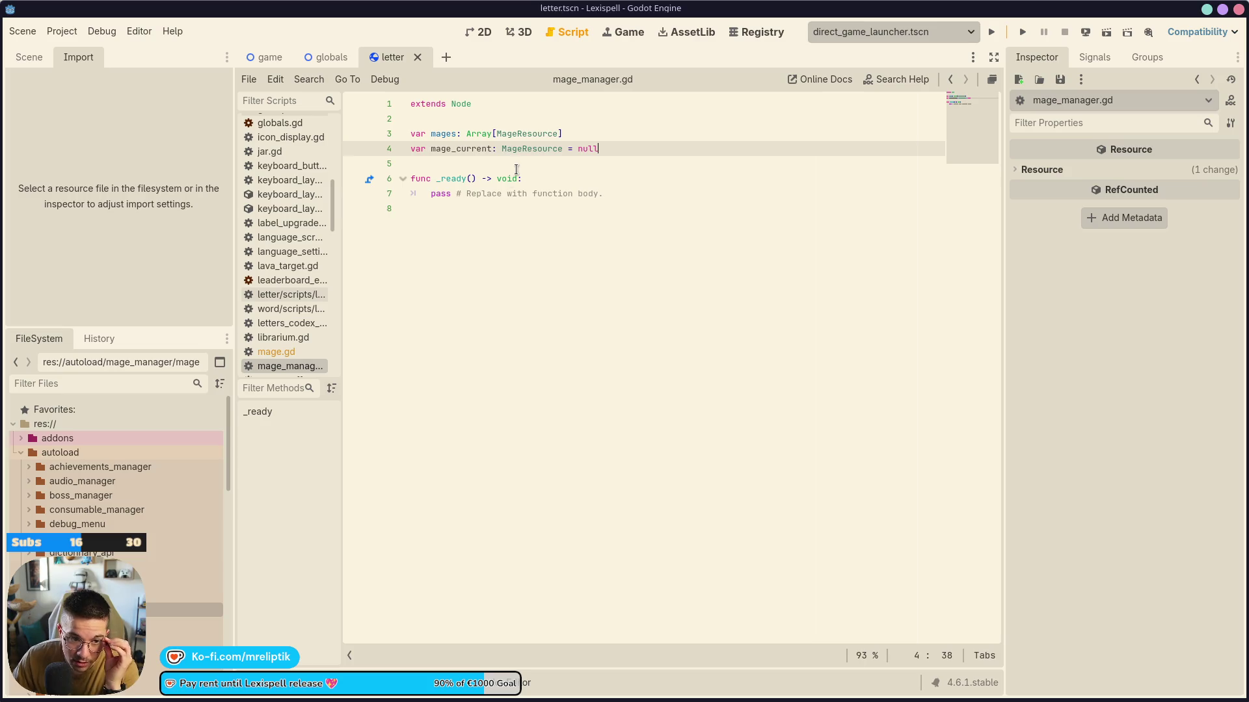
mouse_move(246, 699)
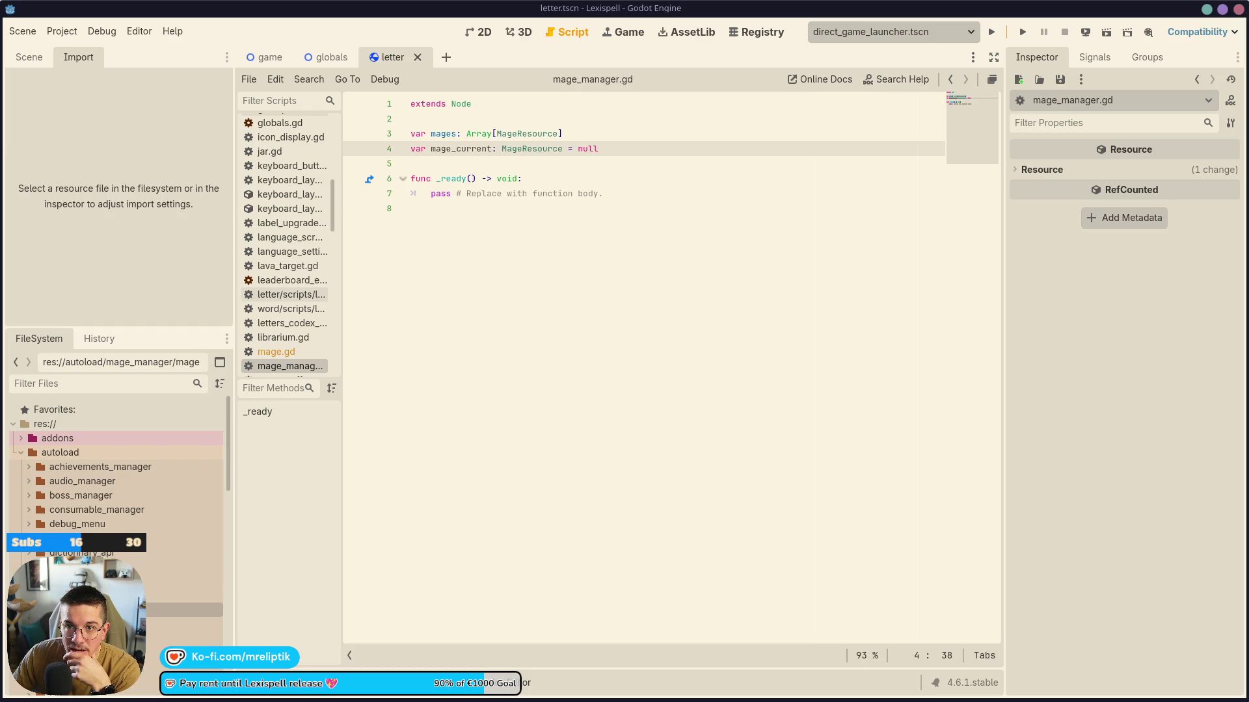
Switch the left dock to the Scene tab to show the Letter node tree
mouse_move(153, 699)
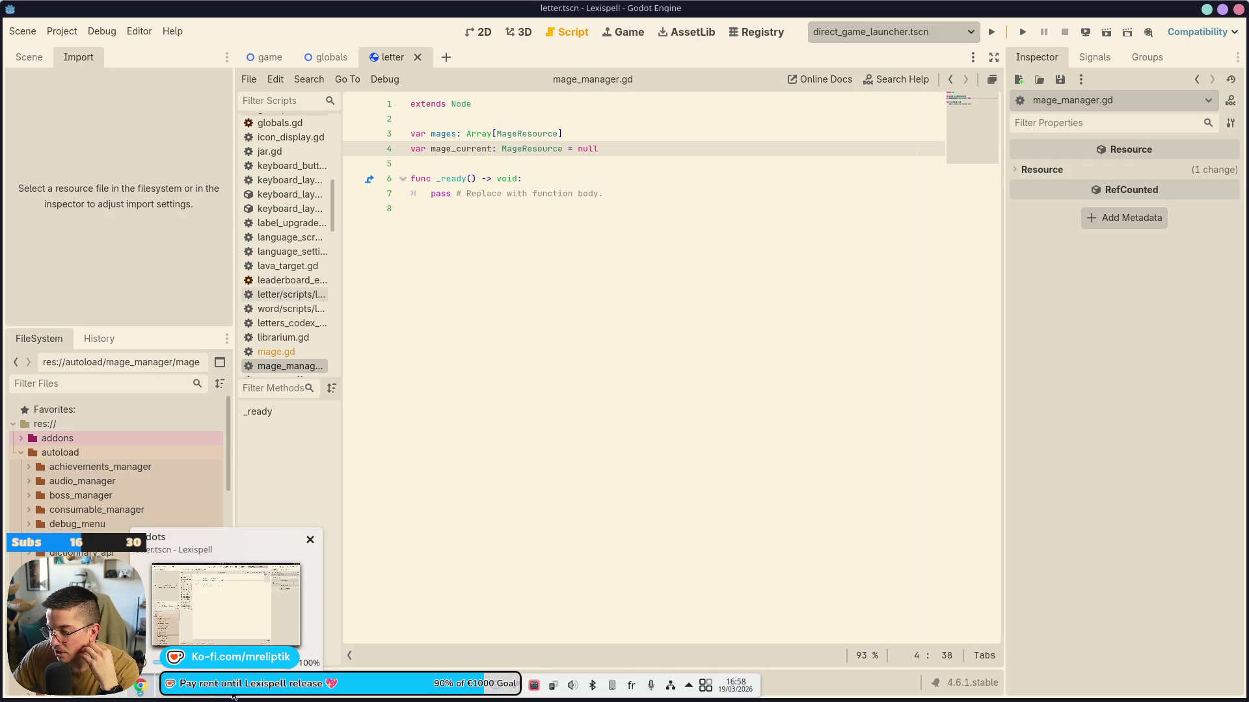
left_click(613, 356)
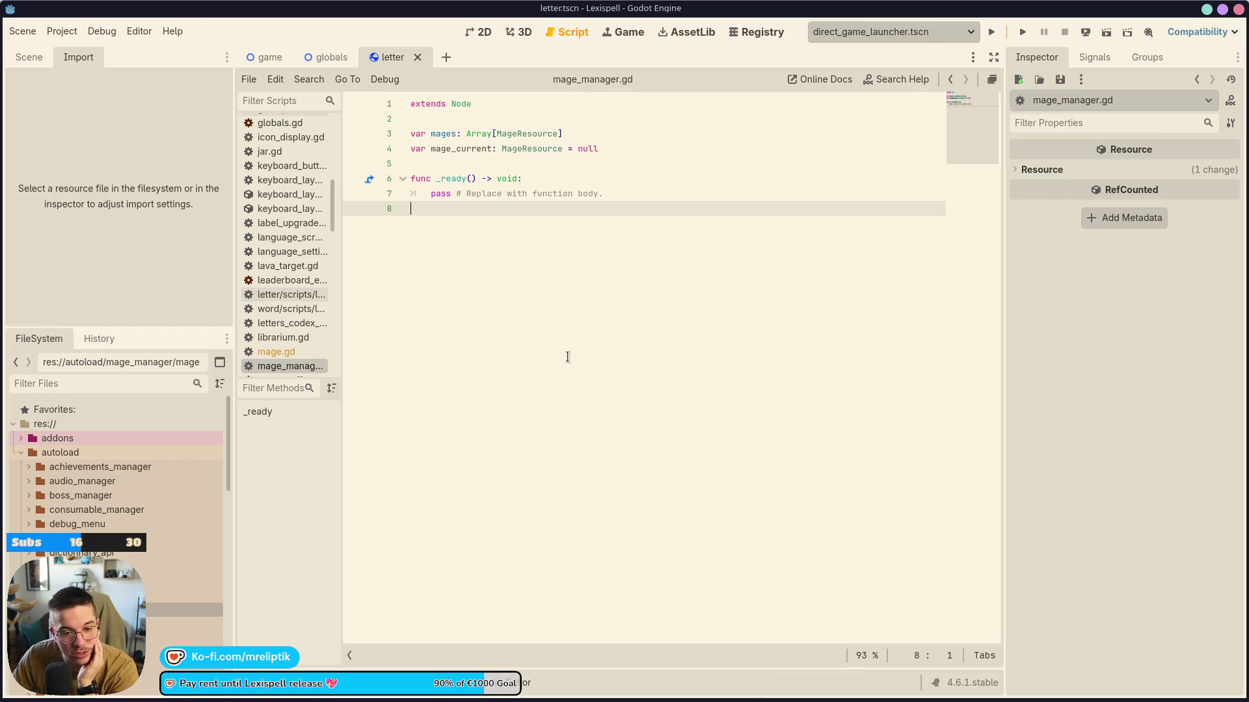
mouse_move(438, 701)
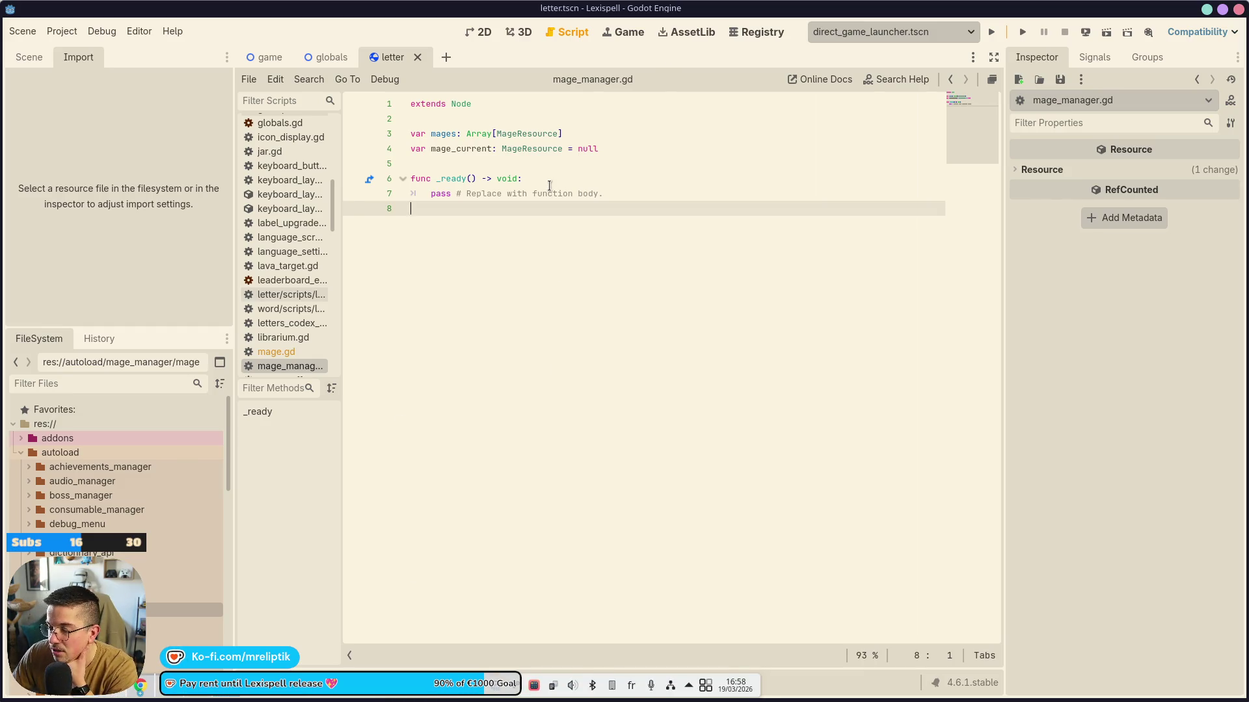
left_click(29, 56)
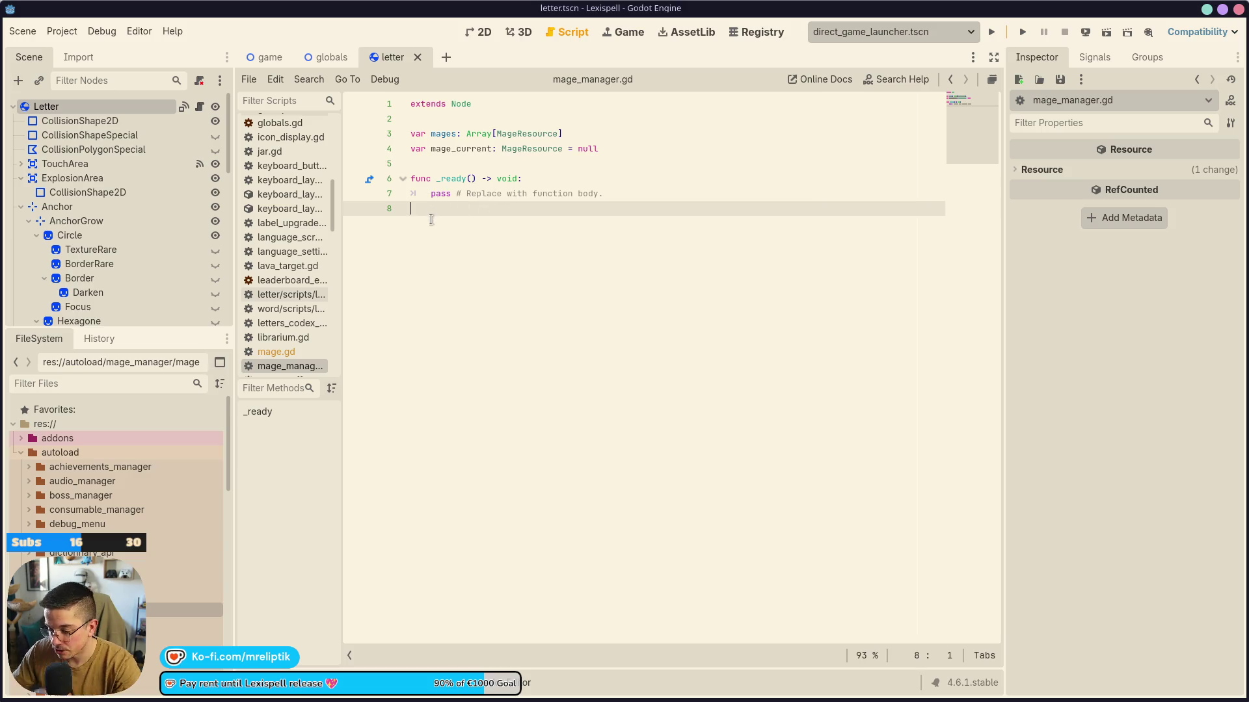
Below _ready in mage_manager.gd, add reset() -> void looping 'for mage: MageResource in mages' calling mage.reset(), and save
key("Return")
type("func reset")
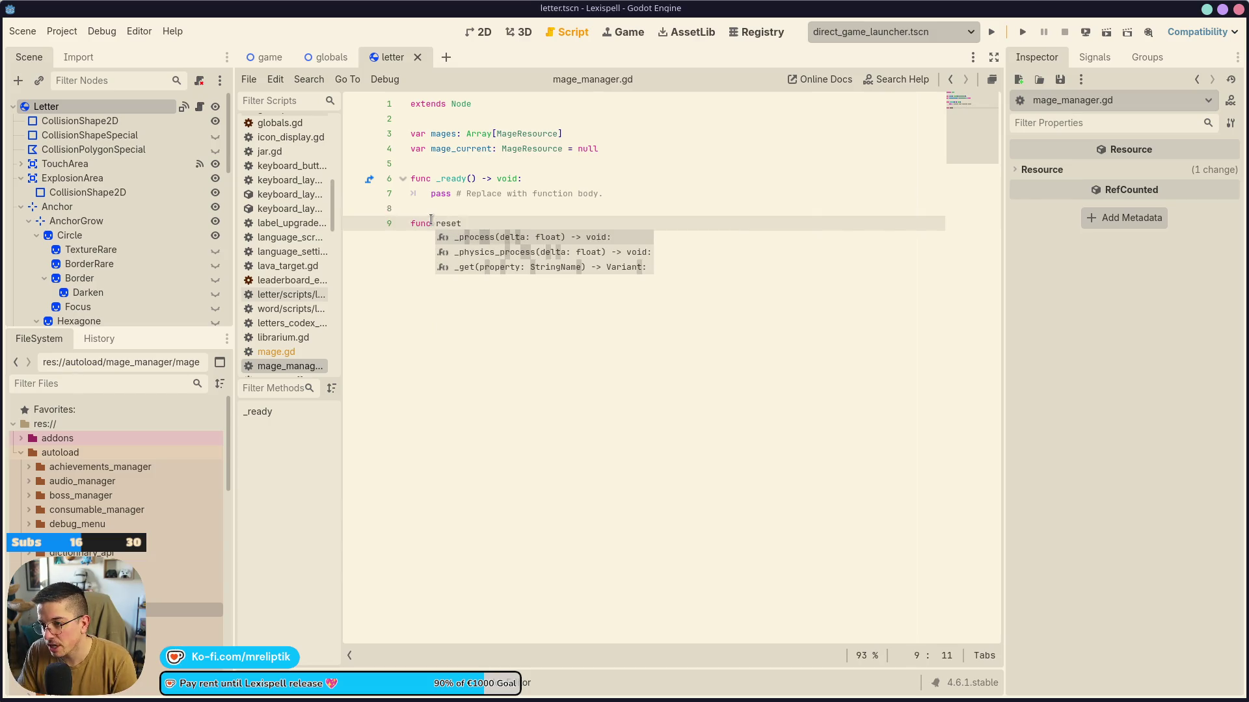
type("() -> void")
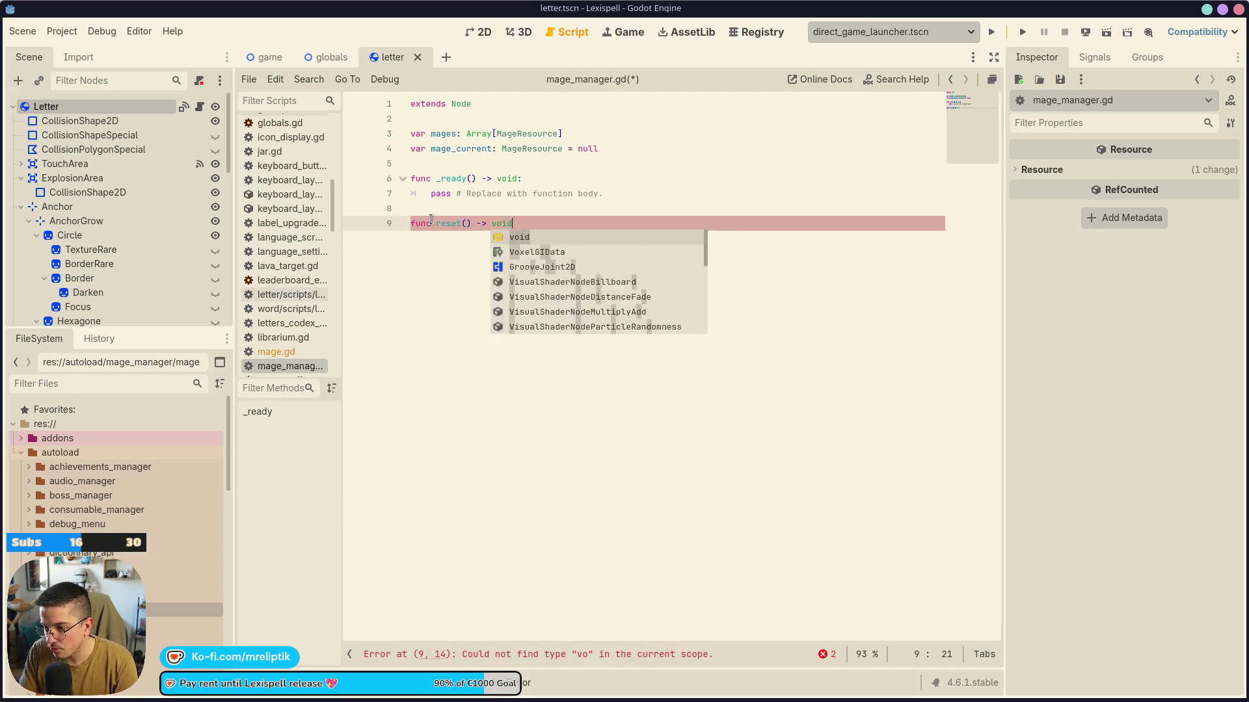
key("Return")
type(":")
key("Return")
type("for mage: ")
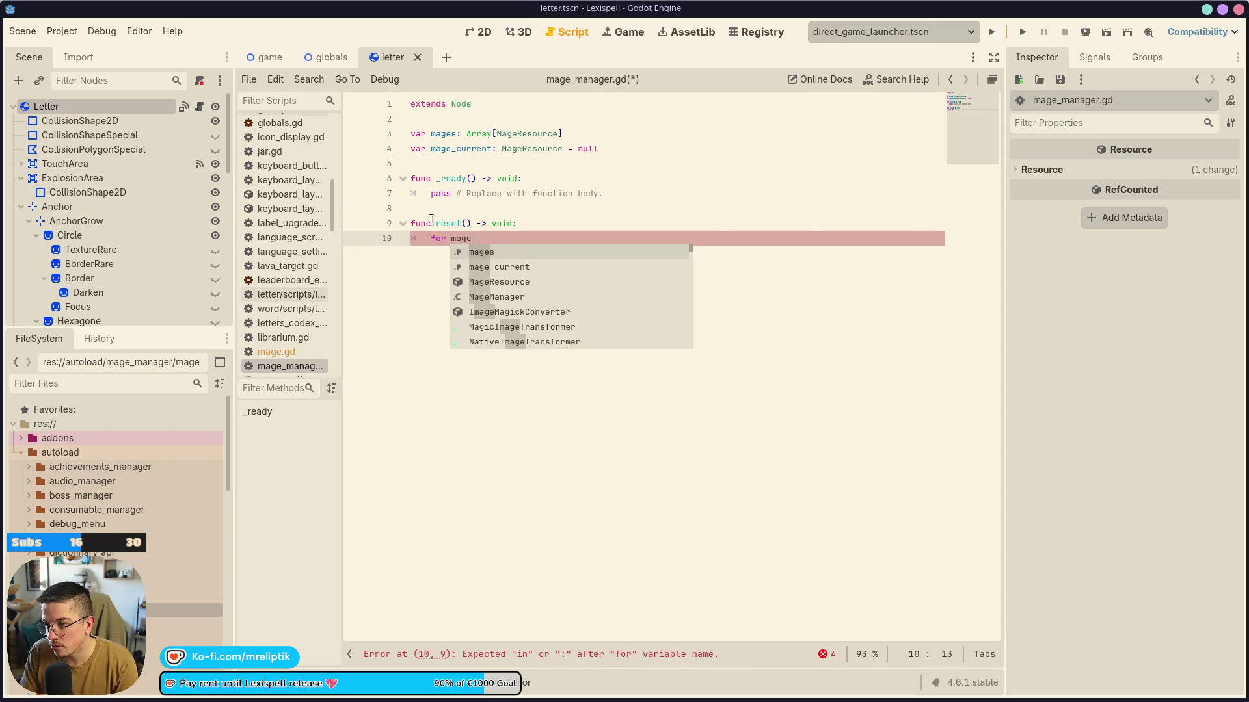
type("MageResource ")
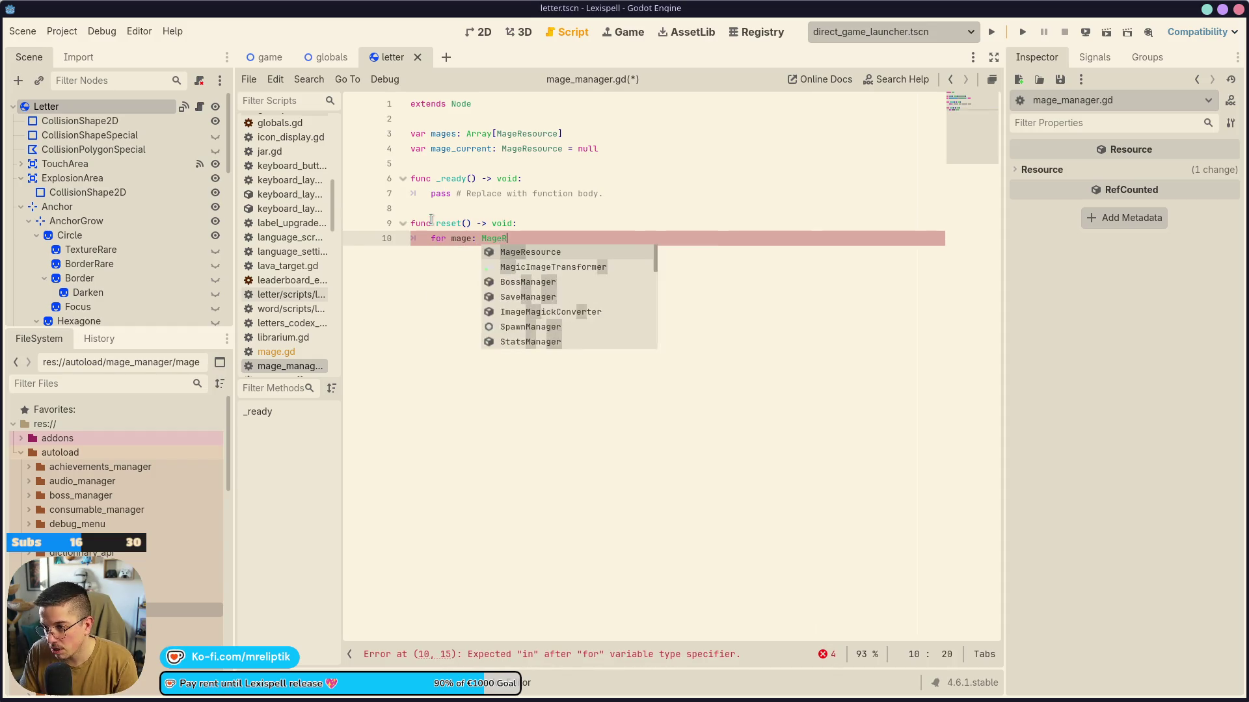
type(" in mages")
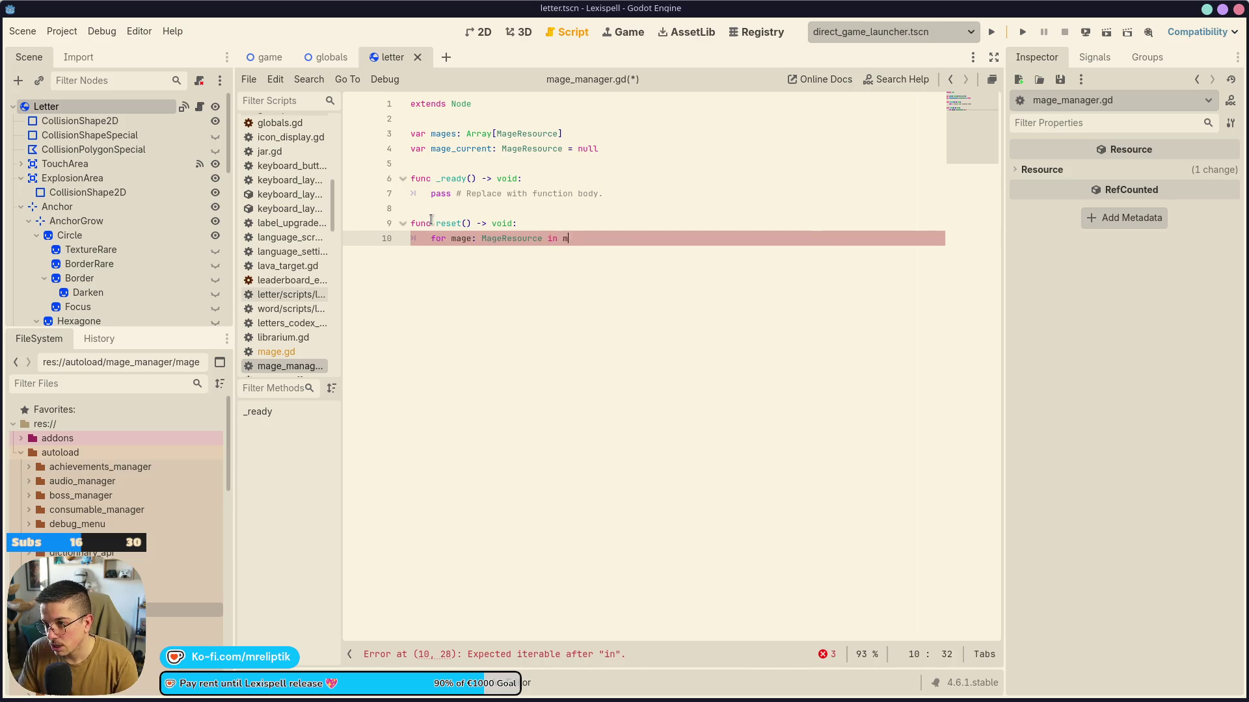
type("mage.r")
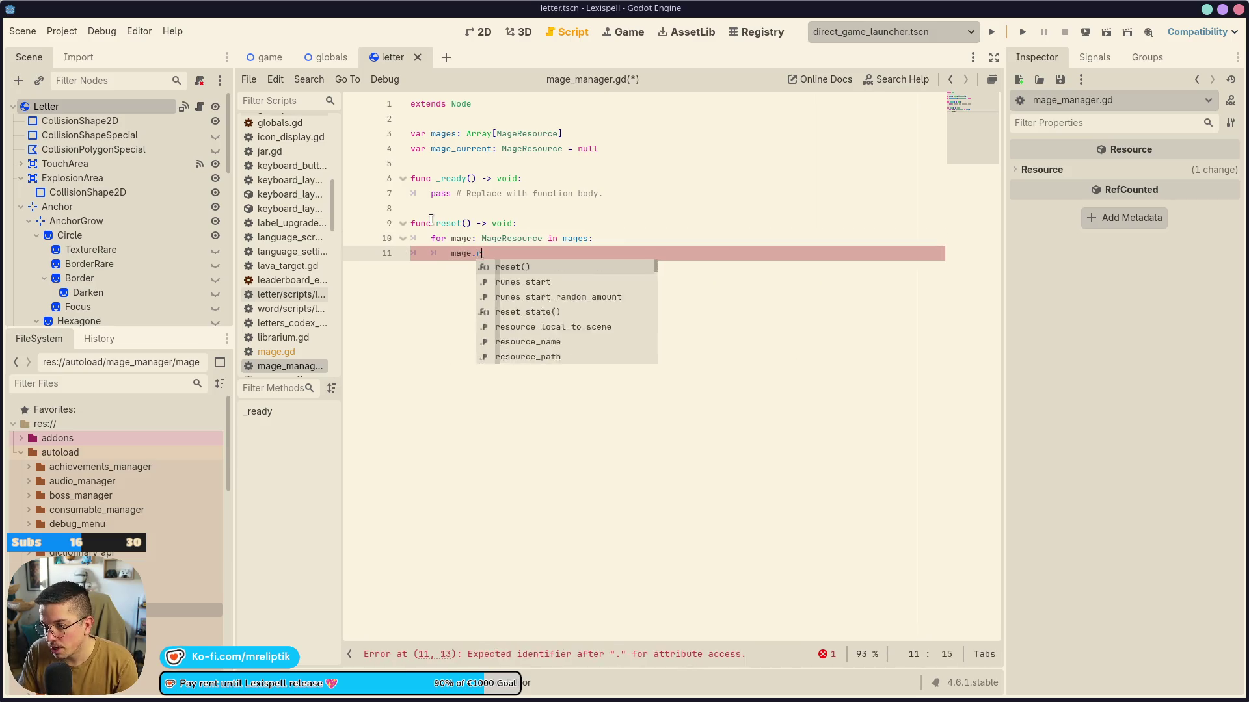
key("Return")
key("ctrl+s")
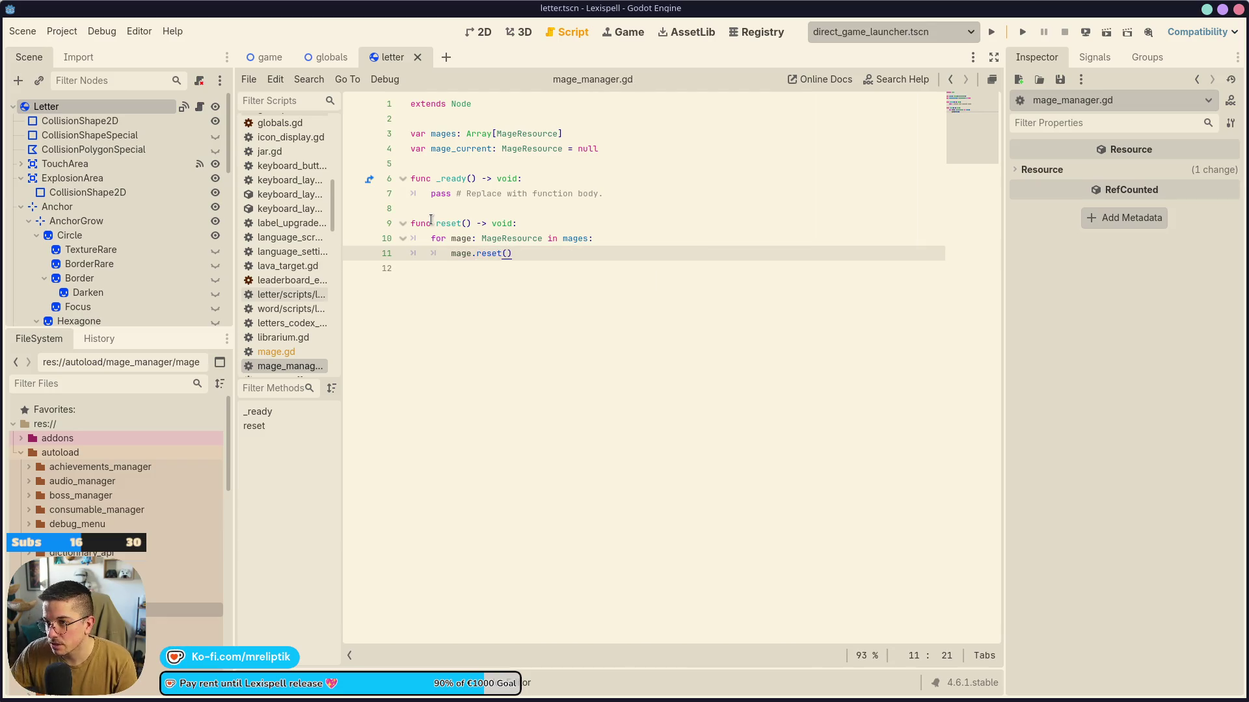
left_click(260, 58)
In game.gd's reset(), add a MageResource.reset() line after RuneManager.reset() and save
scroll(197, 107, "up", 1)
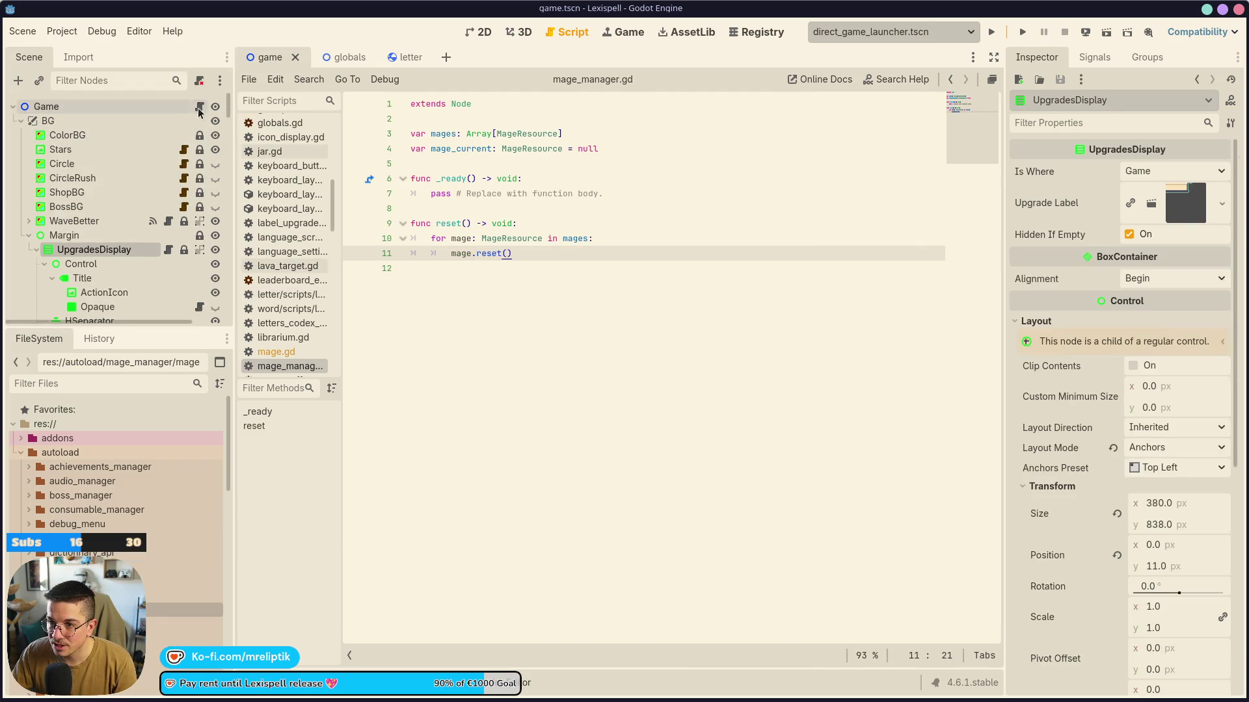
left_click(199, 106)
left_click(299, 611)
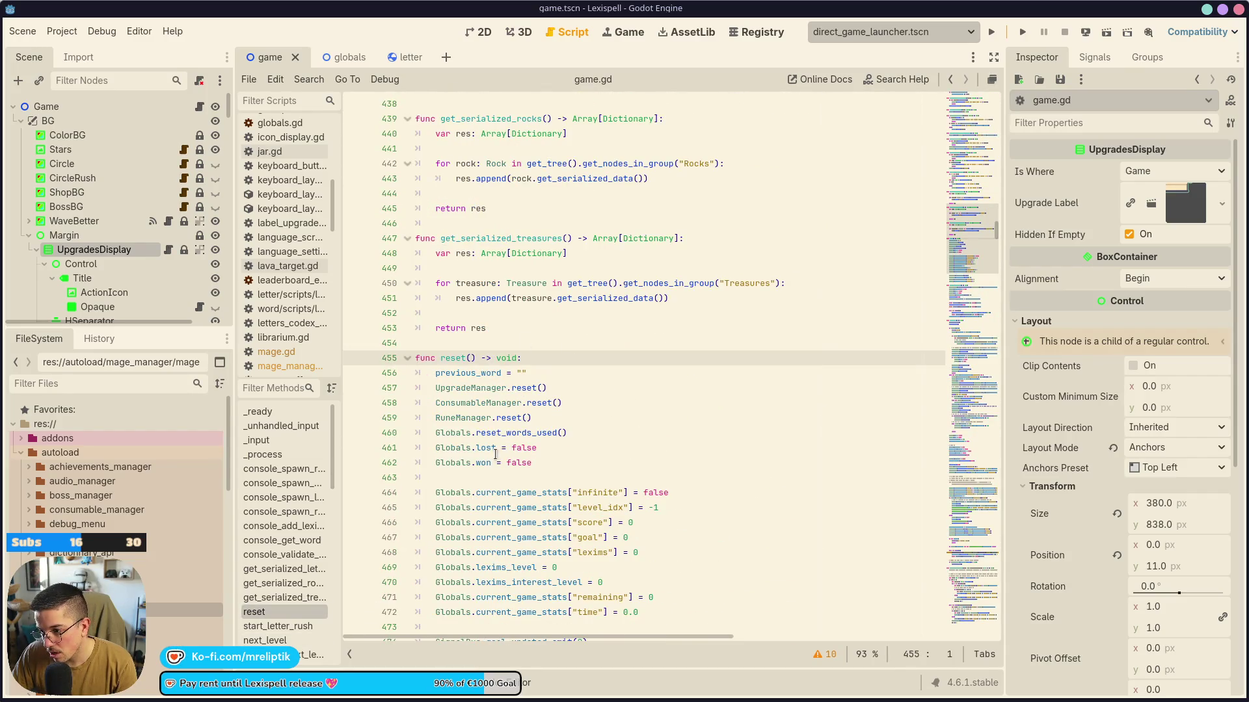
left_click(582, 436)
key("Up")
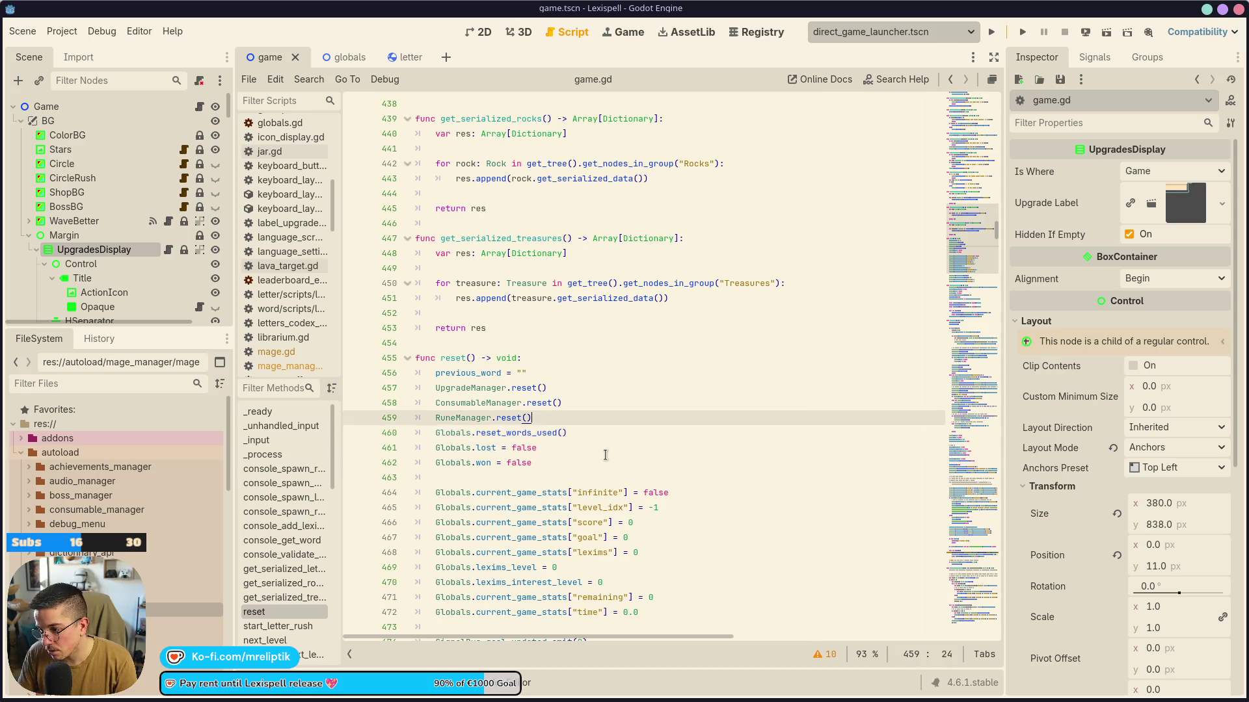
key("Return")
type("MageR")
key("Return")
type(".")
key("Return")
key("ctrl+s")
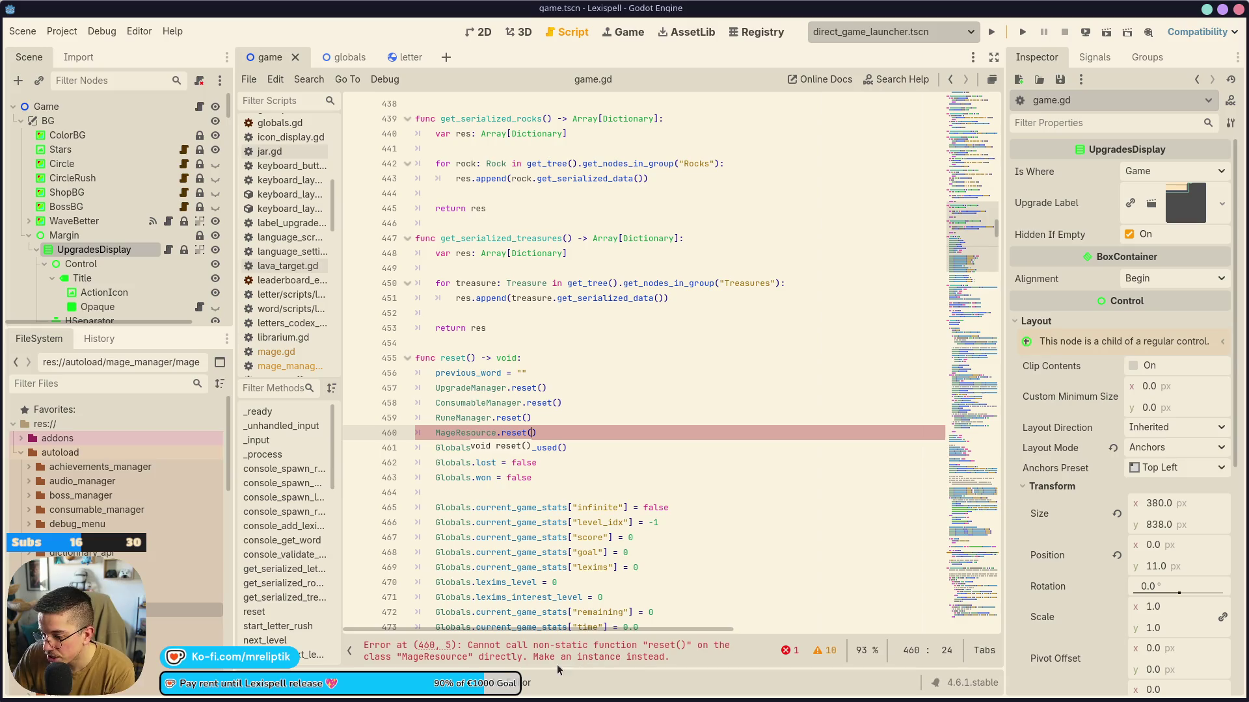
Correct that line to MageManager.reset(), save, and bring mage_manager.gd back up
double_click(456, 432)
type("MageMan")
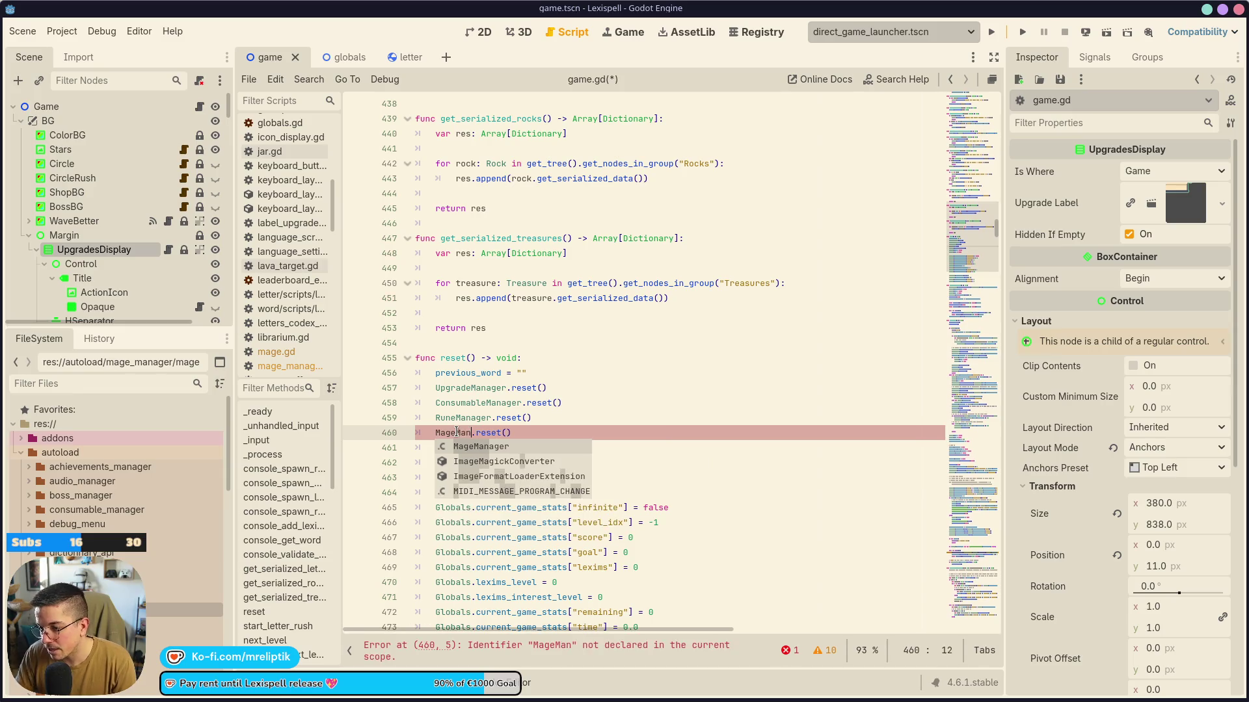
key("Return")
key("ctrl+s")
left_click(566, 431)
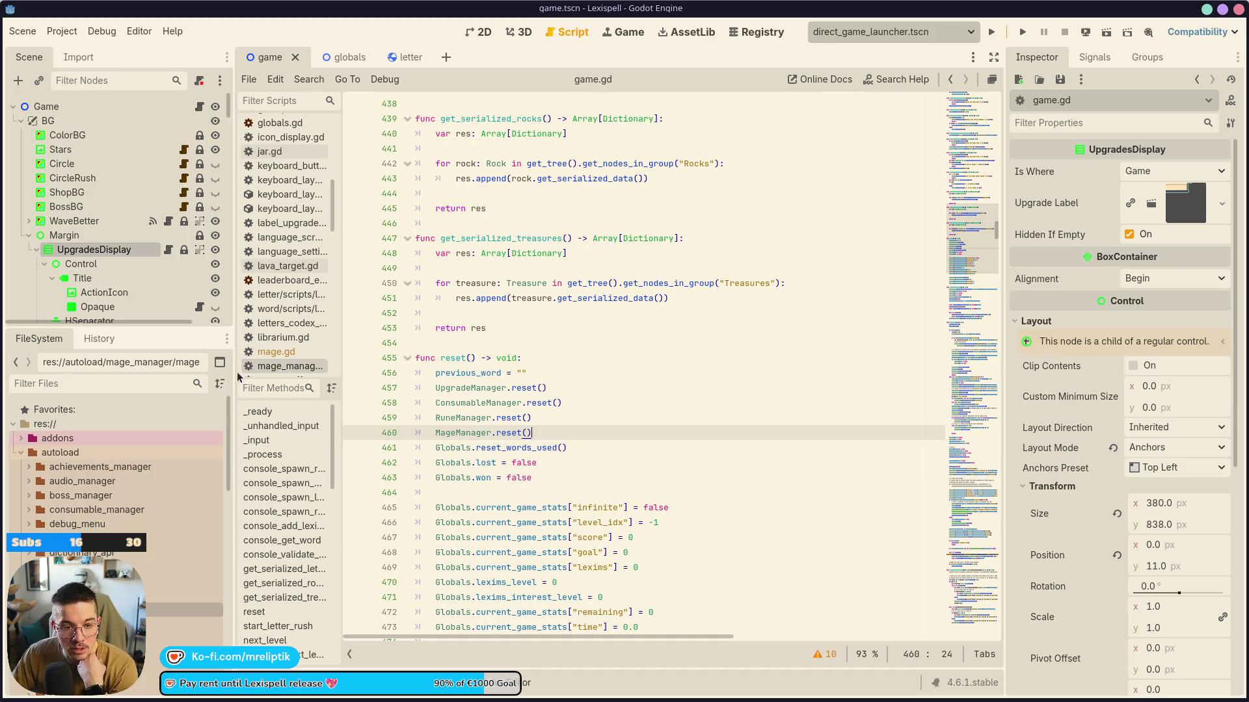
left_click(289, 366)
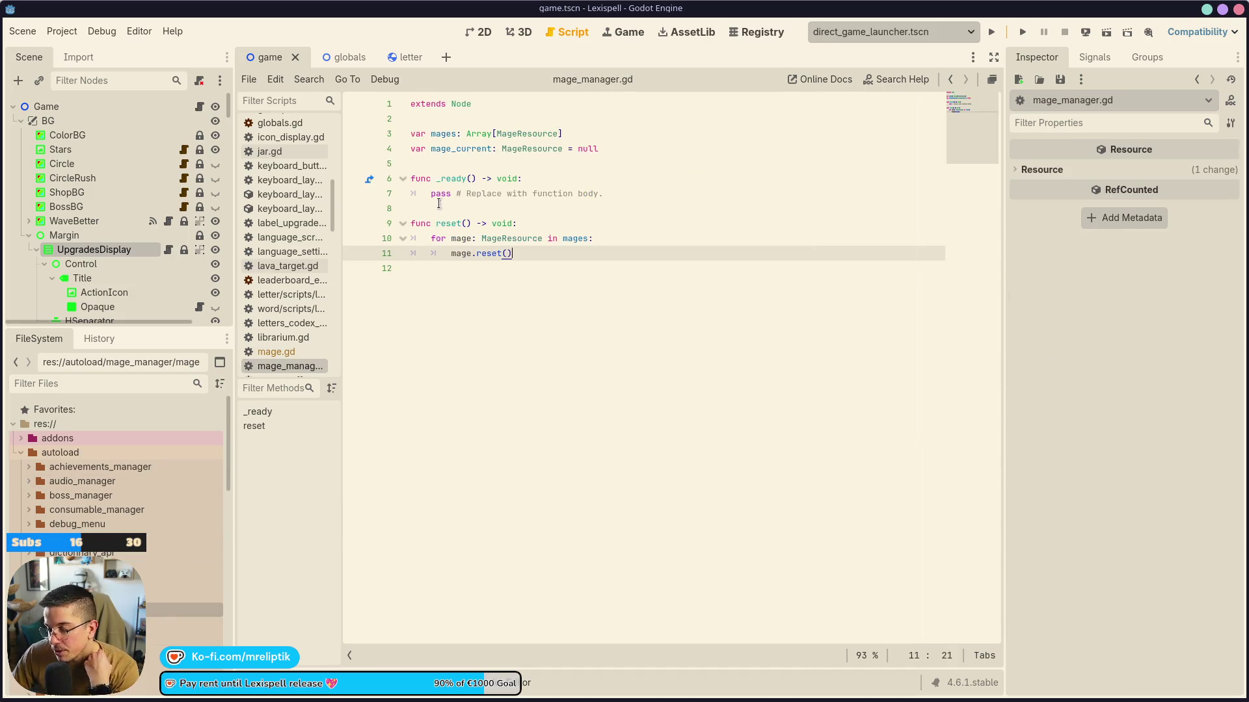
left_click(552, 134)
key("End")
type("@export")
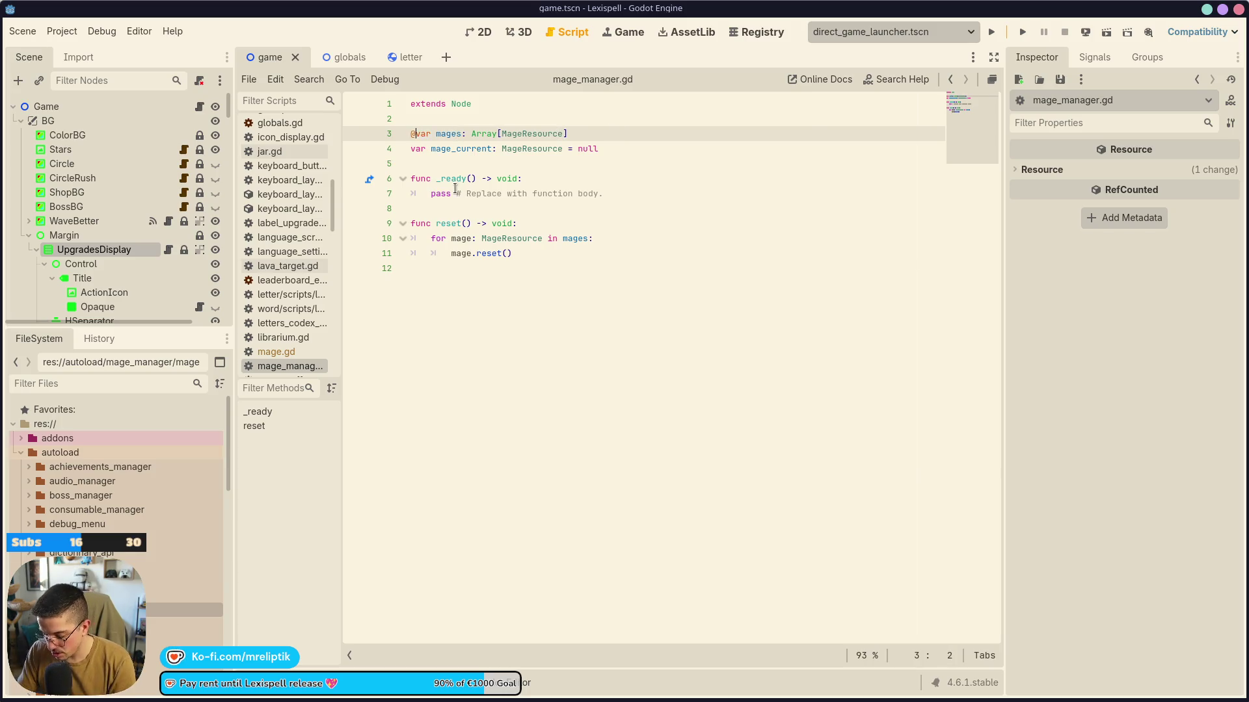
key("ctrl+s")
left_click(639, 140)
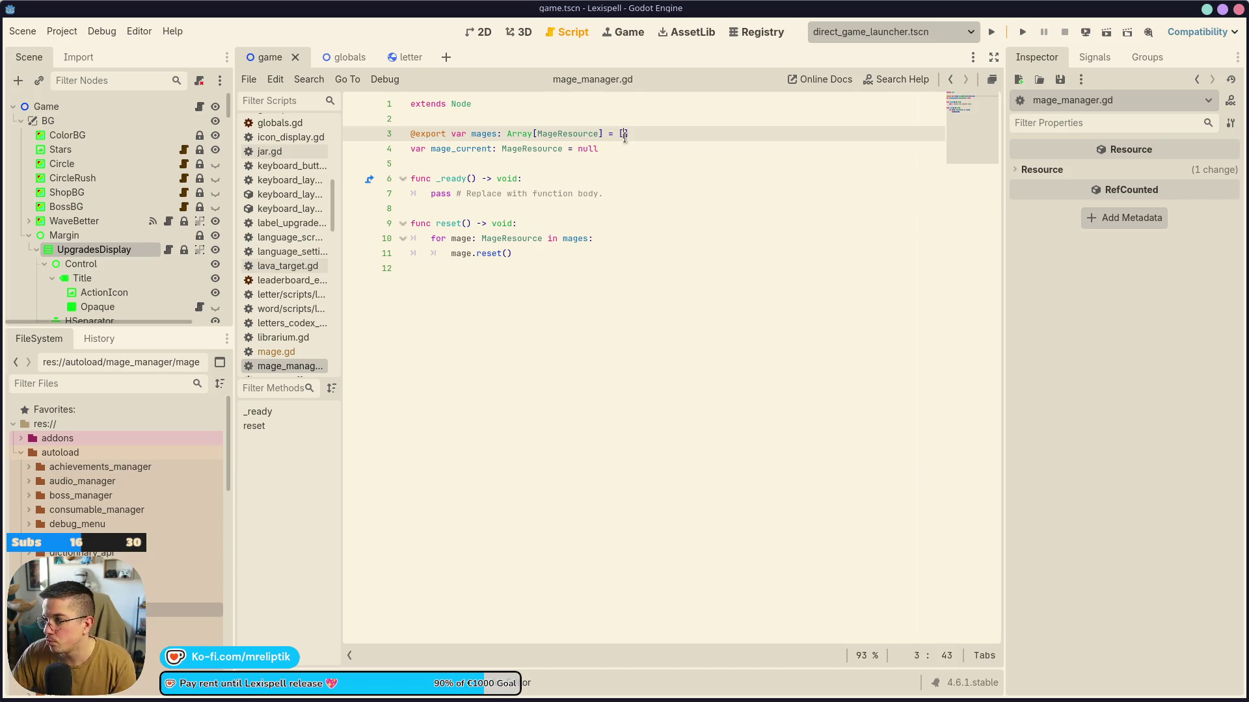
scroll(189, 579, "down", 5)
scroll(97, 572, "down", 3)
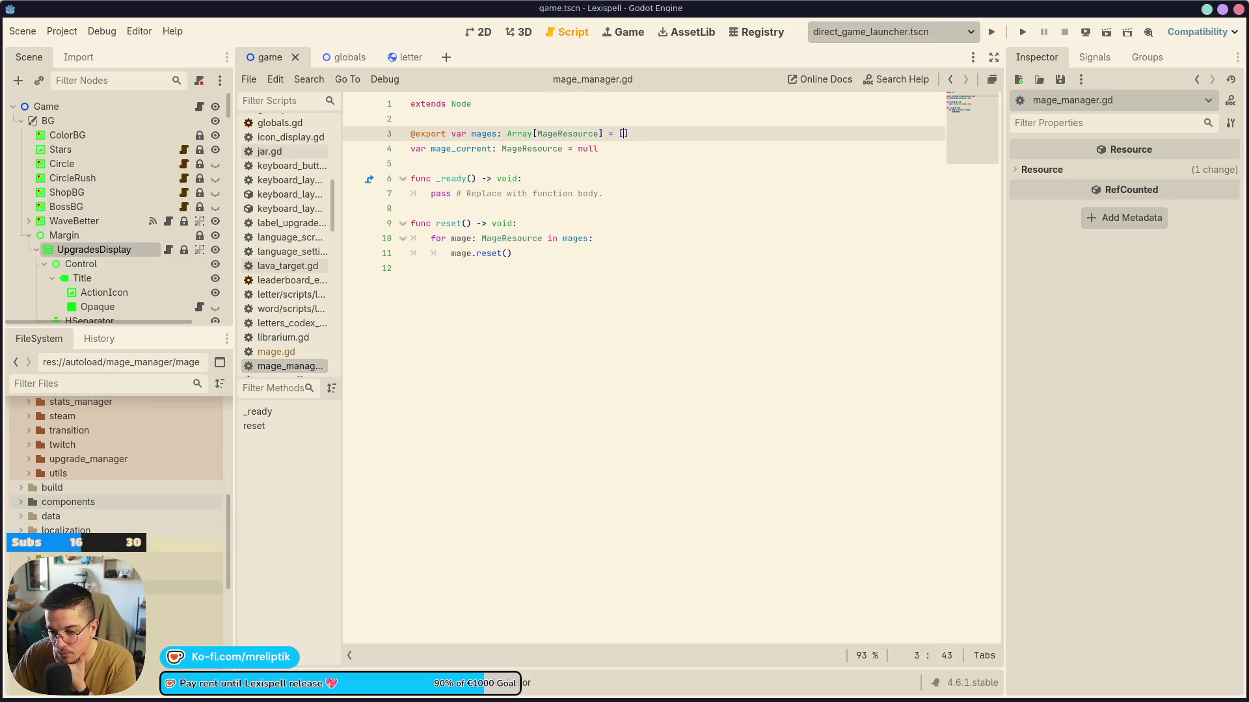
Start a new resource from the resources folder's context menu, then cancel the dialog
right_click(68, 574)
mouse_move(159, 471)
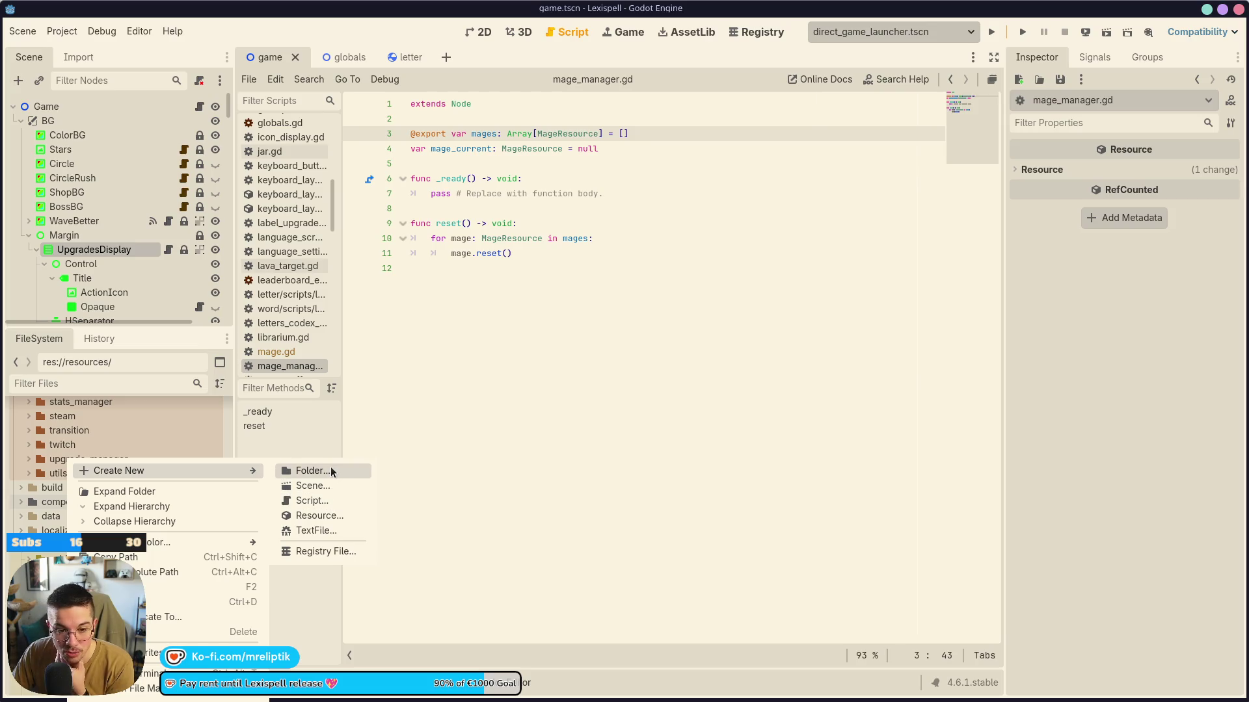
left_click(329, 514)
key("Escape")
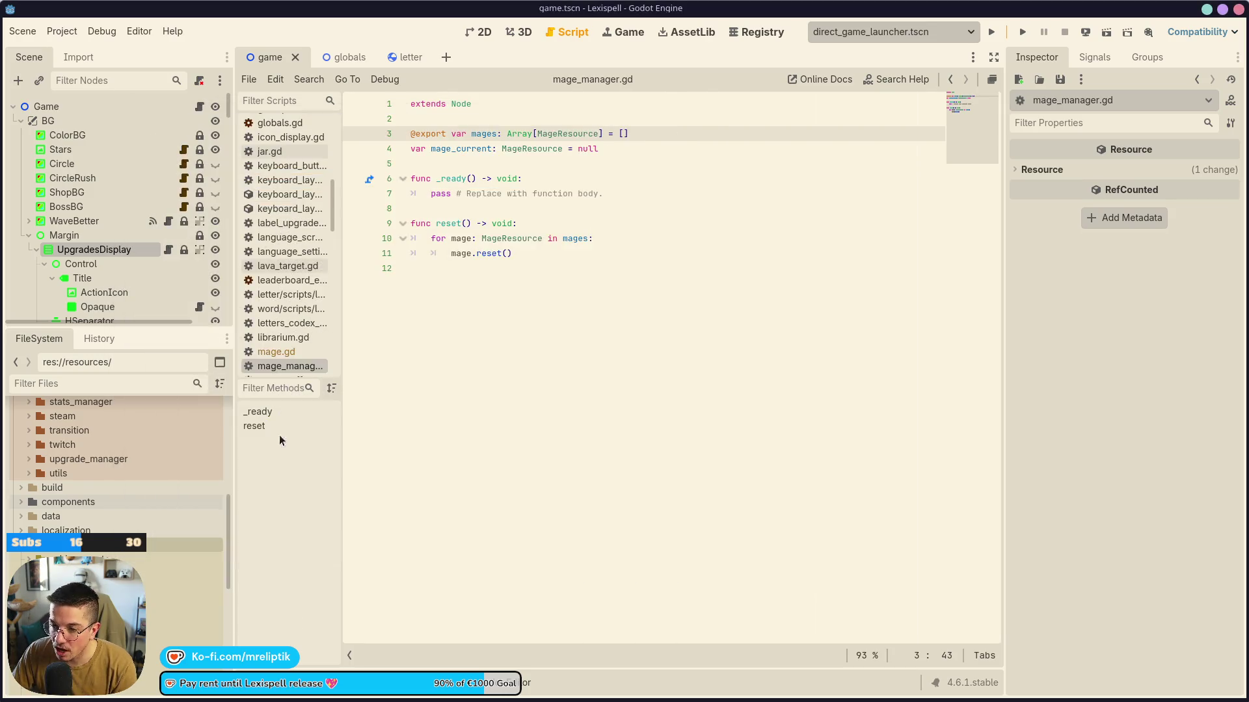
right_click(91, 459)
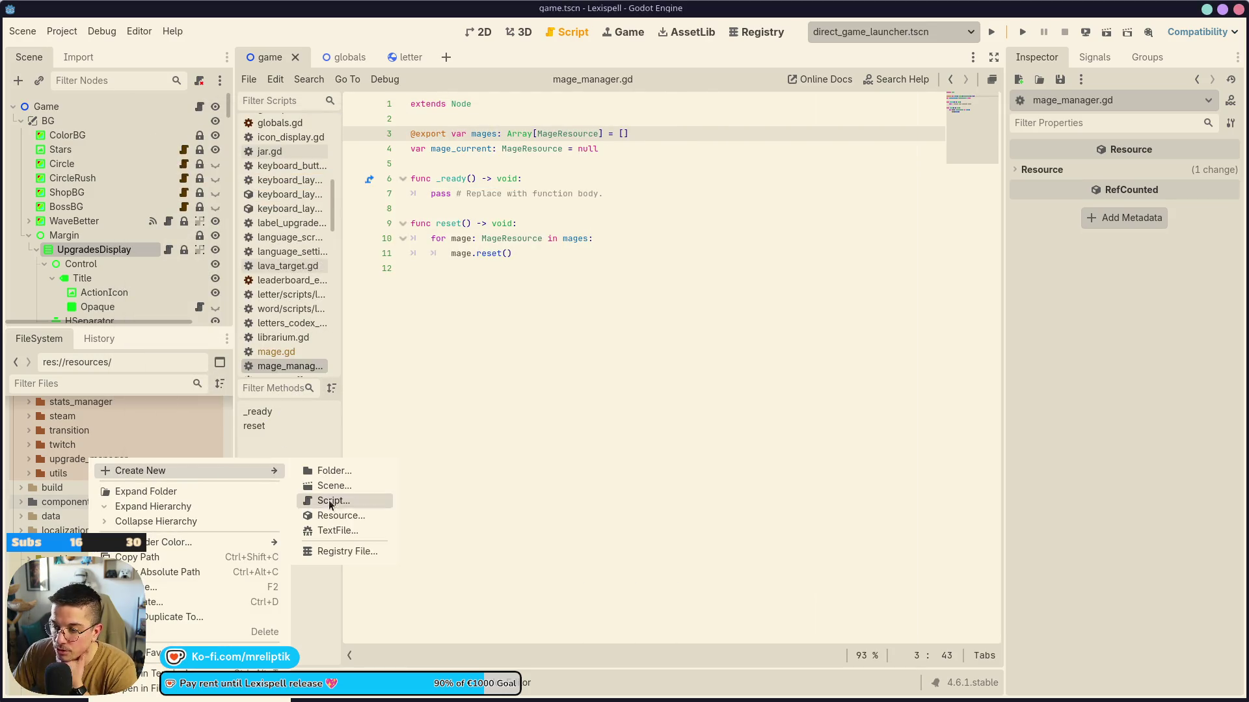
Create a MageResource and save it as mages/mage_0.tres
left_click(329, 516)
type("mage")
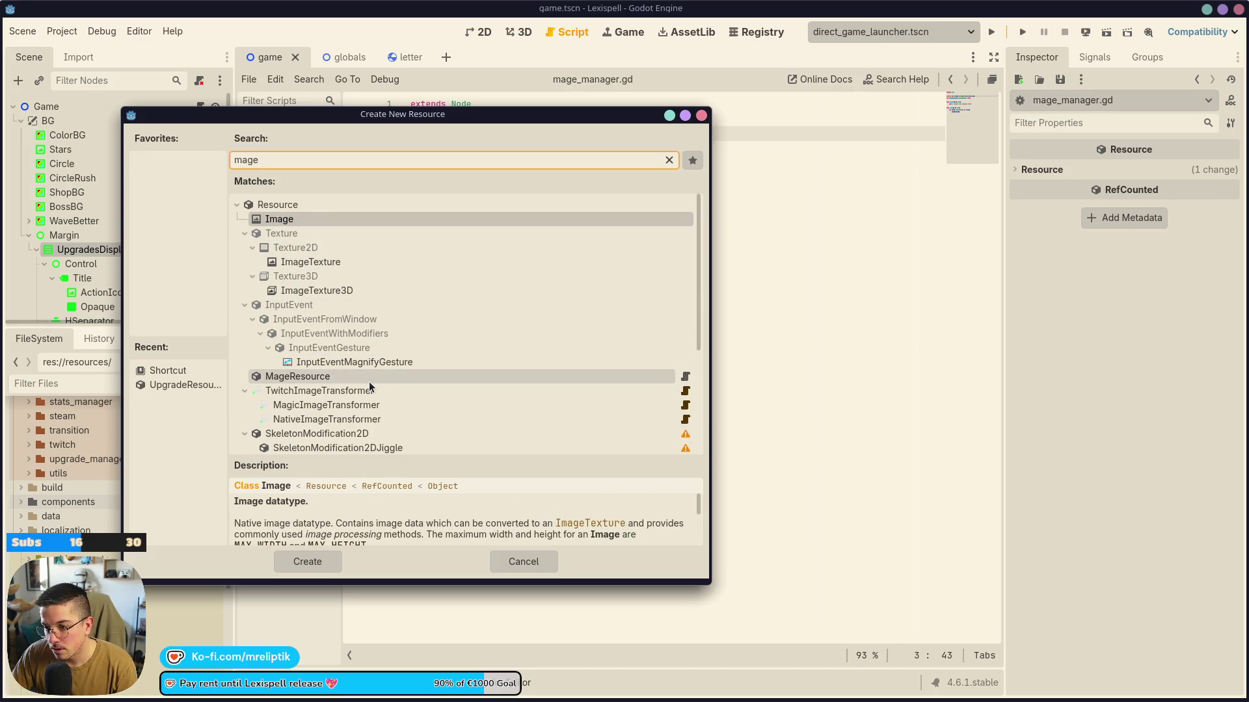
double_click(369, 380)
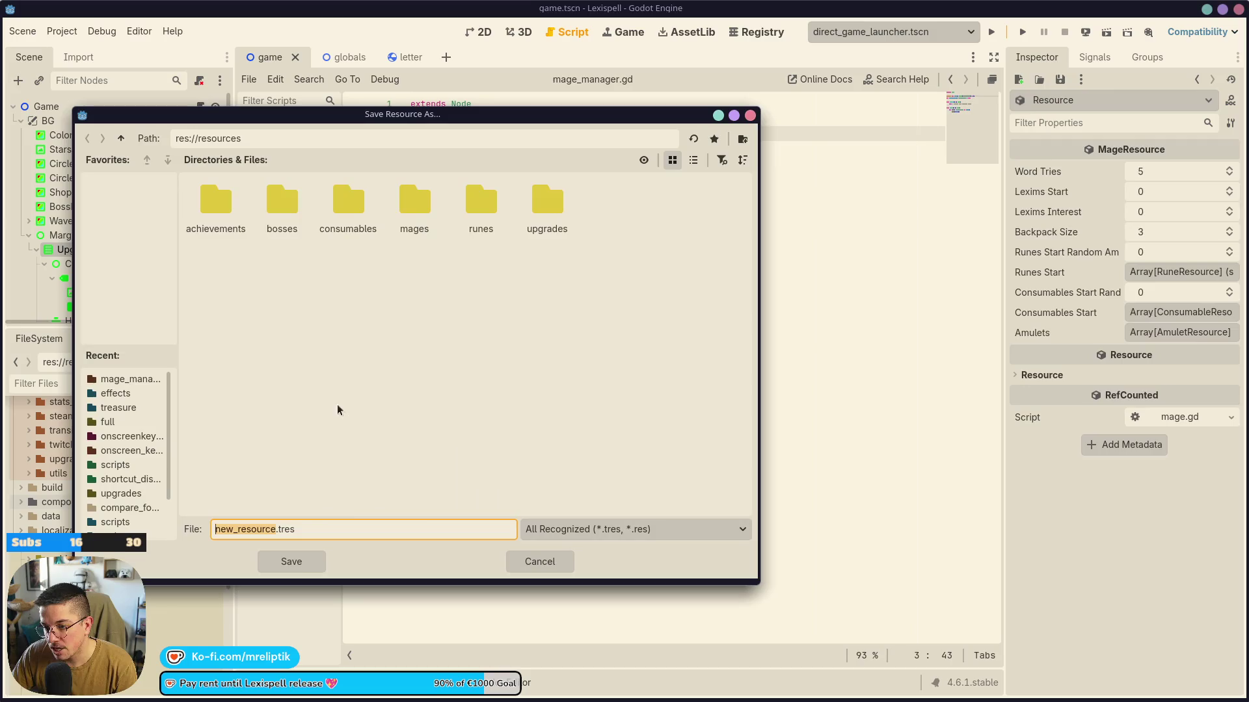
double_click(420, 207)
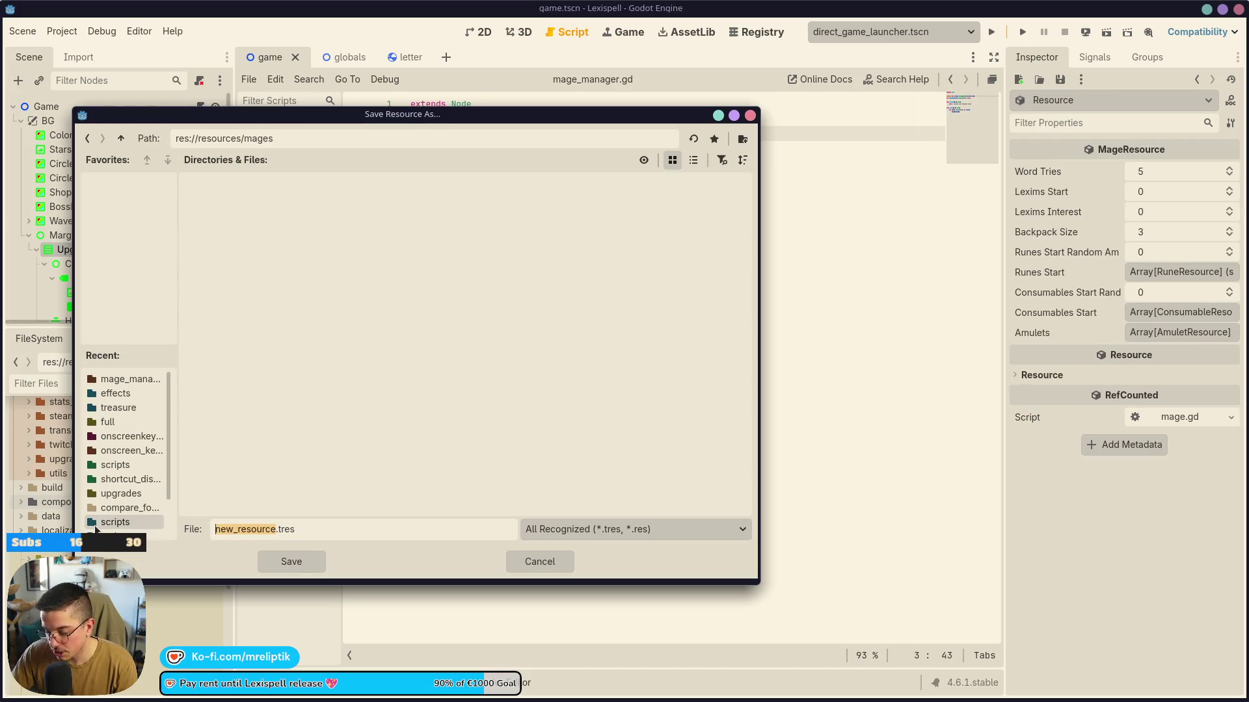
type("mage_0")
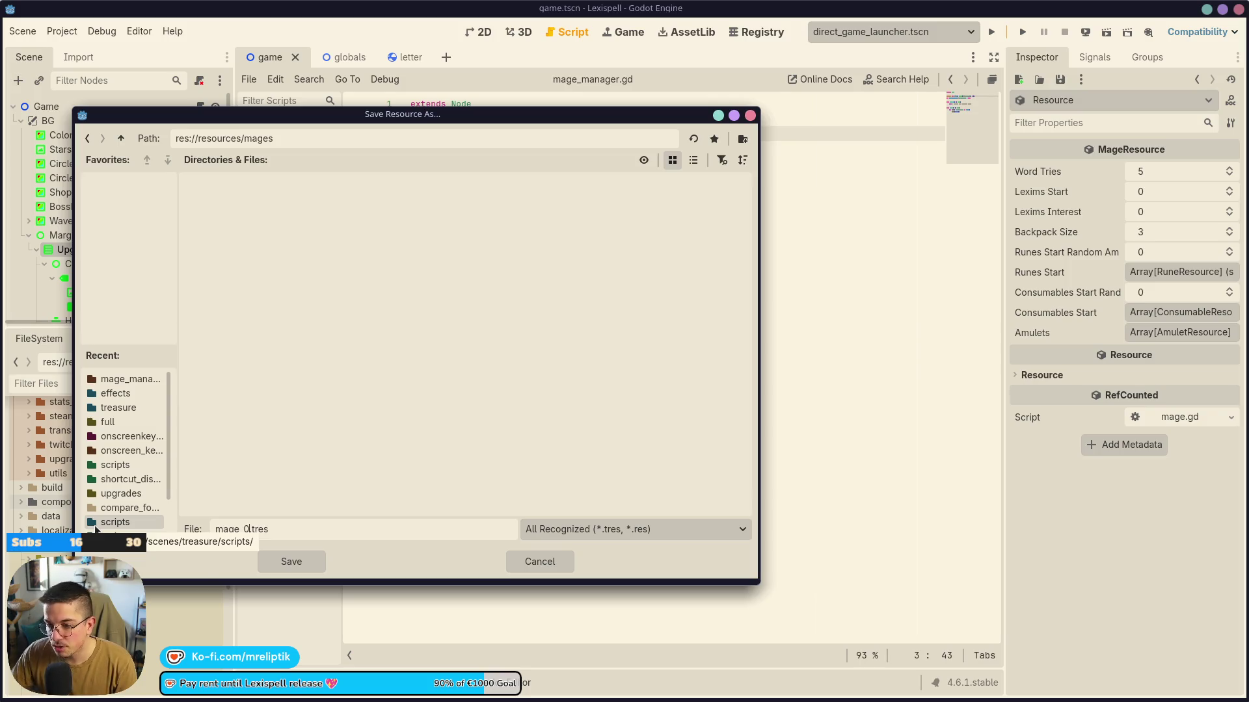
left_click(286, 565)
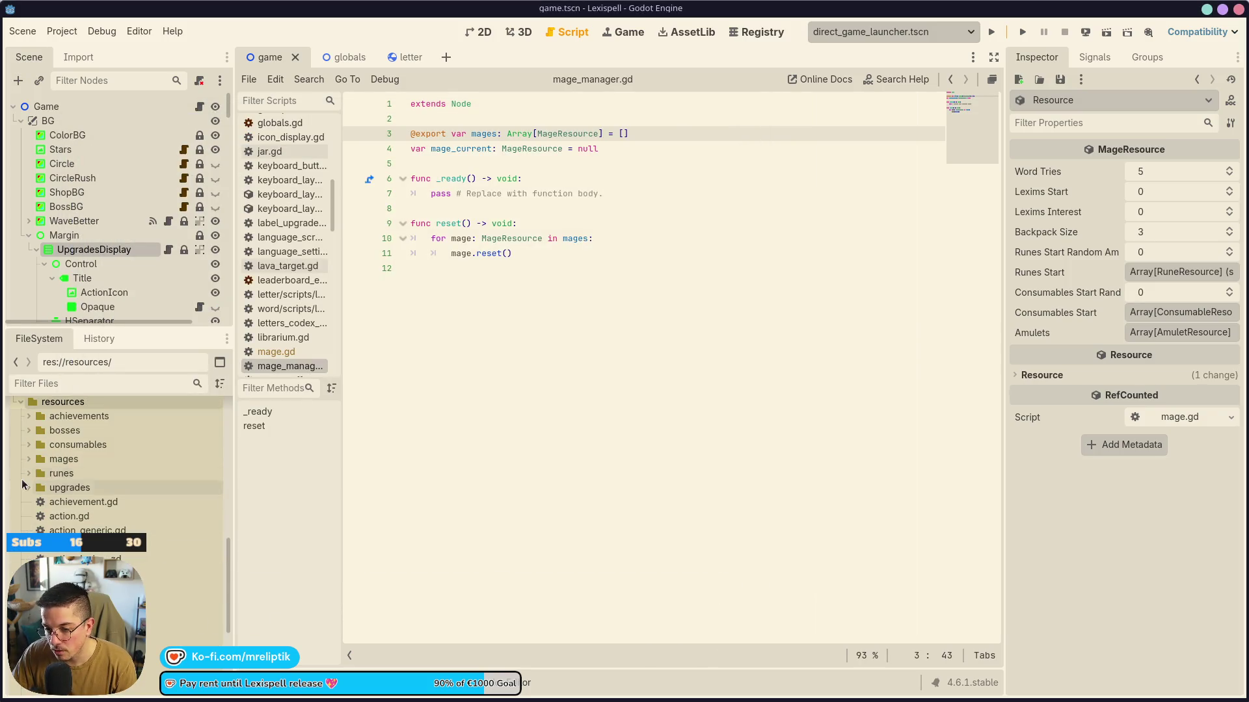
Create a second MageResource in the mages folder saved as mage_1.tres
left_click(29, 459)
right_click(62, 460)
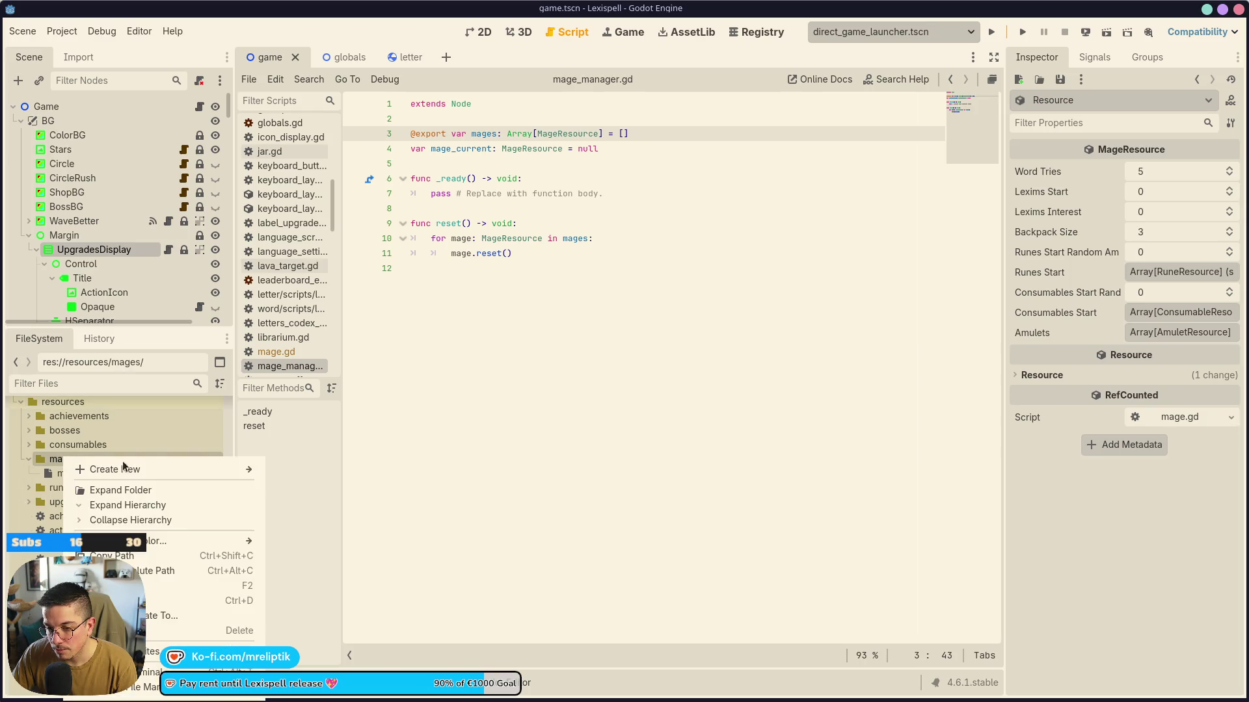
mouse_move(254, 470)
left_click(334, 514)
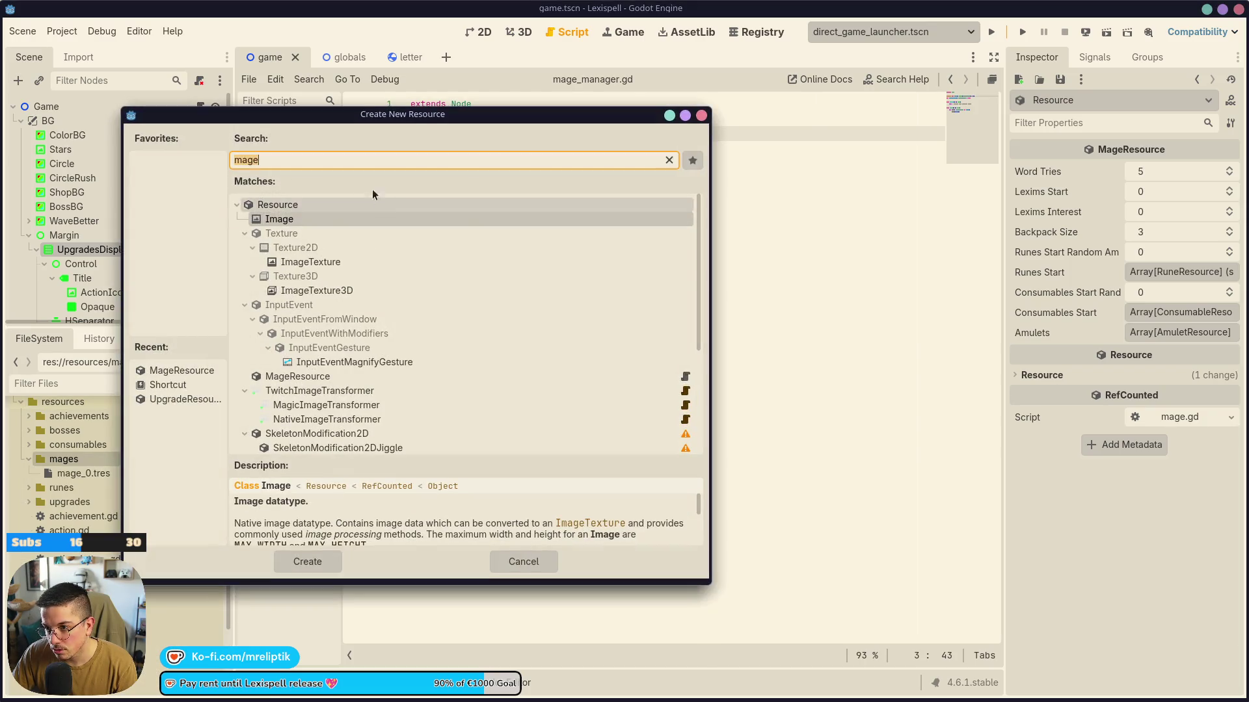
double_click(169, 370)
type("mage_1.tres")
key("Return")
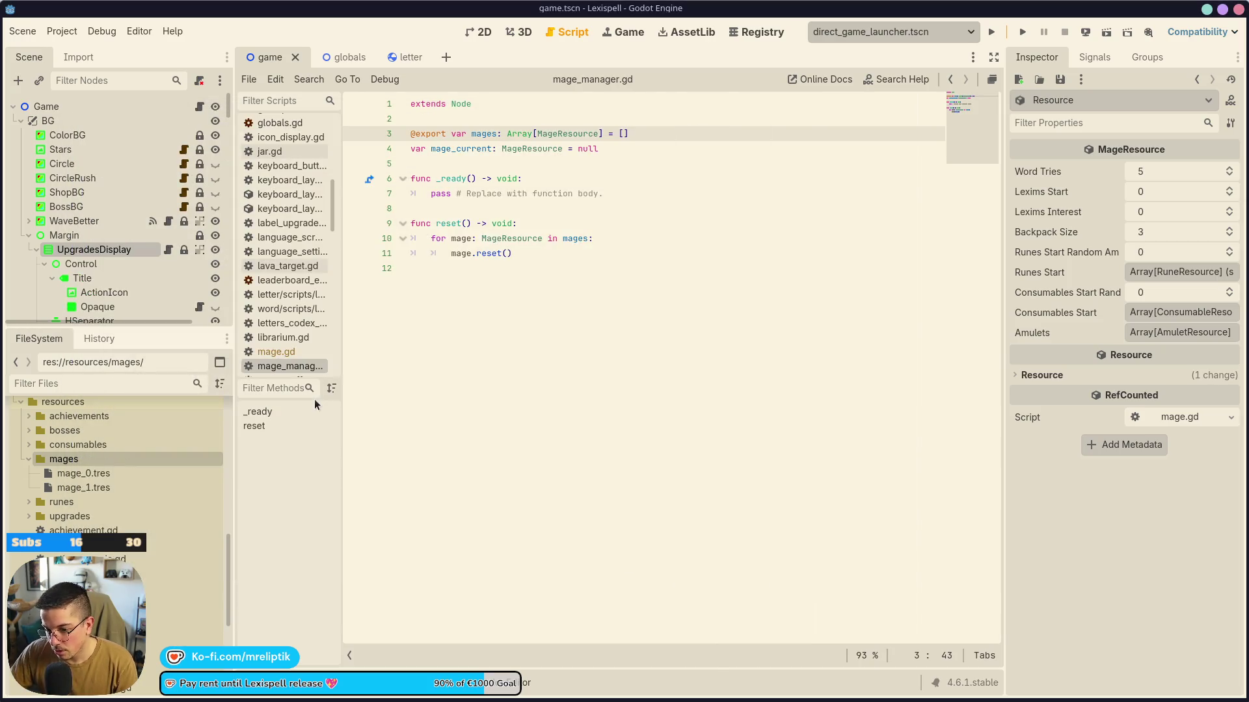
Create a third MageResource in the mages folder saved as mage_2.tres
right_click(98, 463)
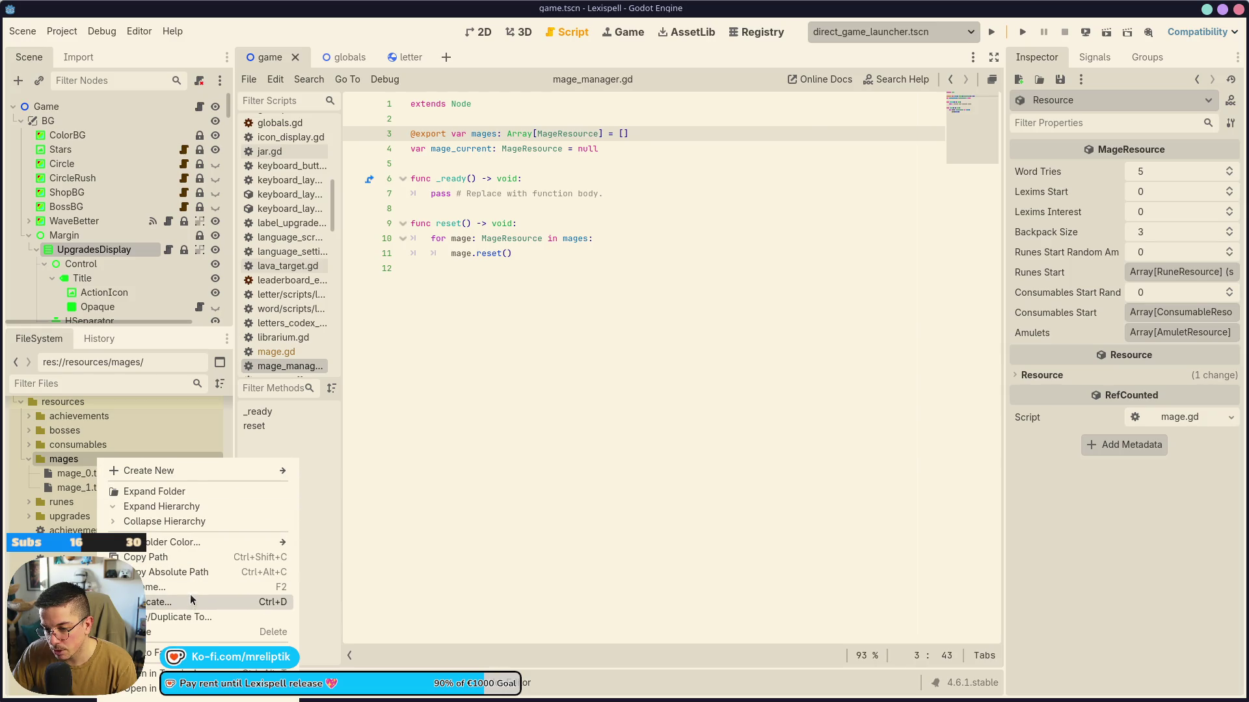
right_click(47, 460)
right_click(59, 459)
mouse_move(195, 468)
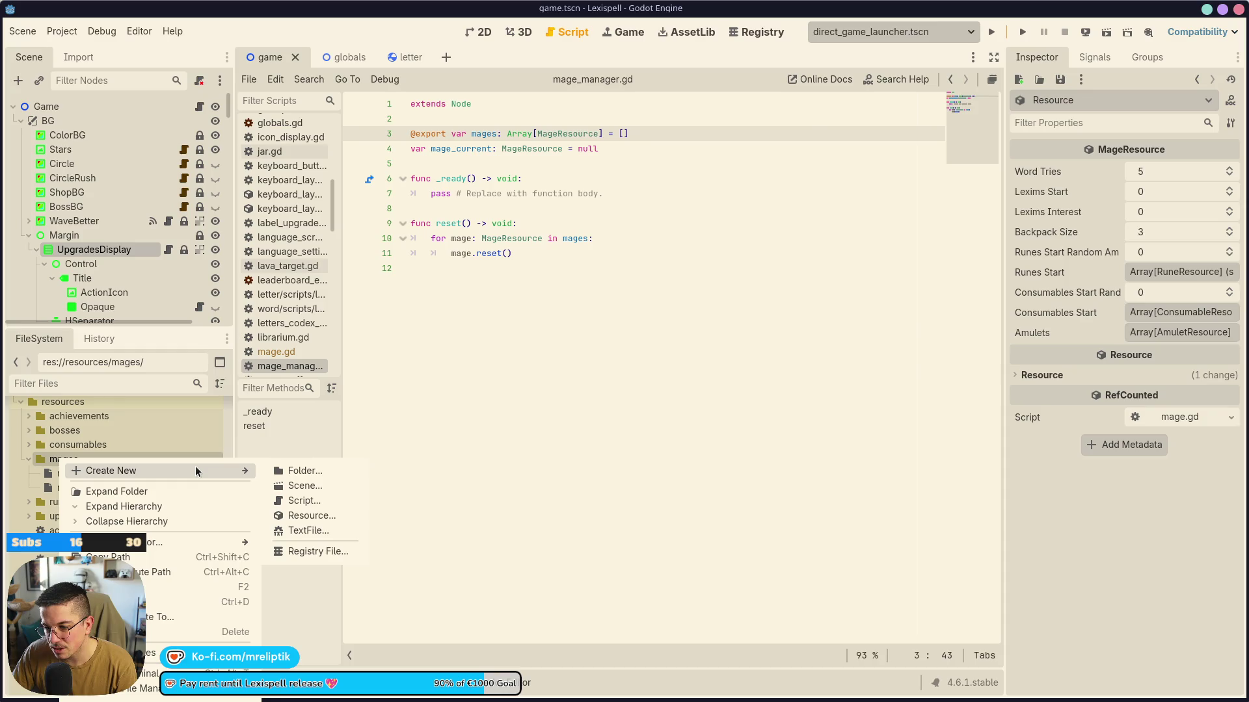
left_click(311, 515)
double_click(302, 223)
type("mage_2")
key("Return")
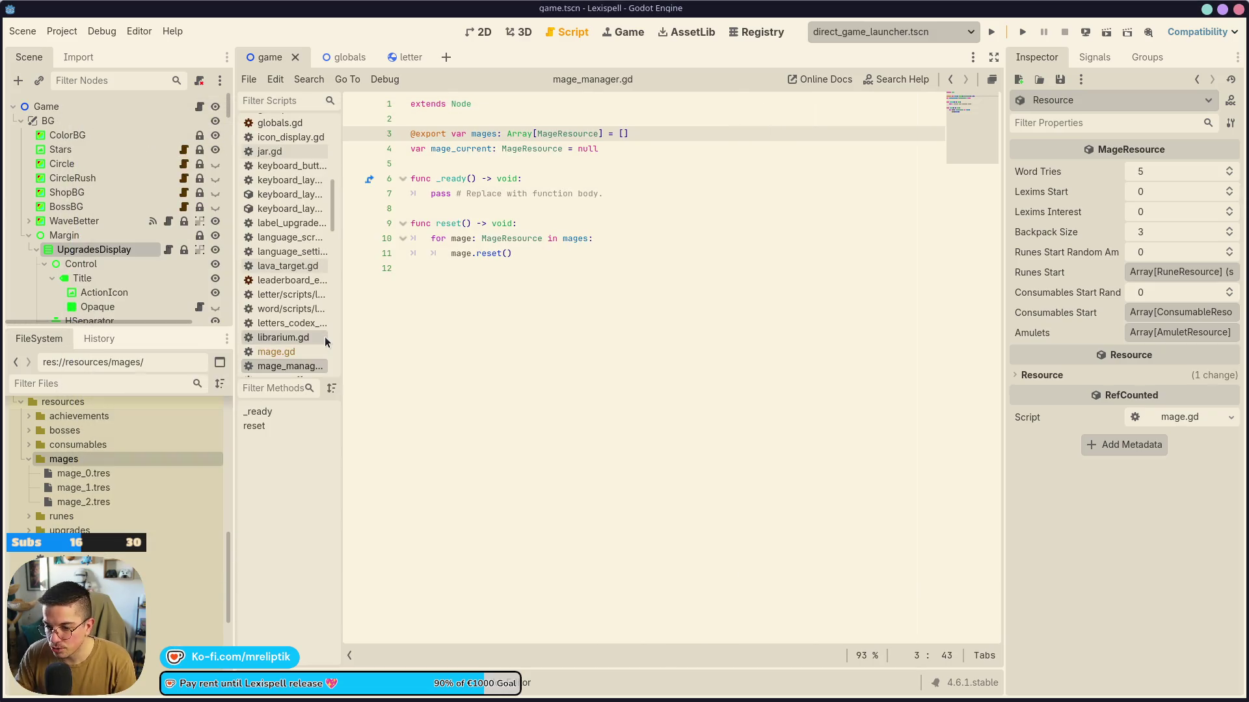
Create mage_3.tres as a MageResource in mages, then inspect mage_0.tres
right_click(89, 459)
mouse_move(151, 471)
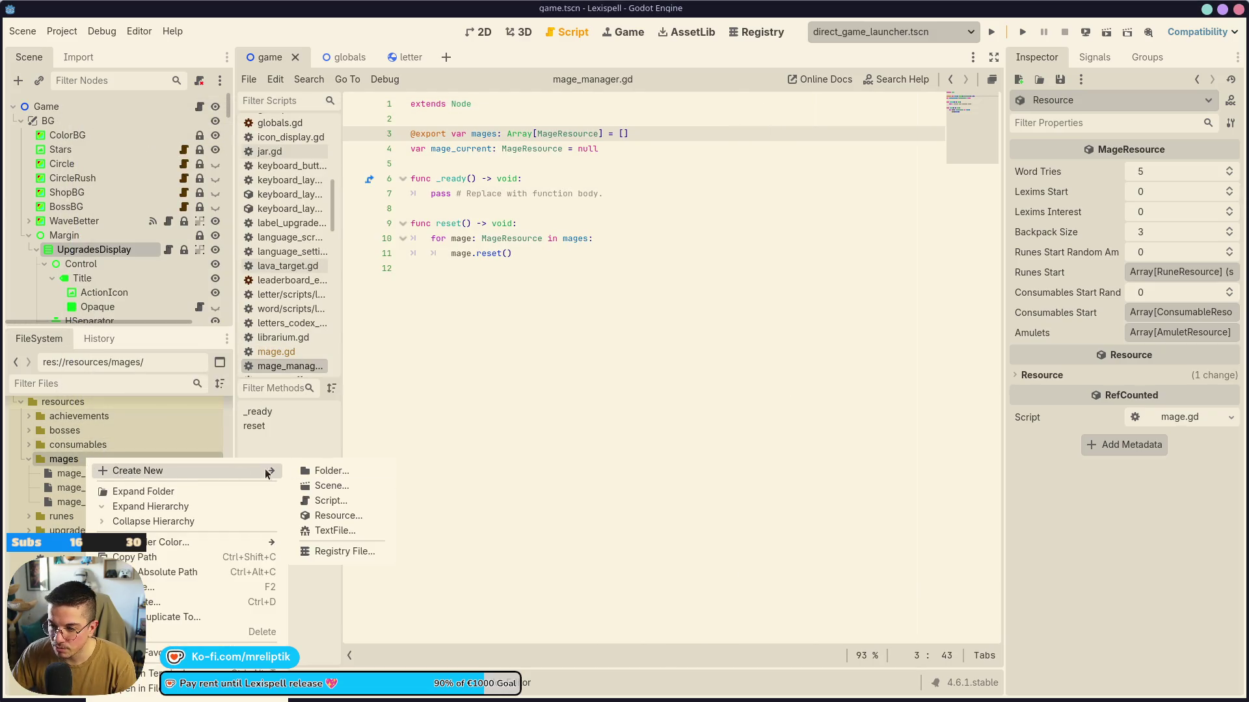
left_click(348, 516)
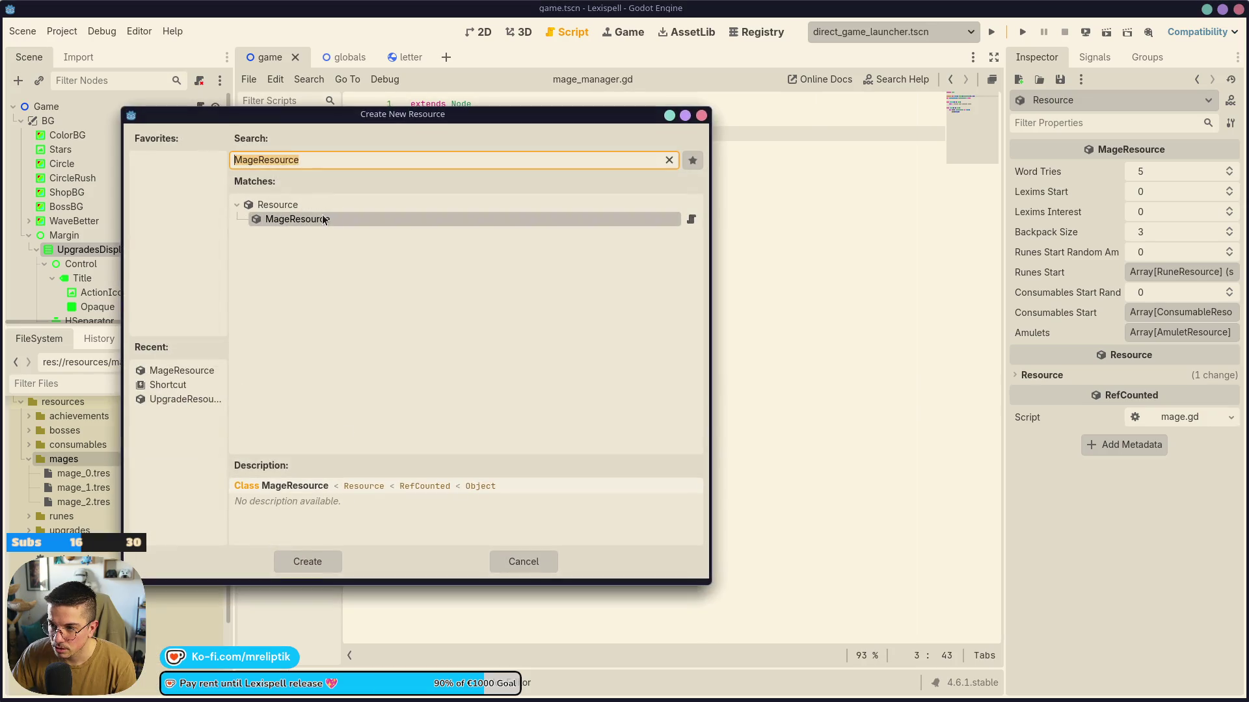
double_click(322, 217)
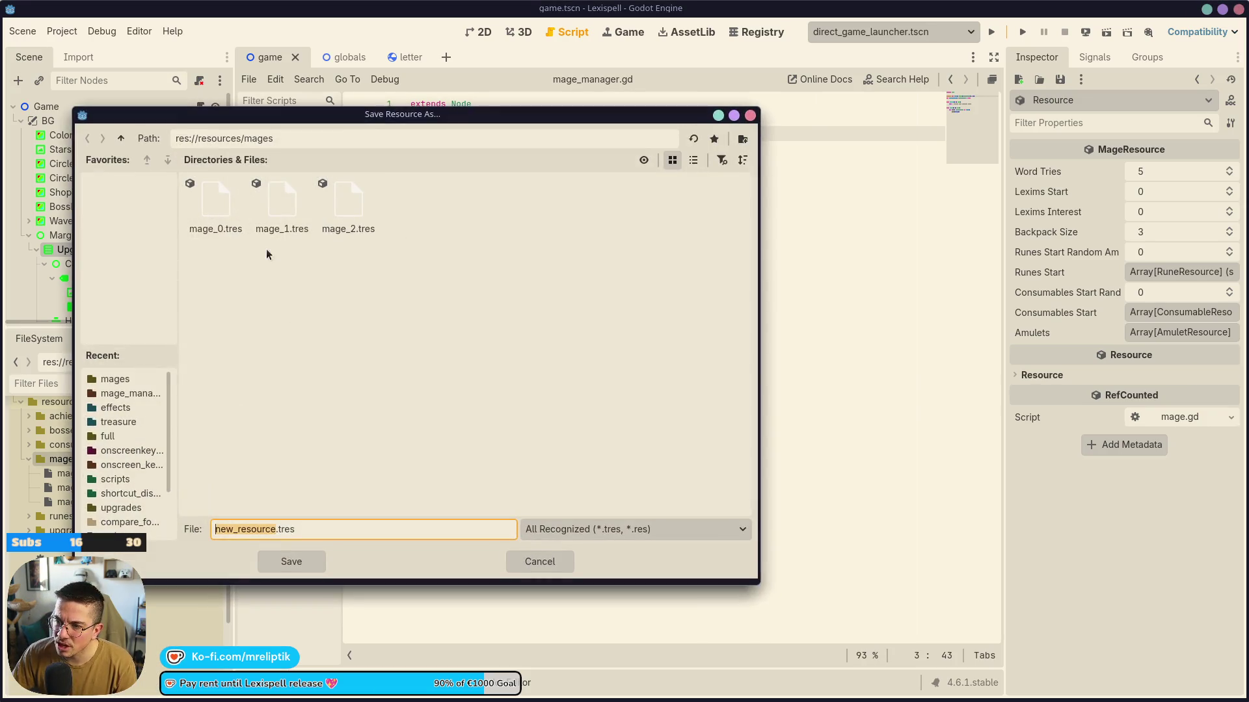
type("mage_3")
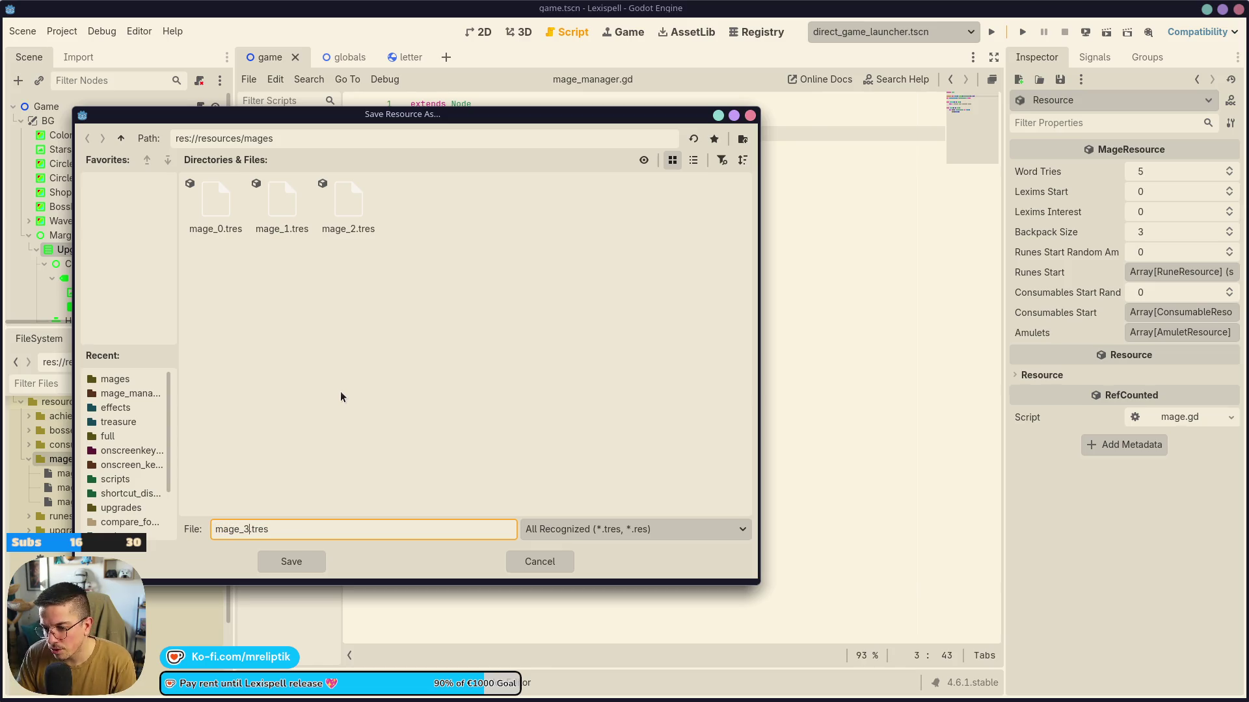
key("Return")
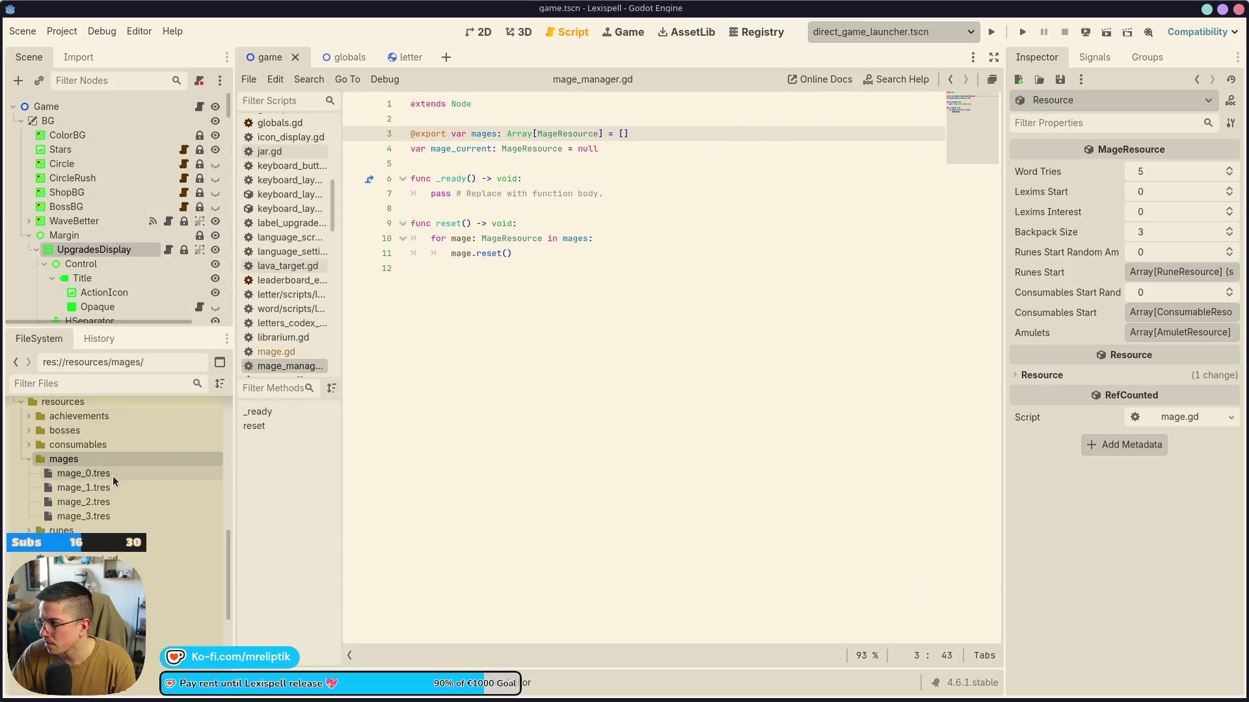
left_click(112, 475)
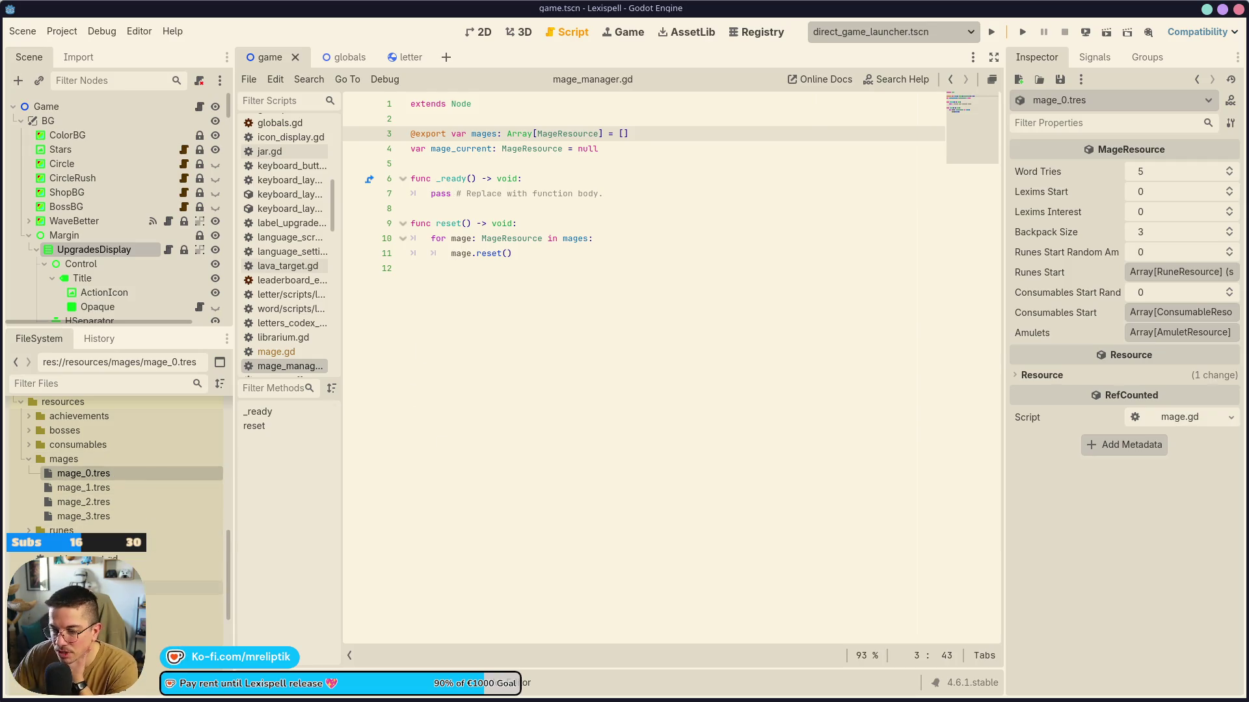
scroll(182, 493, "down", 5)
double_click(182, 565)
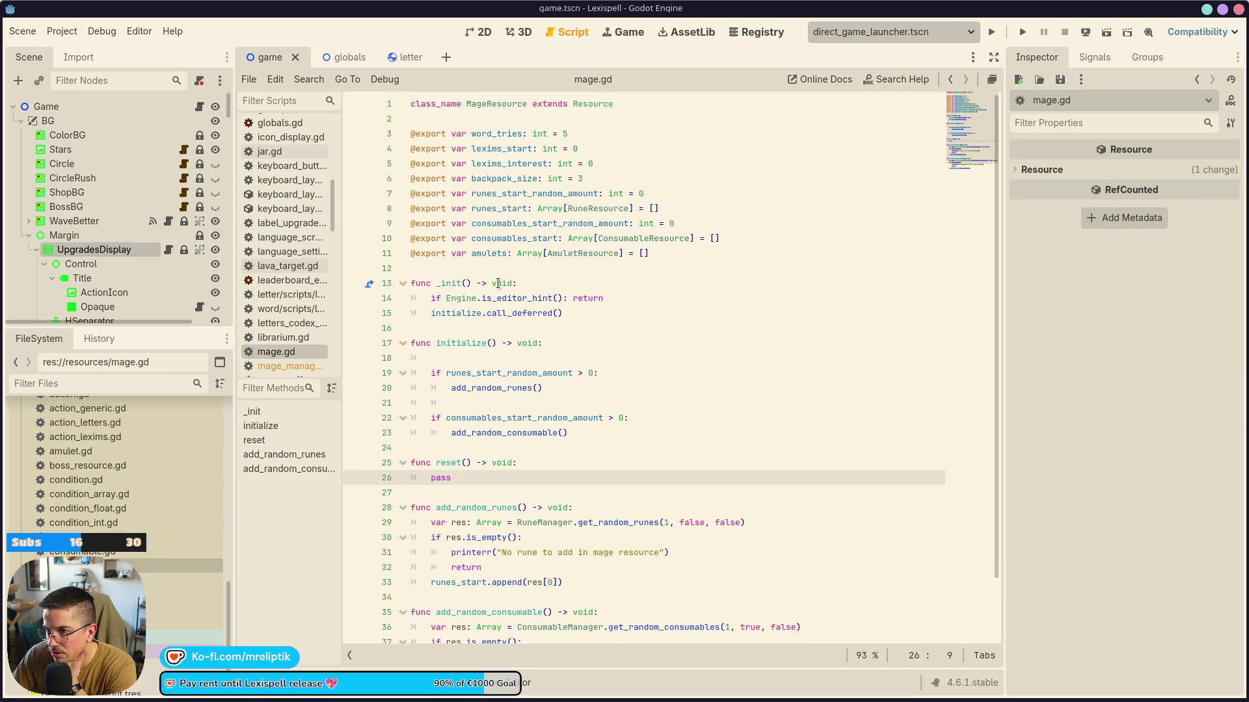
left_click(446, 134)
left_click(455, 118)
key("Return")
type("@export")
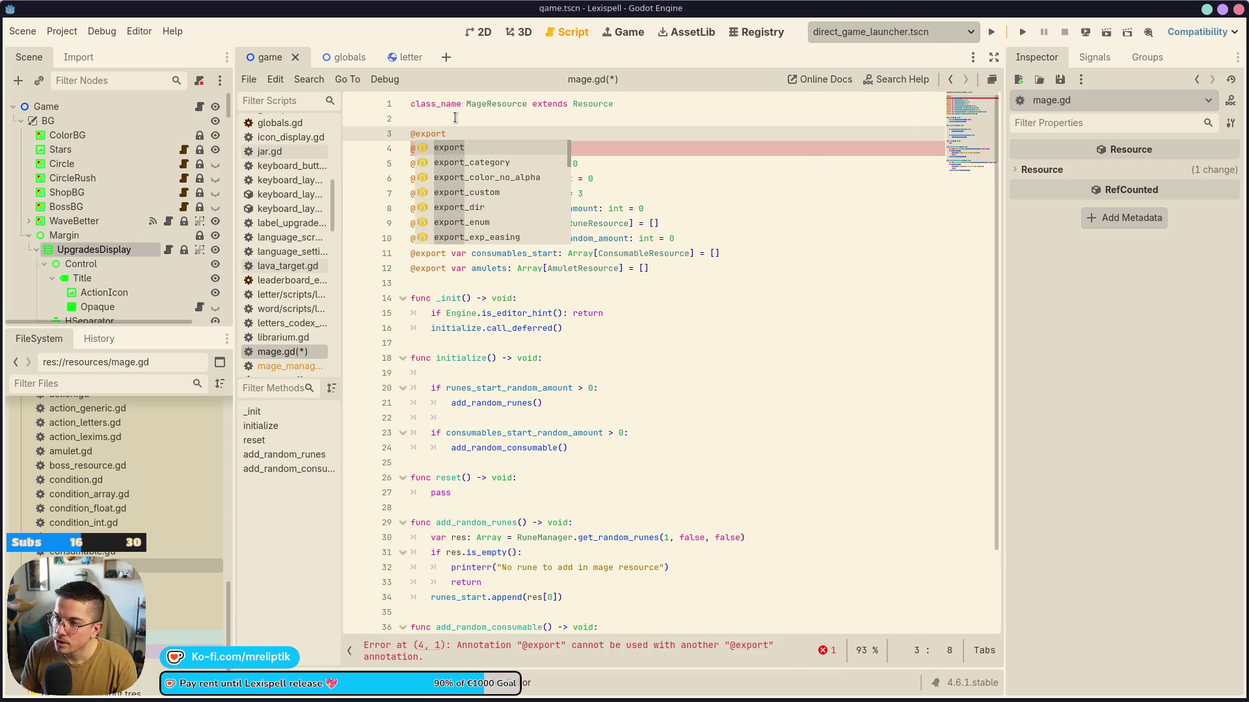
key("Down")
key("Return")
type("\"")
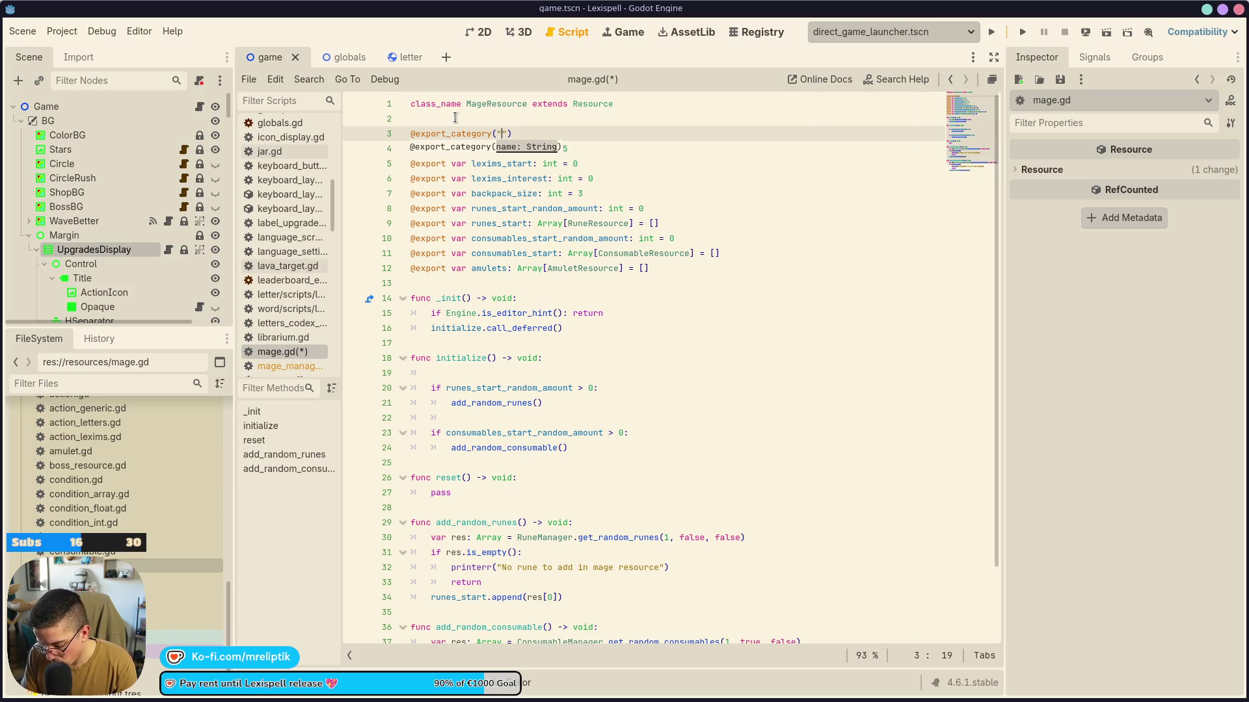
type("Characteristics")
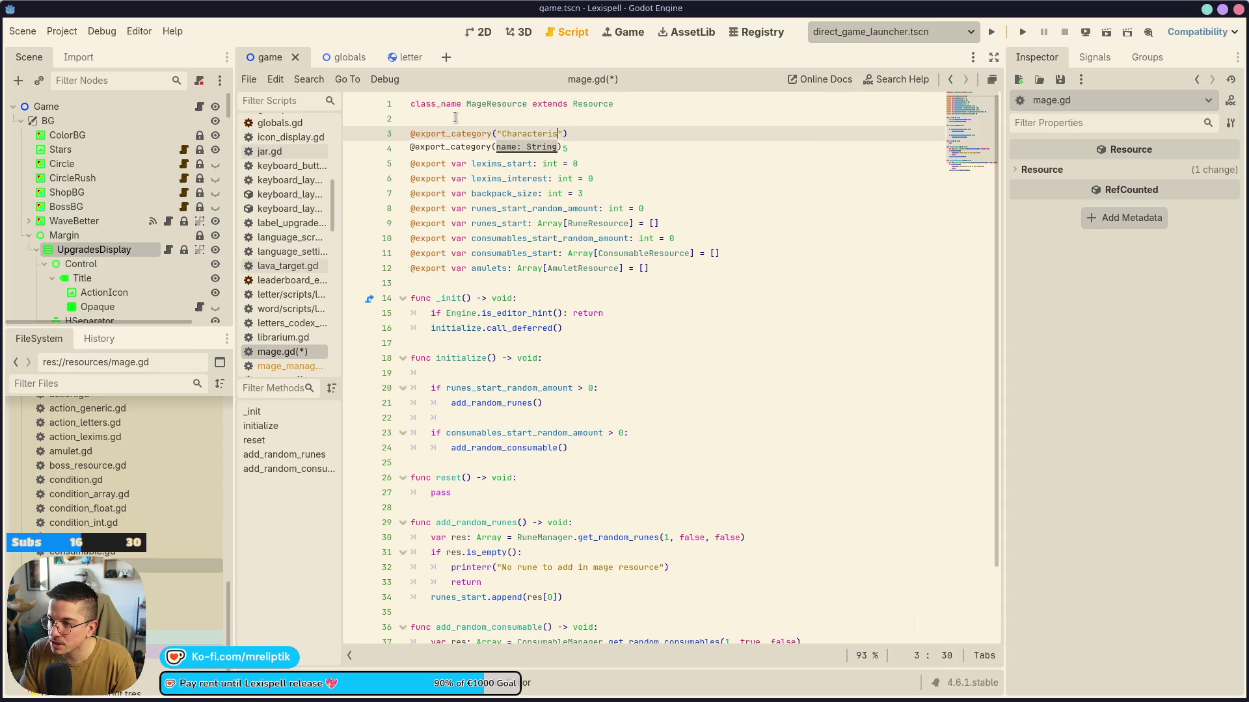
left_click(455, 118)
key("Return")
key("Return")
key("Up")
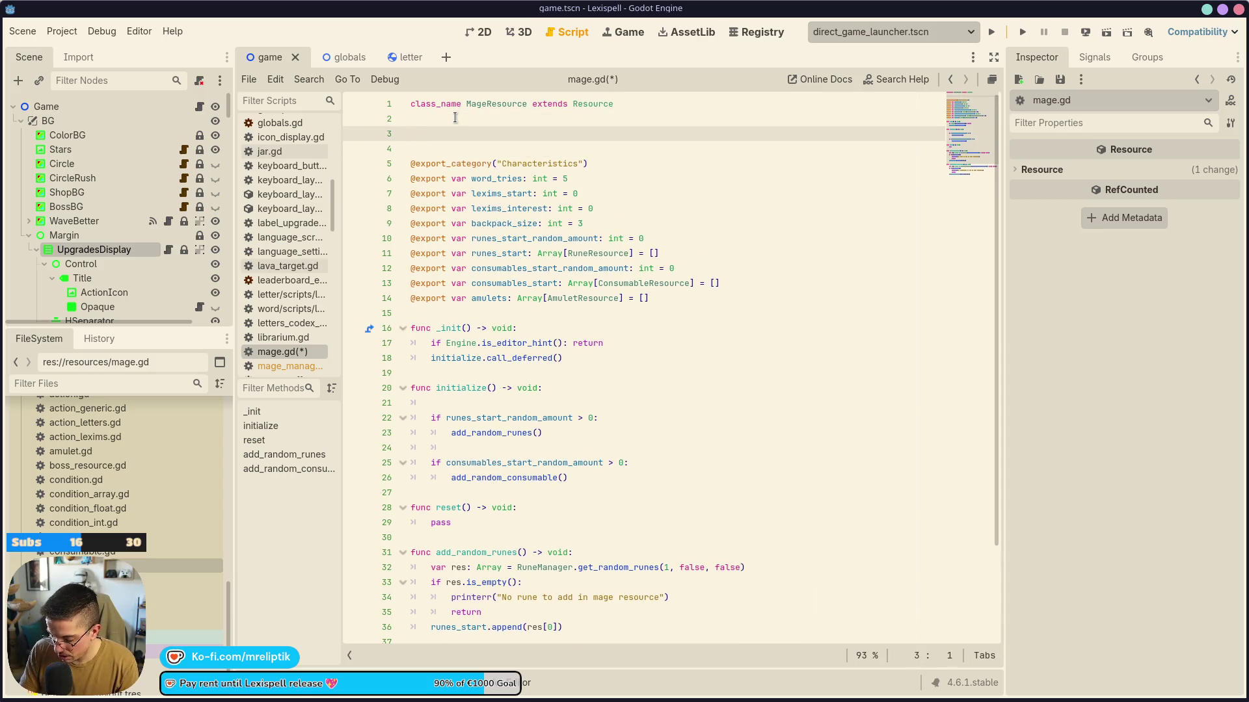
type("@export")
key("Return")
type("\"M\")")
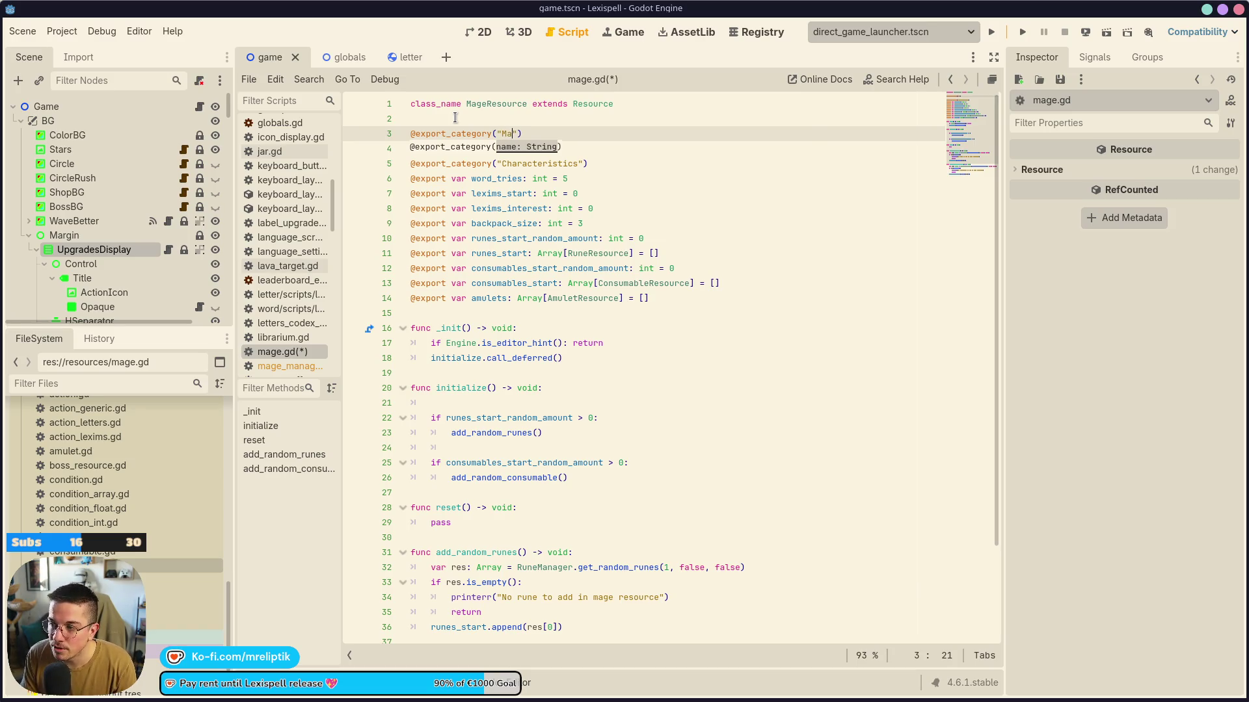
key("BackSpace")
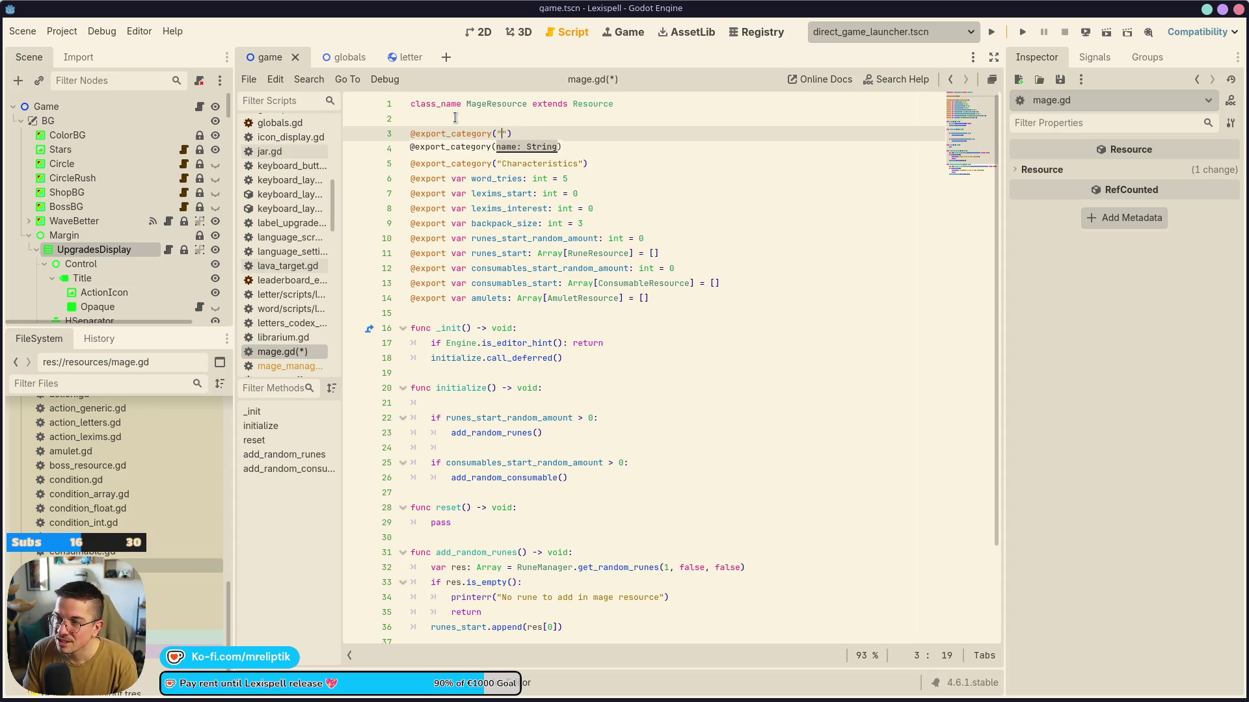
type("Character")
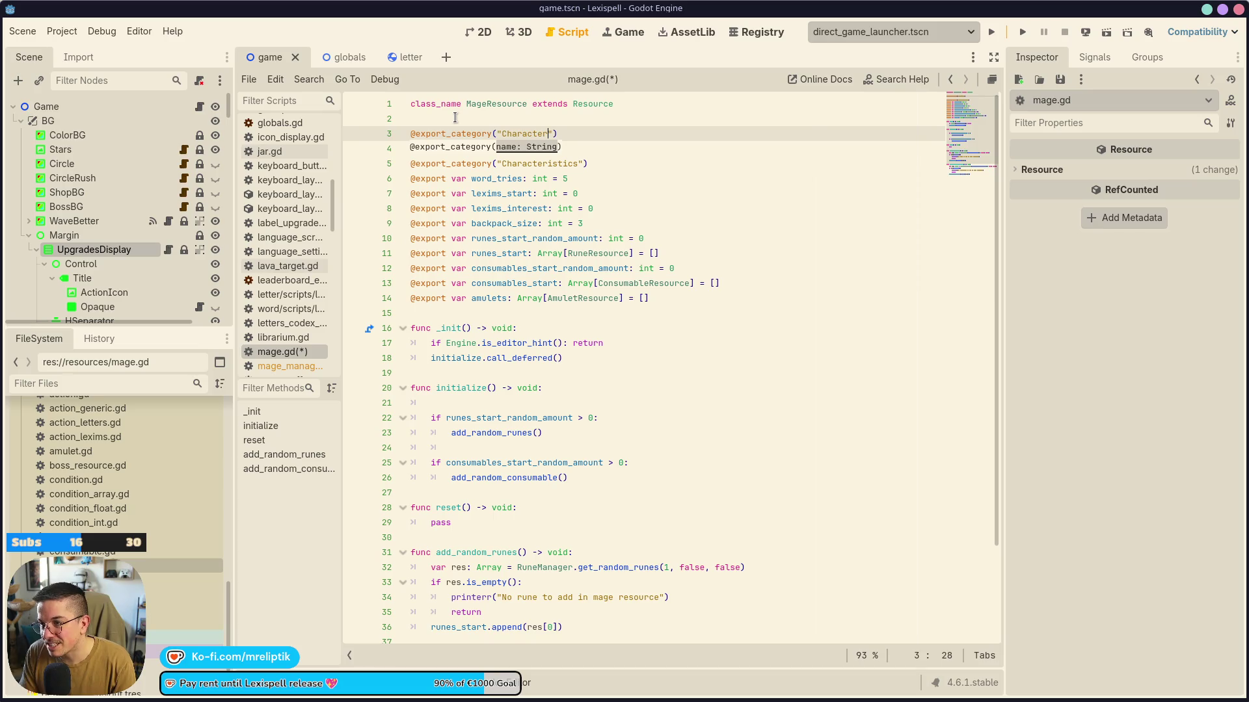
key("End")
key("Return")
type("@export var name: ")
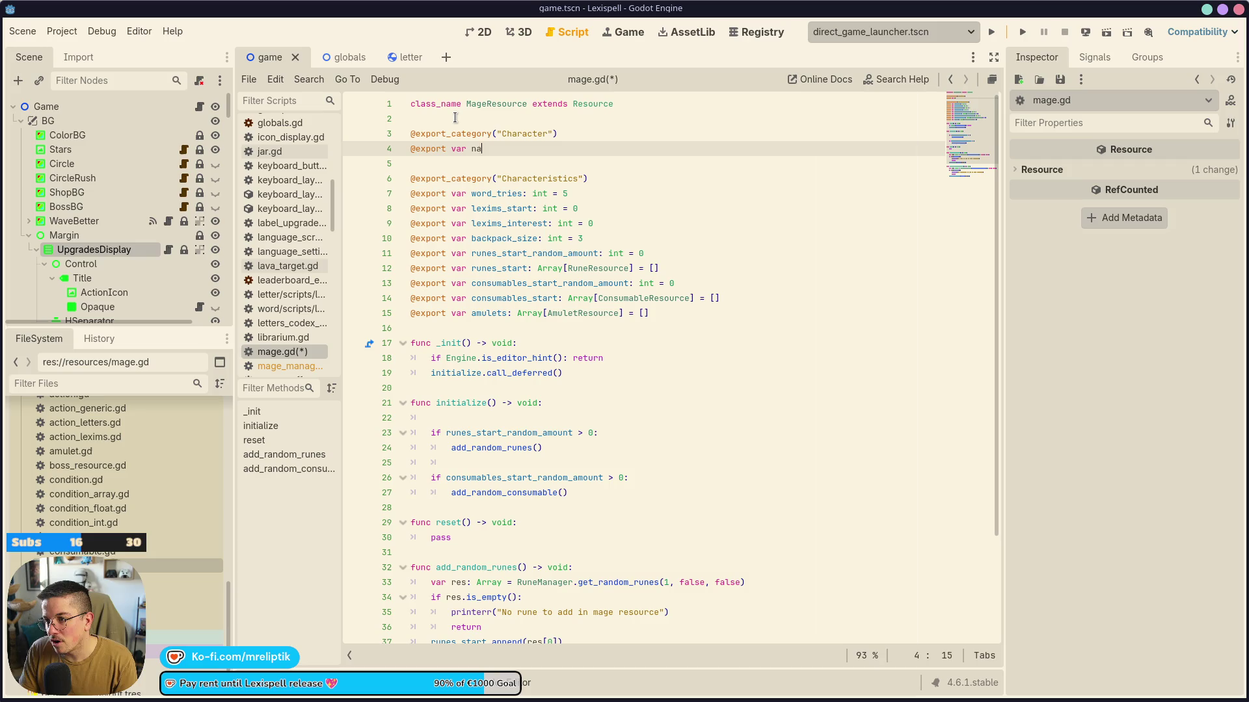
type("SQtrin")
Finish the name String field defaulting to "Mage", save, and add a description String field
key("BackSpace")
key("BackSpace")
type("tring = \"Mag")
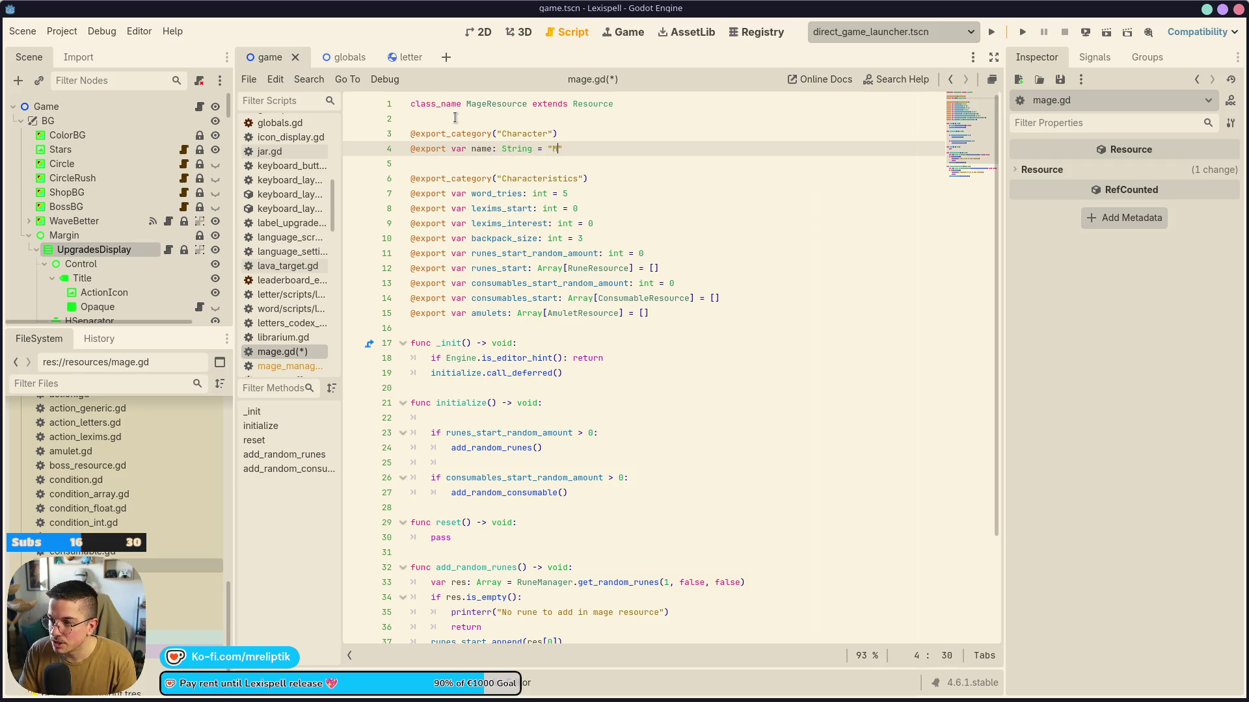
type("e")
key("ctrl+s")
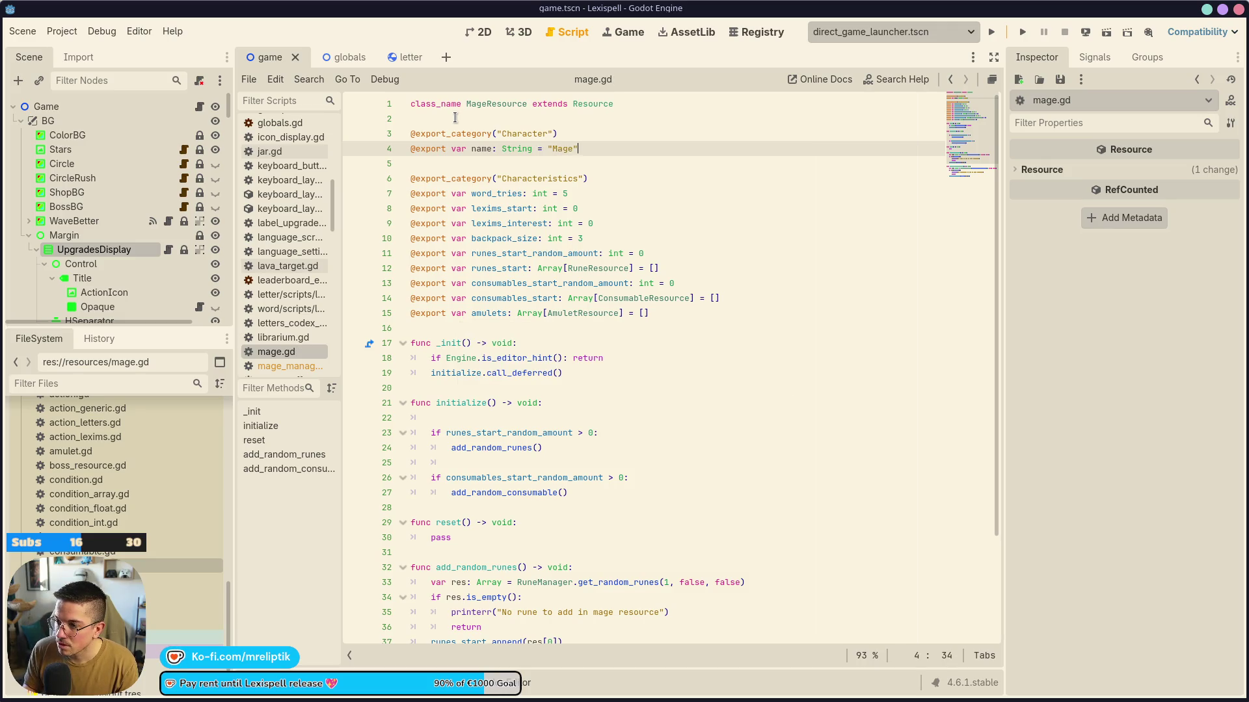
key("Return")
type("@export var")
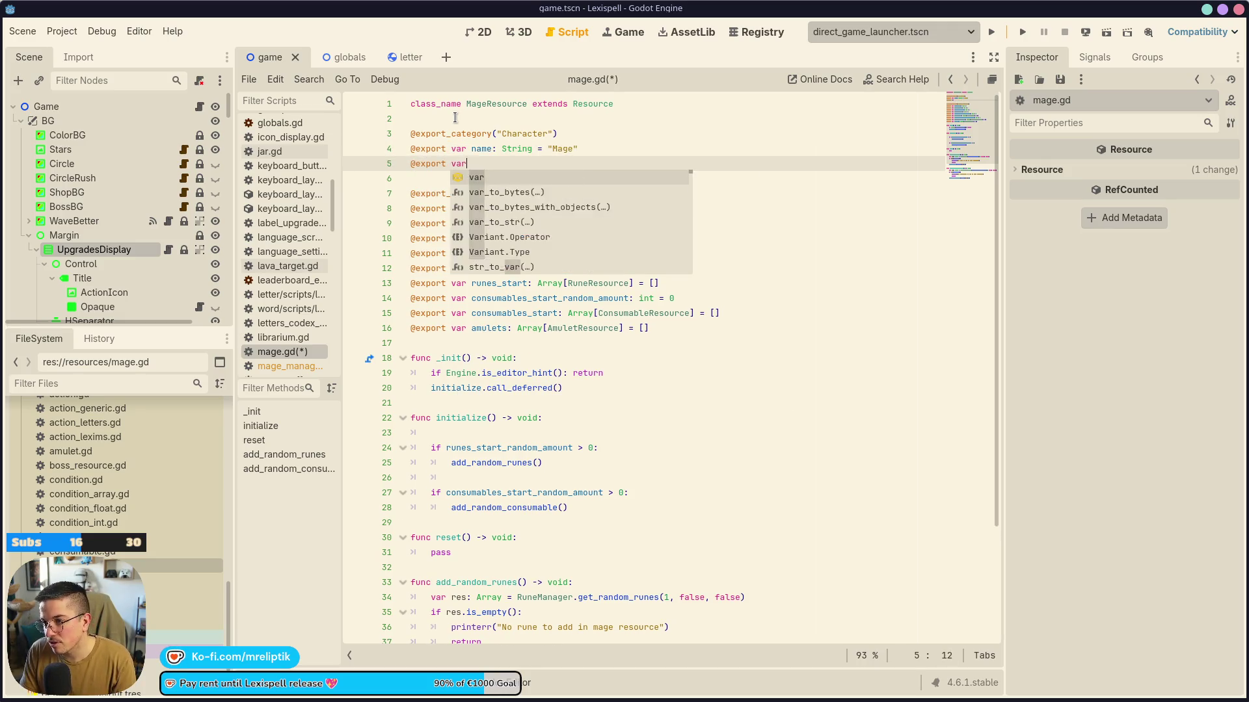
type(" descr")
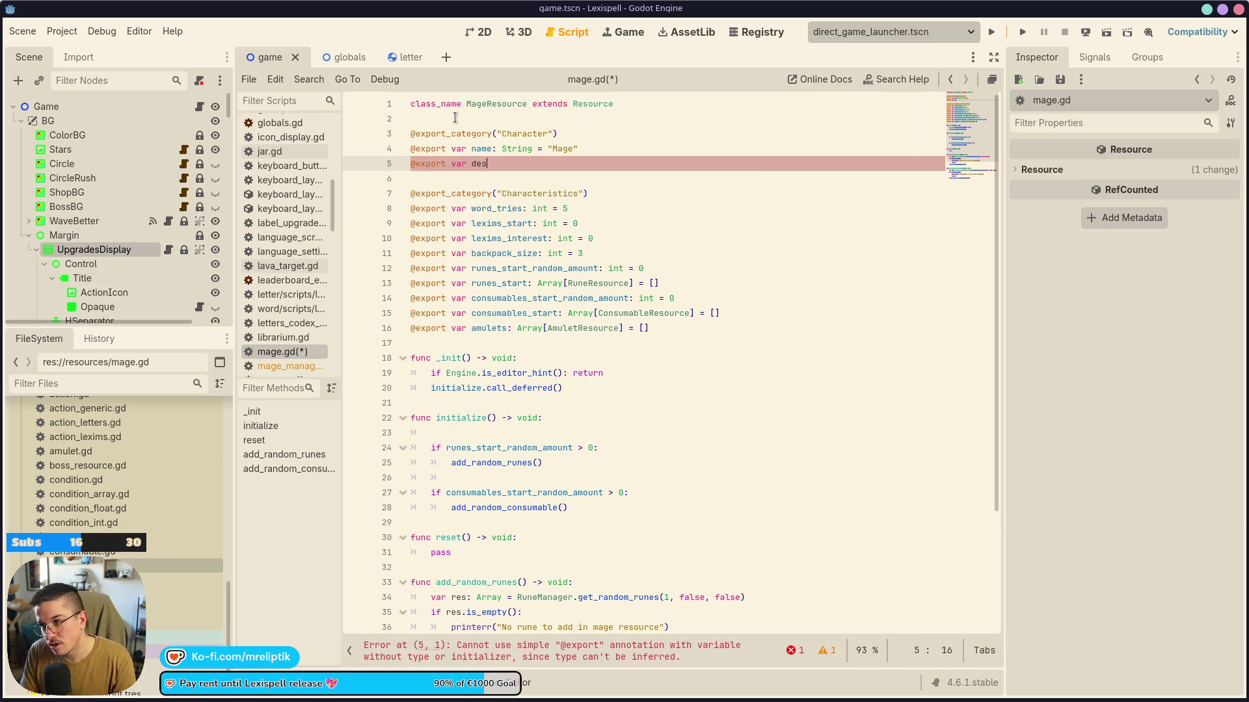
type("iption: Stri")
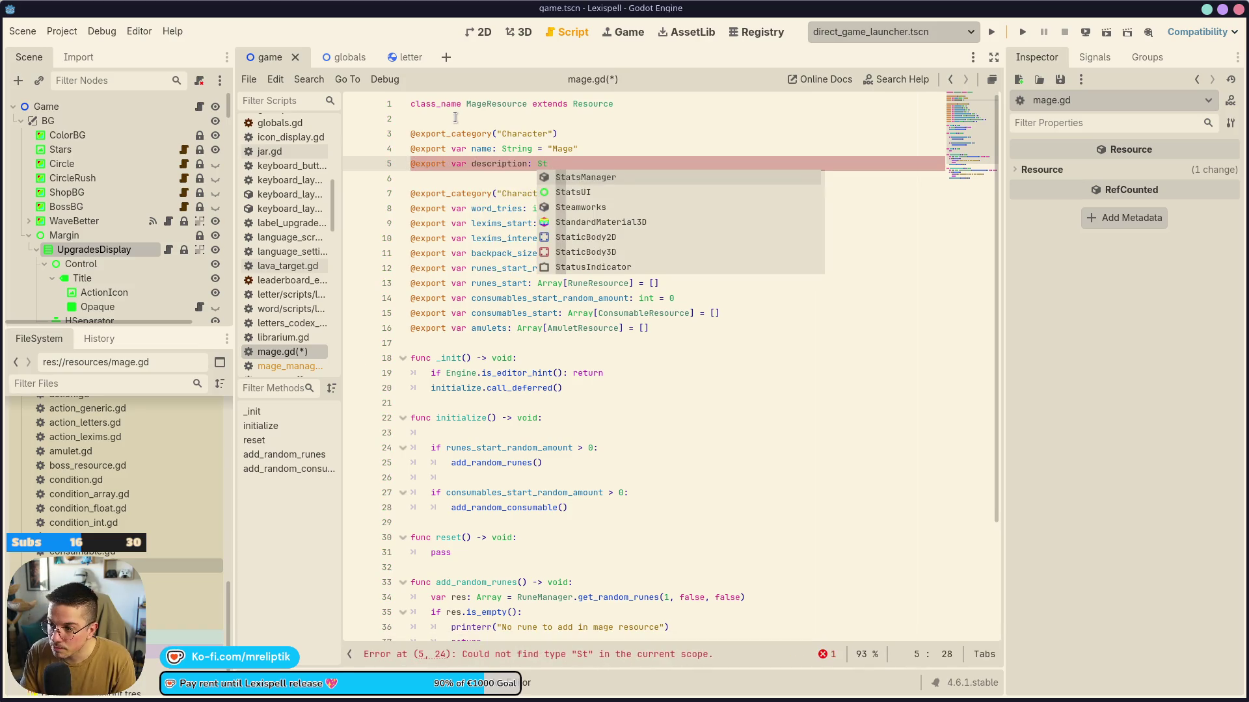
type("ng = \"This is a description of the mage, lolilol")
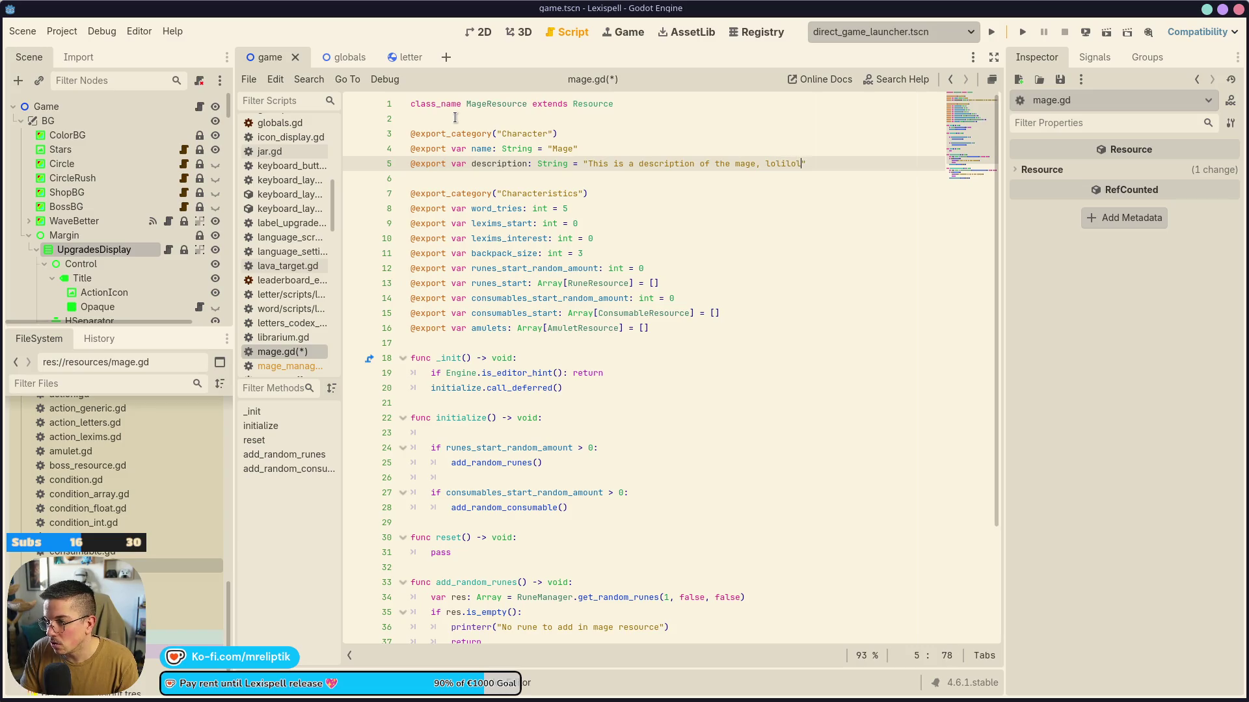
Add an exported texture field of type Texture2D and save
key("Return")
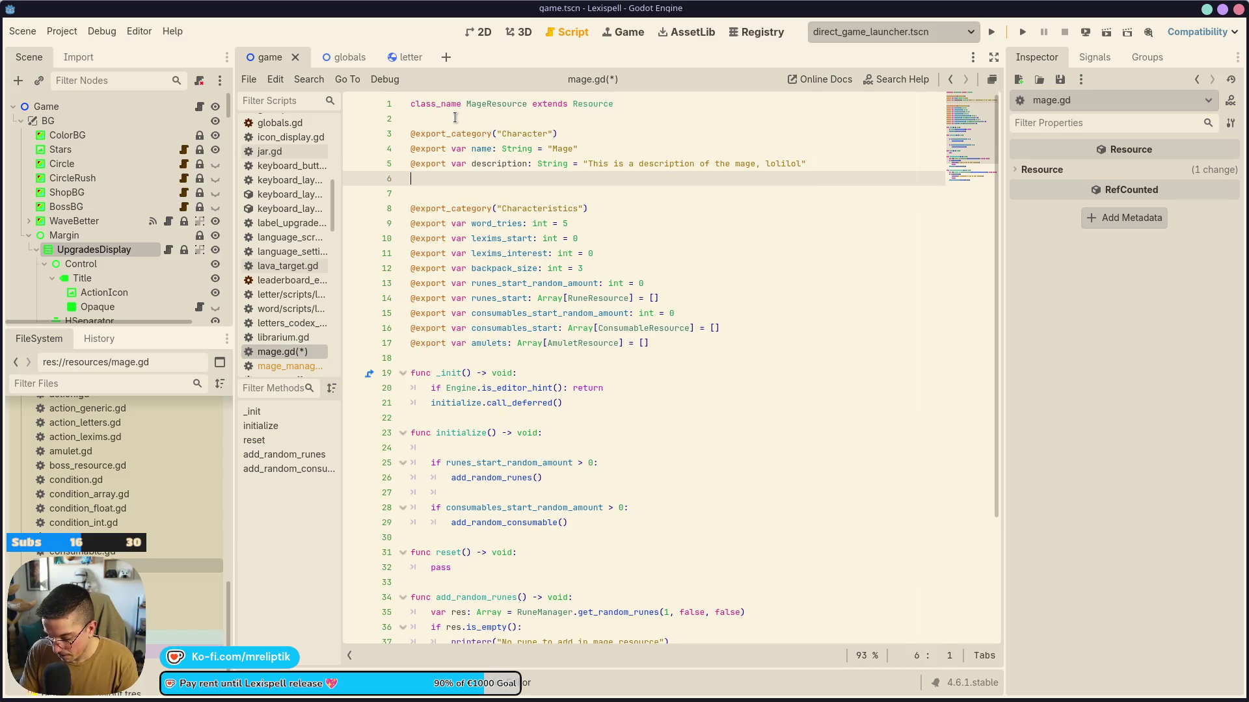
type("@export var ")
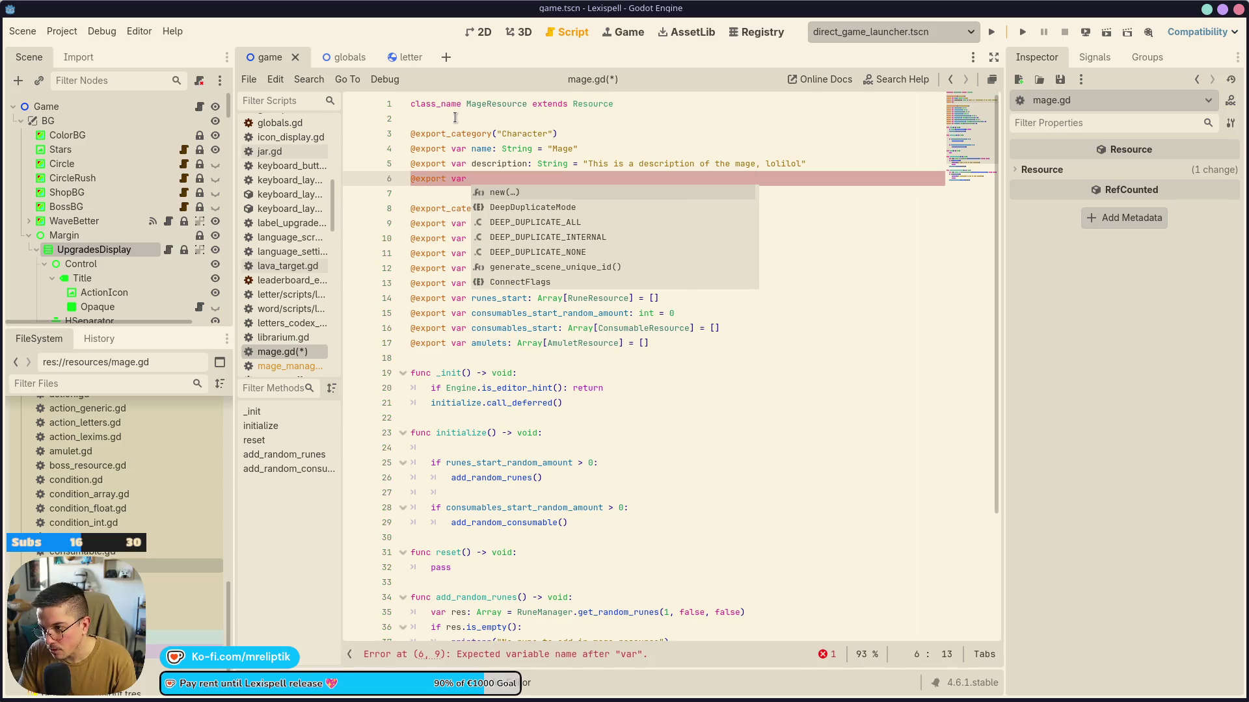
type("tedture")
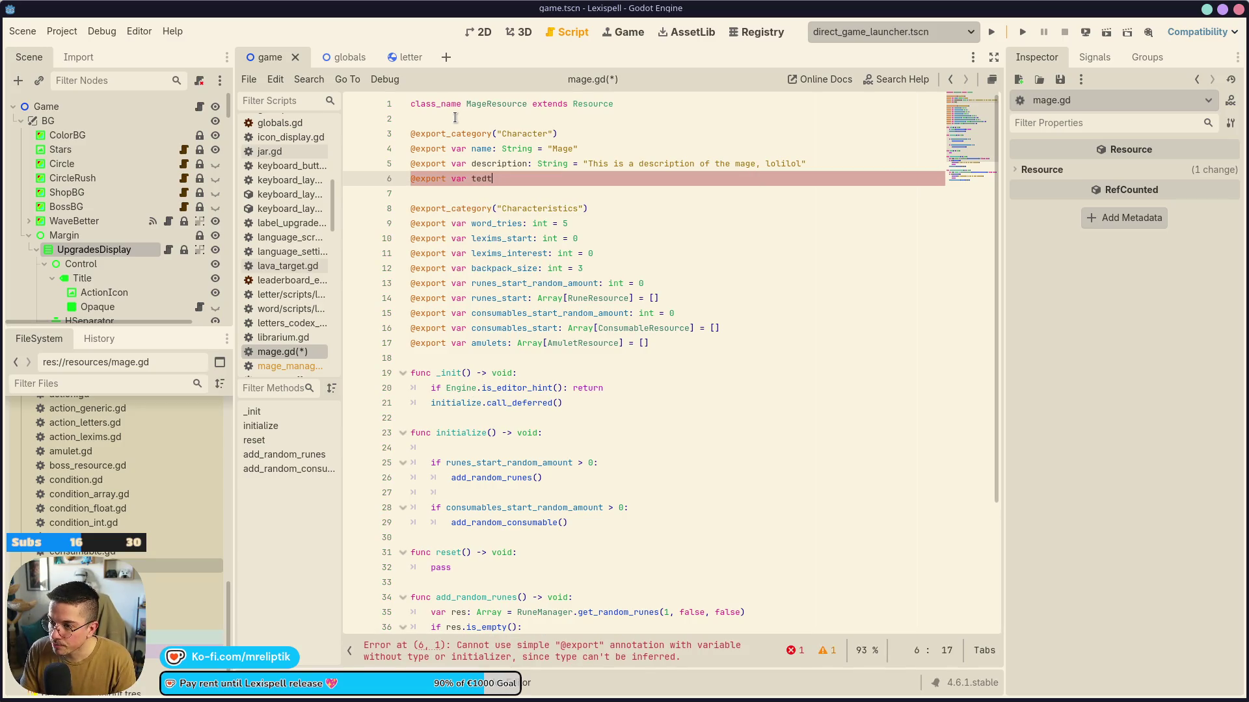
type(": Texture")
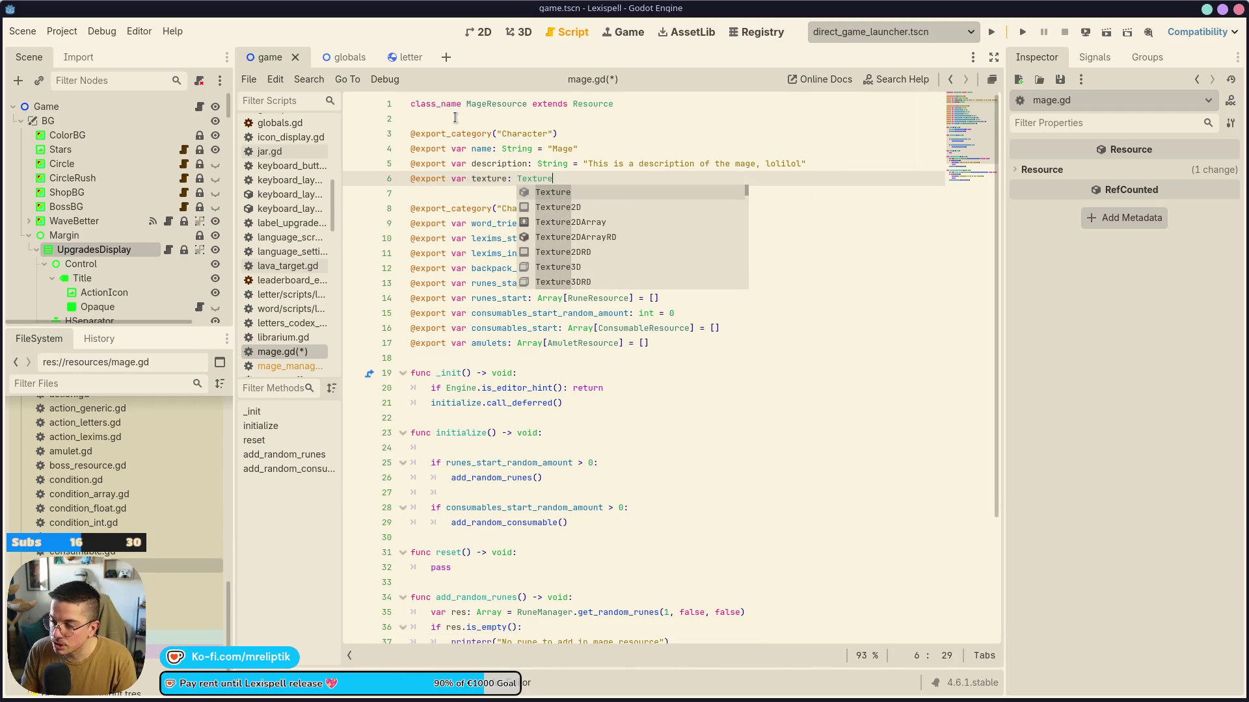
key("Down")
key("Return")
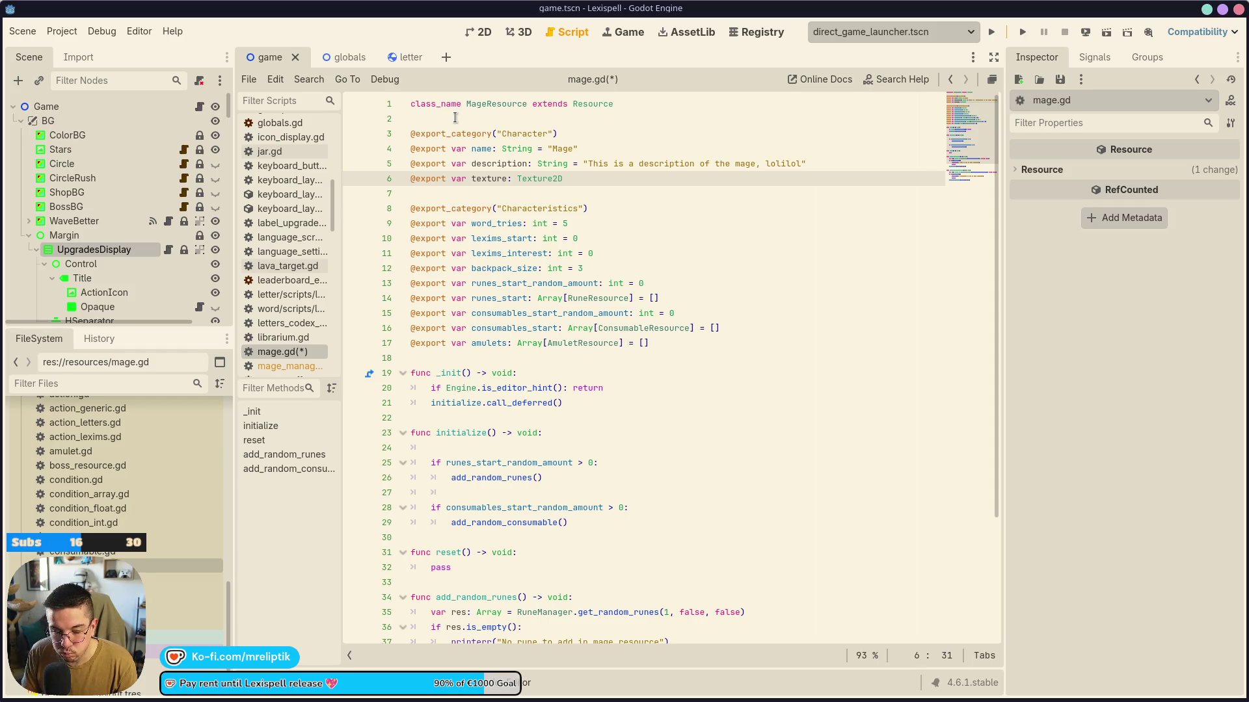
key("ctrl+s")
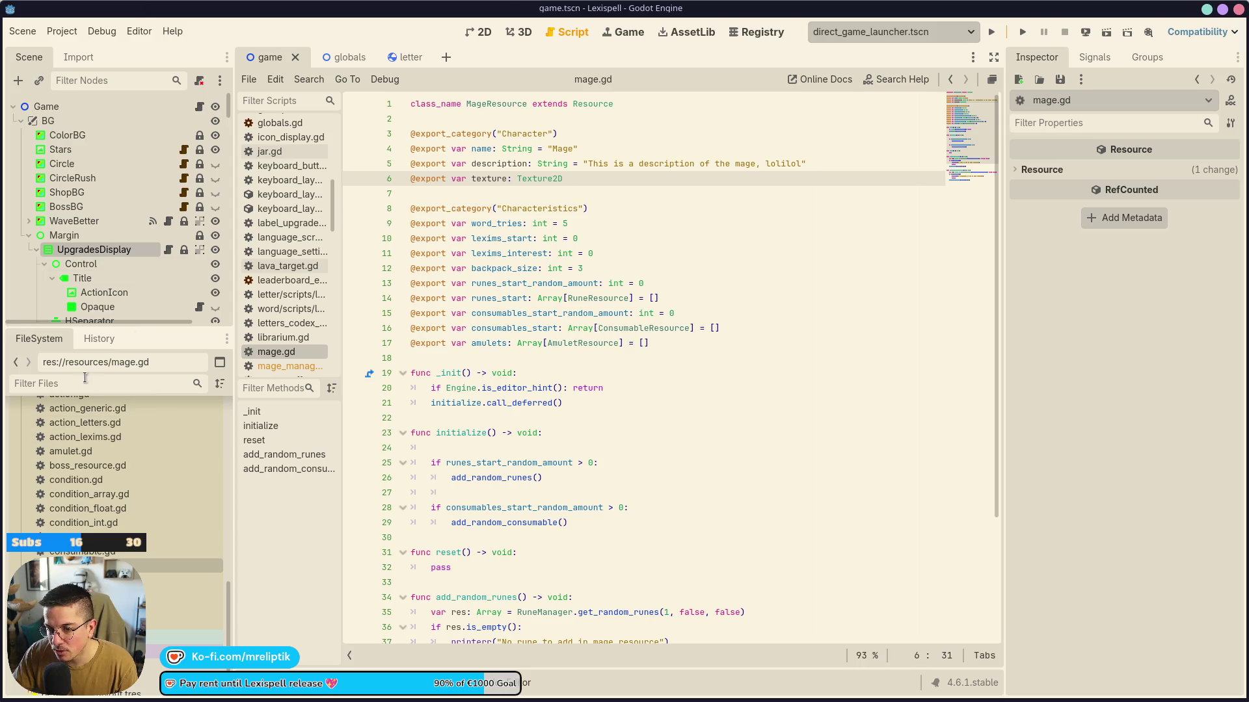
Default the texture to a preload of mascott_triangle.png, save, and open mage_manager.gd
type("masco")
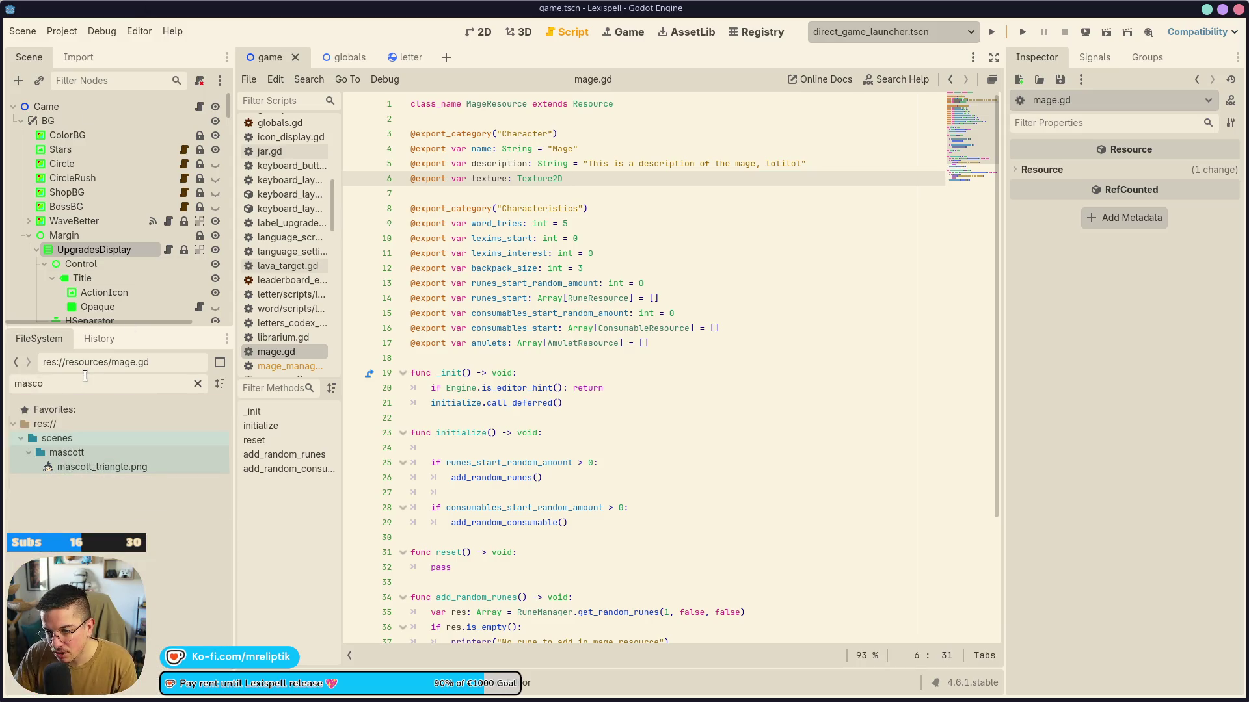
mouse_move(135, 470)
left_mouse_down()
mouse_move(656, 160)
mouse_move(563, 188)
left_mouse_up()
left_click(562, 178)
type("= preload(\"uid://bto5uoqariaio")
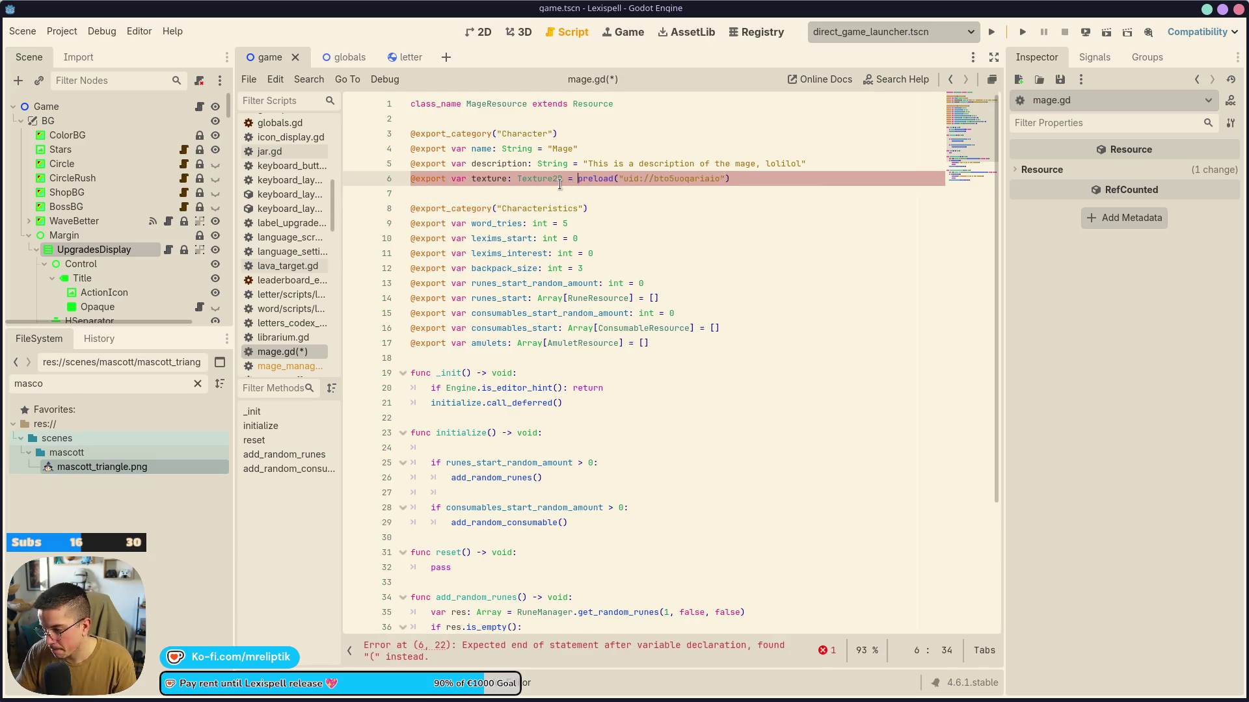
left_click(723, 177)
key("ctrl+s")
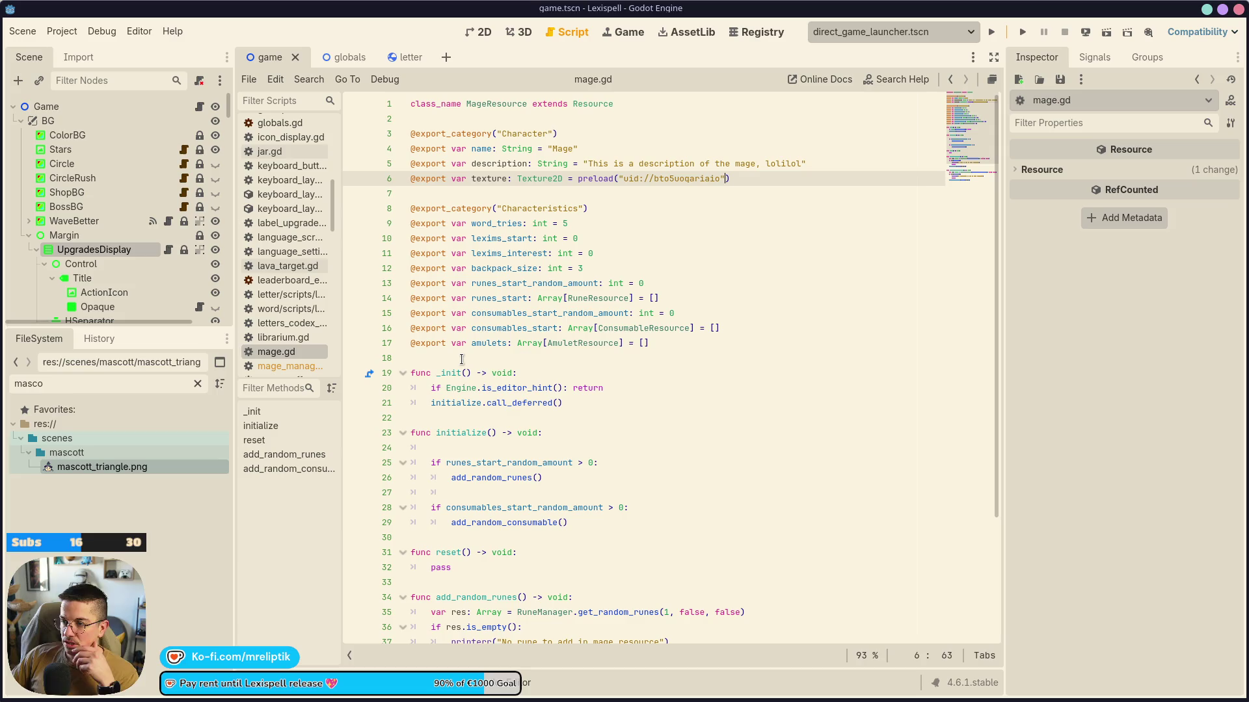
left_click(197, 383)
left_click(271, 367)
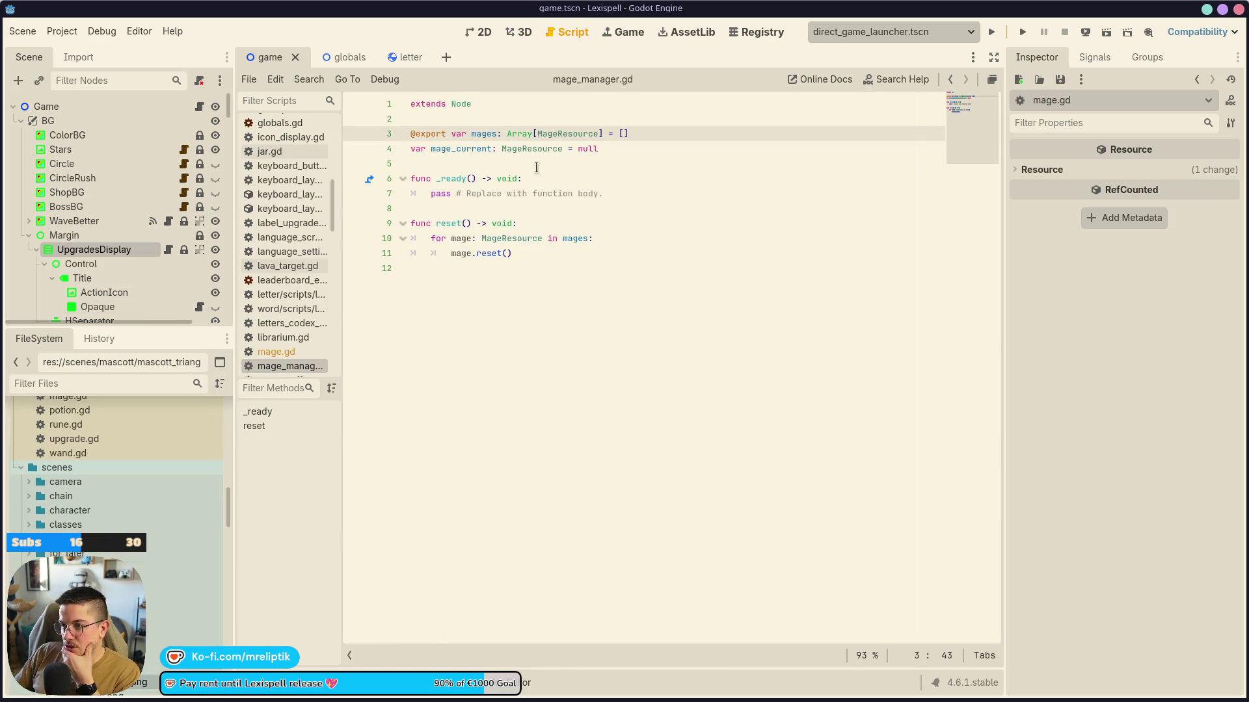
Paste preloads of the four mage resources into the mages array and save
left_click(486, 149)
left_click(583, 133)
left_click(626, 134)
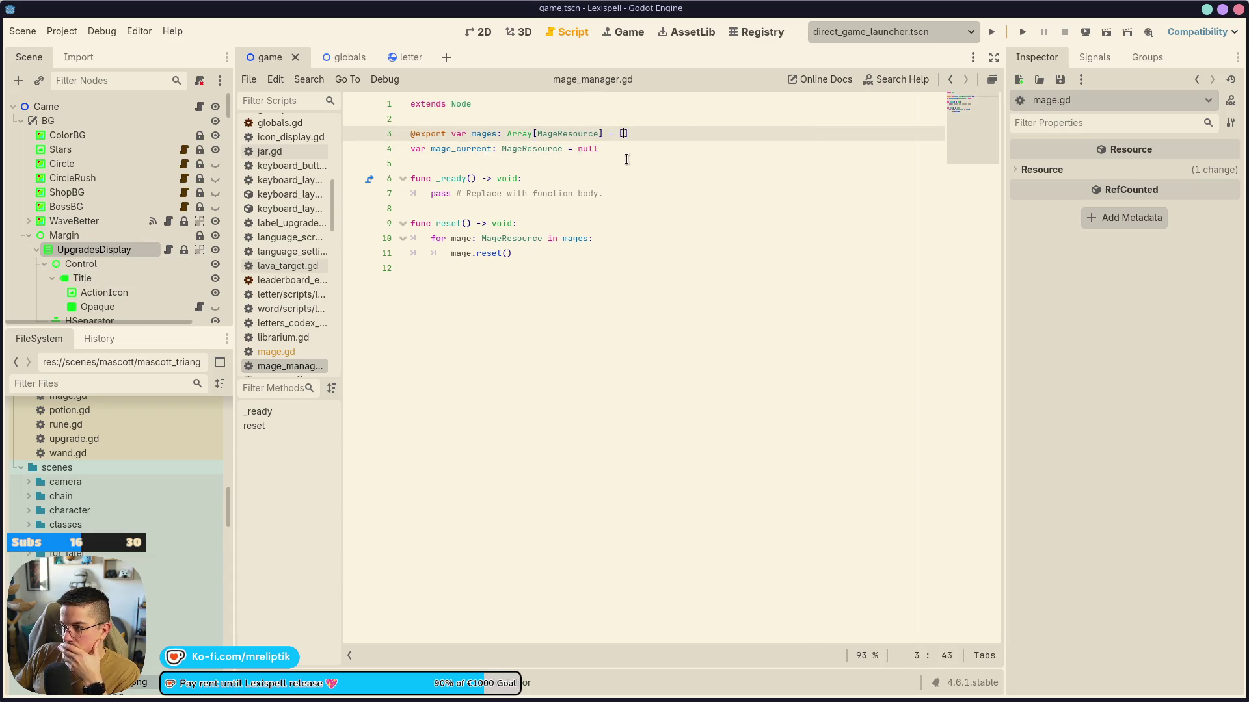
key("ctrl+v")
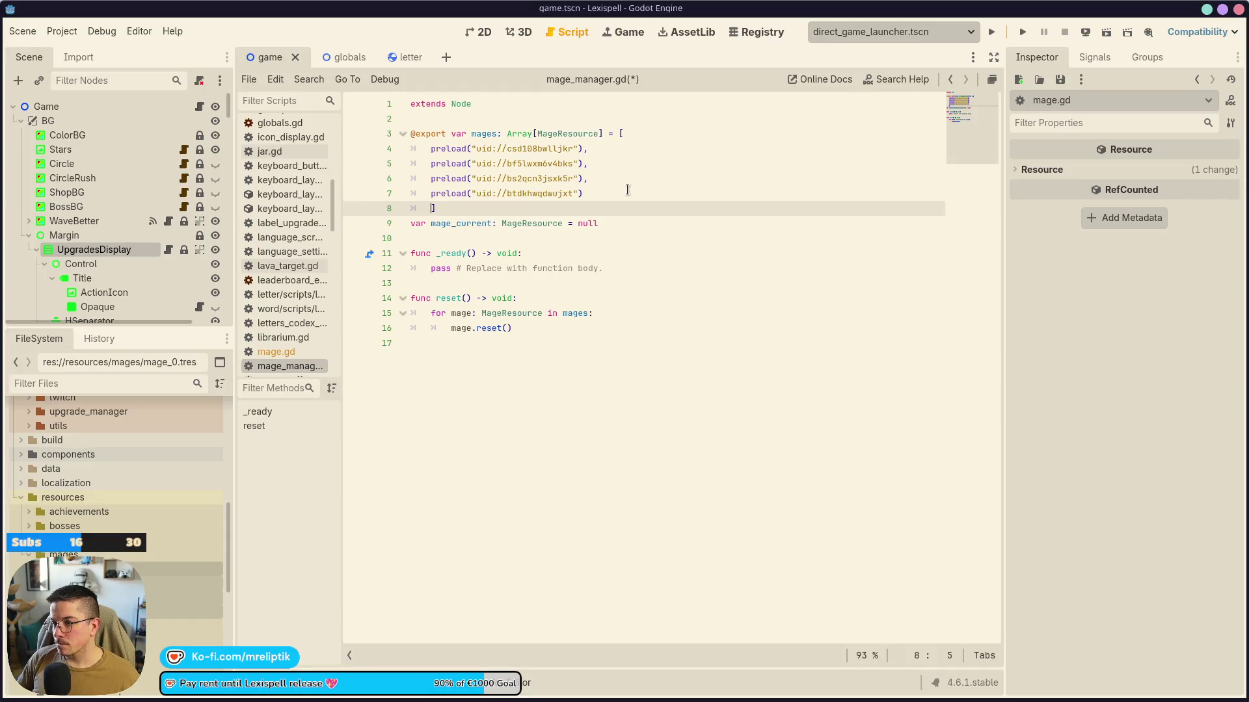
key("ctrl+s")
Select the mage_current variable, then open game.gd and add a blank line after the stats reset code
left_click(600, 221)
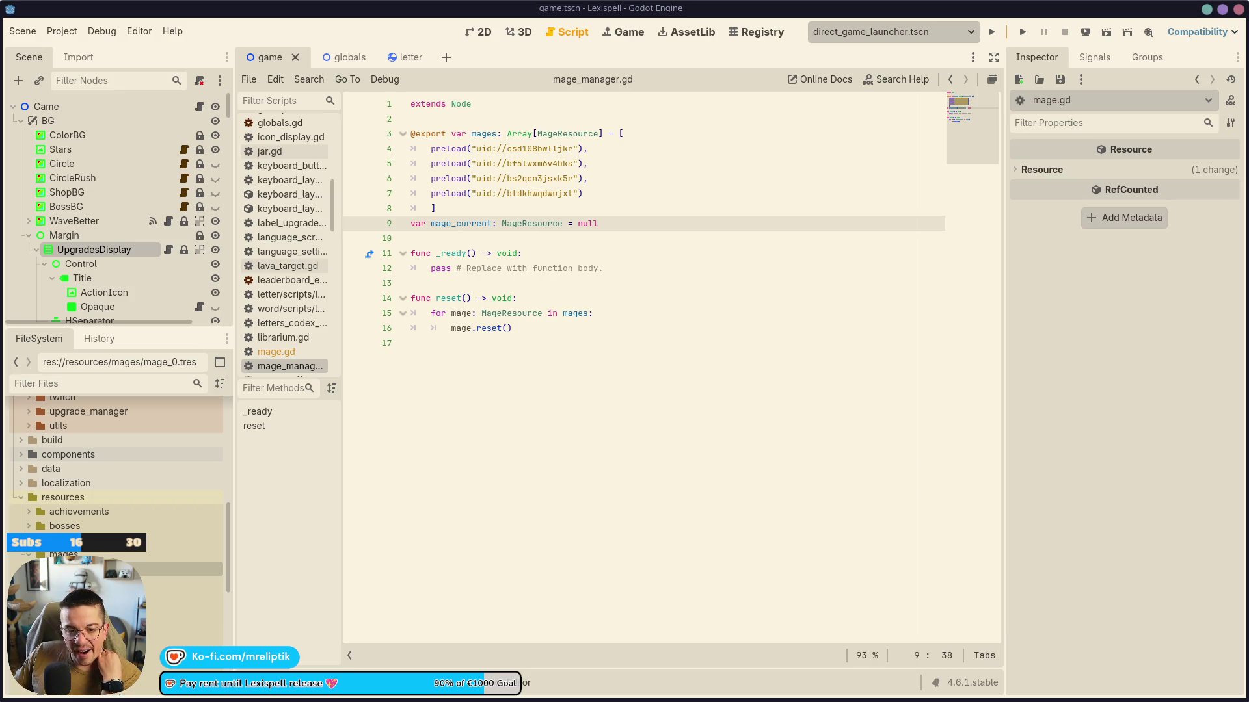
double_click(481, 268)
double_click(472, 224)
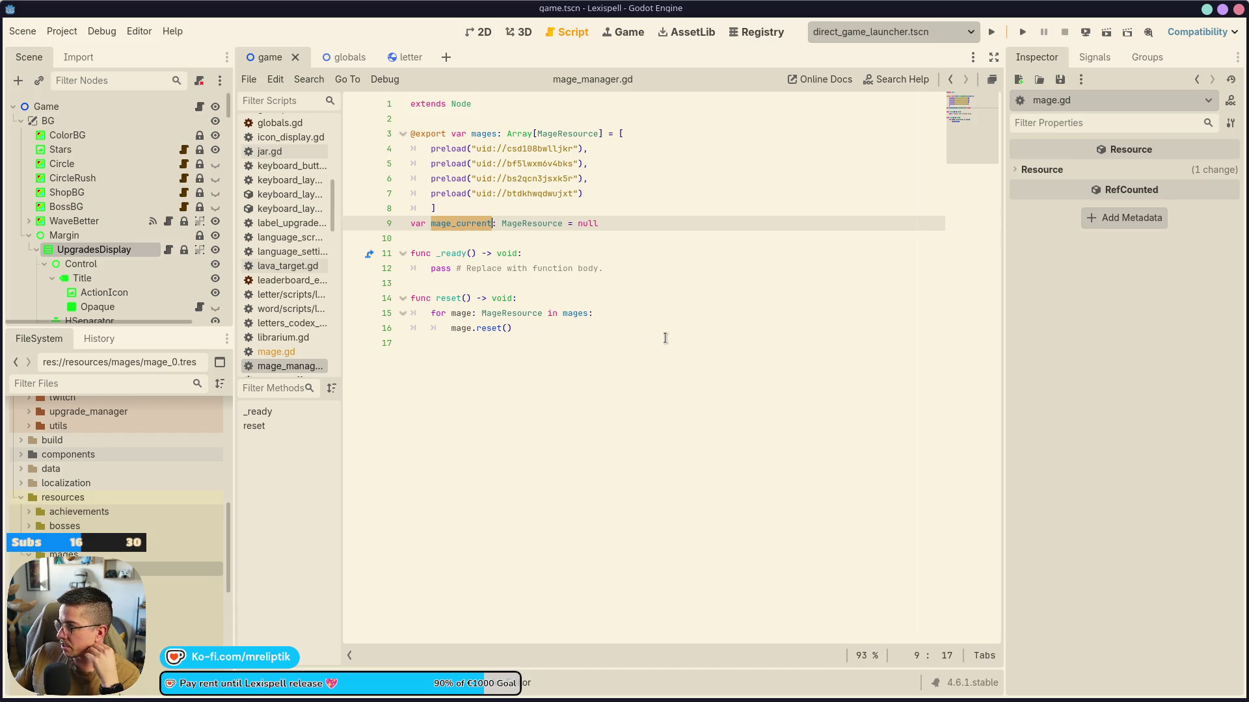
left_click(200, 110)
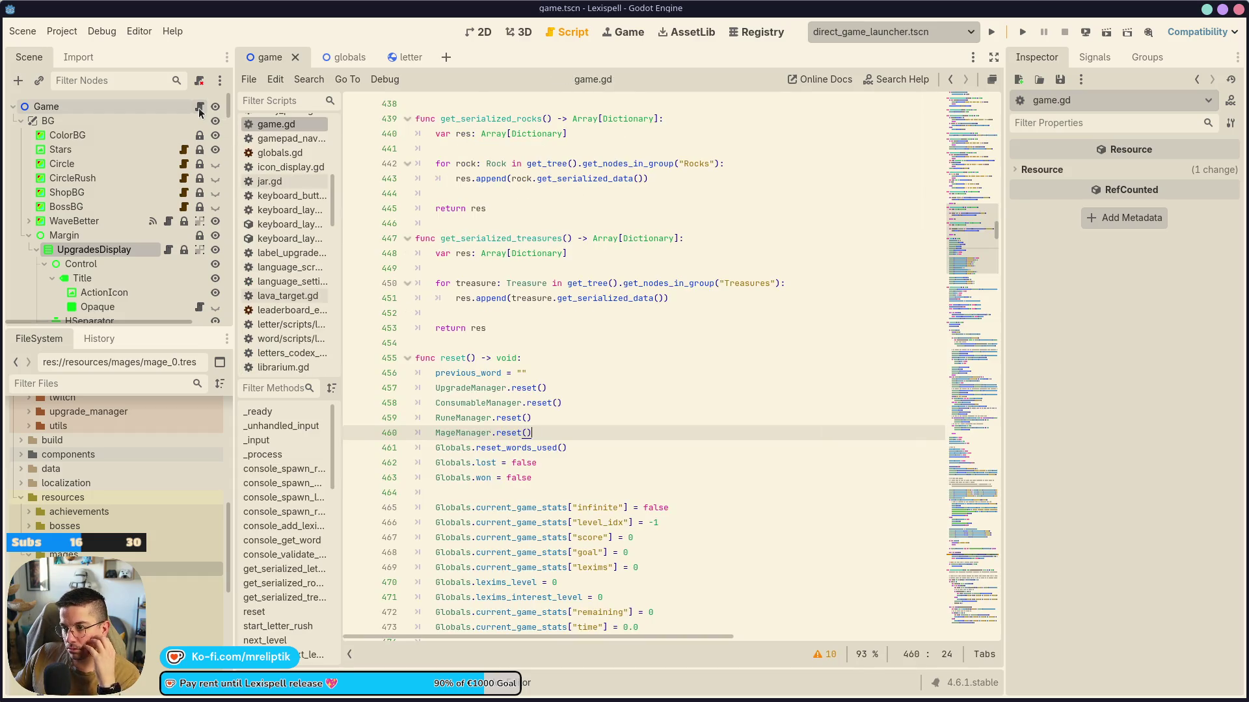
scroll(578, 439, "down", 8)
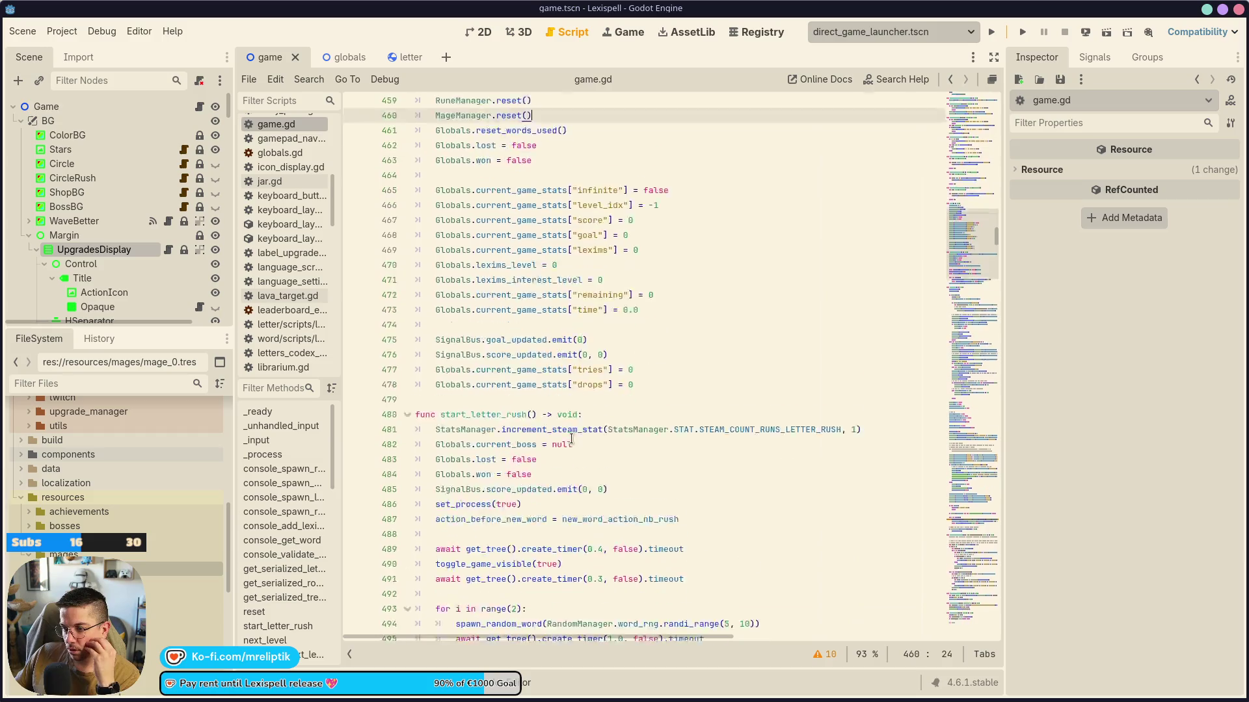
left_click(471, 356)
key("Return")
key("Return")
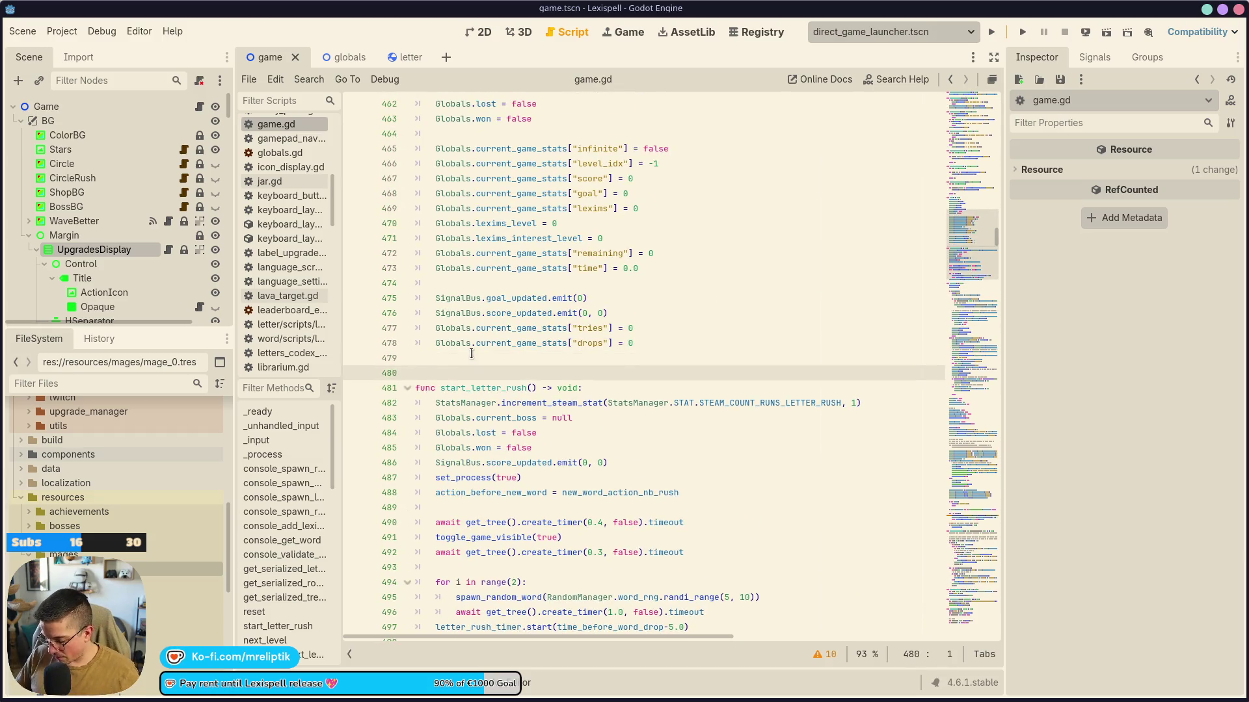
Write func apply_mage_characteristics(mage: MageResource) -> void: with a pass body in game.gd, and save
key("Up")
type("func apply_m")
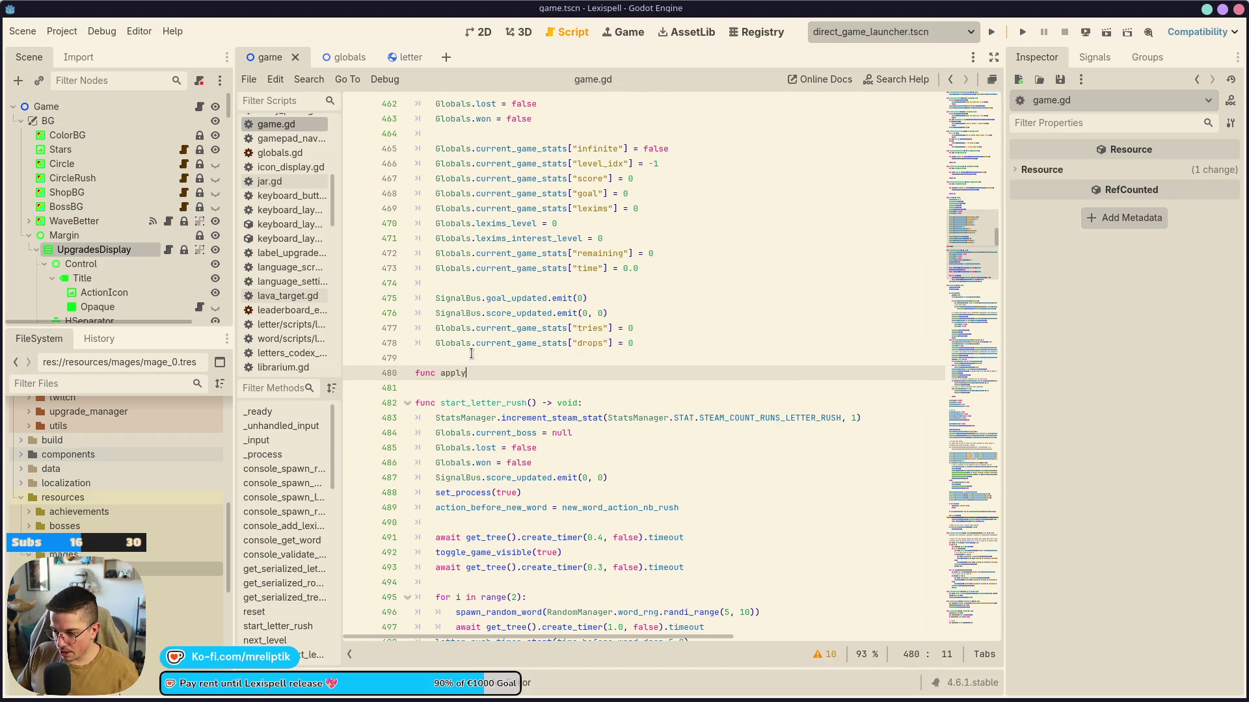
type("age_charac")
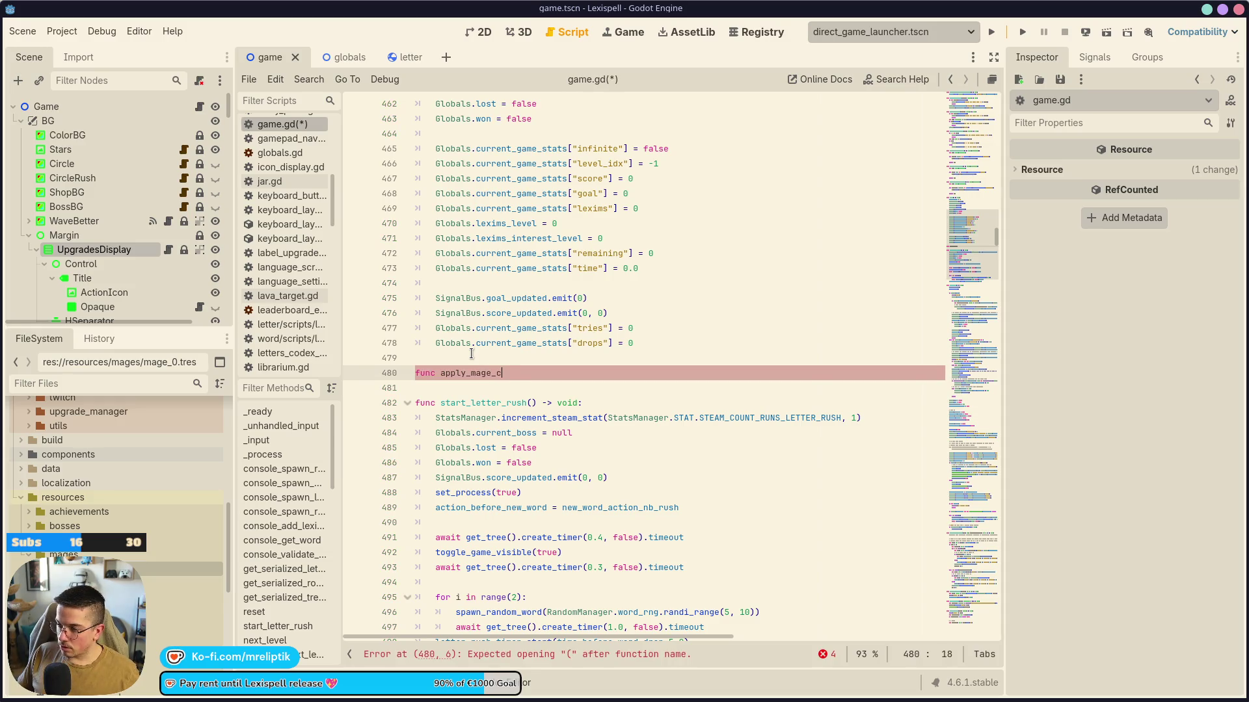
type("teristics(m")
type("age:")
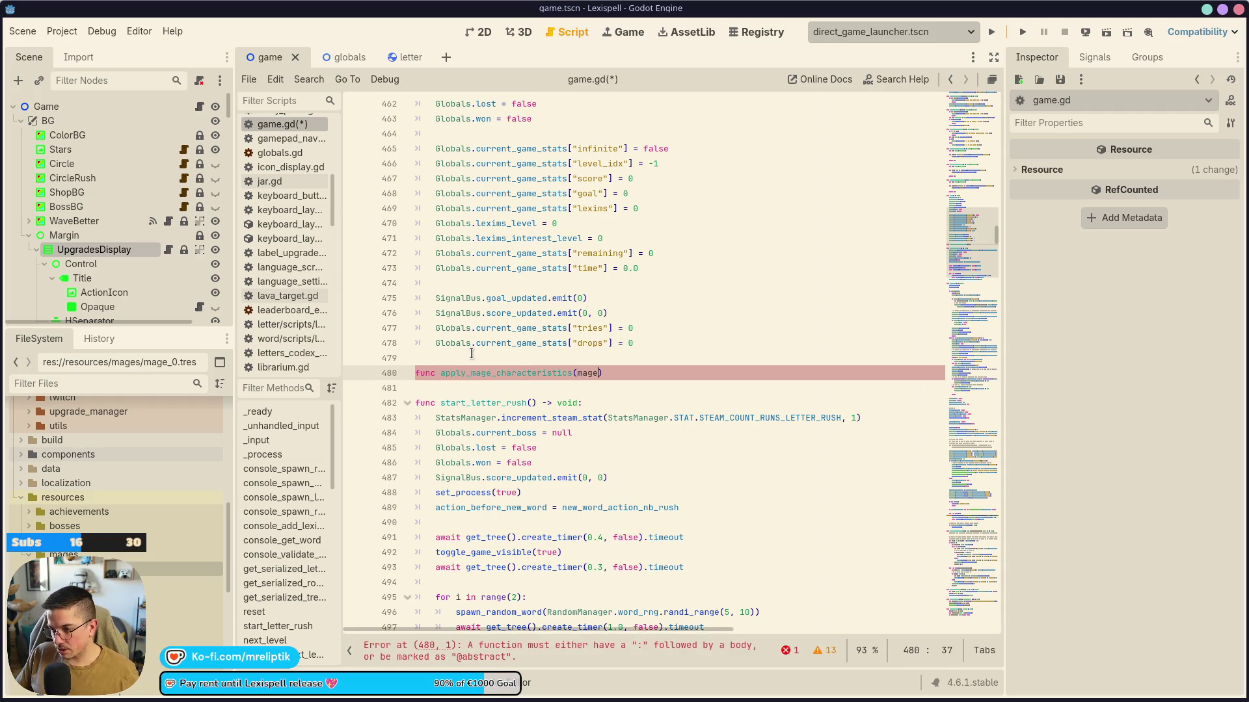
type(" MageRe")
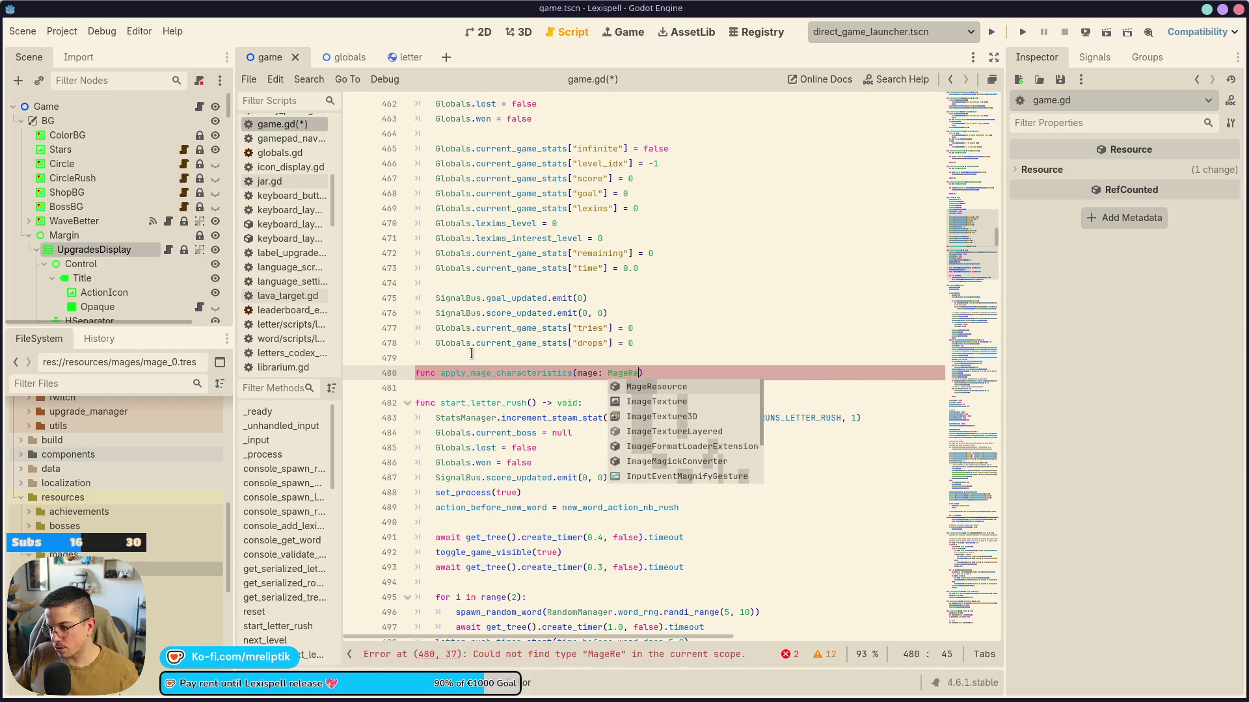
key("Return")
type("-> void:")
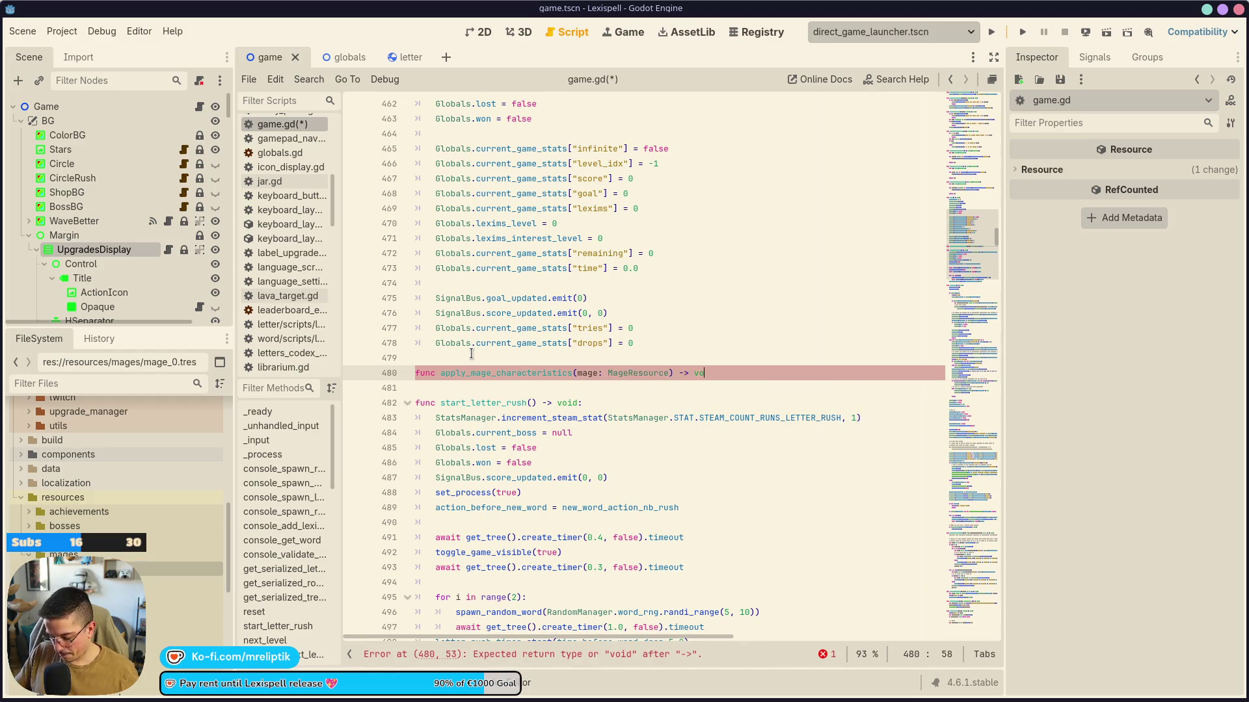
key("Return")
type("passs")
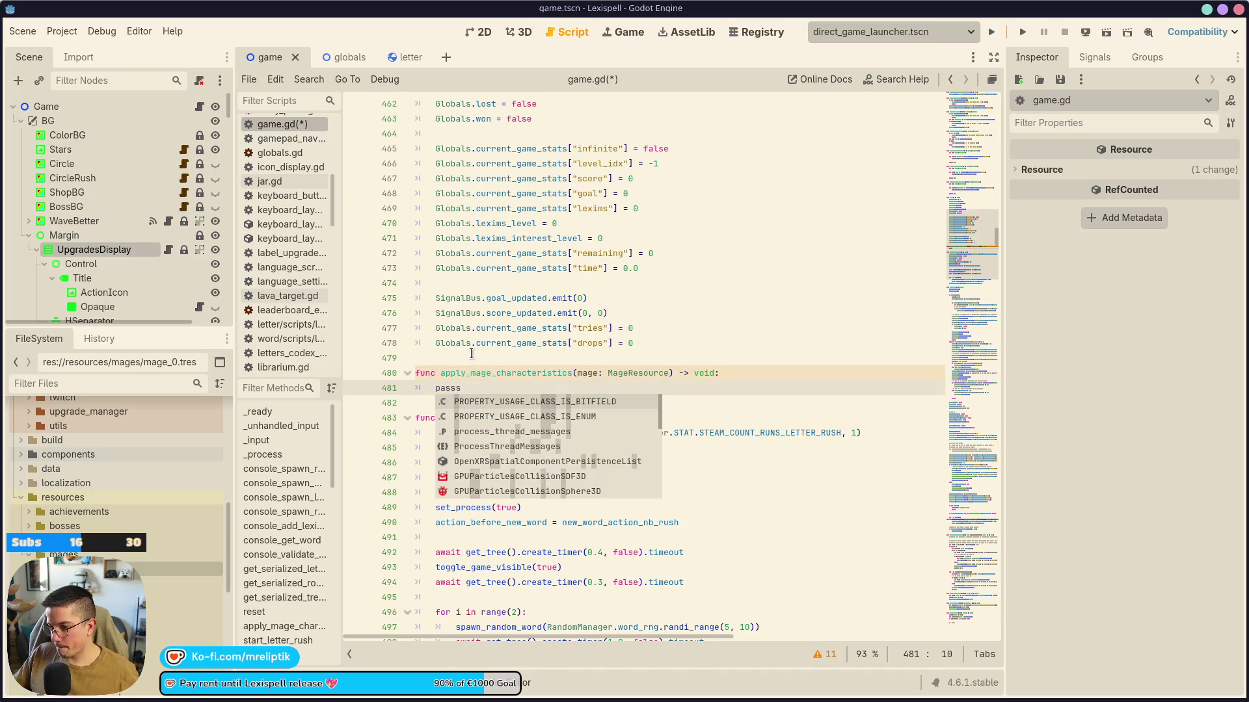
left_click(478, 399)
left_click(481, 390)
key("BackSpace")
key("ctrl+s")
double_click(449, 372)
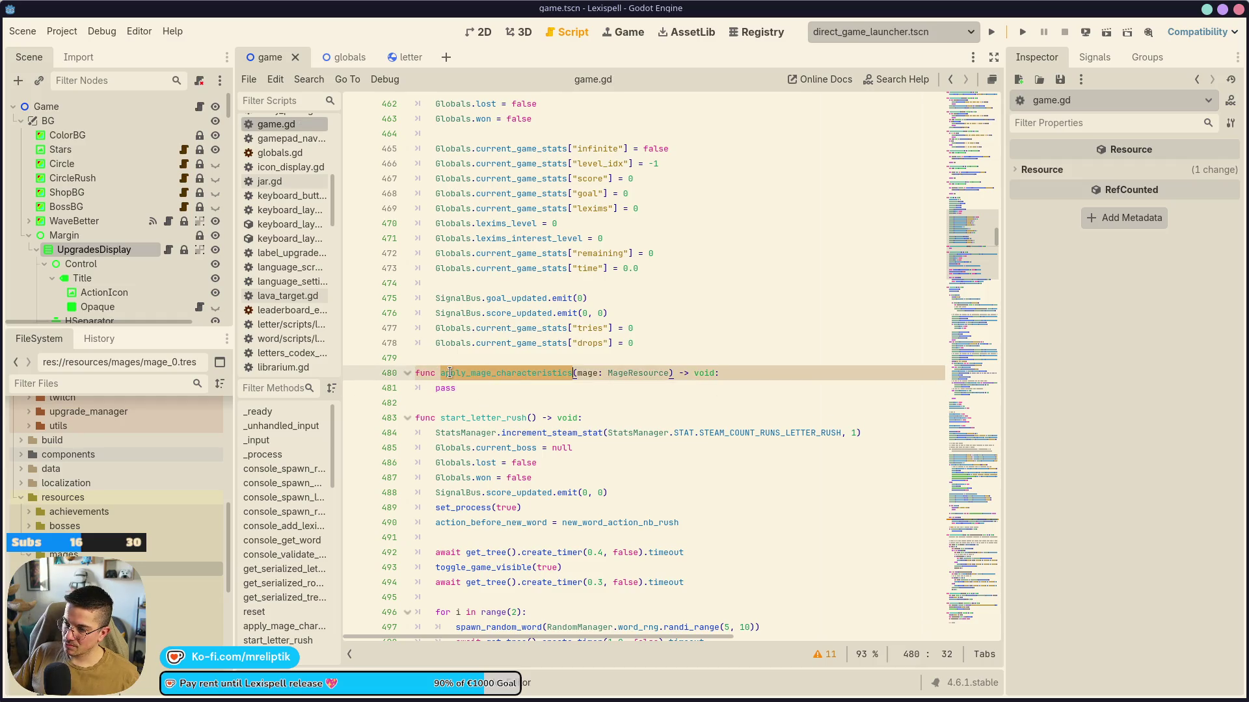
scroll(663, 362, "up", 15)
Jump to _ready in game.gd and find the boss setup loop in the resuming-run branch
scroll(663, 362, "up", 20)
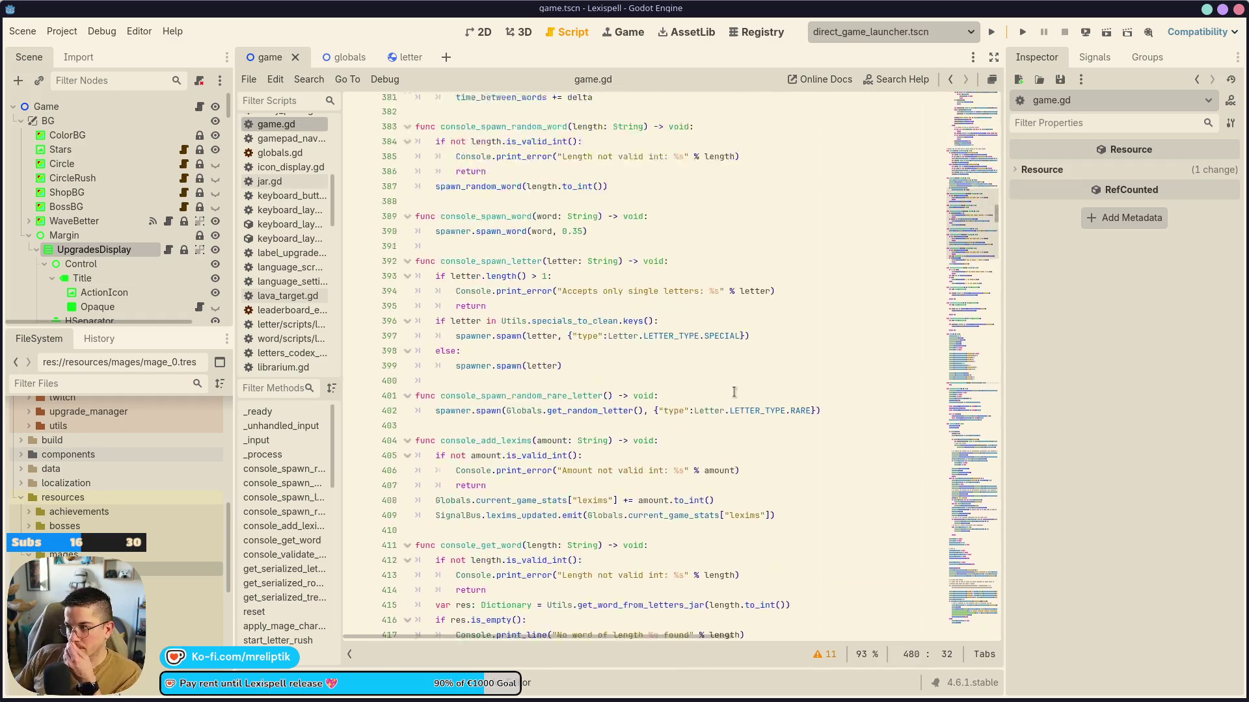
left_click(264, 412)
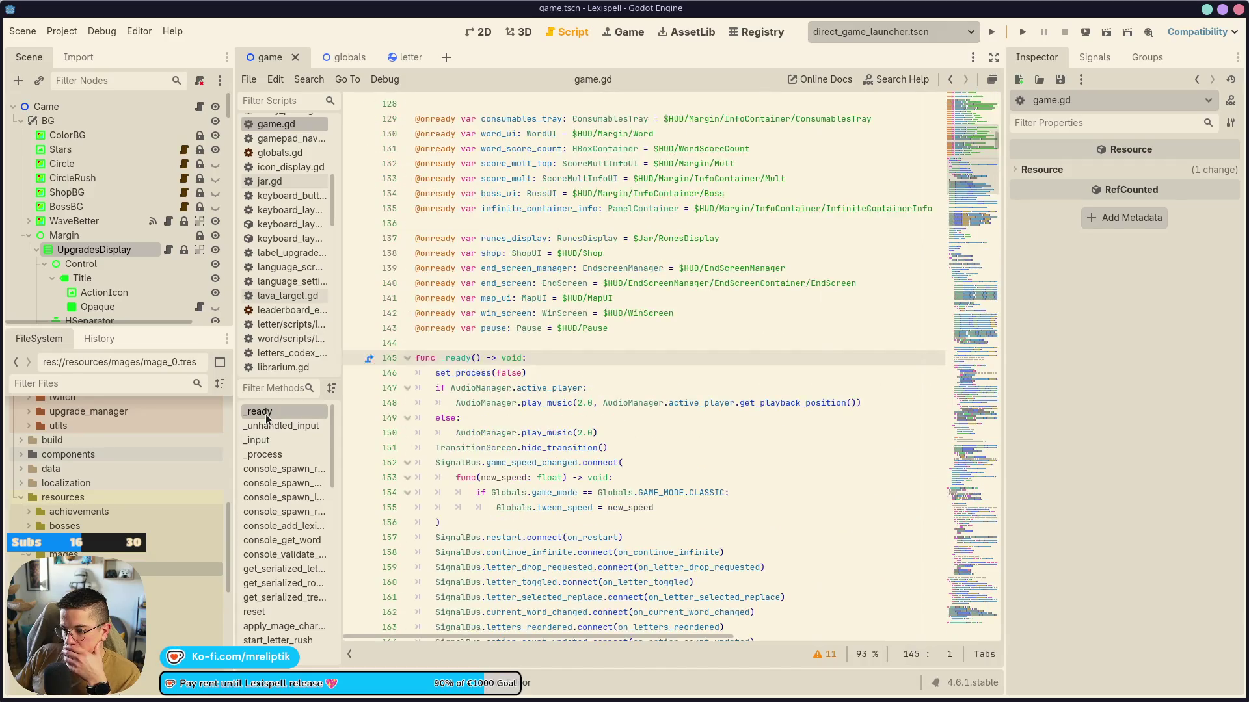
scroll(550, 438, "down", 13)
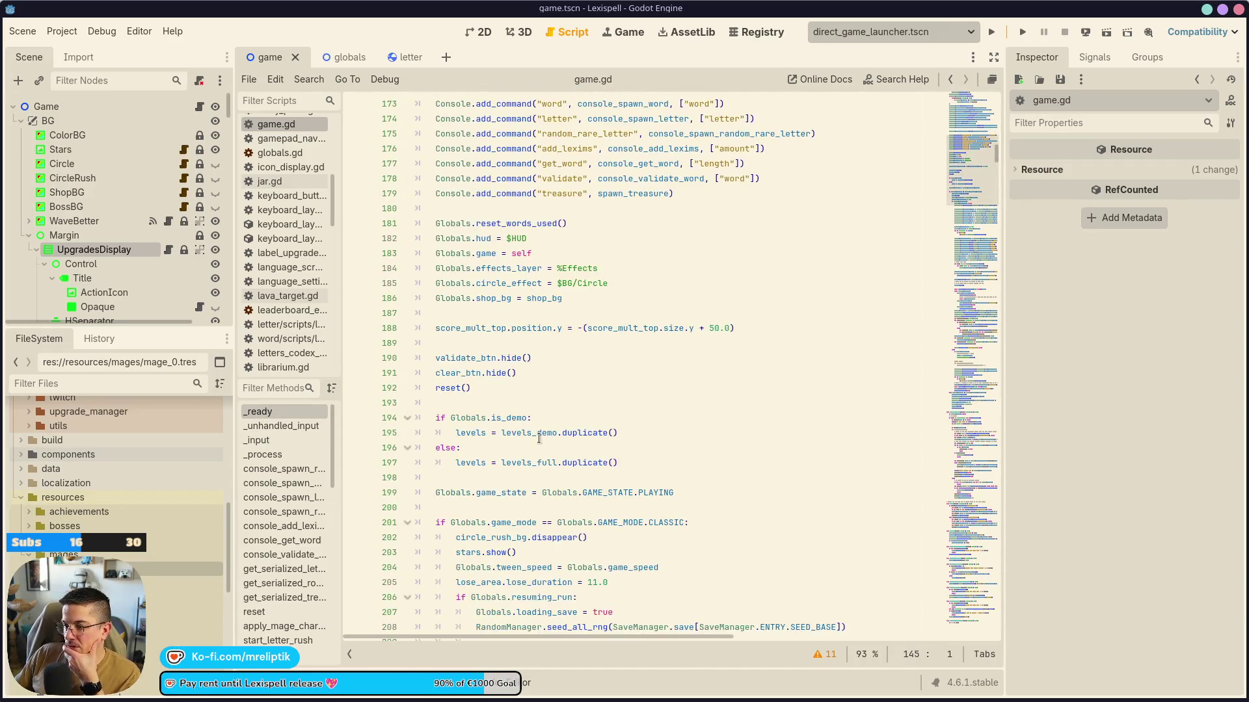
scroll(533, 412, "up", 4)
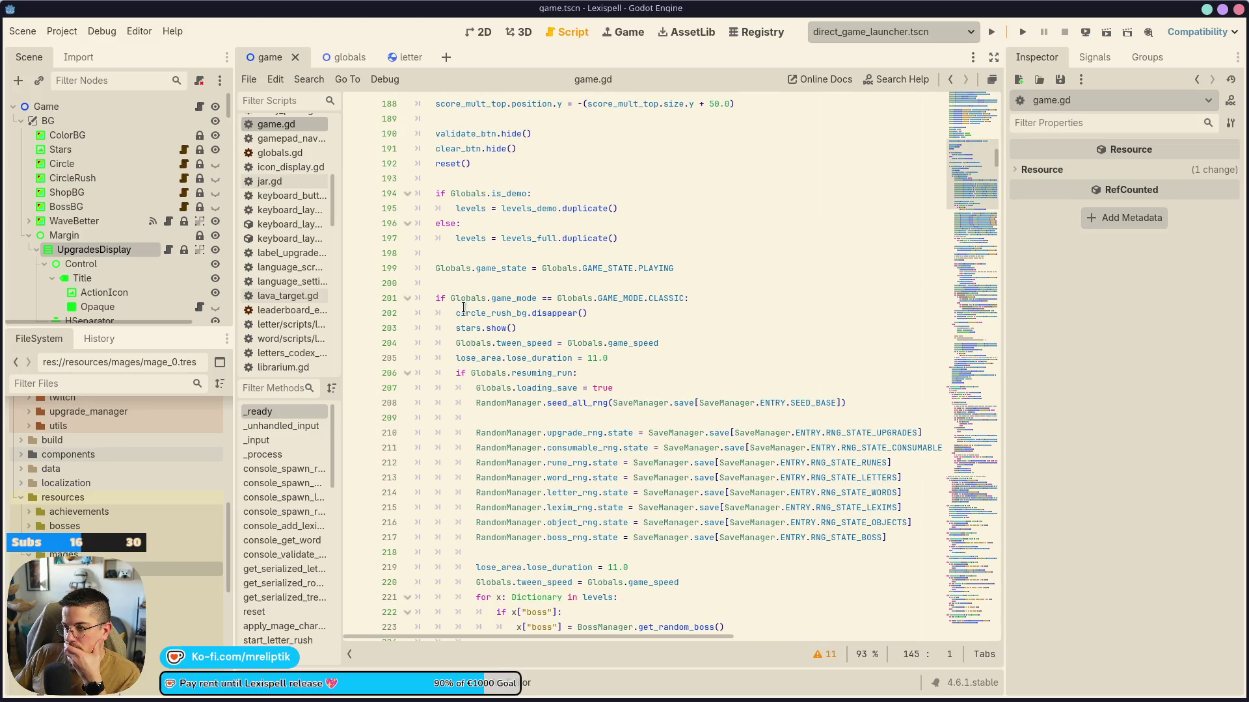
left_click(408, 299)
left_click(408, 300)
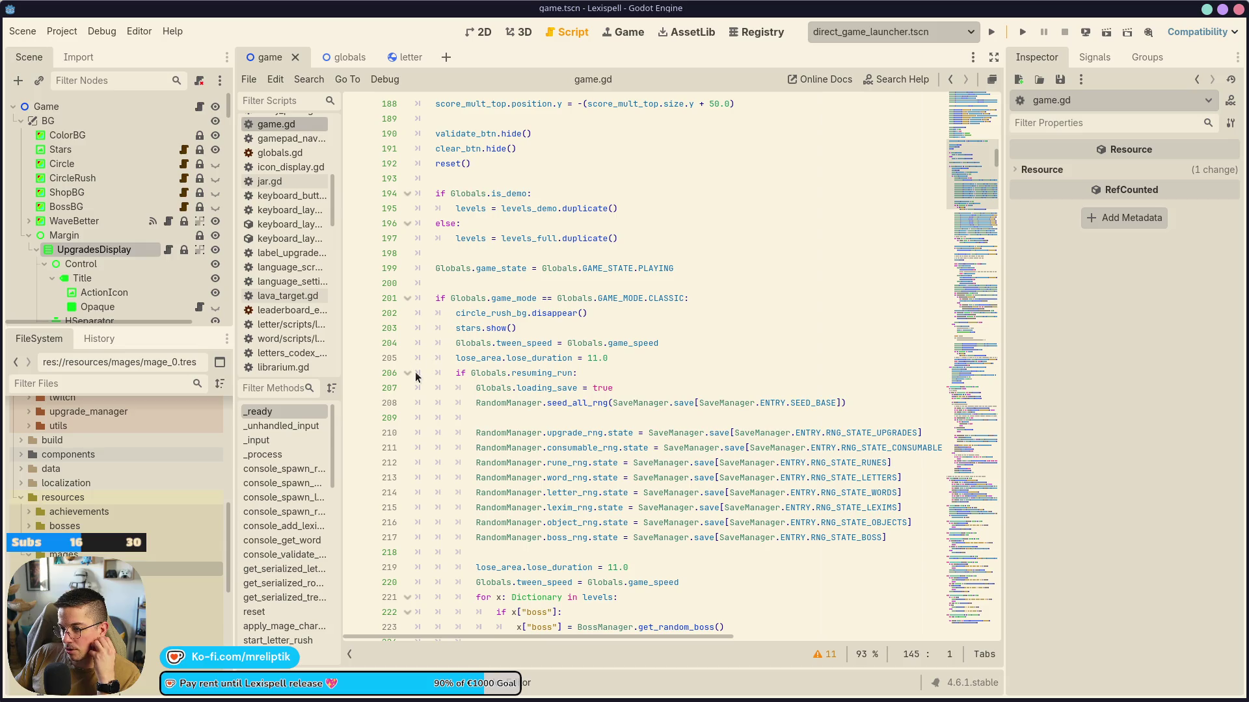
scroll(594, 425, "down", 2)
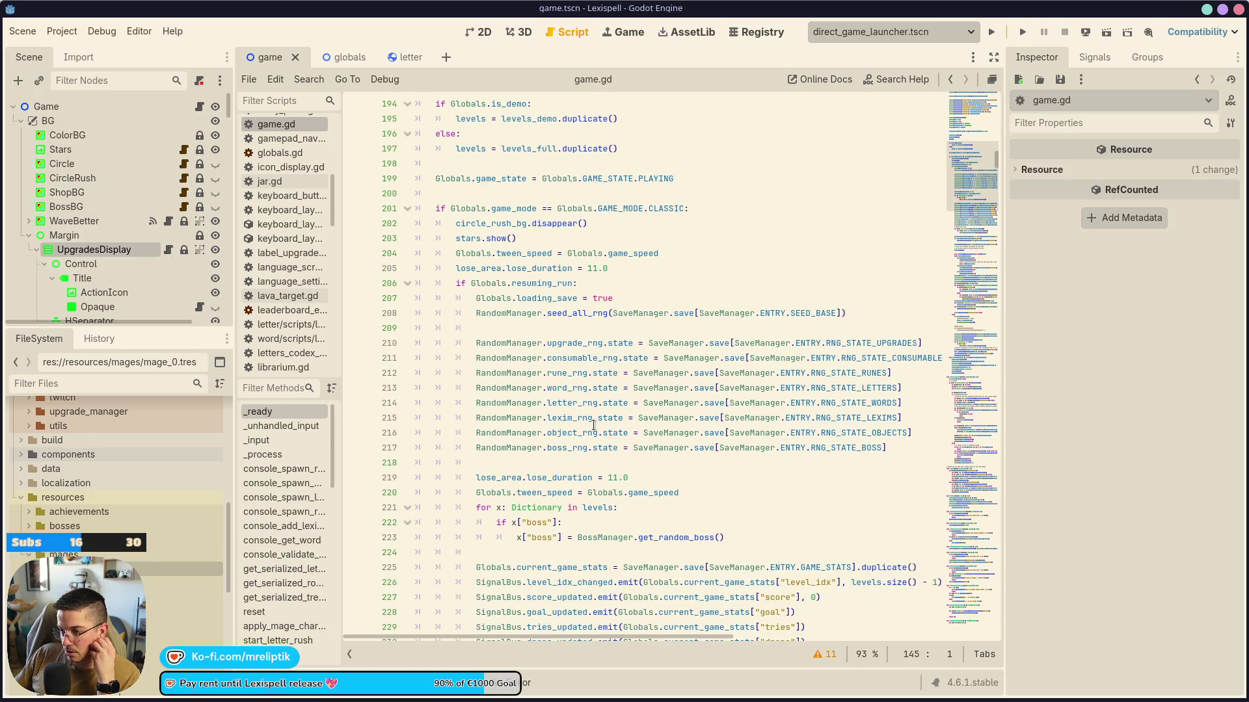
scroll(609, 404, "down", 5)
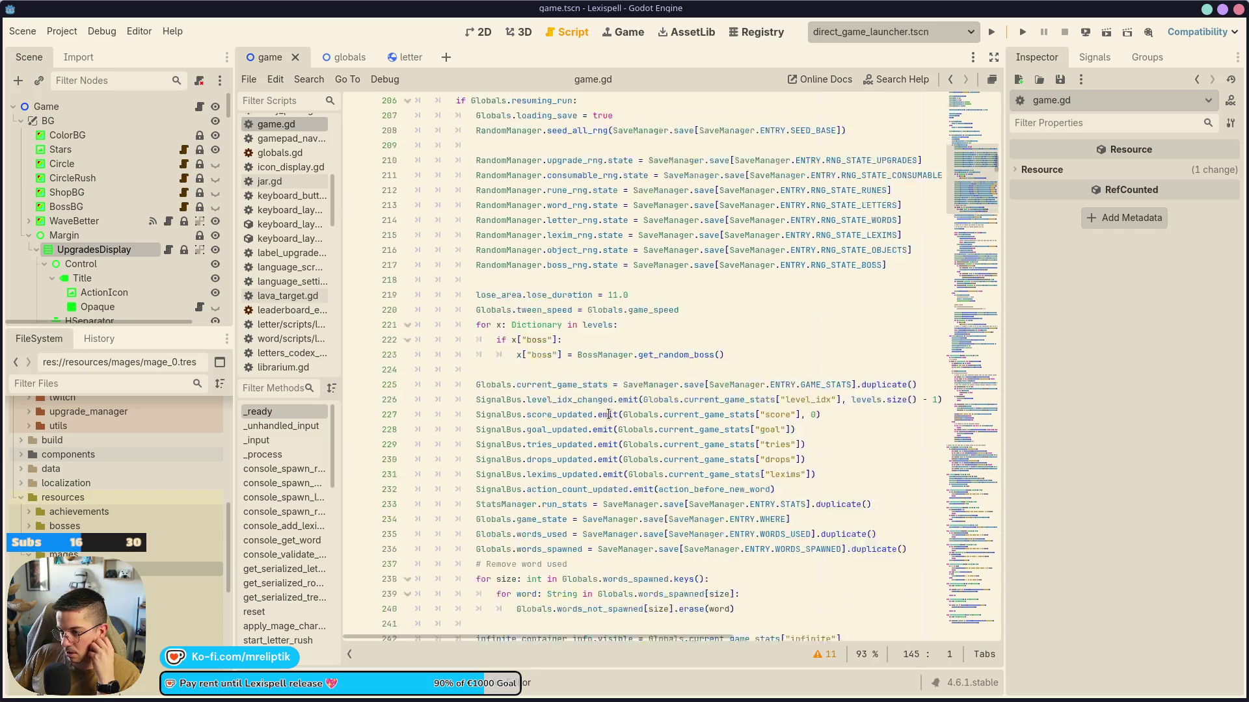
scroll(563, 334, "up", 2)
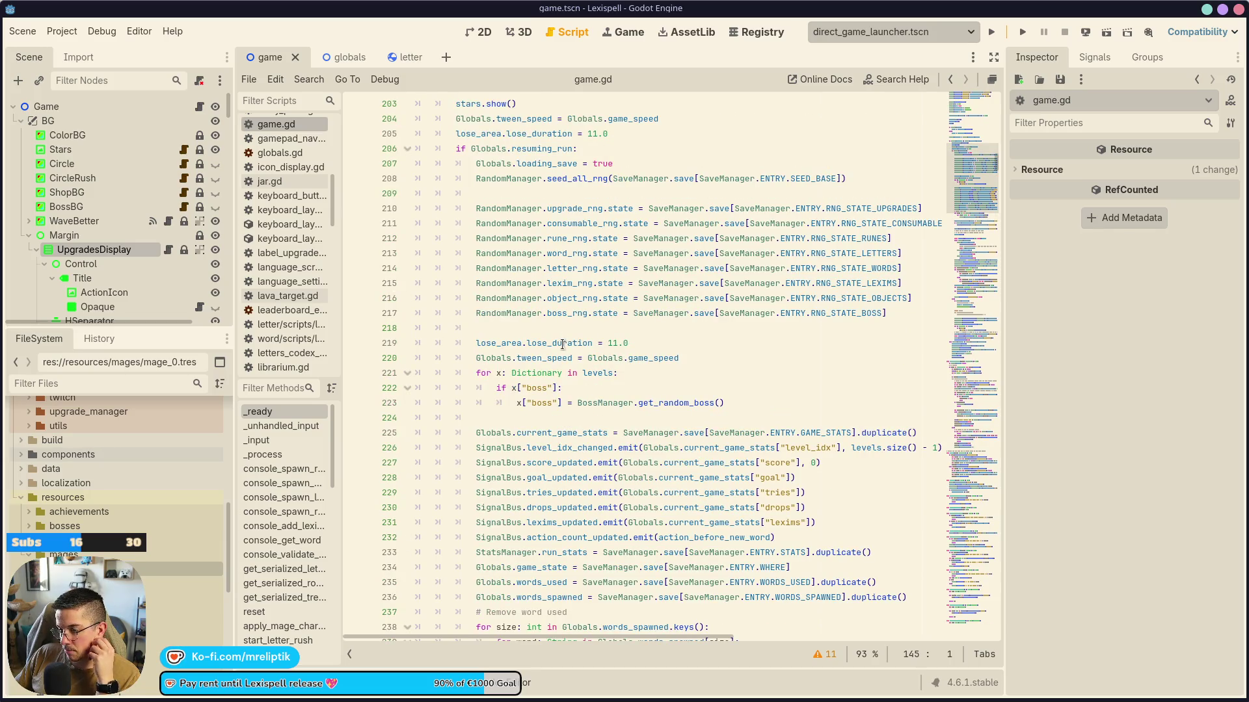
scroll(561, 414, "down", 4)
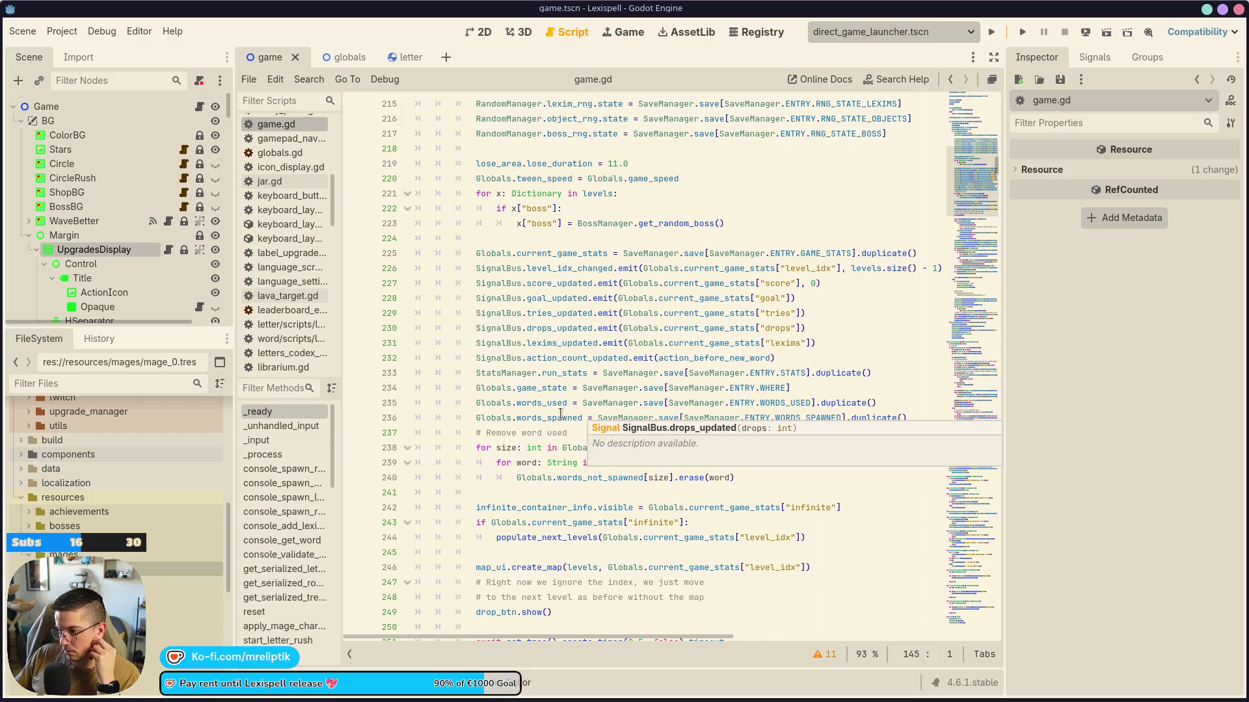
Insert '# TODO: get mage from save' after the boss loop and save game.gd
left_click(569, 236)
key("Return")
key("Return")
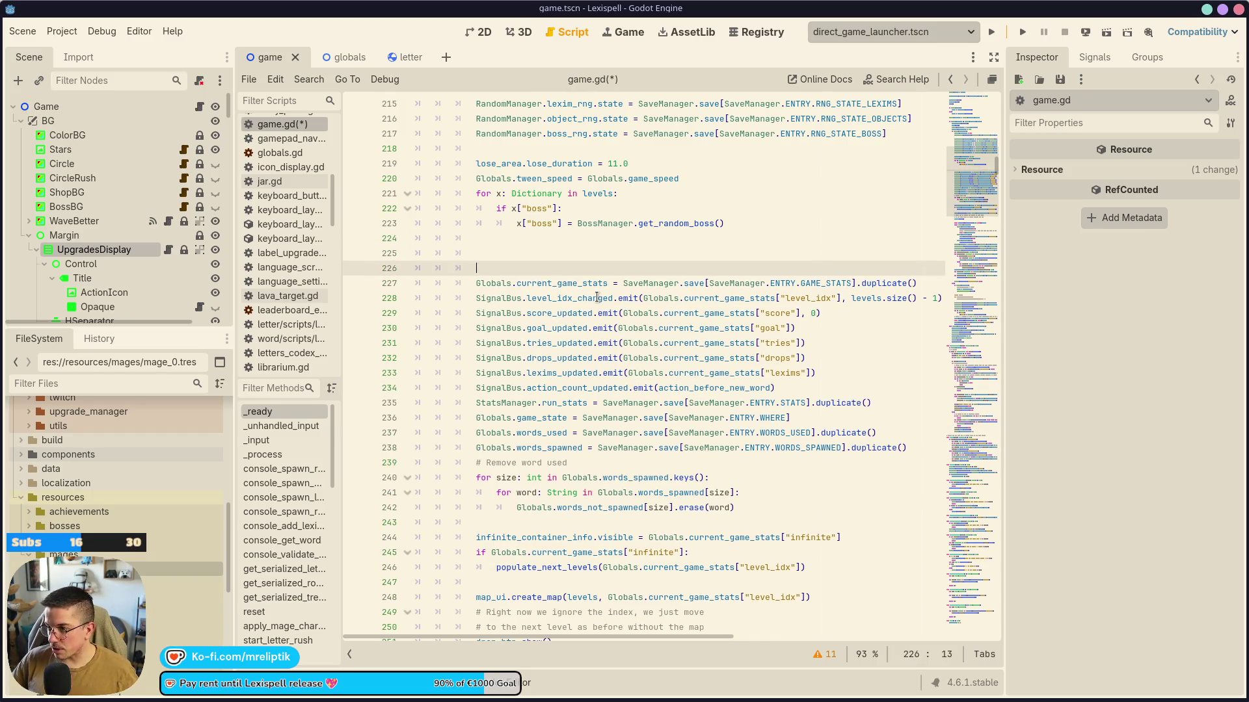
key("Up")
type("# TODO: get m")
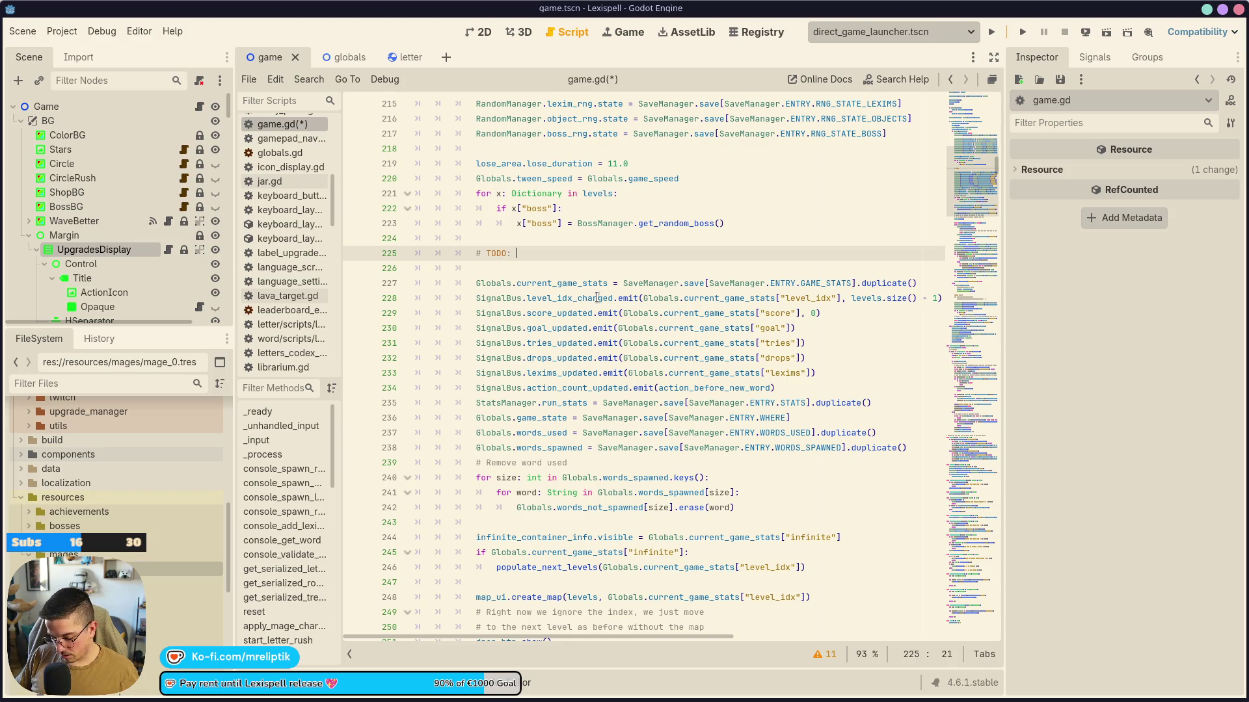
type("age from save")
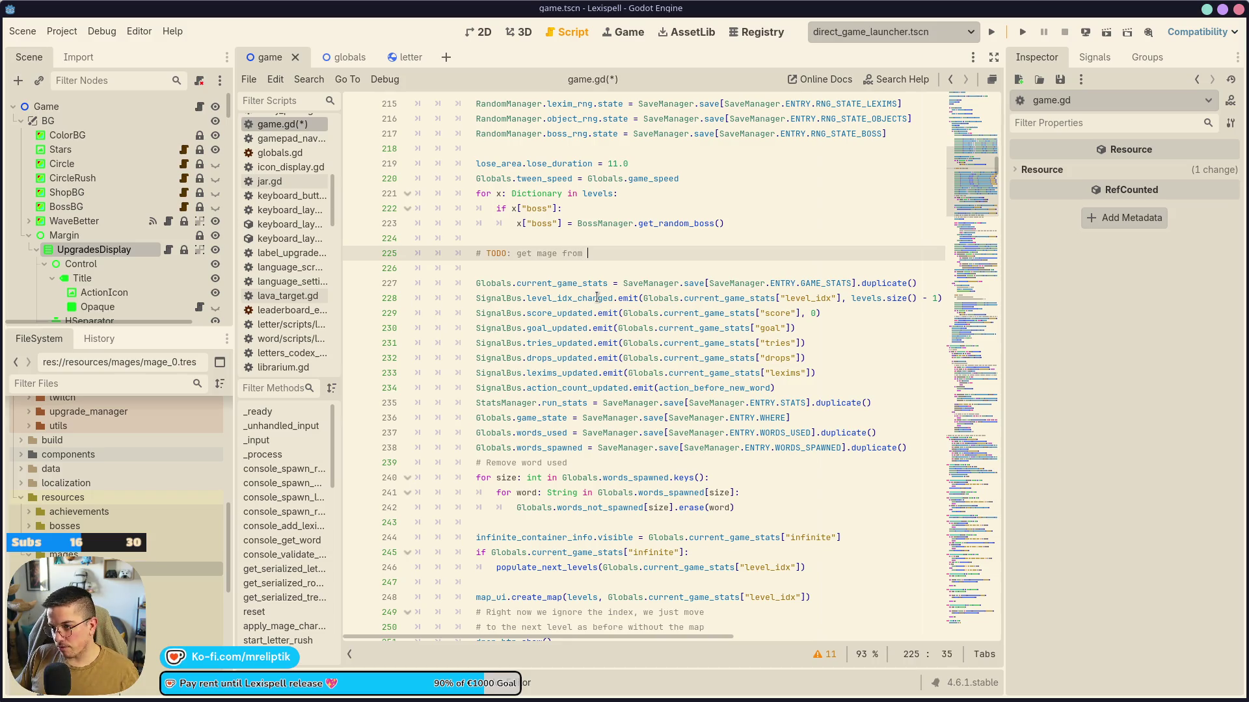
key("ctrl+s")
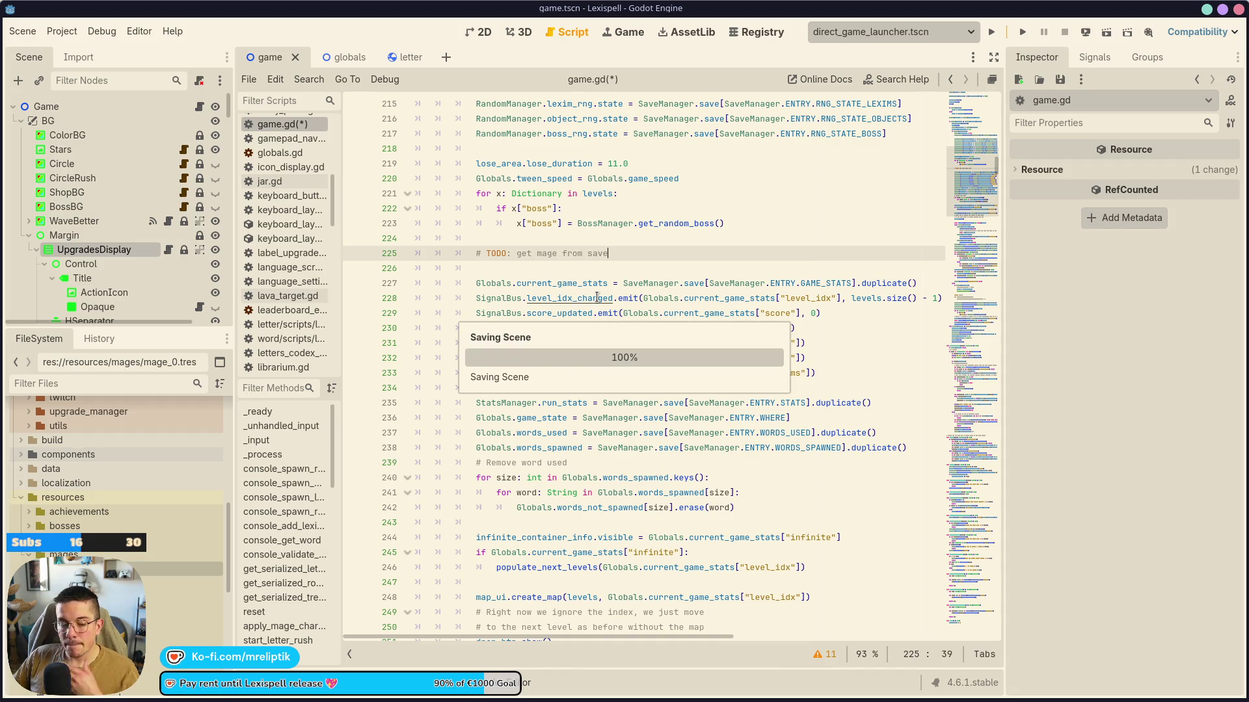
scroll(624, 448, "down", 8)
scroll(625, 448, "down", 11)
Start an apply_mage_characteristics call on a new line in the new-run branch
left_click(547, 358)
left_click(550, 419)
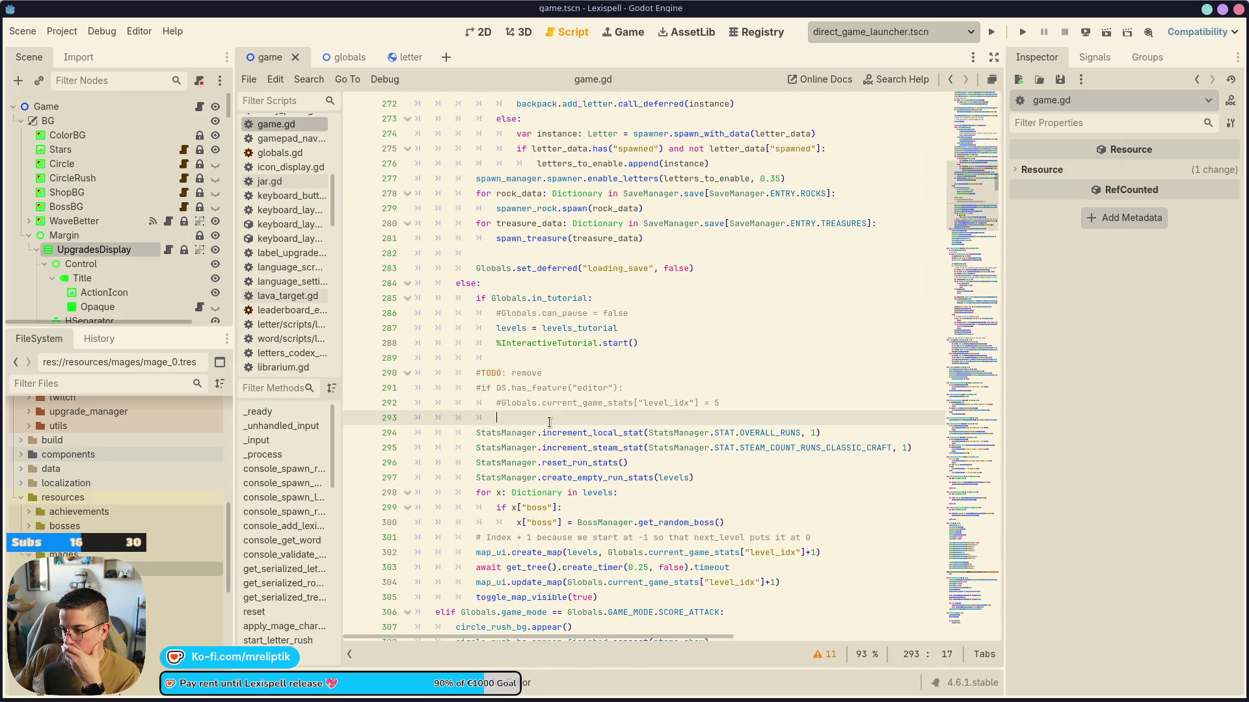
key("Return")
key("Up")
key("Return")
type("apply_mage_characteristics")
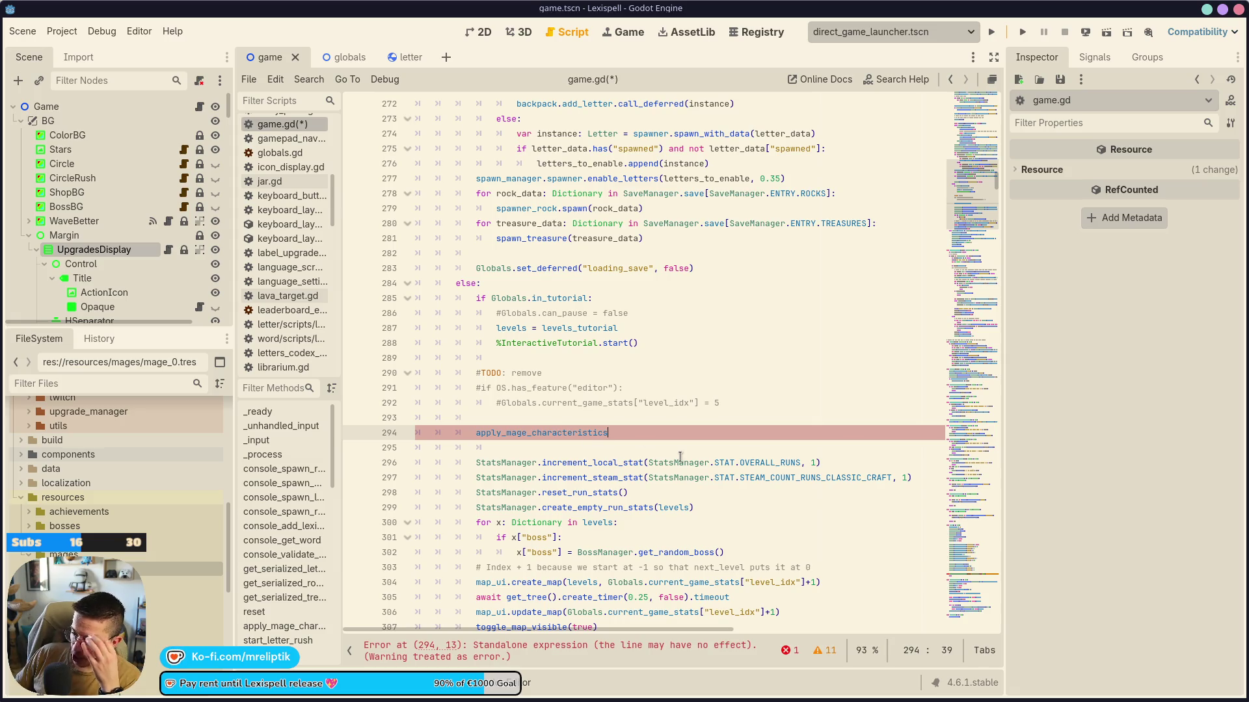
scroll(679, 459, "down", 3)
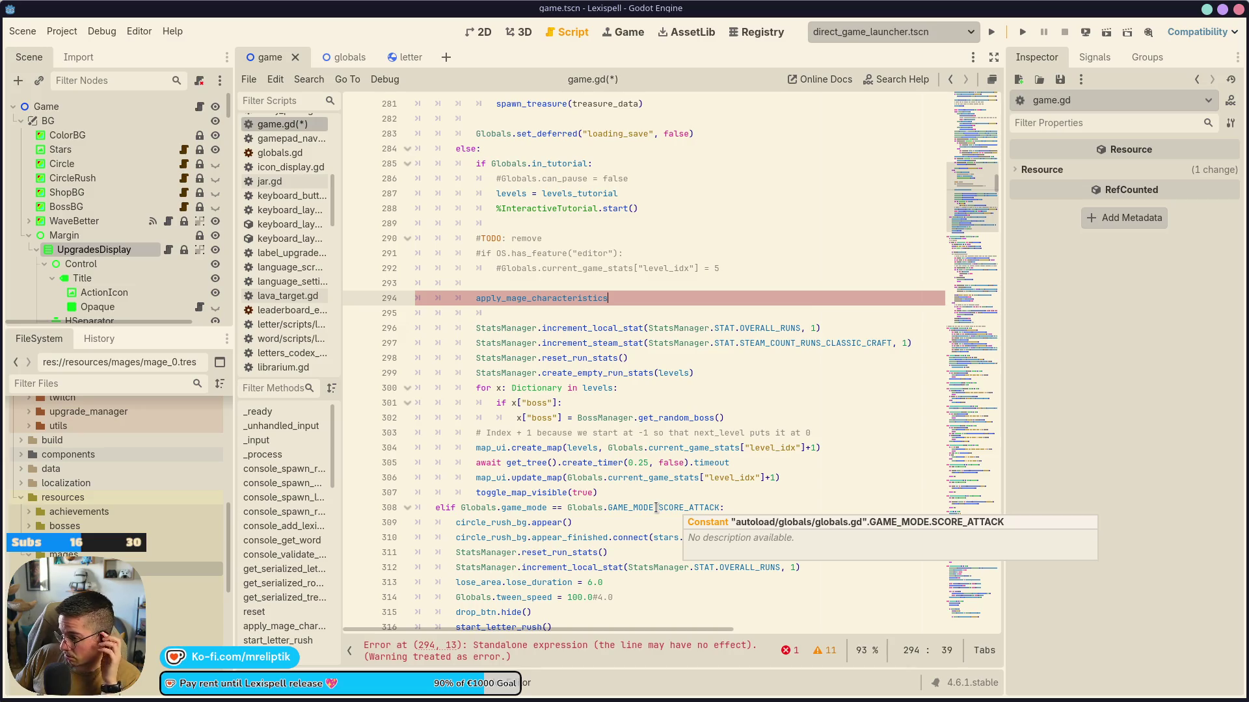
double_click(569, 357)
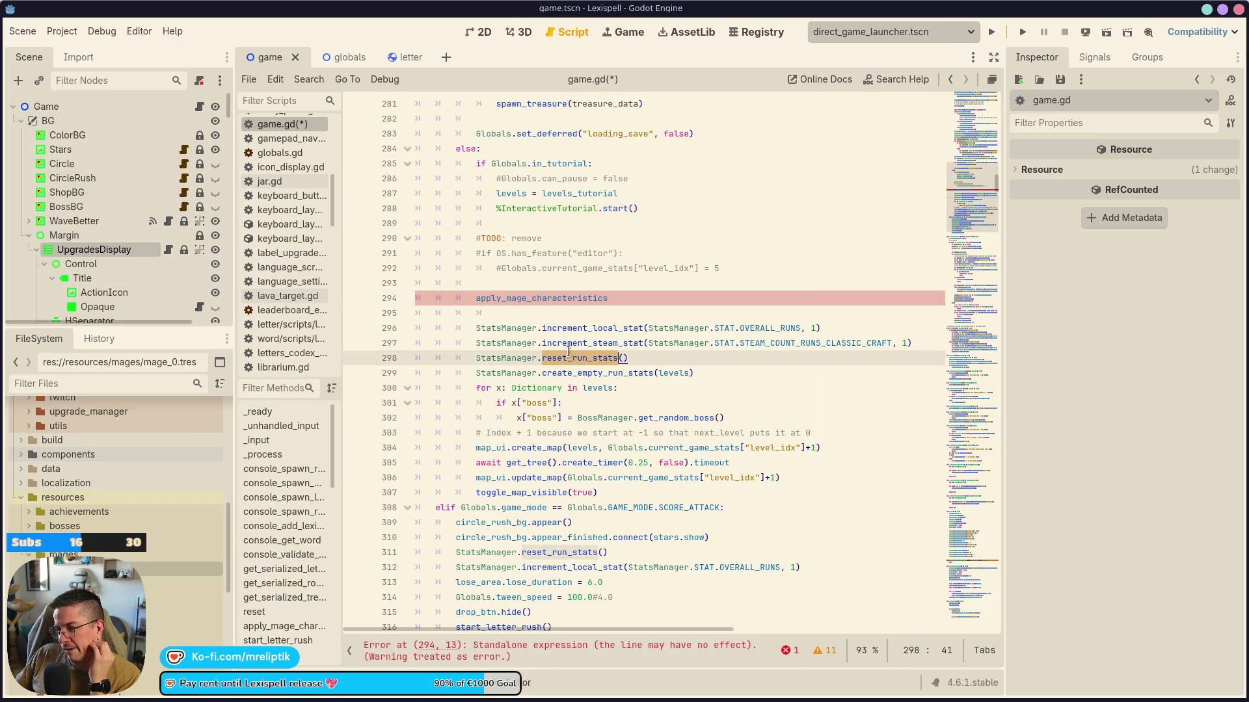
scroll(595, 533, "down", 1)
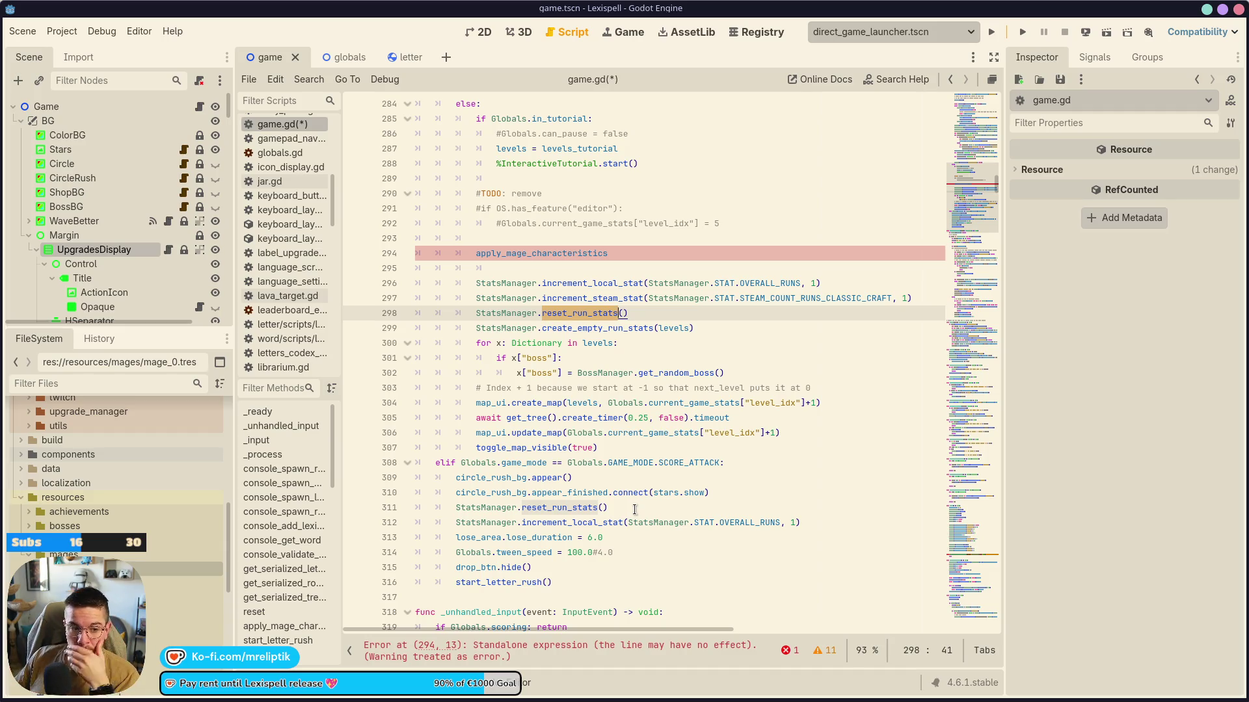
Pass MageManager.mage_current as the call's argument and save game.gd
left_click(634, 253)
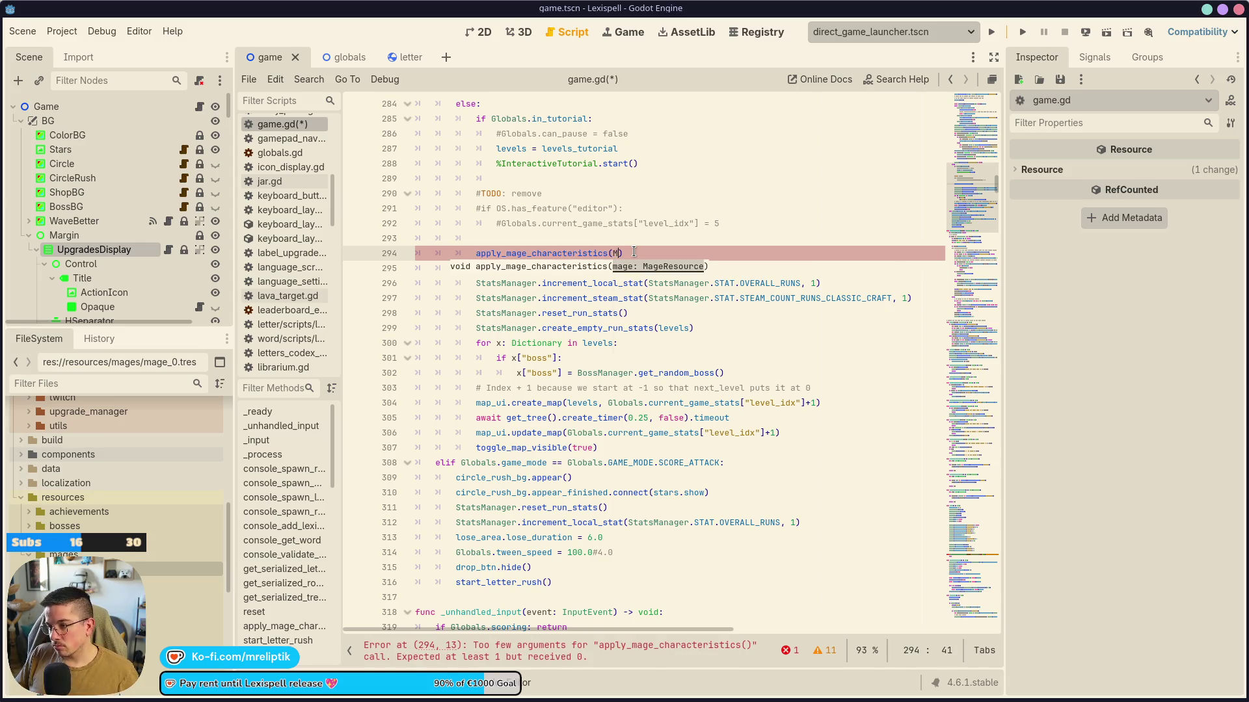
type("ageM")
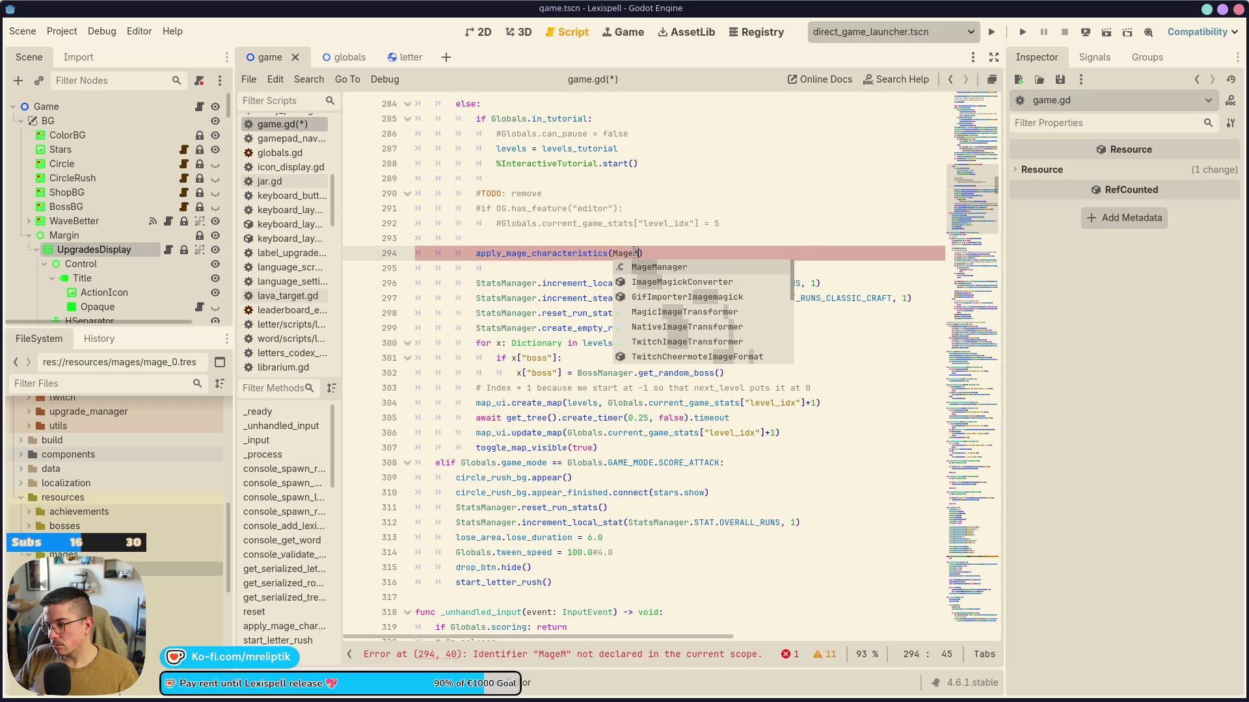
key("Return")
type(".")
key("Down")
key("Return")
key("ctrl+s")
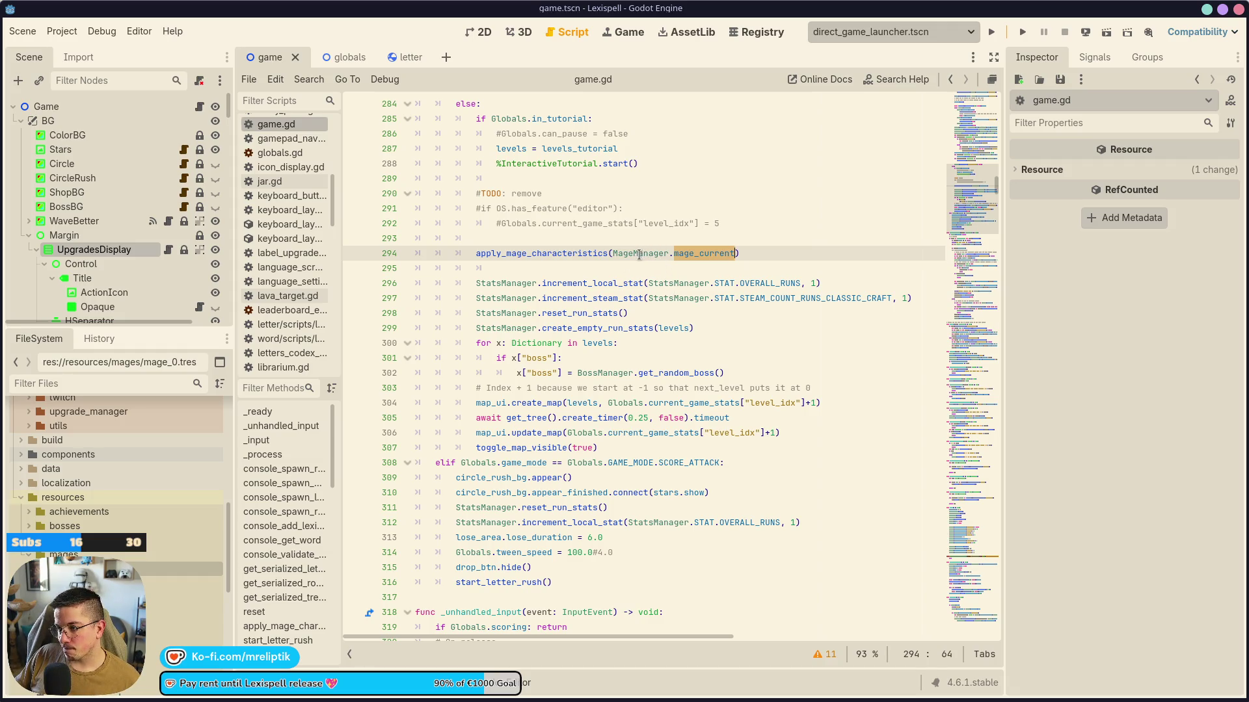
Select the apply_mage_characteristics(MageManager.mage_current) line to check it
left_click(648, 255)
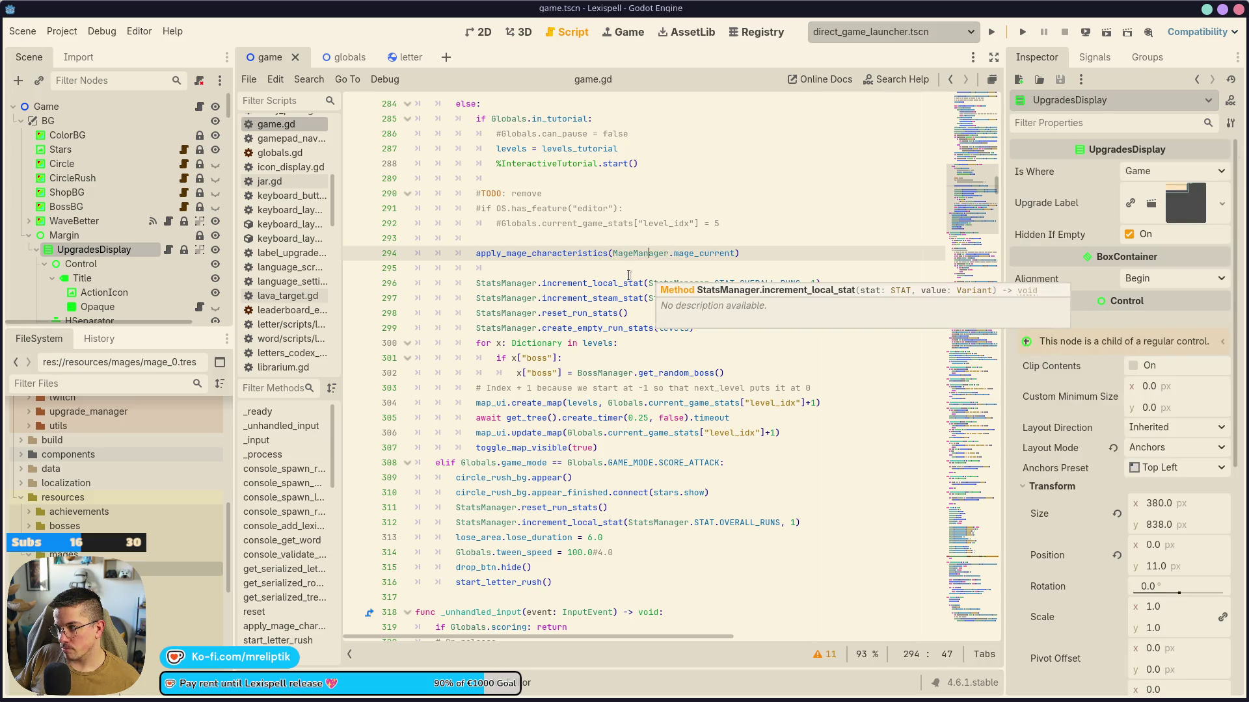
left_click(631, 254)
left_click(646, 261)
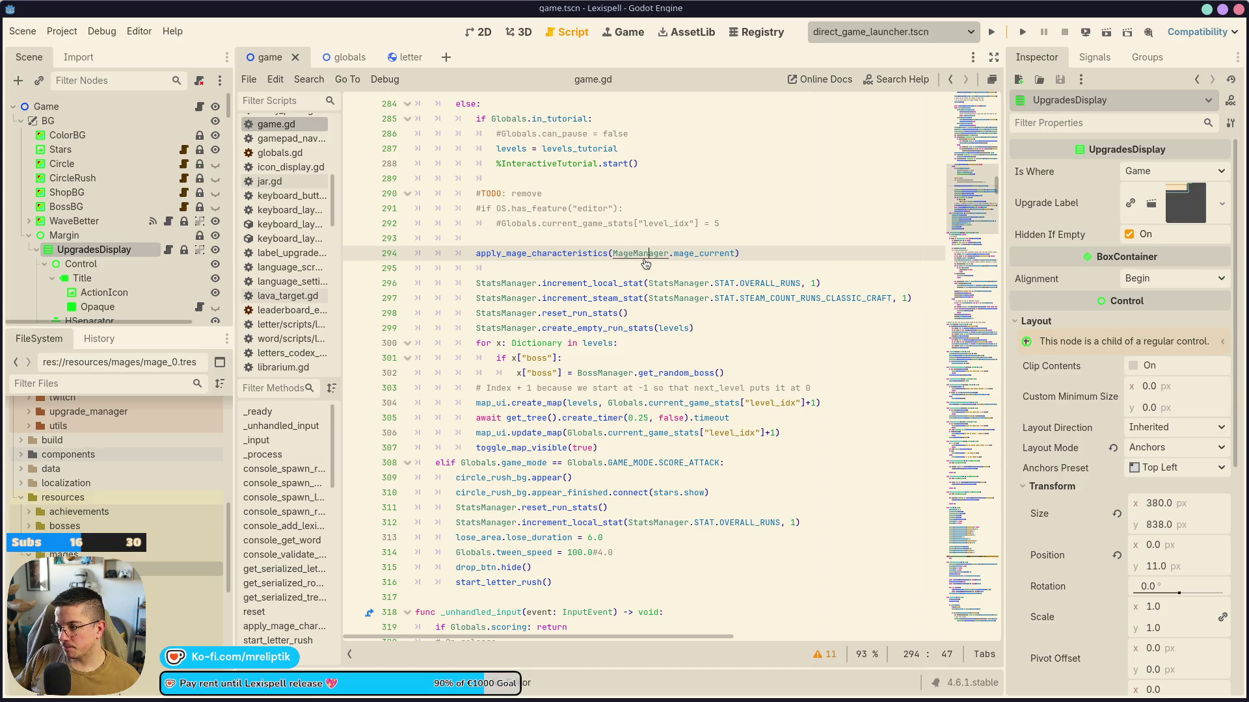
triple_click(645, 260)
scroll(302, 302, "down", 5)
In mage_manager.gd, change mage_current's default from null to mages[0] and save
left_click(290, 204)
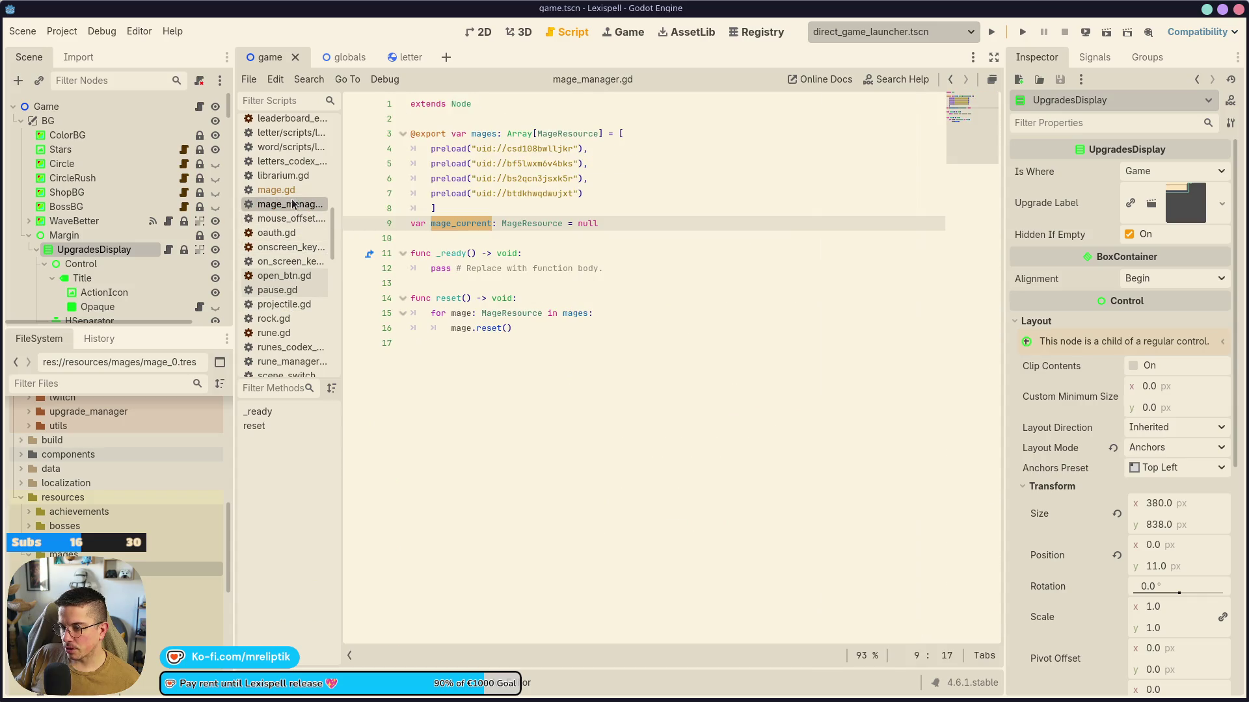
left_click(498, 239)
double_click(588, 223)
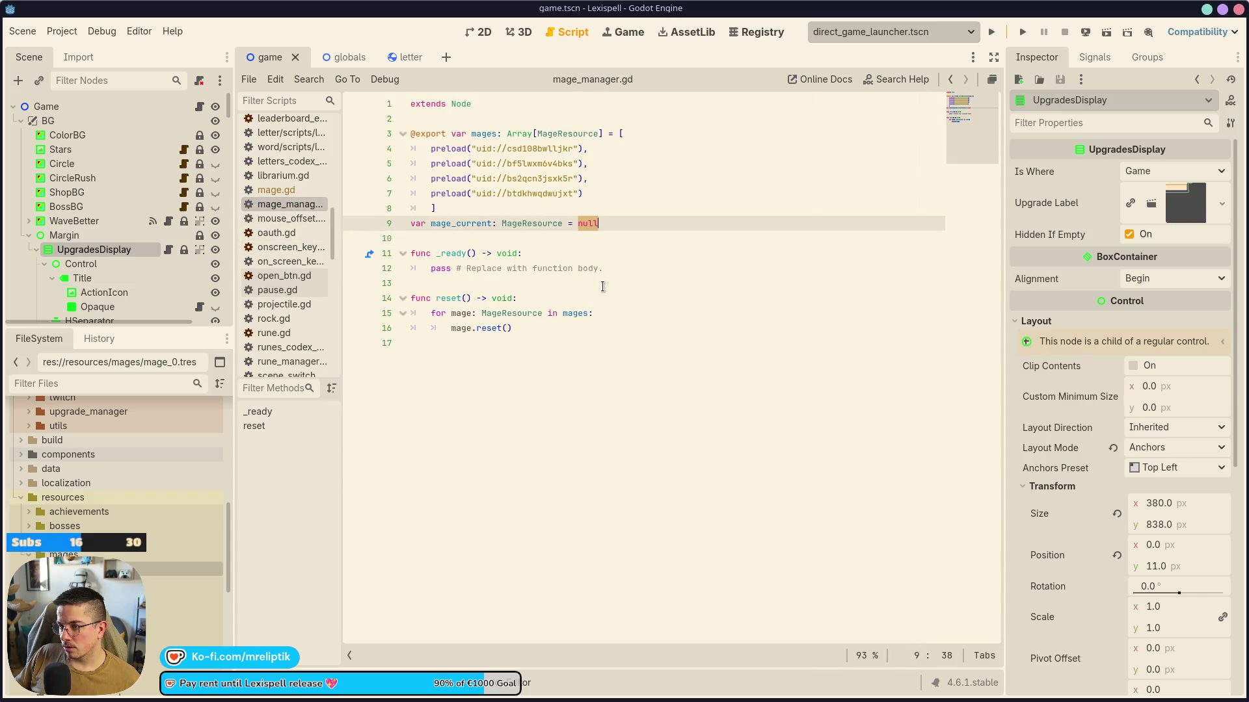
type("mages[0")
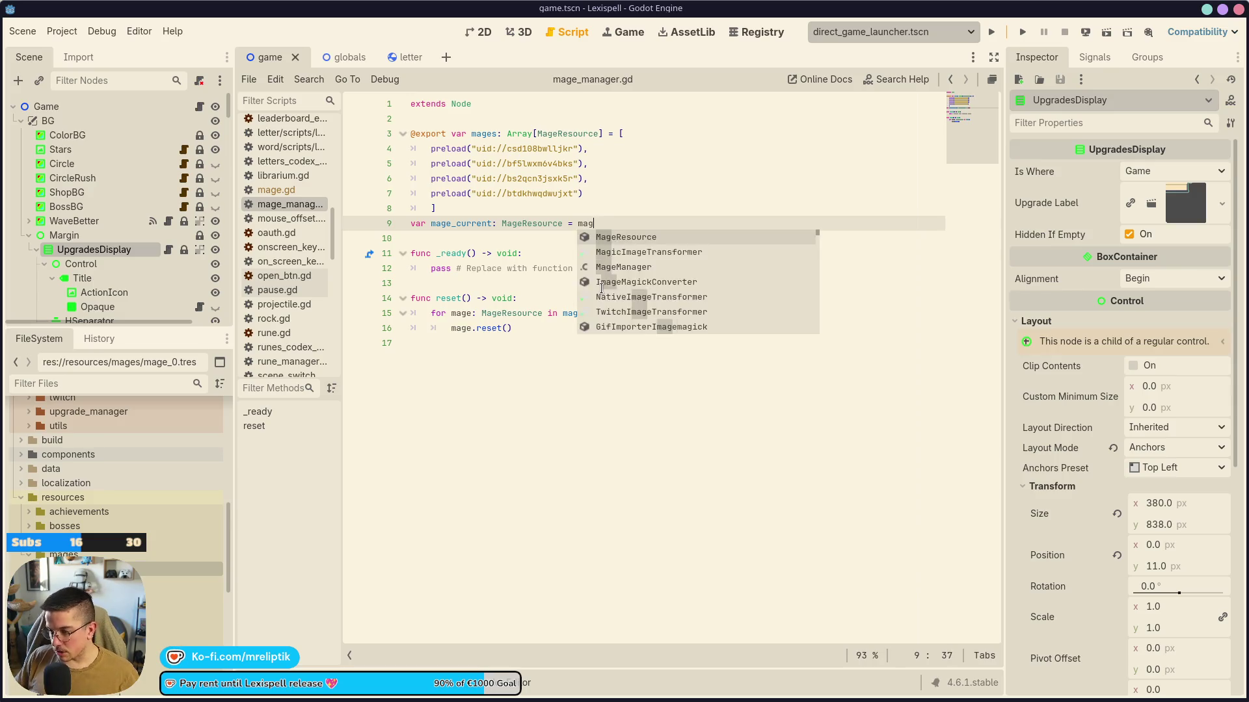
key("ctrl+s")
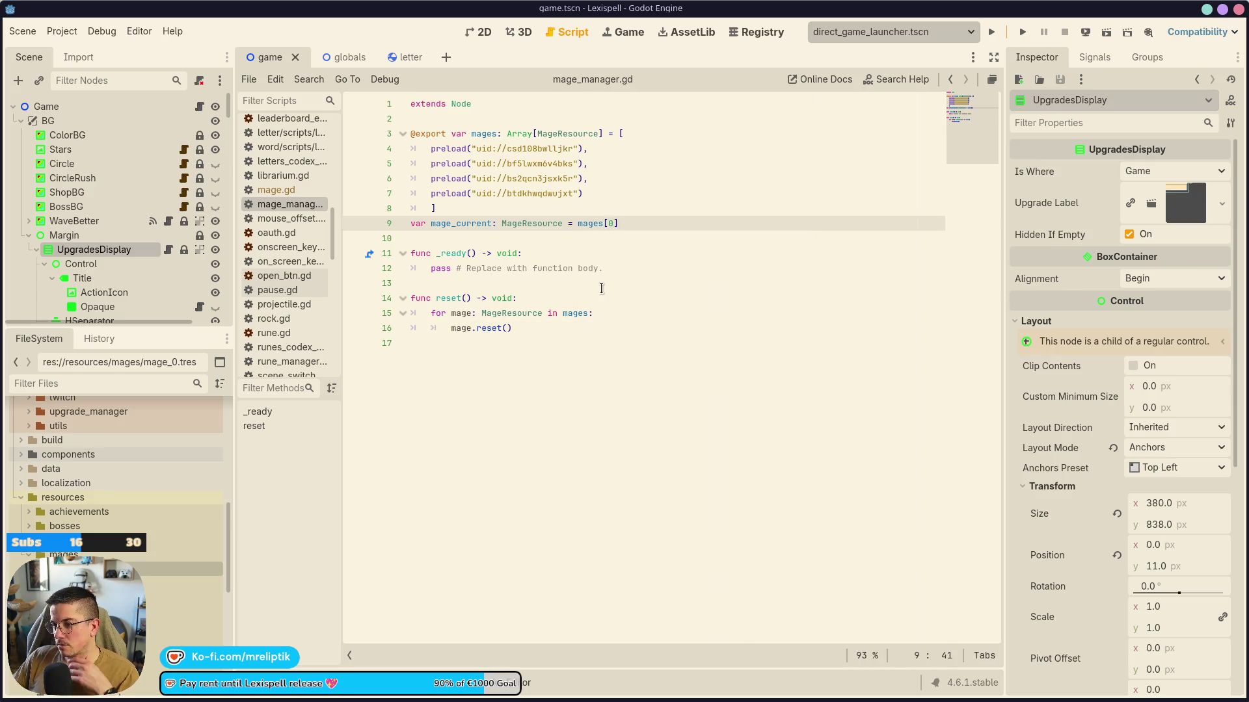
left_click(412, 223)
key("Return")
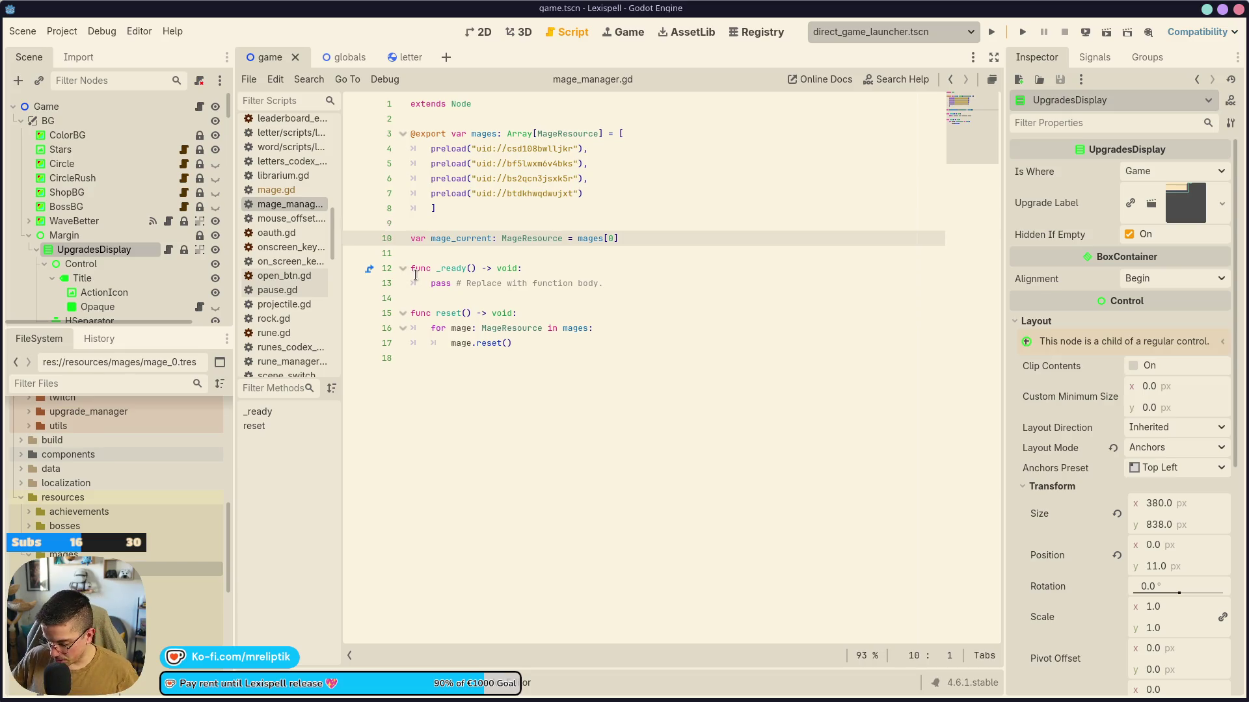
type("@o")
key("Return")
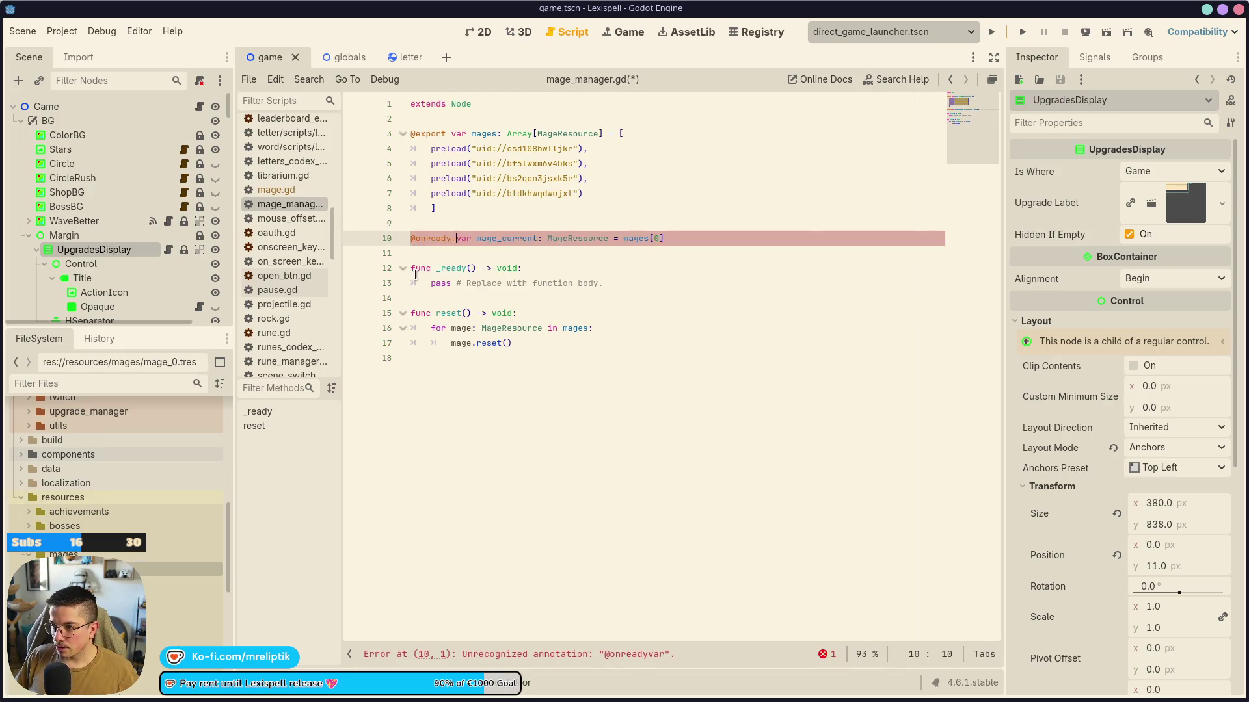
key("ctrl+s")
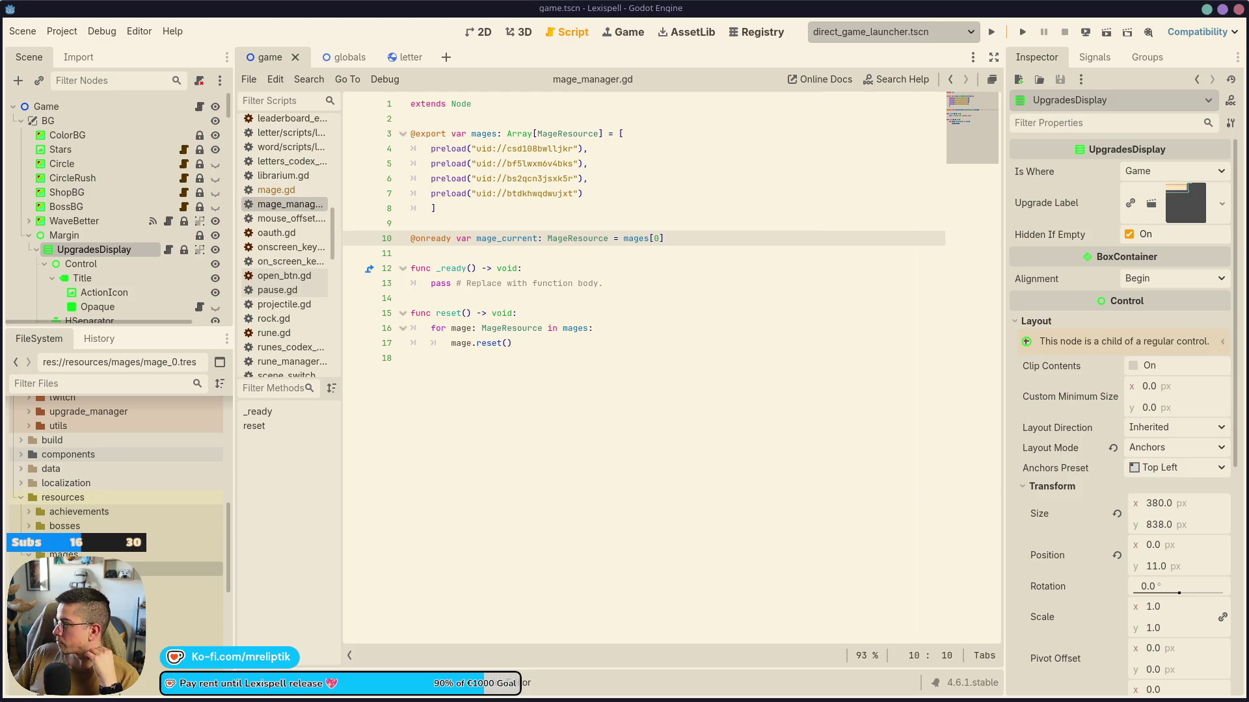
Check the Output log, switch to the 2D view, and open the mage_2 and mage_3 resources
left_click(530, 343)
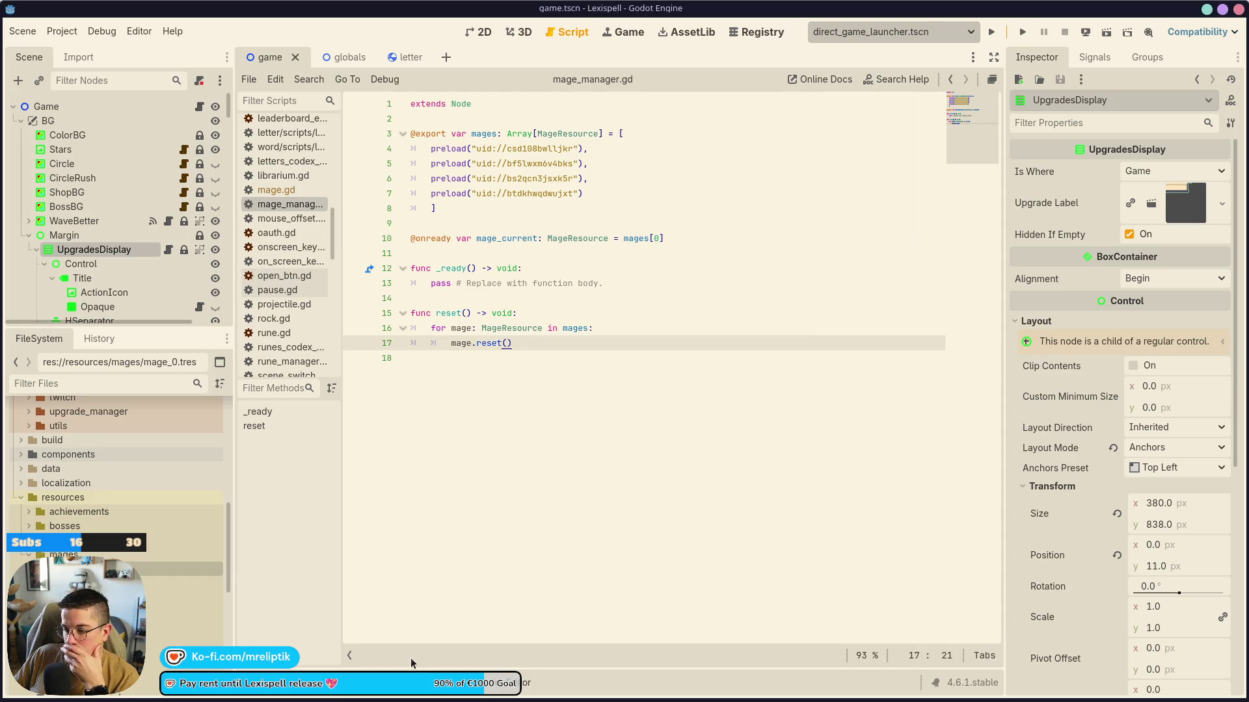
left_click(305, 683)
key("alt+o")
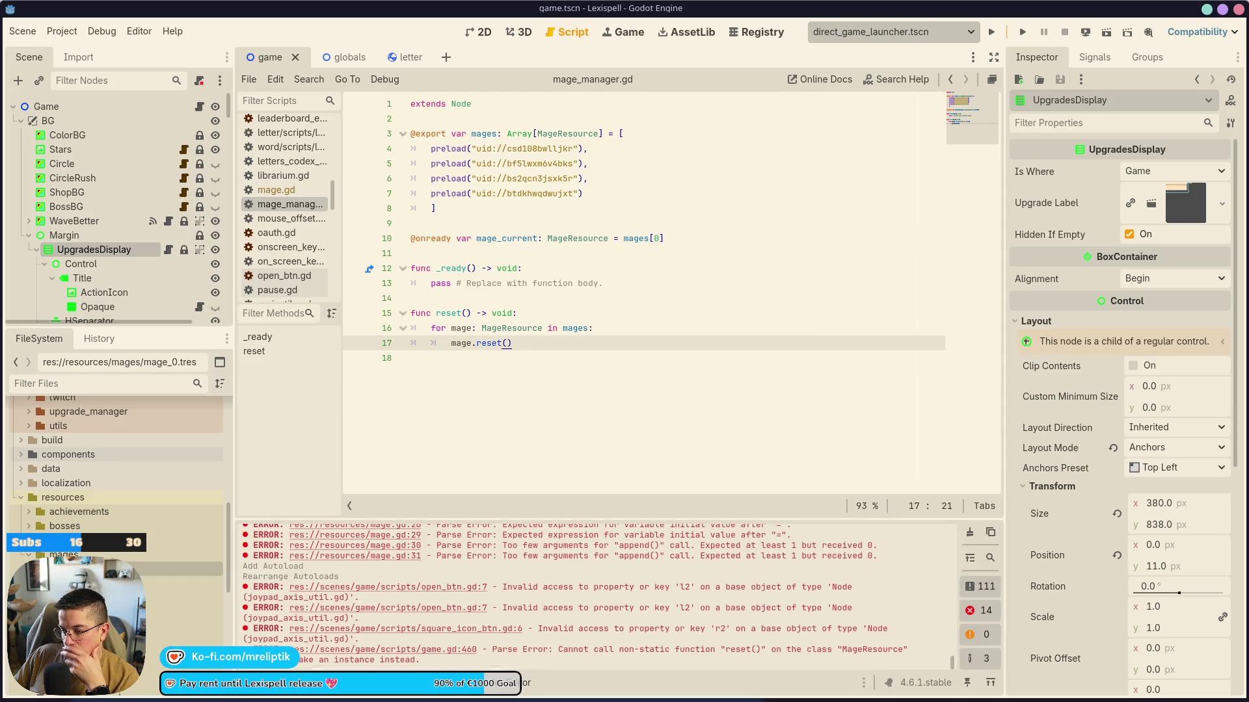
left_click(305, 683)
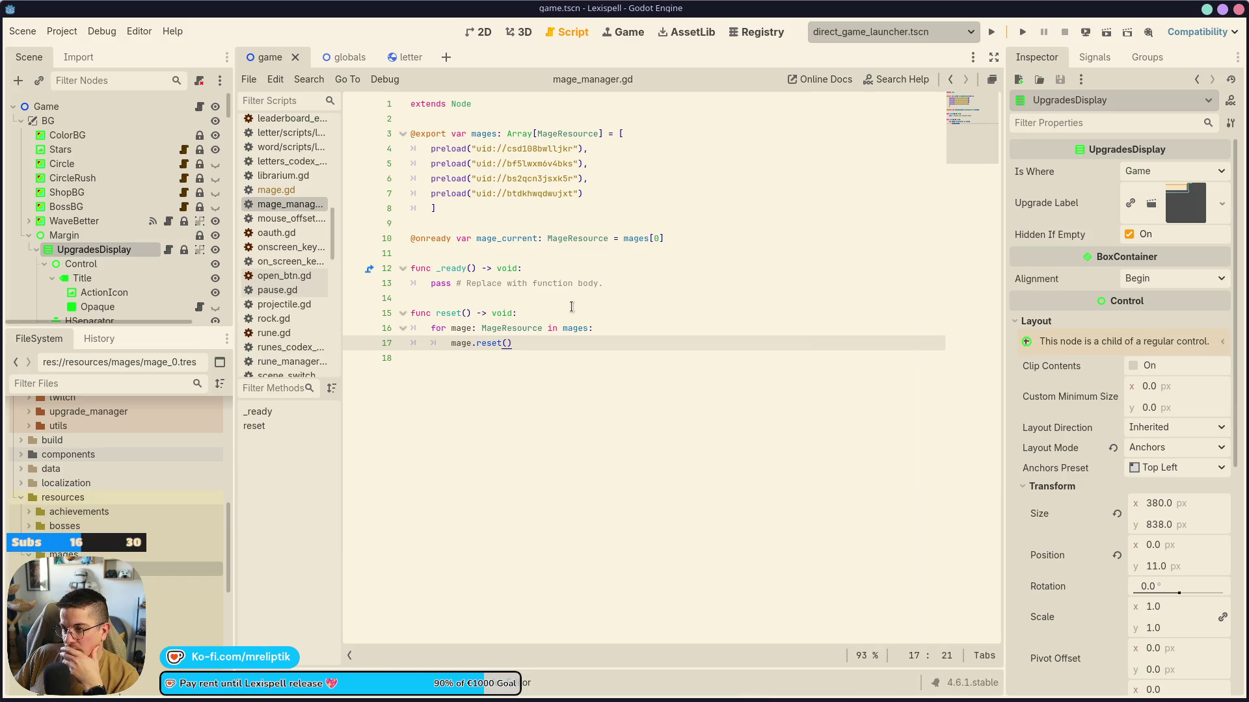
left_click(473, 36)
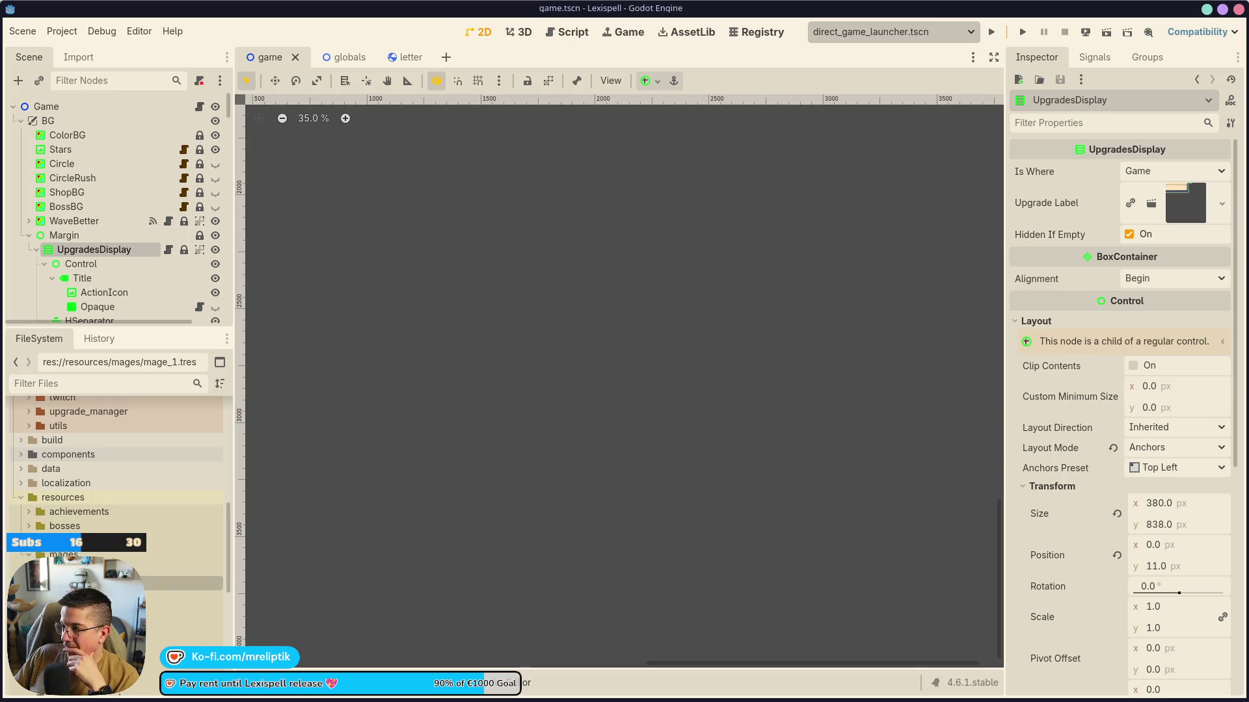
left_click(182, 598)
left_click(183, 612)
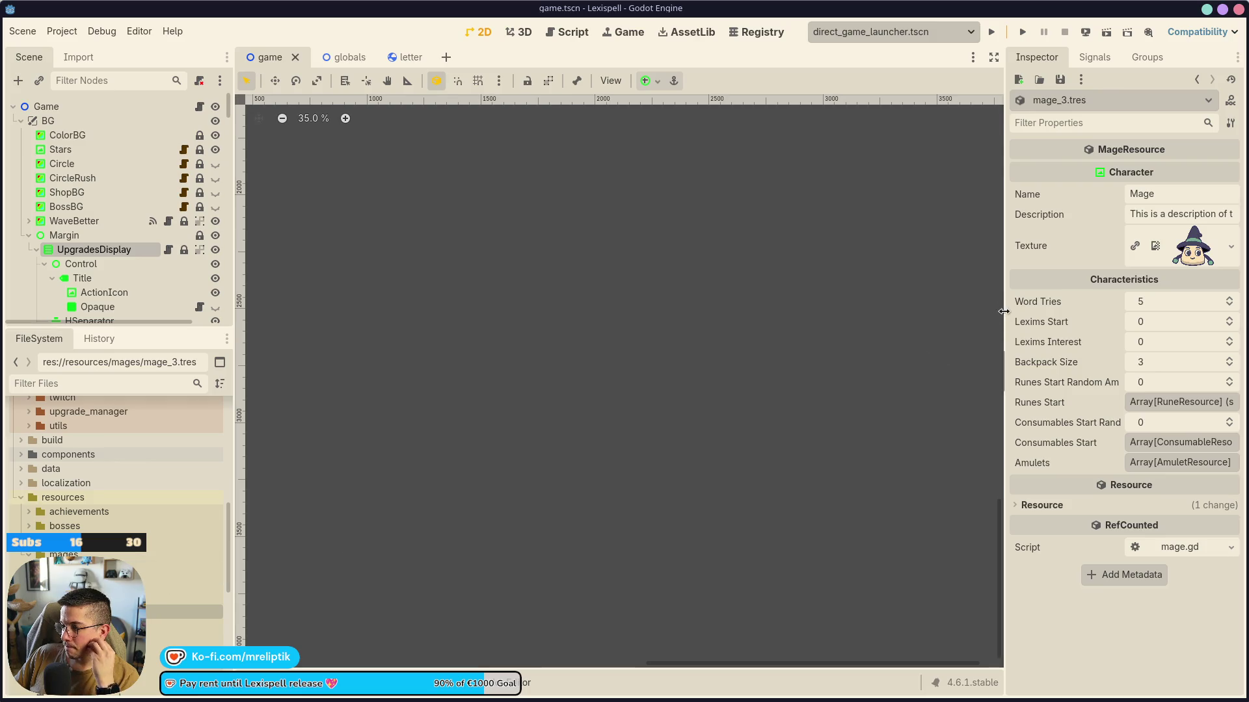
Widen the Inspector, inspect mage_3's Amulets list, then go back to game.gd's apply_mage_characteristics call
left_click_drag(1004, 318, 946, 325)
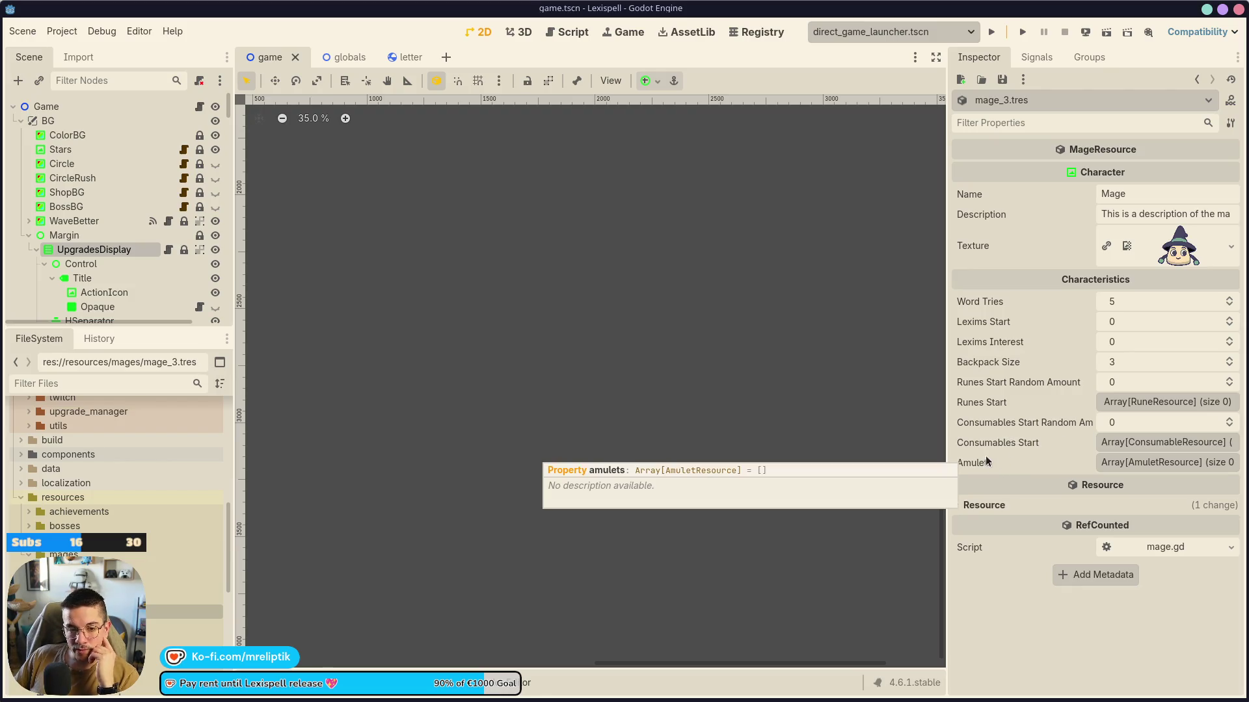
left_click(1154, 465)
left_click(1155, 465)
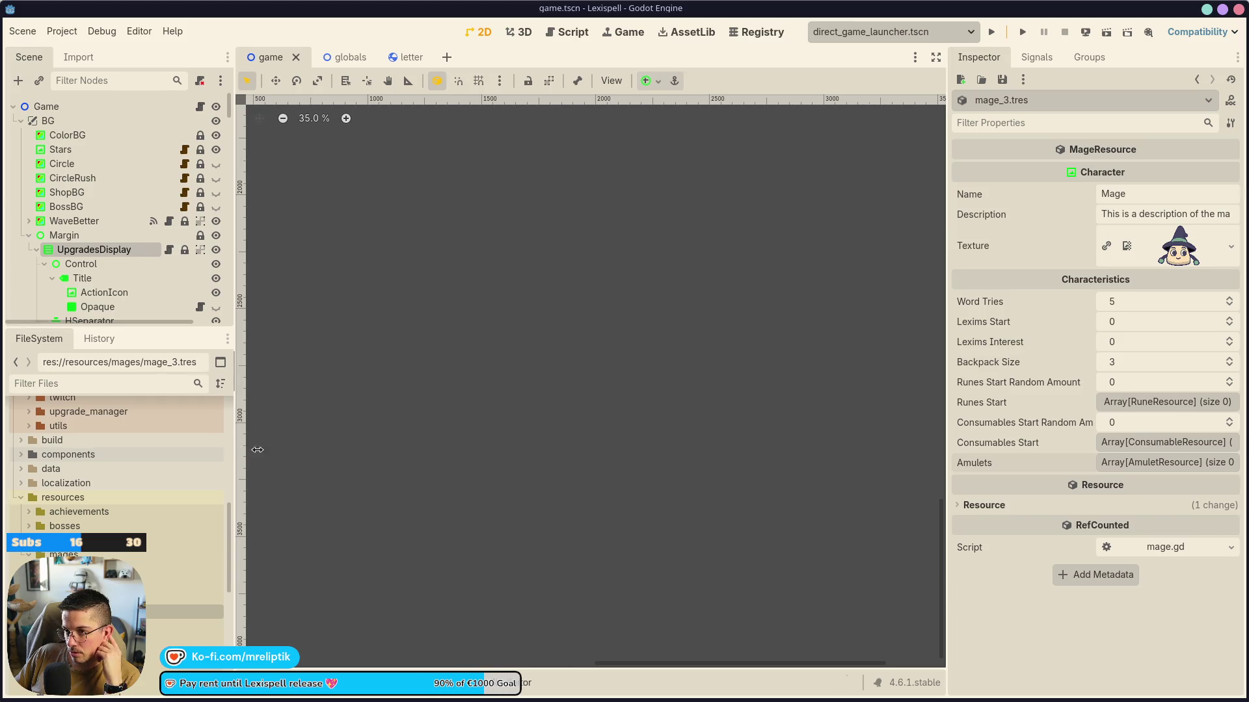
left_click_drag(238, 453, 290, 449)
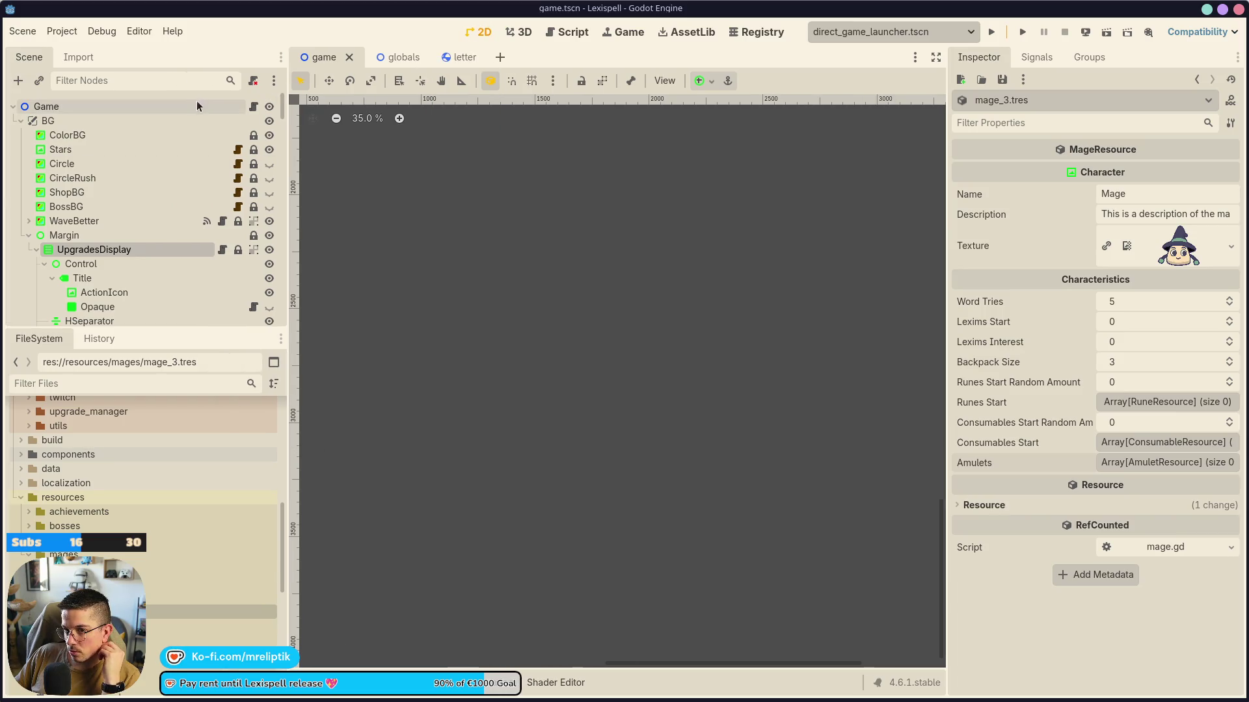
left_click(254, 106)
double_click(569, 252)
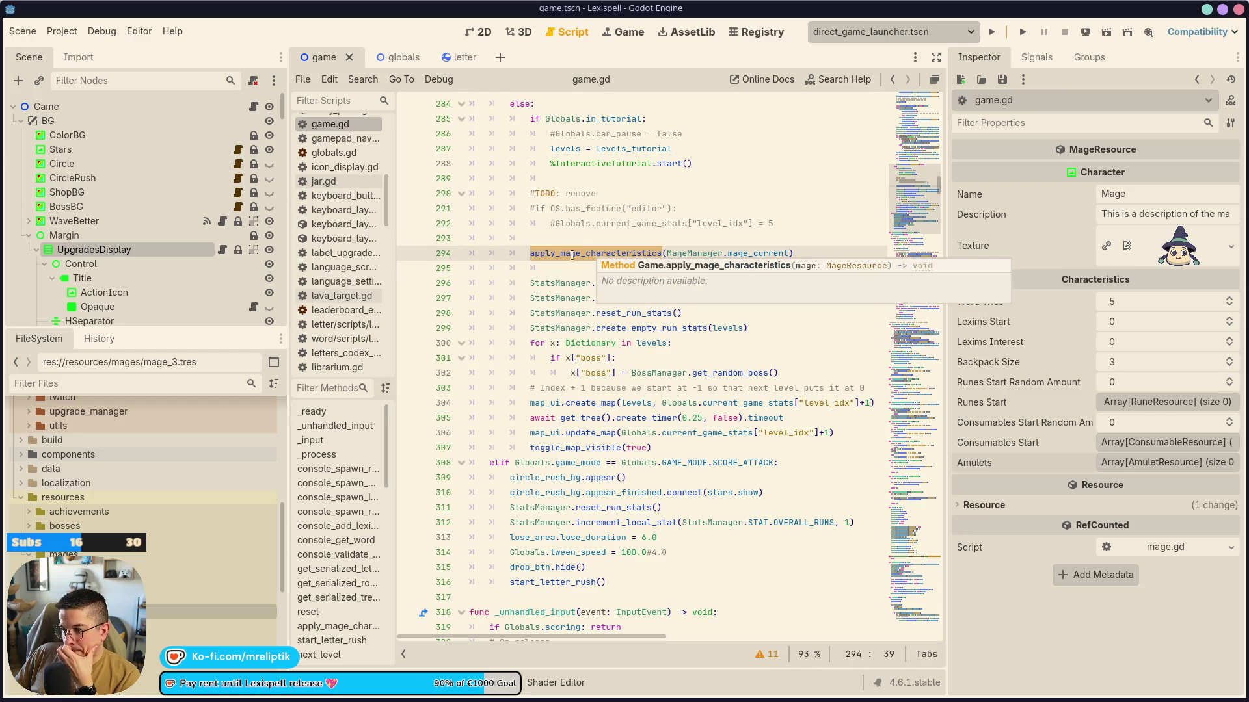
scroll(477, 469, "down", 3)
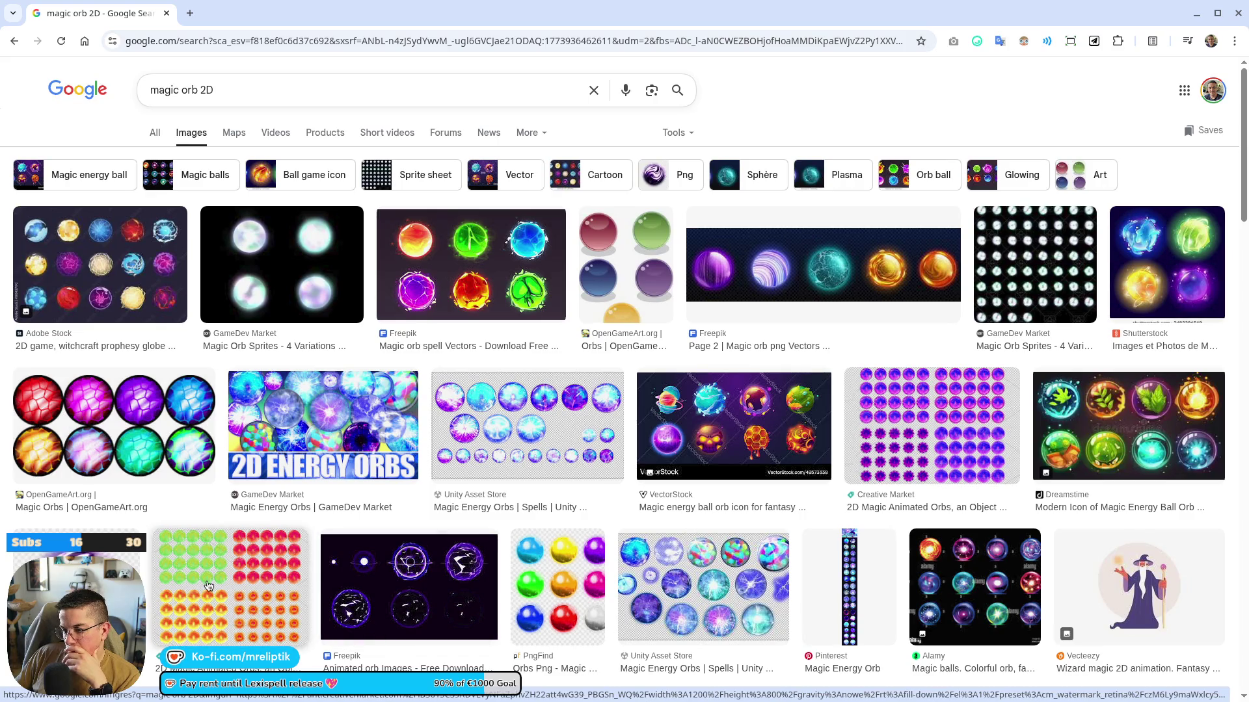
Scroll the 'magic orb 2D' results and open the Orb Tower MiniReview image in a new tab
scroll(208, 587, "down", 2)
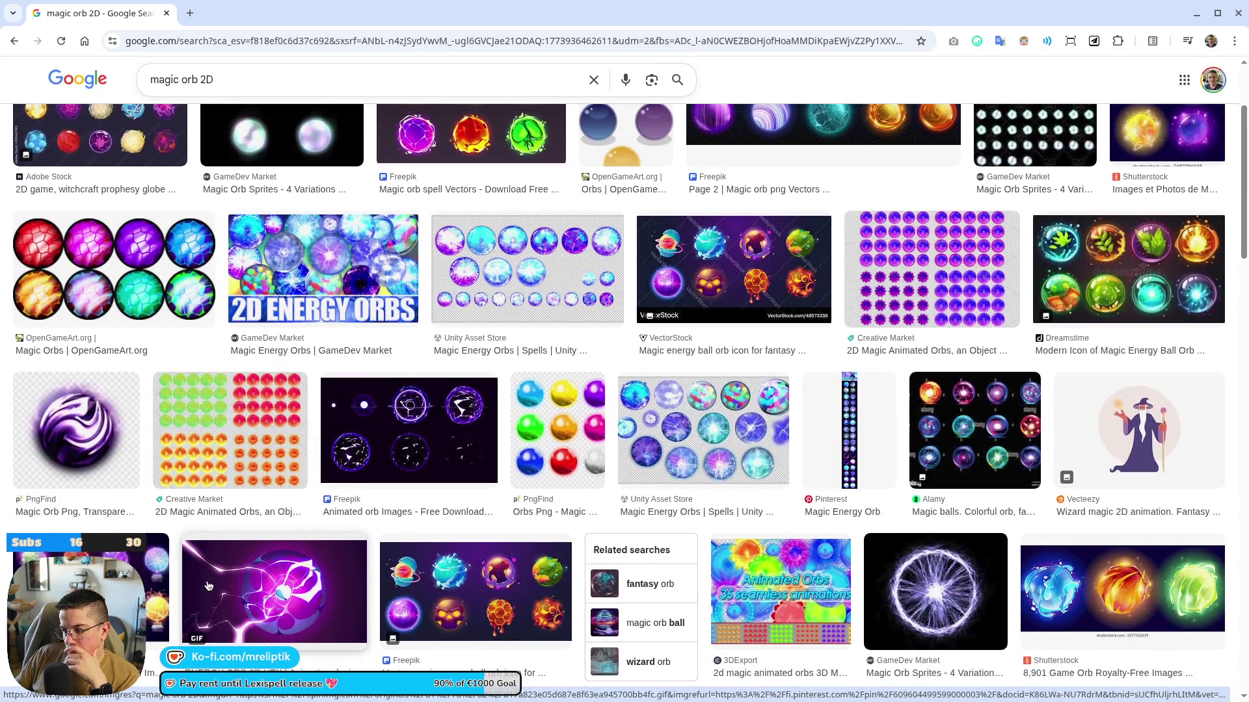
scroll(209, 588, "down", 3)
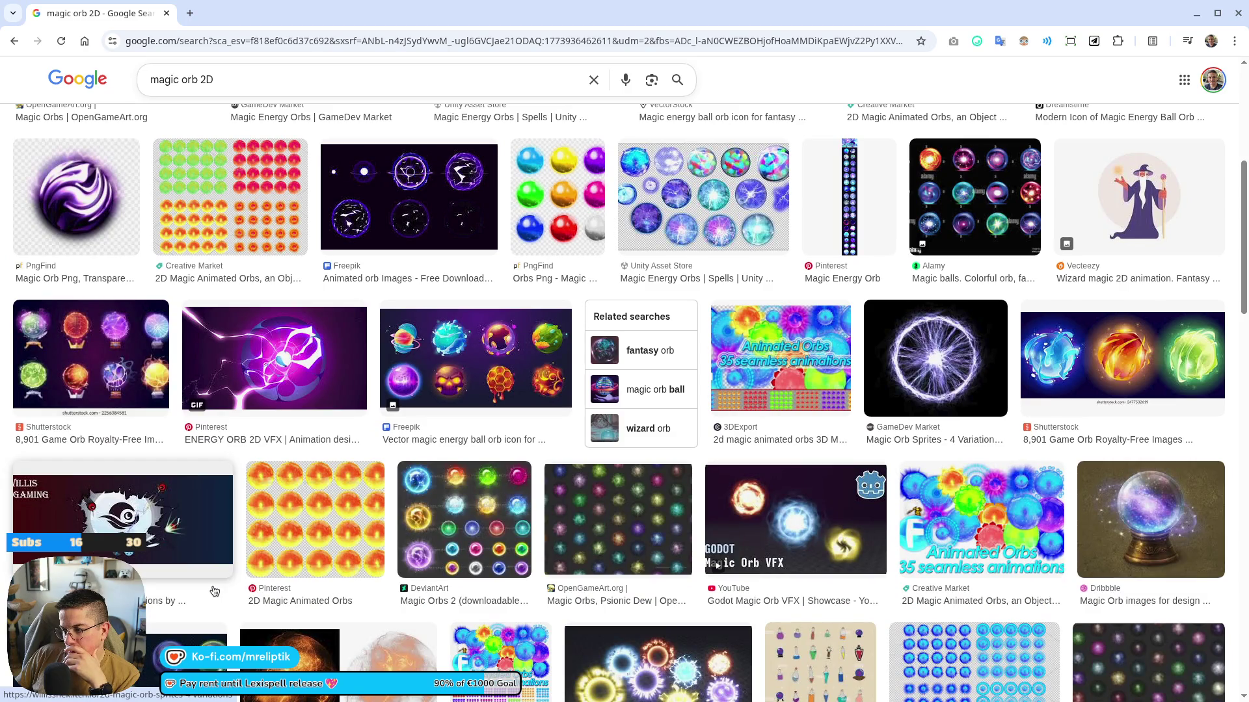
scroll(215, 590, "down", 6)
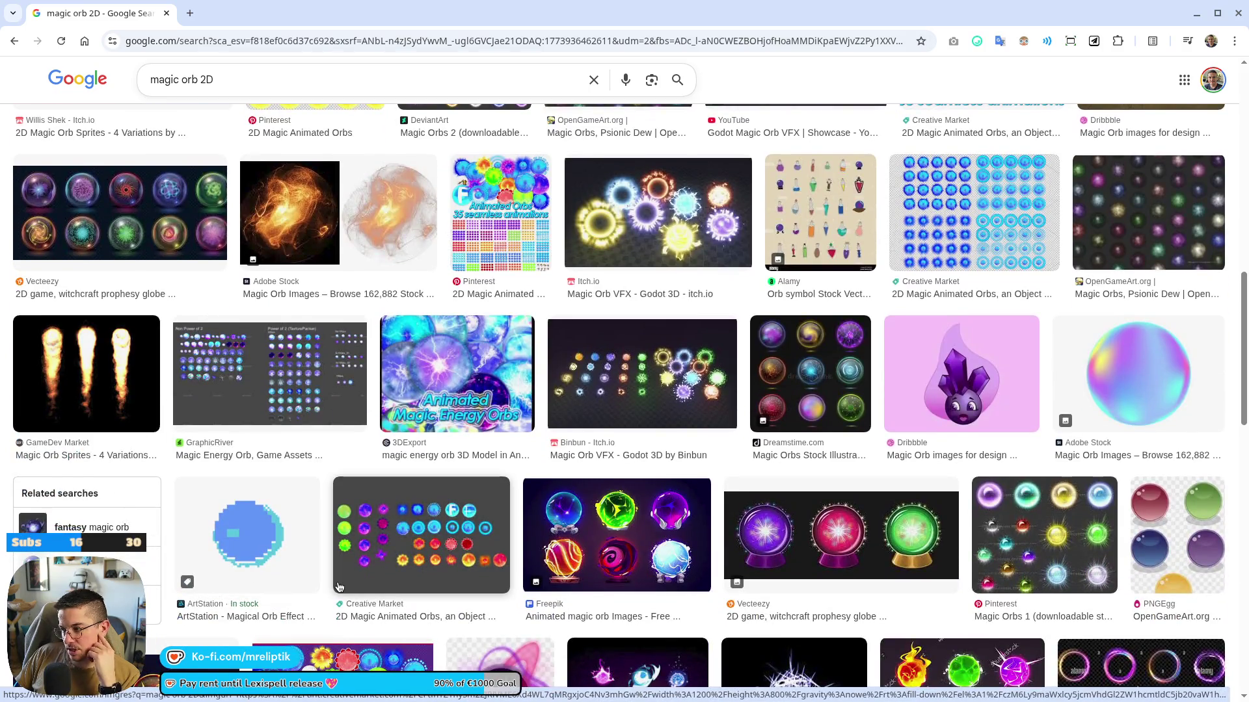
scroll(214, 591, "down", 5)
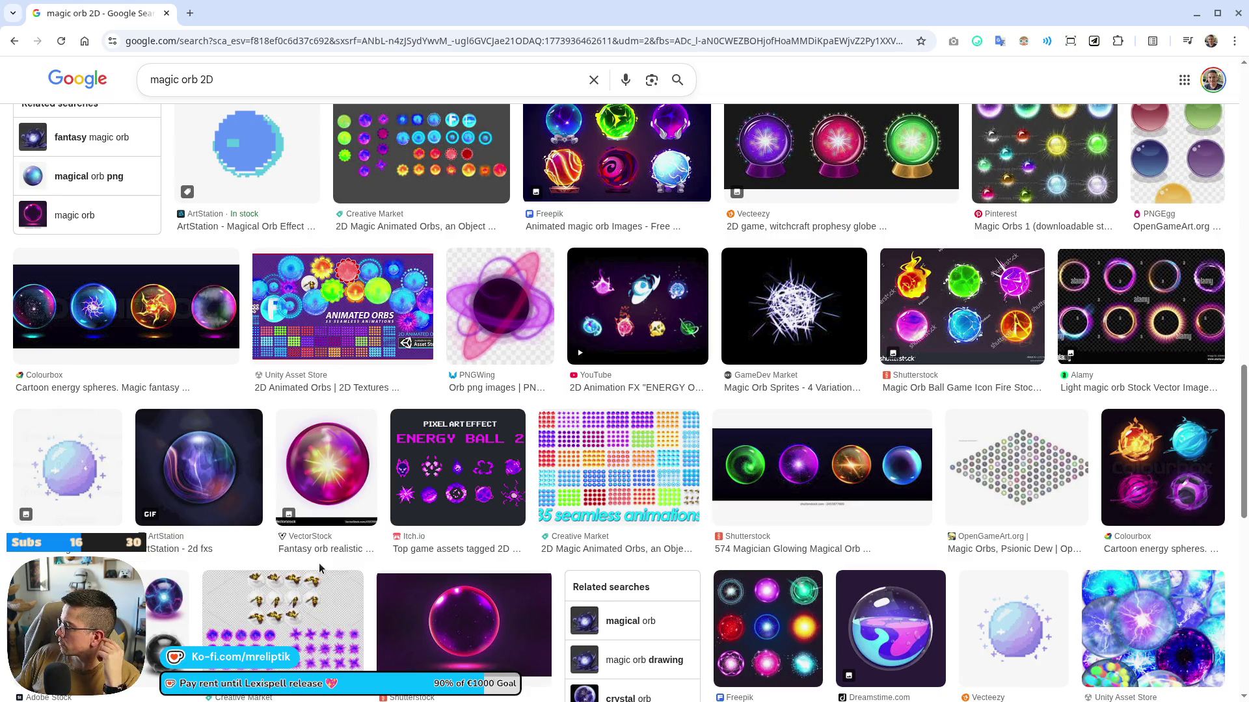
scroll(320, 568, "down", 5)
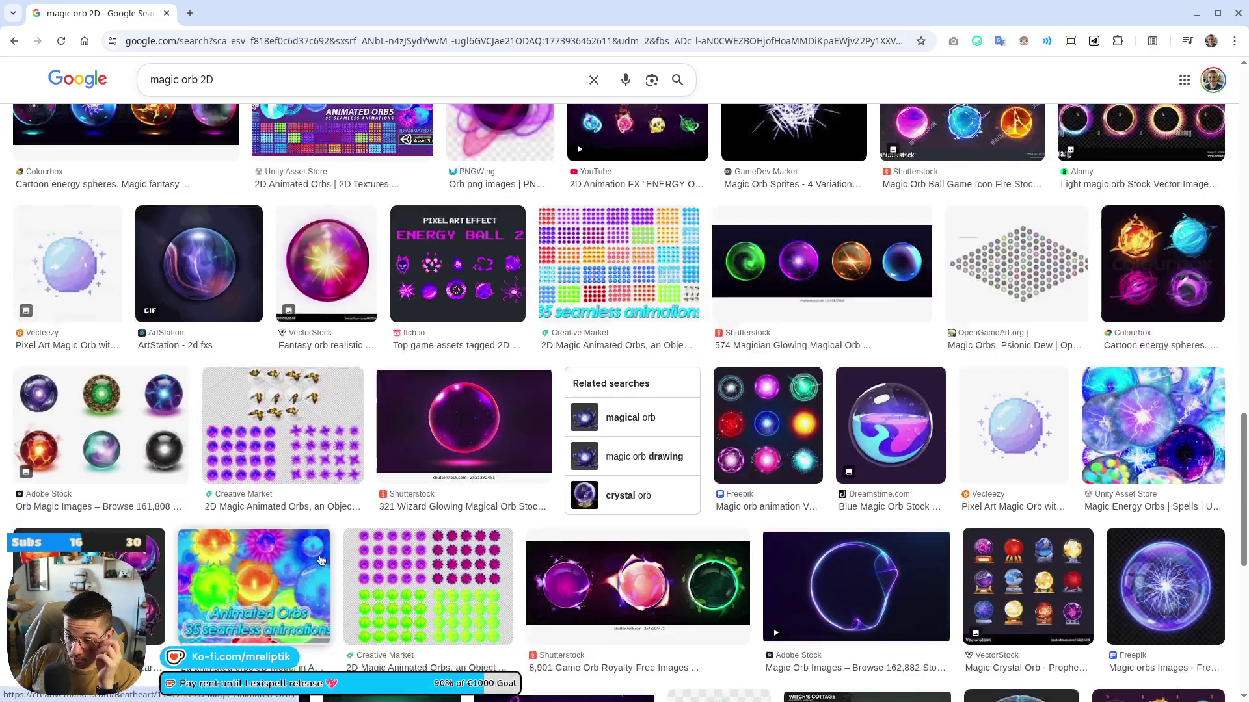
scroll(324, 571, "down", 5)
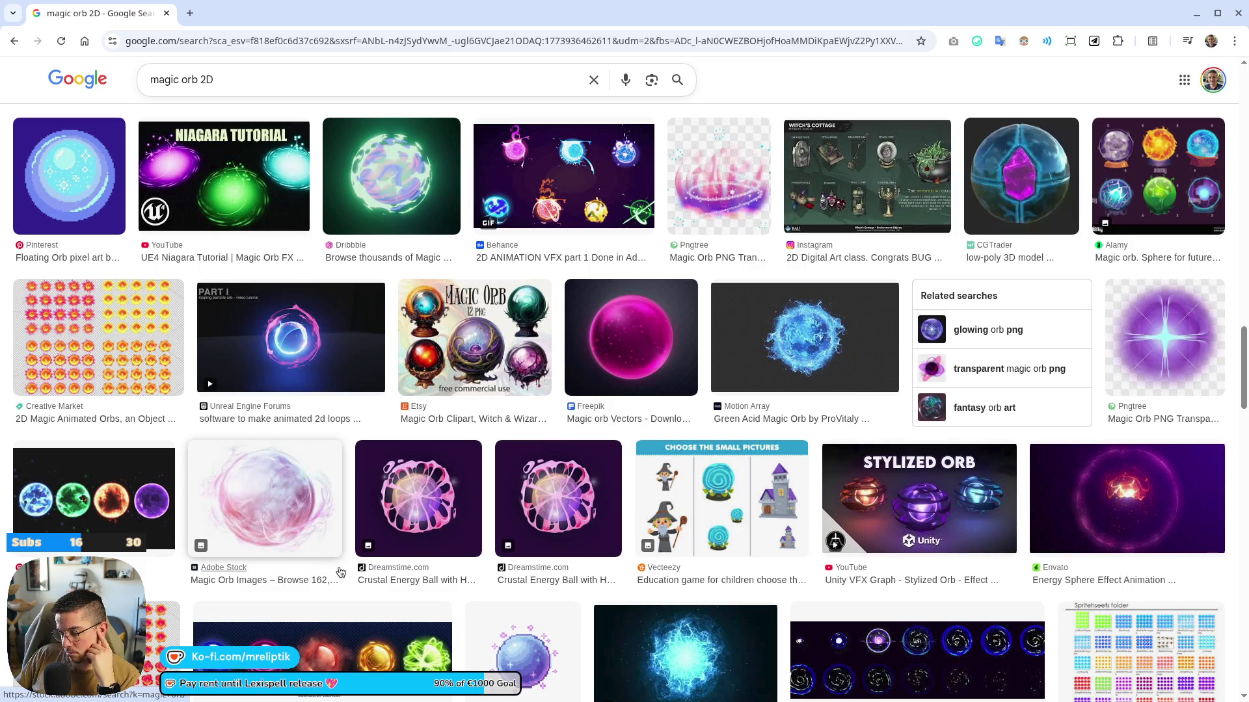
scroll(410, 507, "down", 3)
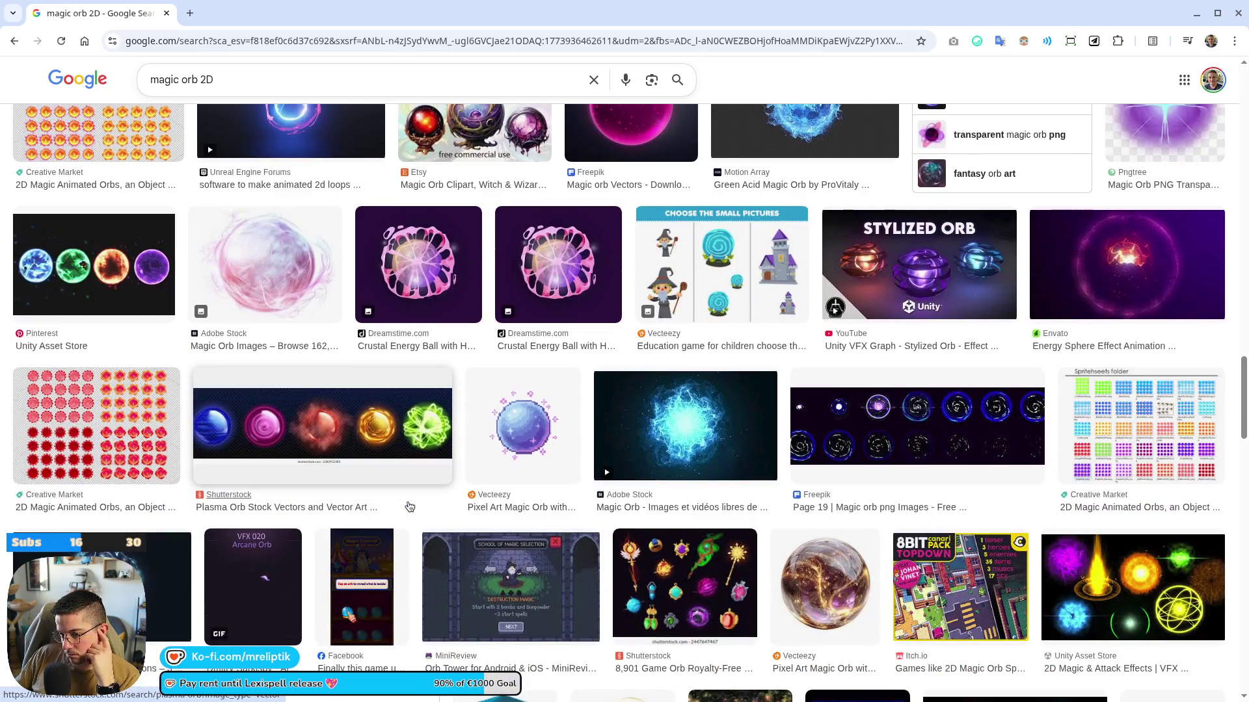
scroll(410, 507, "down", 7)
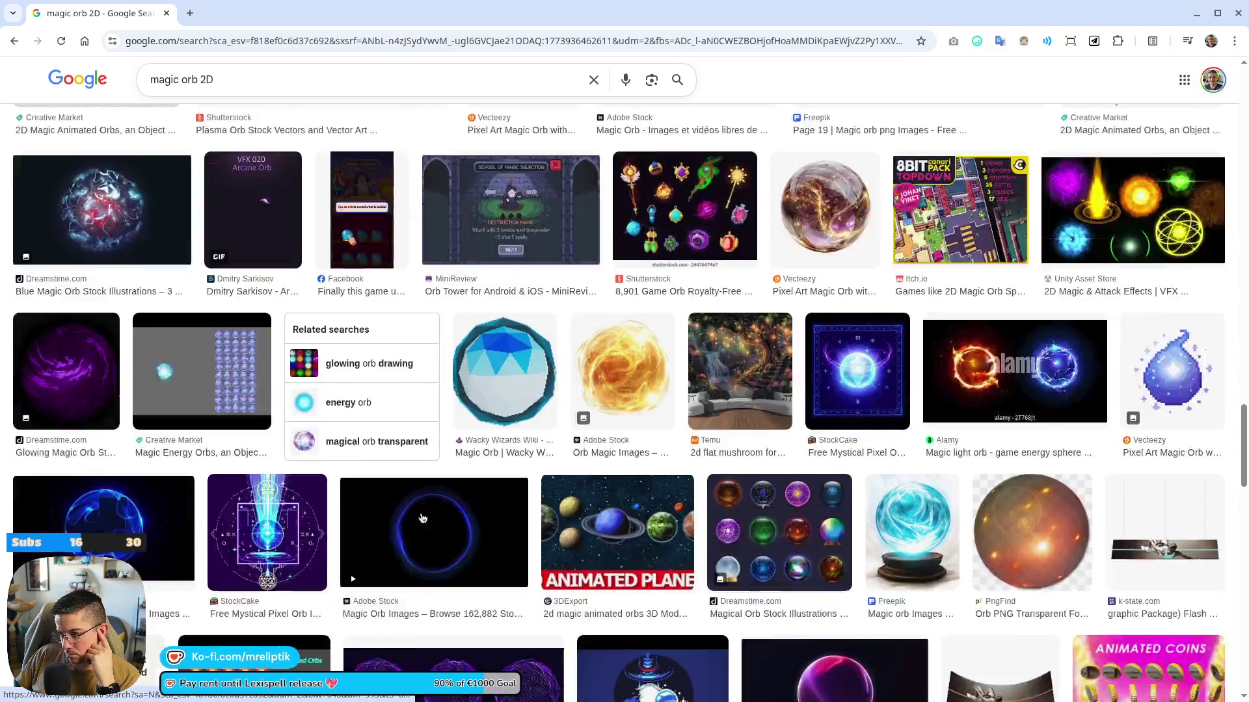
scroll(428, 509, "up", 4)
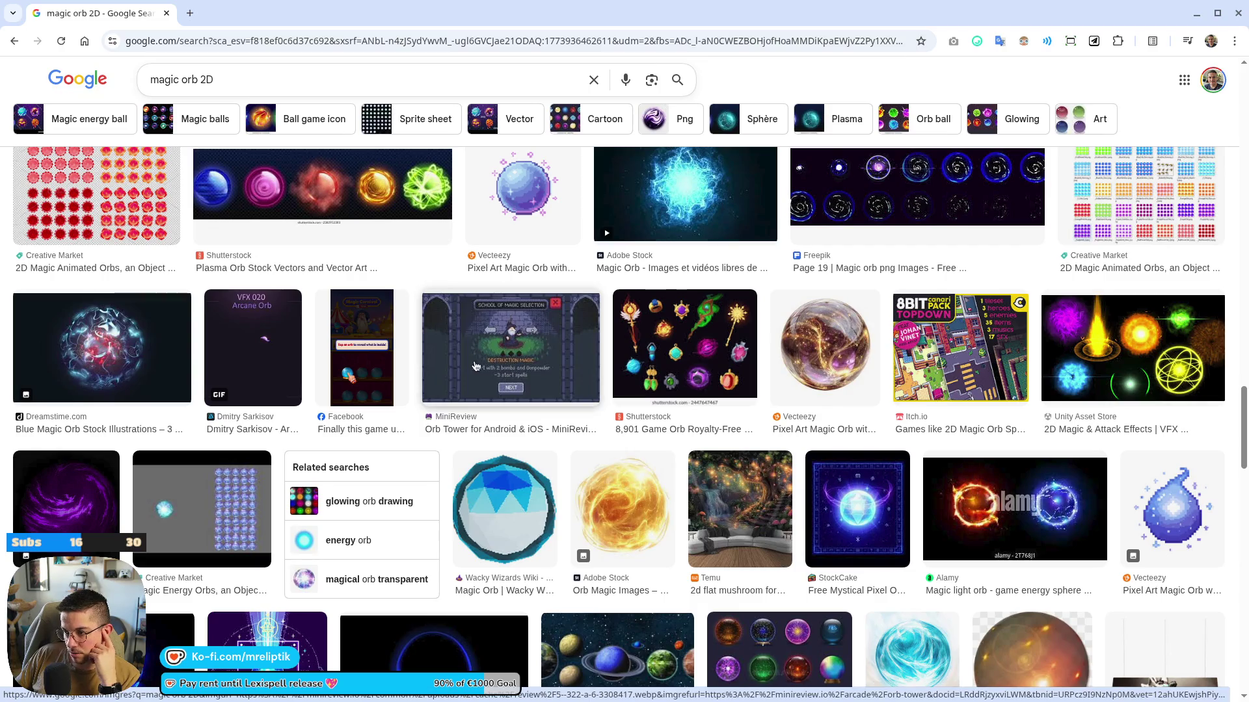
middle_click(501, 352)
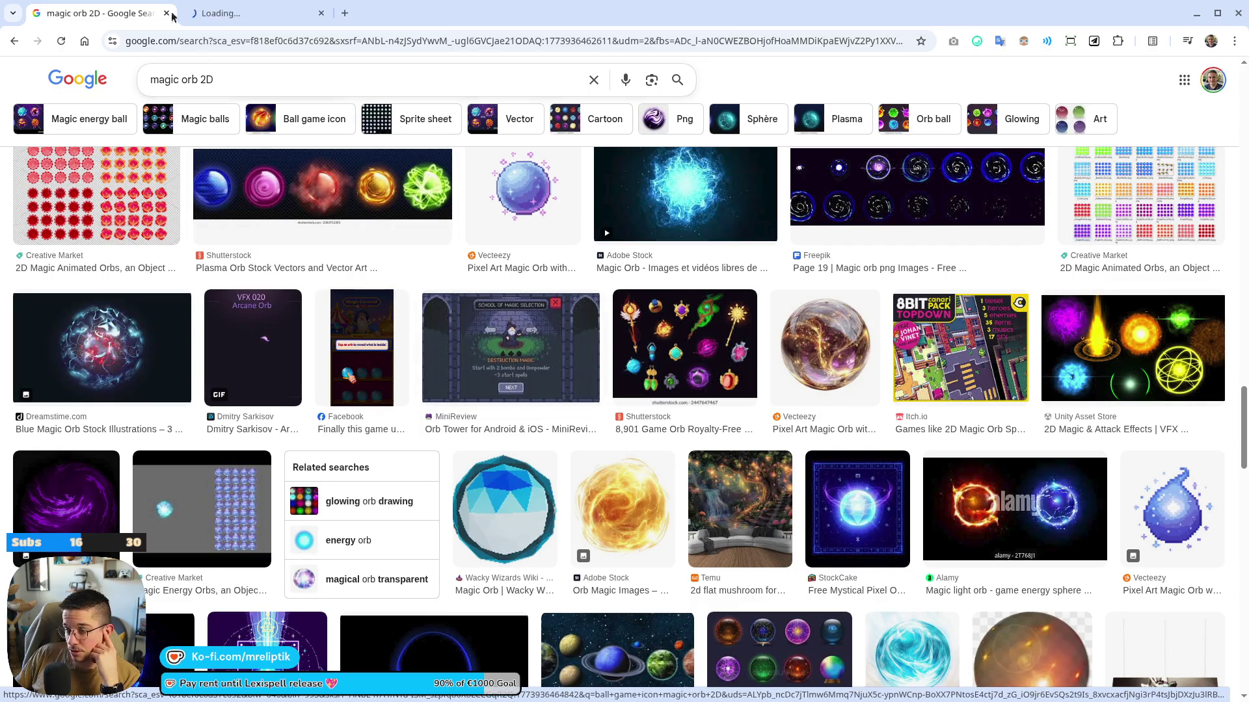
left_click(250, 13)
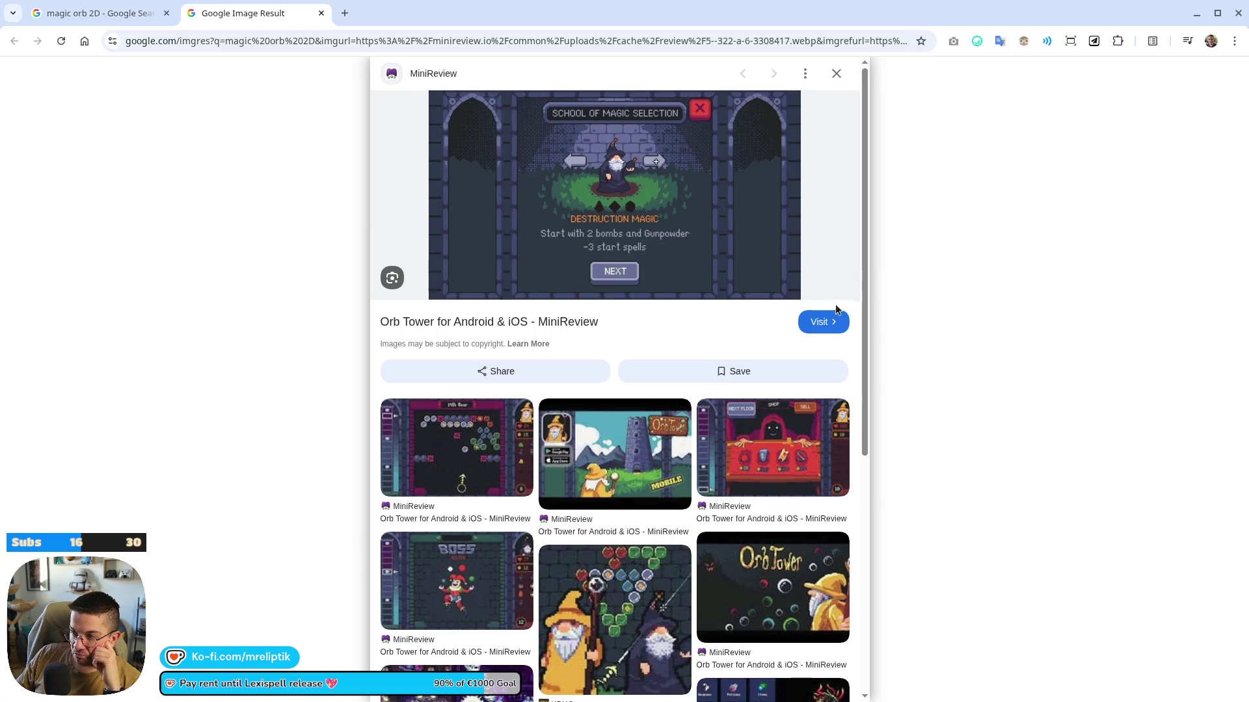
Scroll through the related images on the Orb Tower result panel
scroll(910, 423, "down", 6)
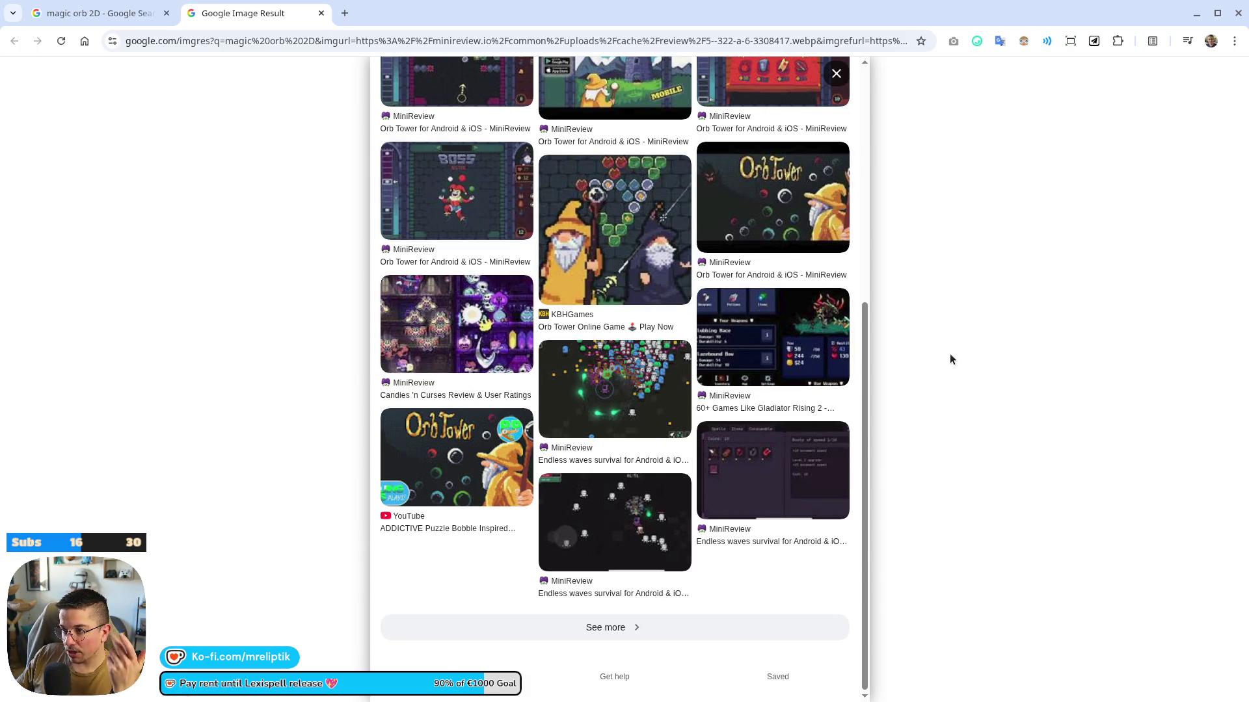
scroll(558, 334, "up", 1)
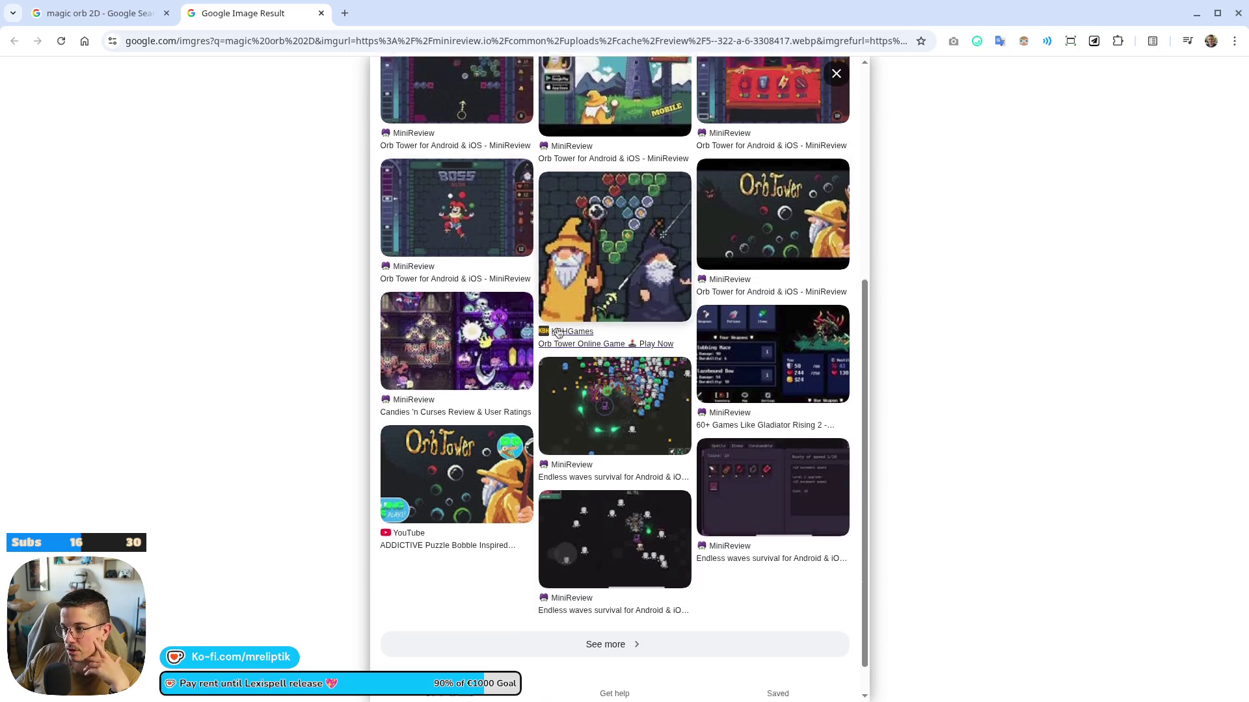
scroll(558, 334, "up", 6)
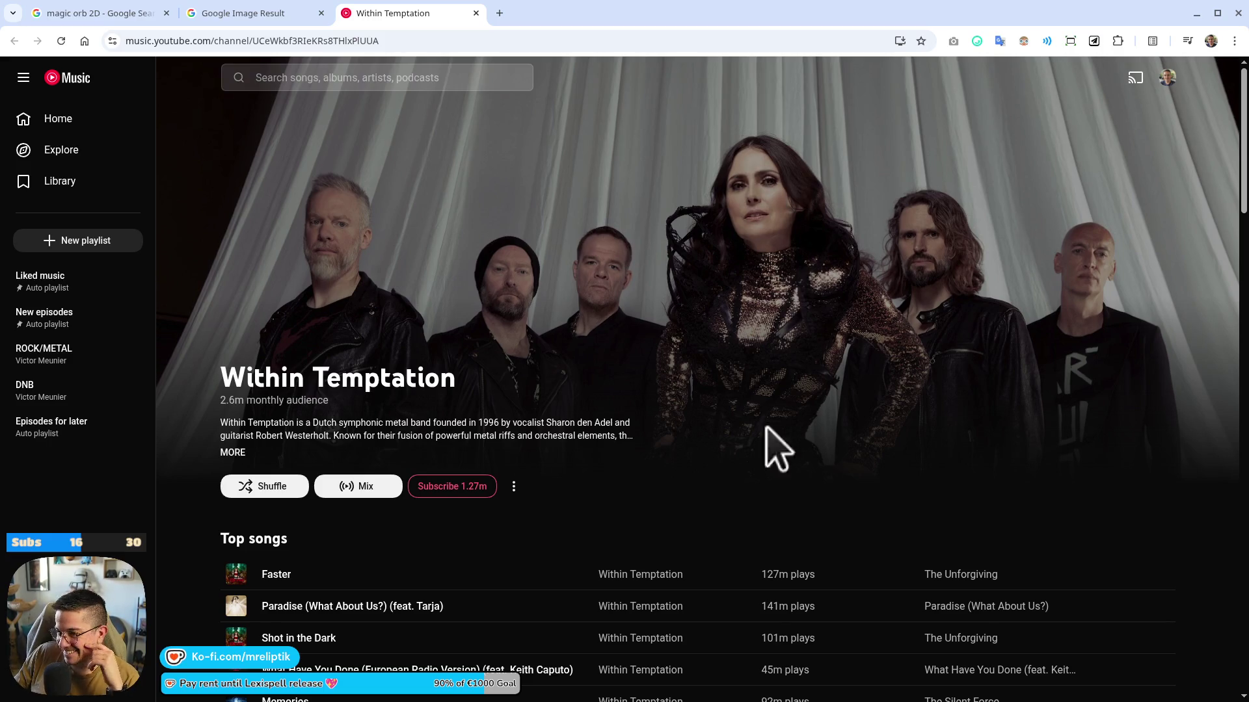
Scroll the Within Temptation artist page and drag through the Albums carousel
scroll(611, 520, "down", 3)
scroll(579, 501, "down", 3)
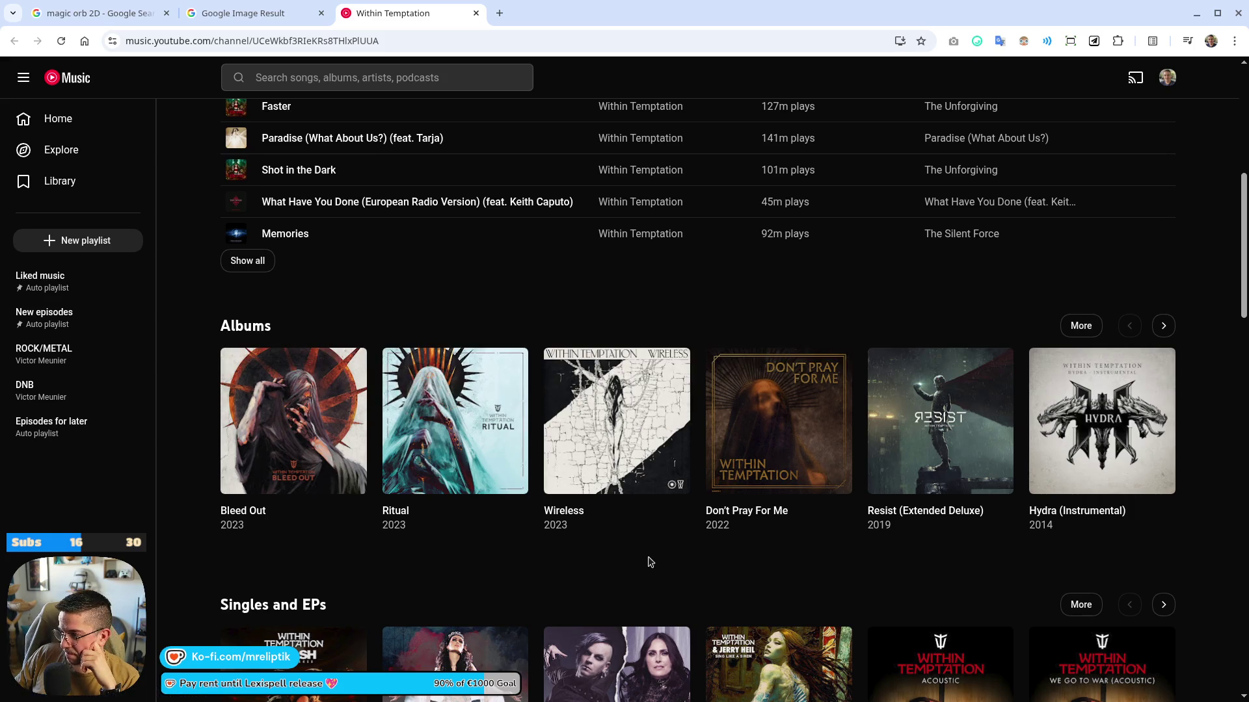
mouse_move(613, 538)
left_mouse_down()
mouse_move(1096, 549)
mouse_move(733, 549)
mouse_move(299, 446)
left_mouse_up()
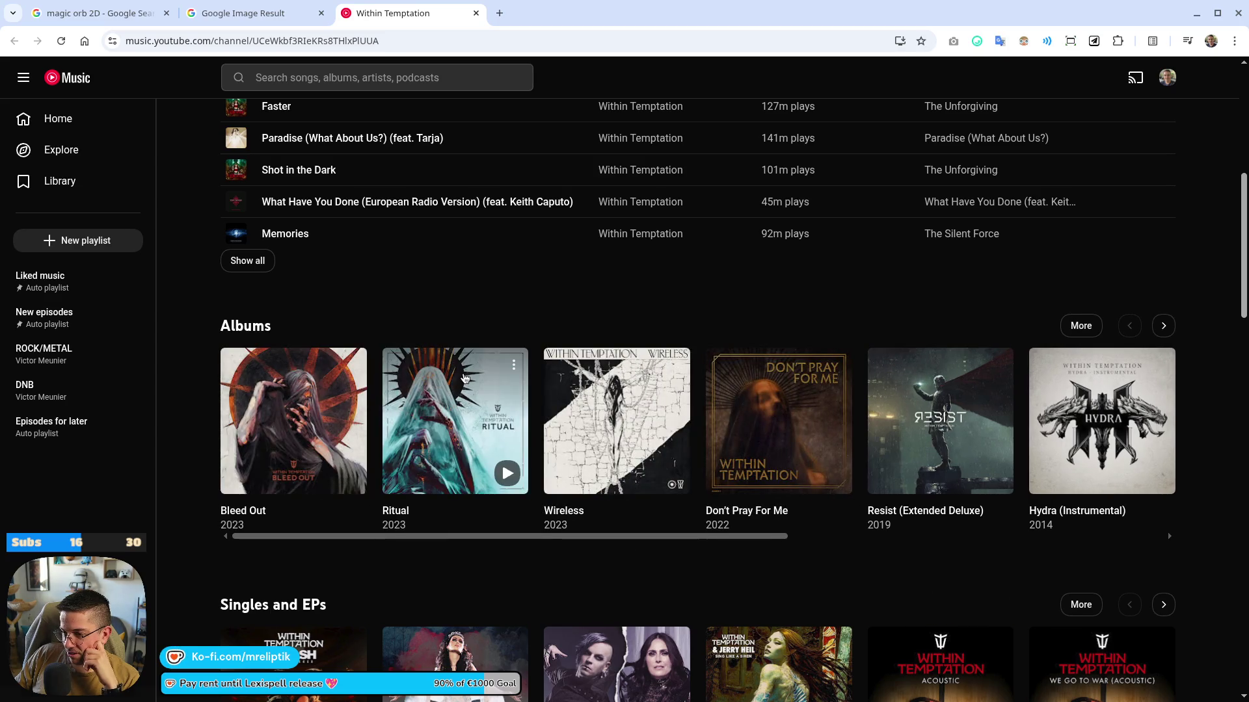
scroll(540, 495, "down", 7)
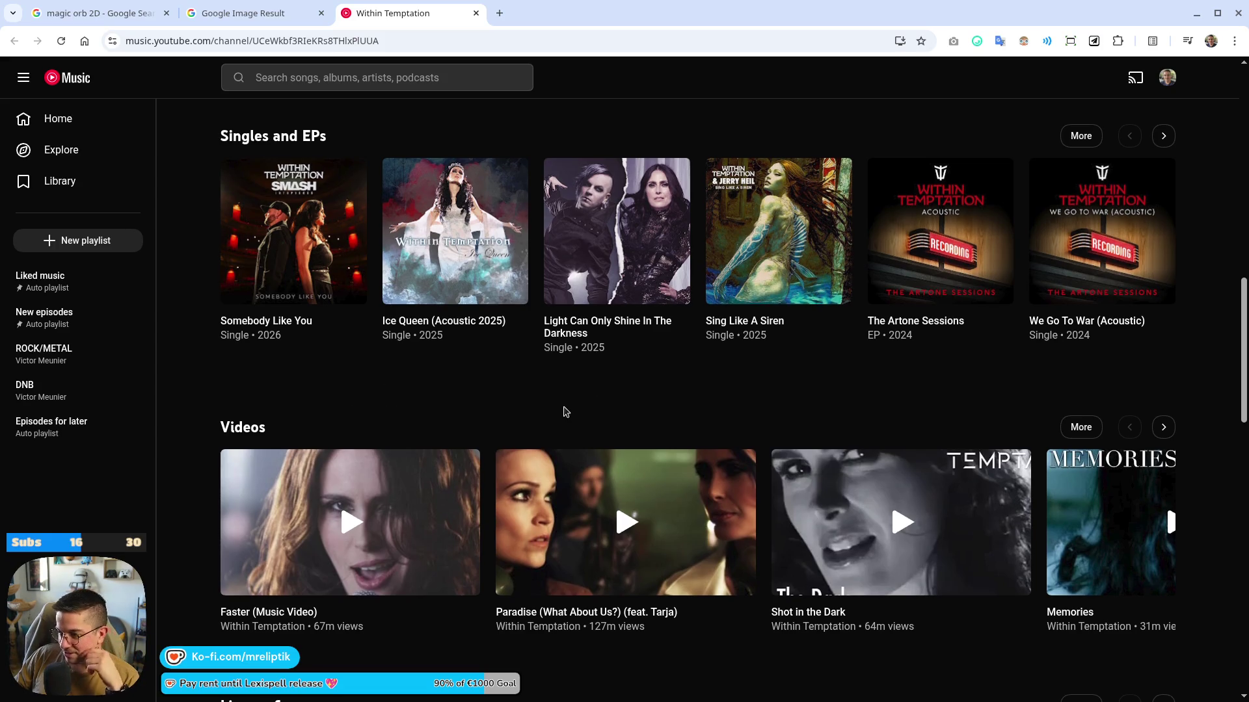
scroll(566, 410, "down", 5)
scroll(370, 471, "down", 6)
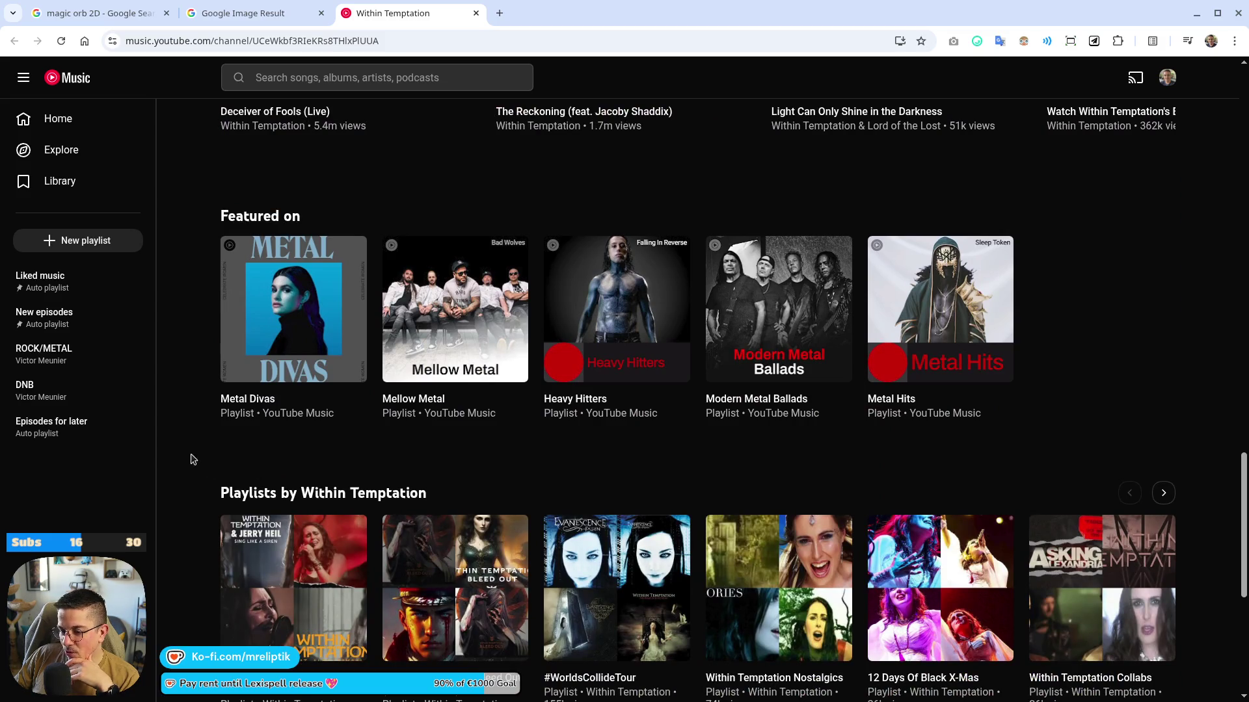
scroll(175, 444, "down", 3)
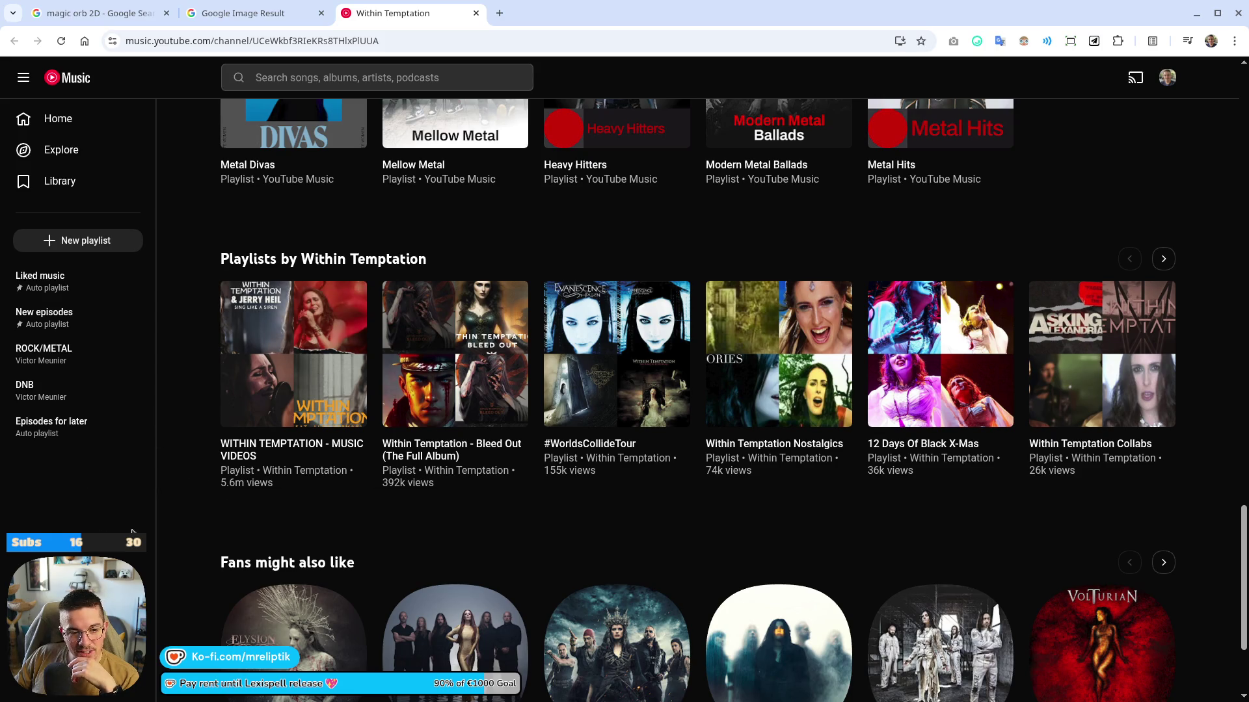
scroll(91, 494, "down", 3)
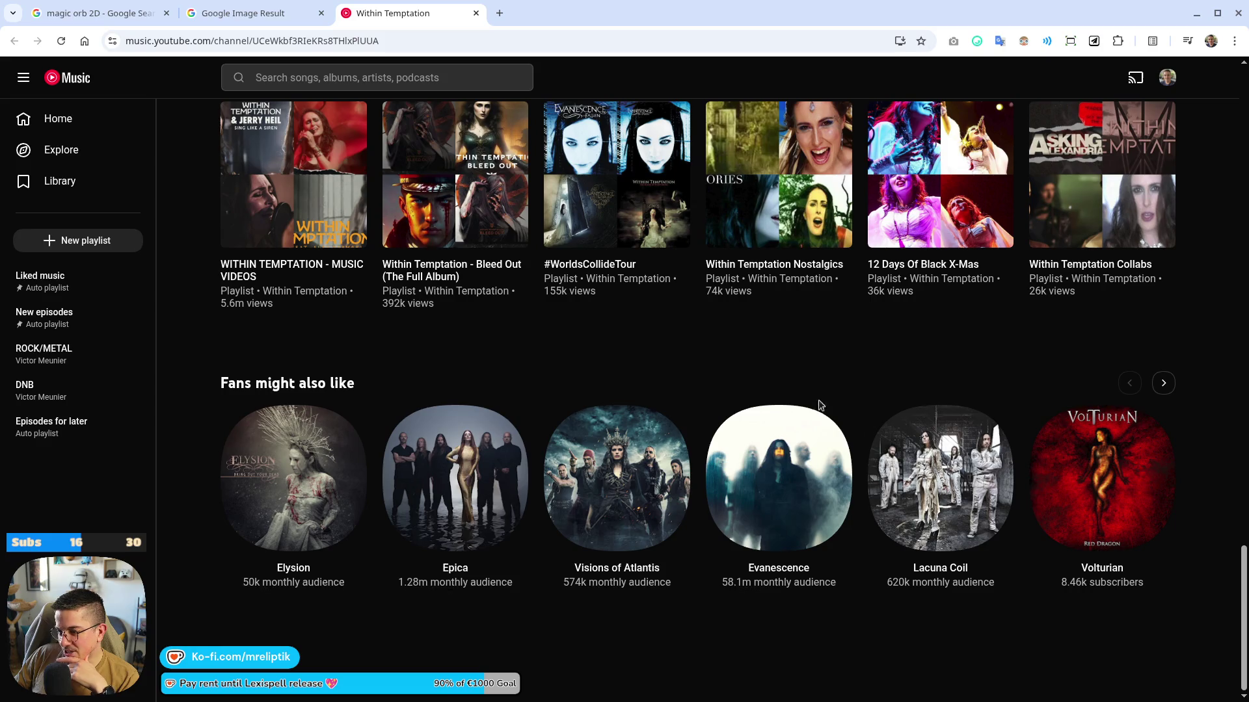
scroll(544, 586, "up", 10)
scroll(545, 585, "up", 5)
Drag through the Videos and Singles carousels, then open a new tab to search 'forsaken 64'
scroll(768, 579, "down", 20)
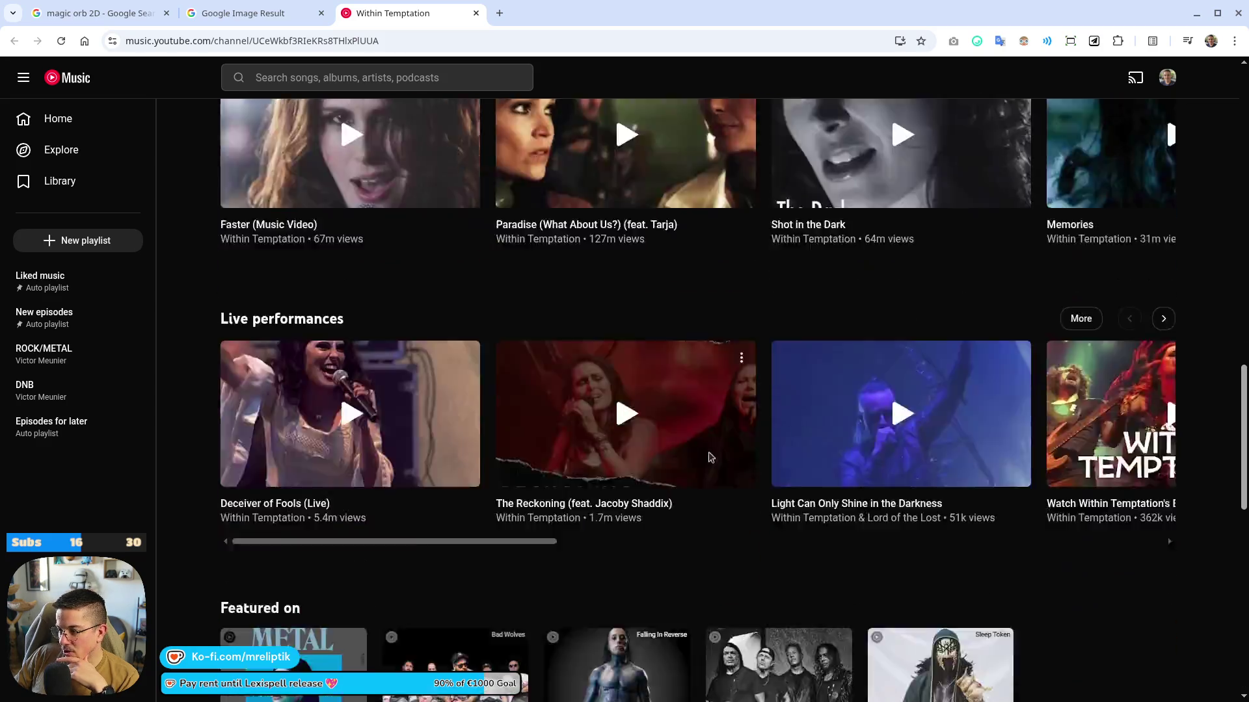
scroll(769, 579, "up", 15)
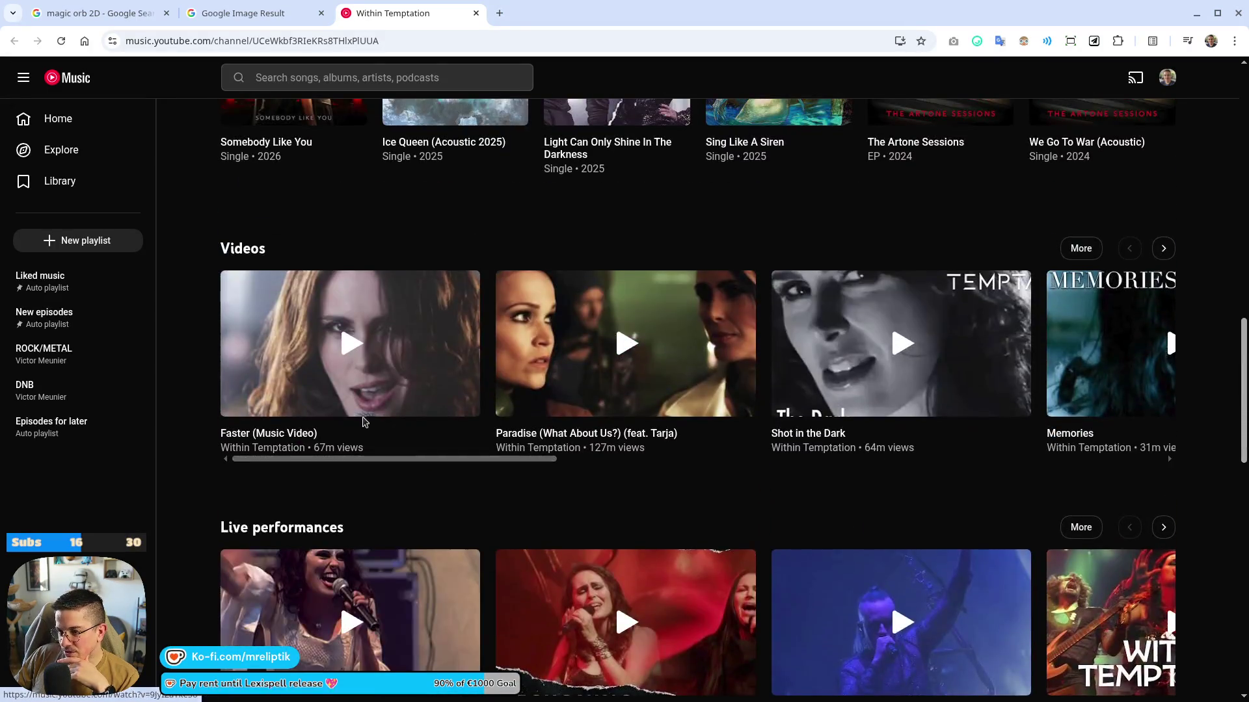
scroll(366, 249, "down", 7)
scroll(366, 249, "up", 2)
scroll(566, 517, "down", 4)
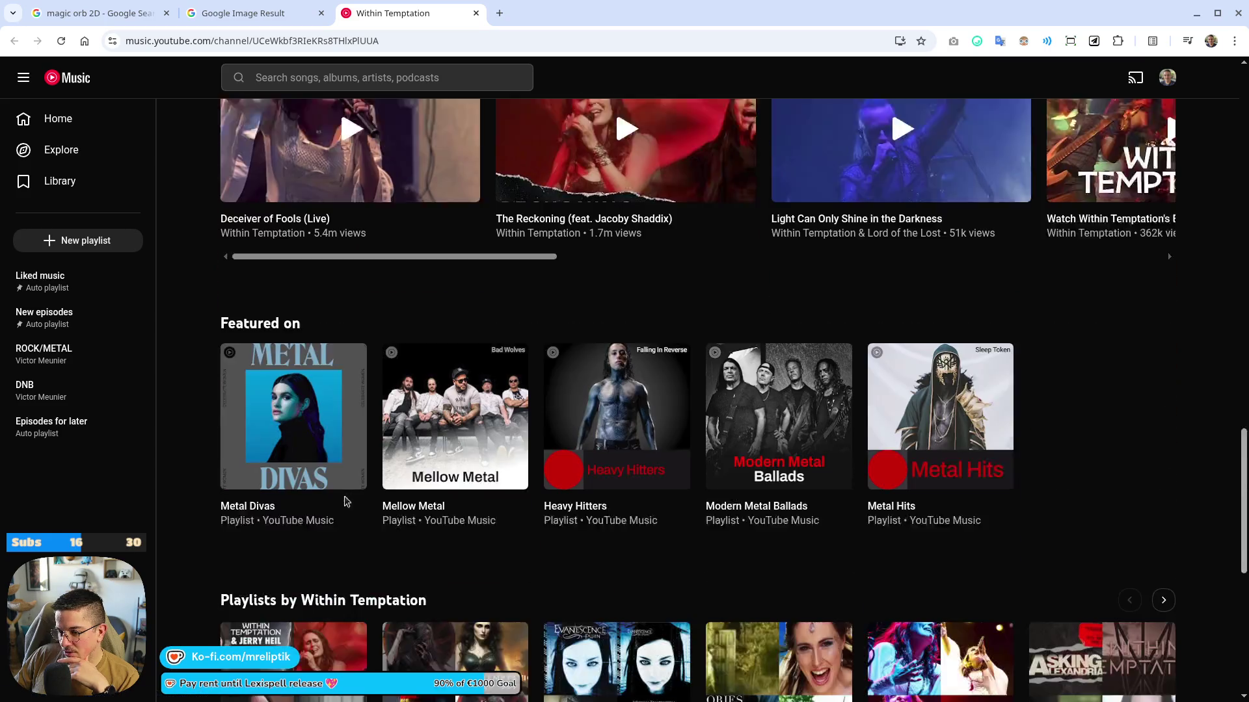
scroll(567, 517, "down", 5)
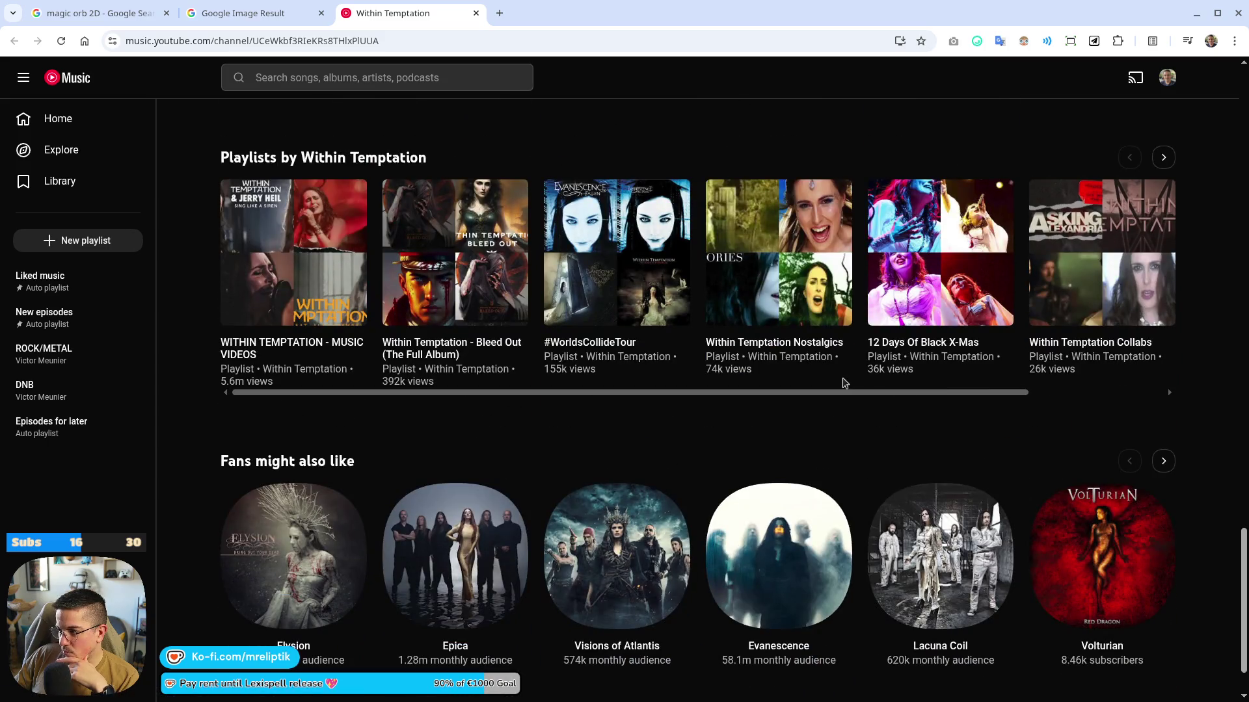
scroll(788, 502, "up", 15)
scroll(970, 464, "down", 5)
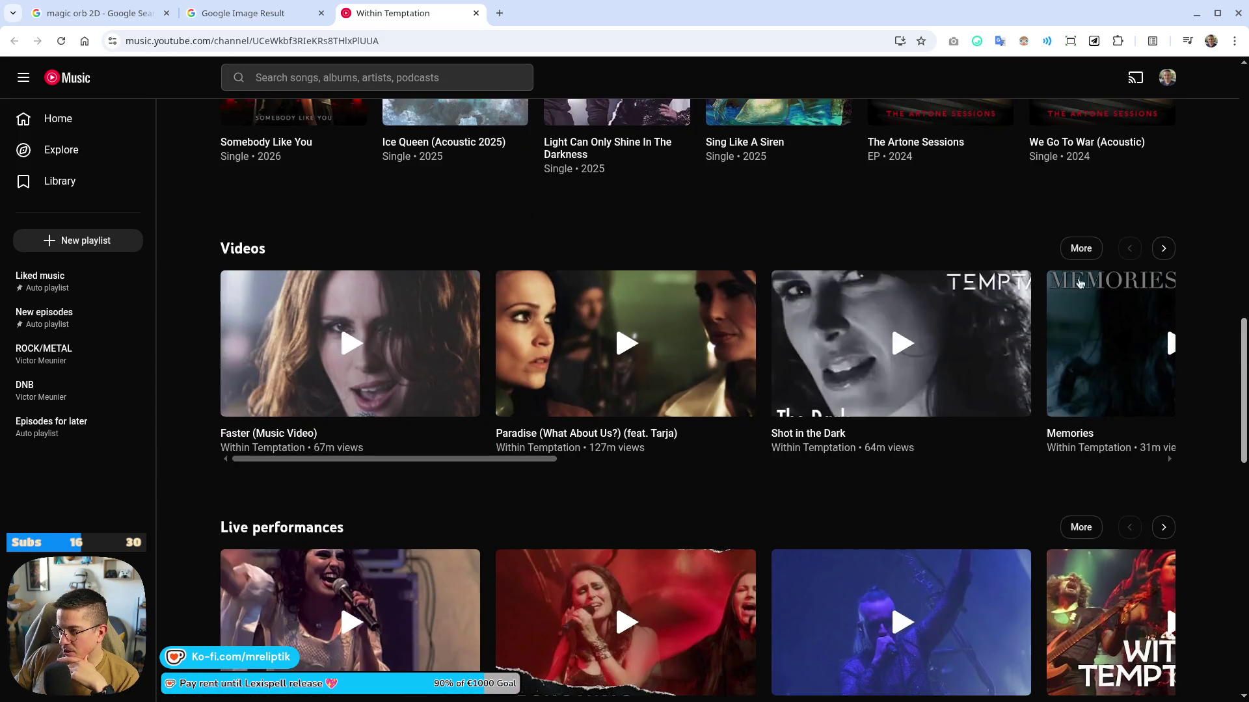
mouse_move(358, 466)
left_mouse_down()
mouse_move(602, 488)
mouse_move(1001, 495)
left_mouse_up()
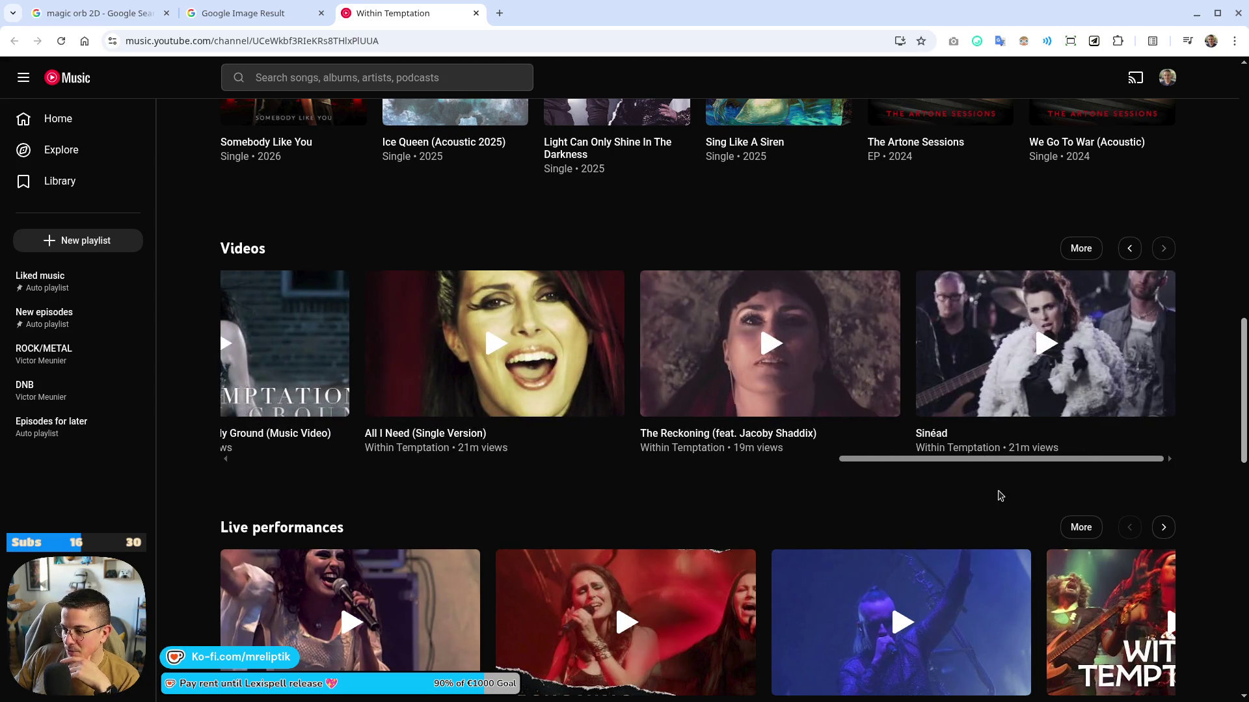
scroll(999, 482, "up", 6)
left_click_drag(530, 576, 1009, 572)
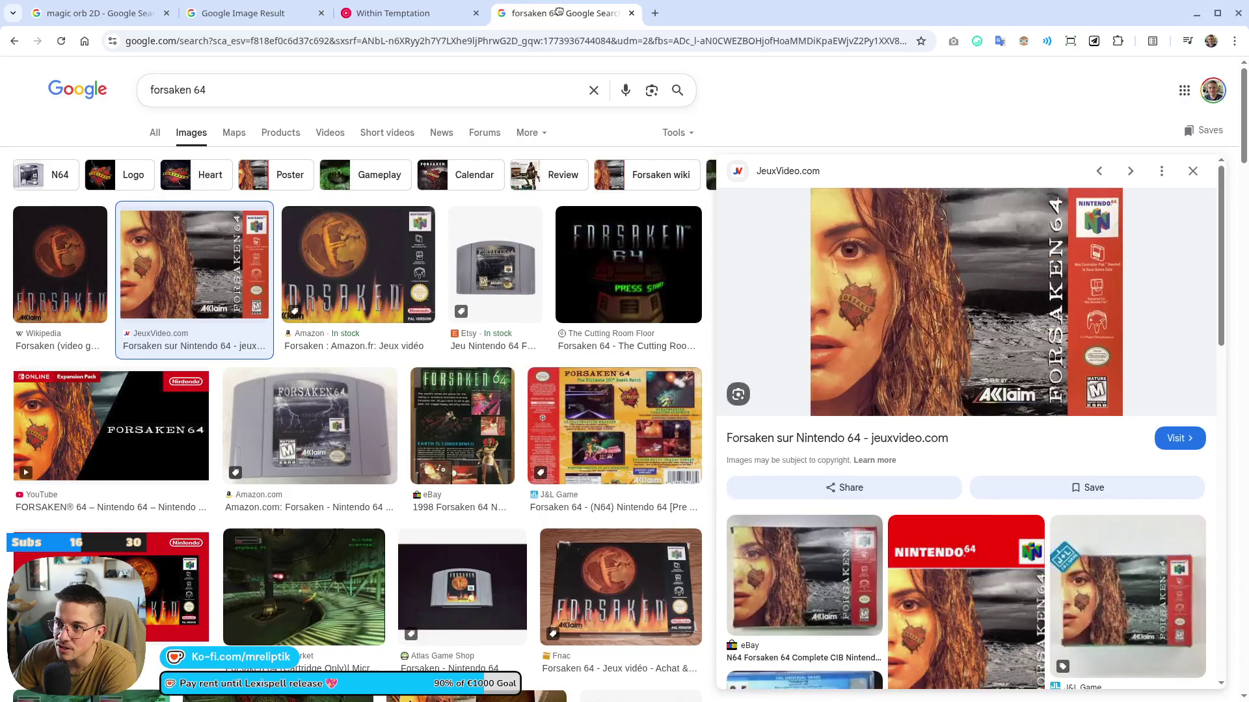
left_click(399, 13)
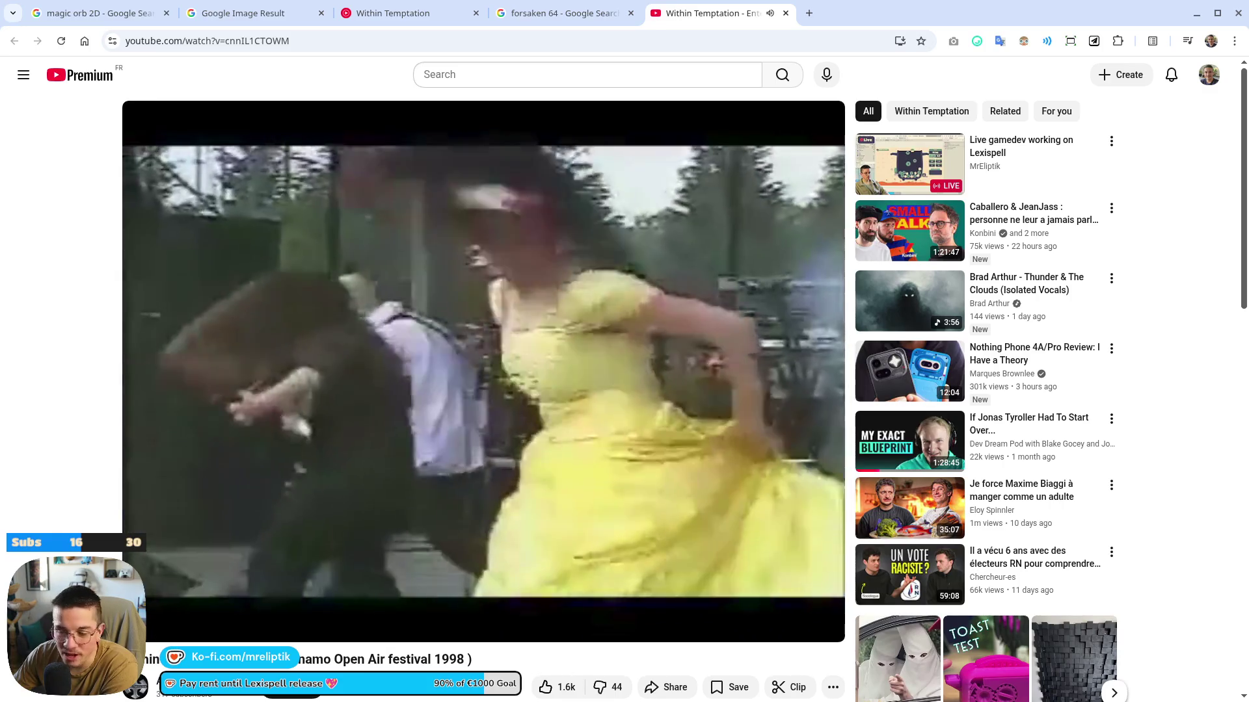
mouse_move(511, 429)
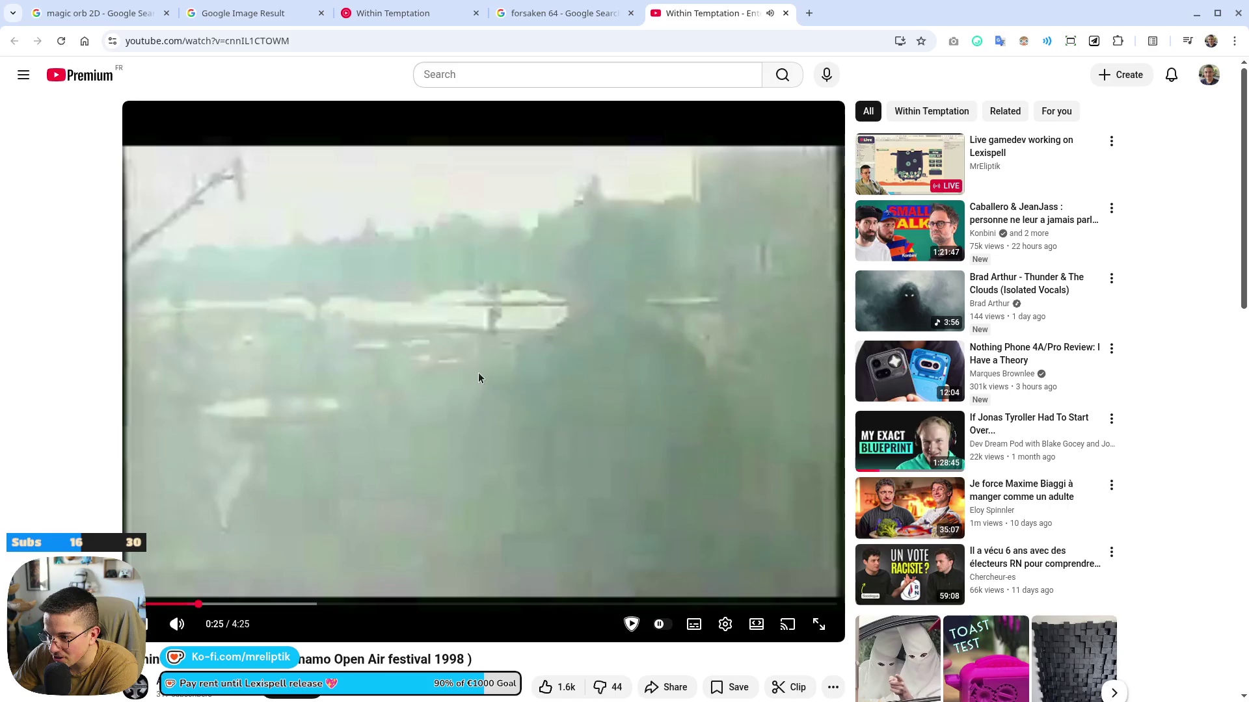
right_click(608, 367)
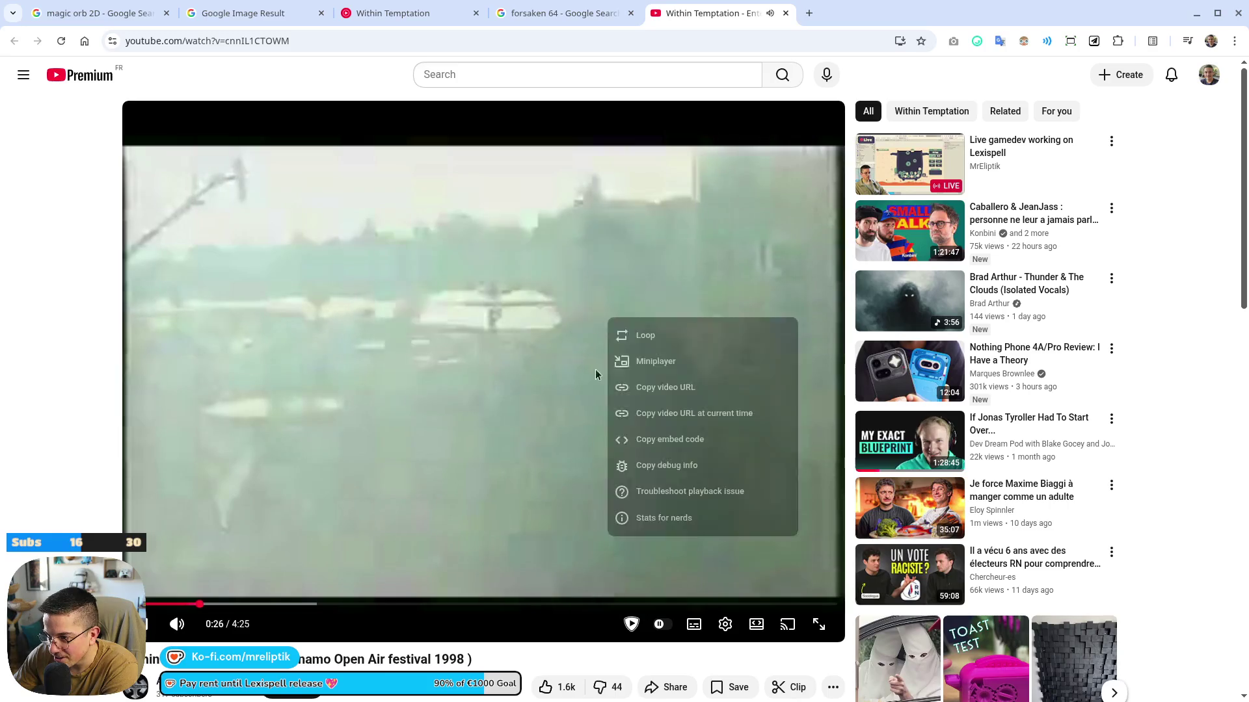
left_click(136, 366)
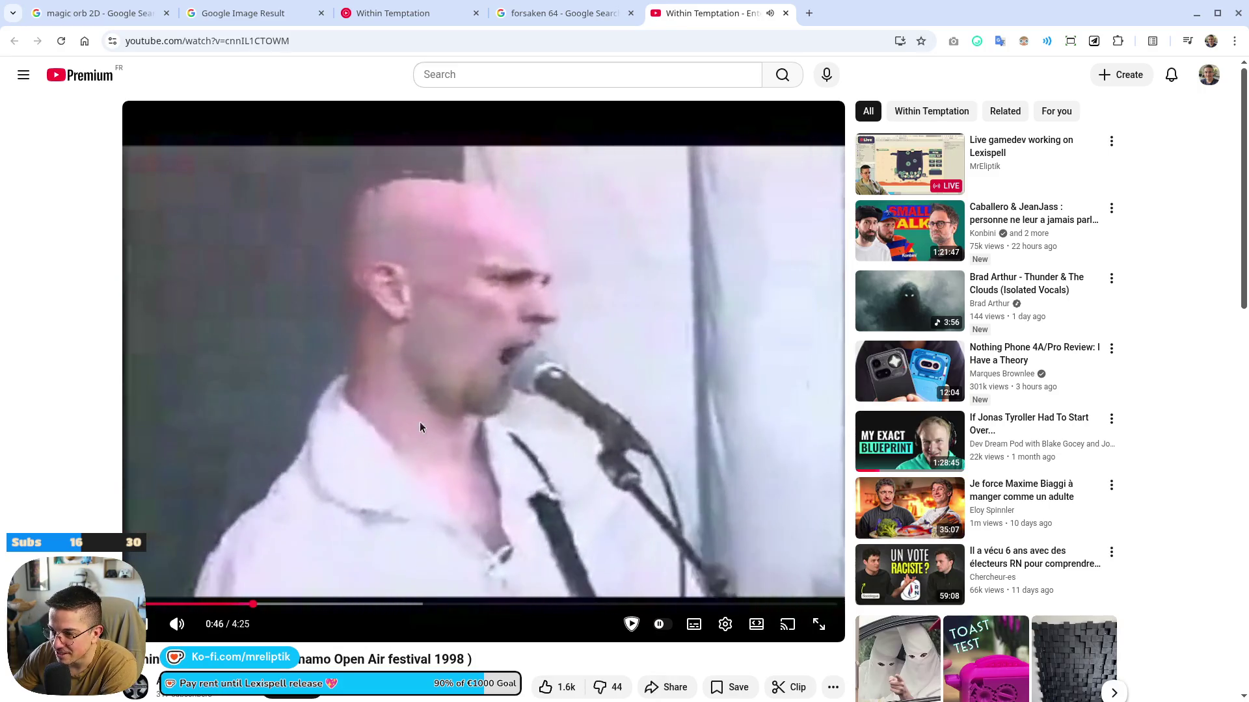
scroll(305, 463, "down", 5)
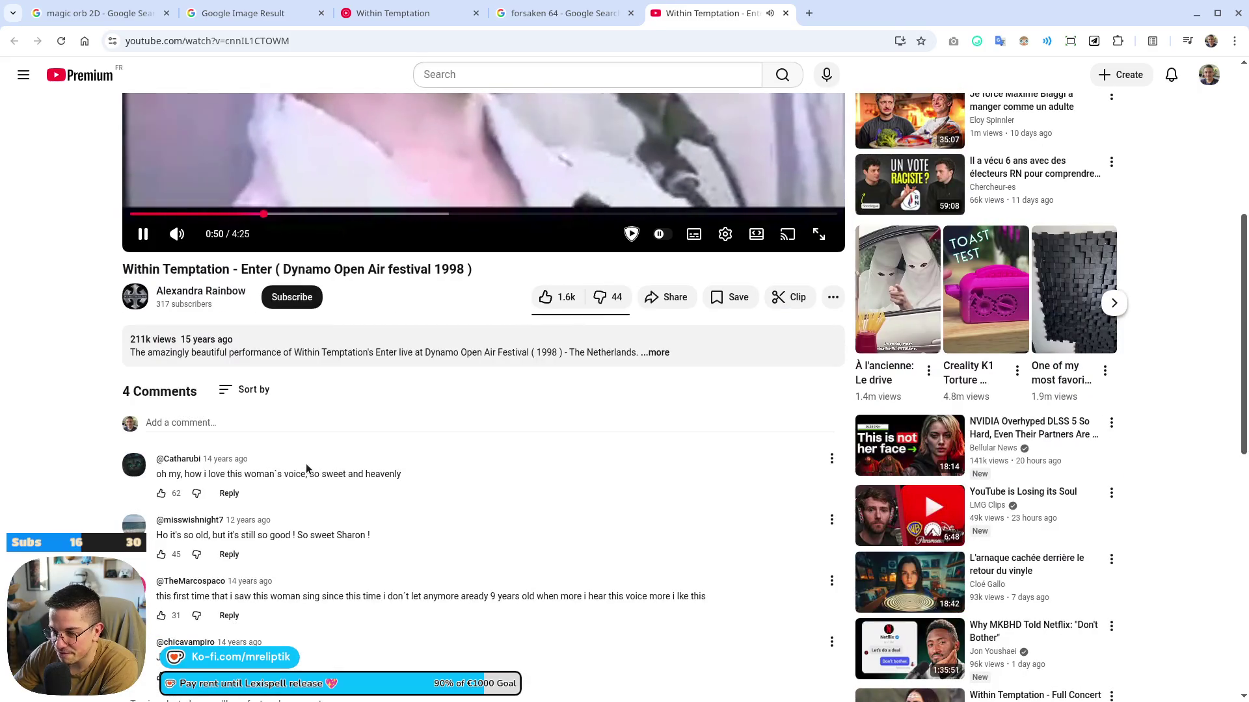
scroll(455, 491, "up", 5)
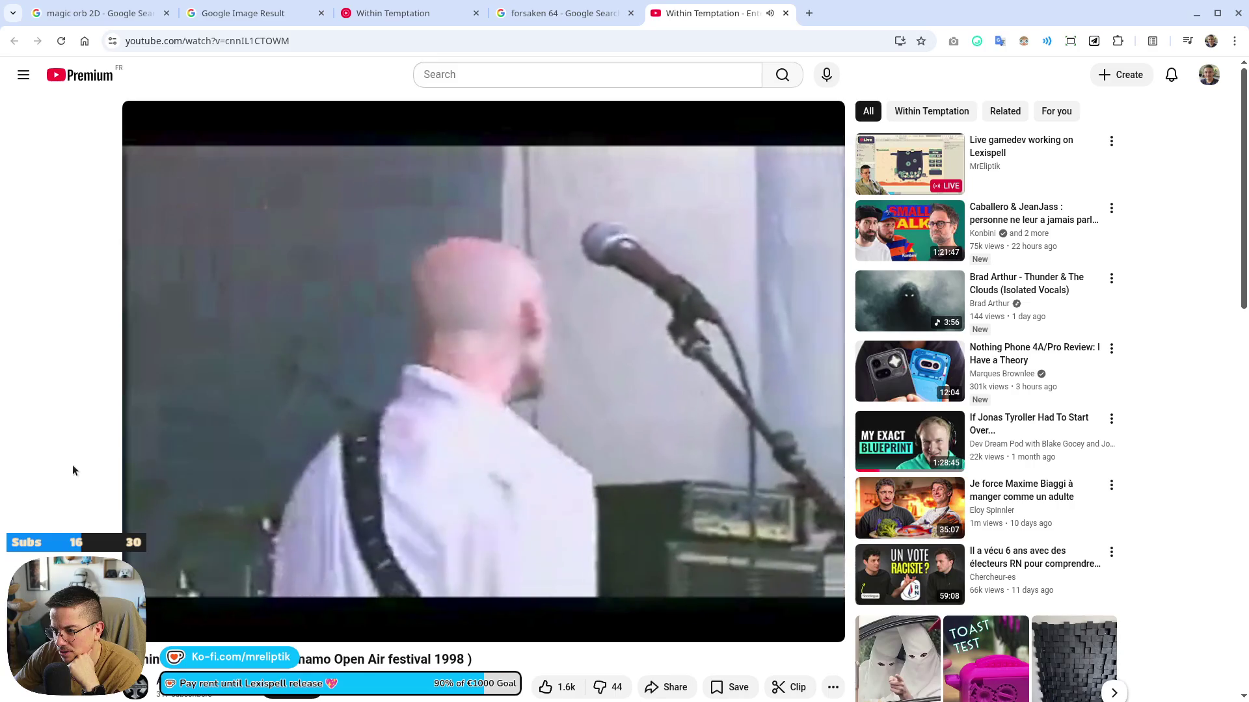
Lower the Dynamo Open Air festival video's volume to 30%
key("Down")
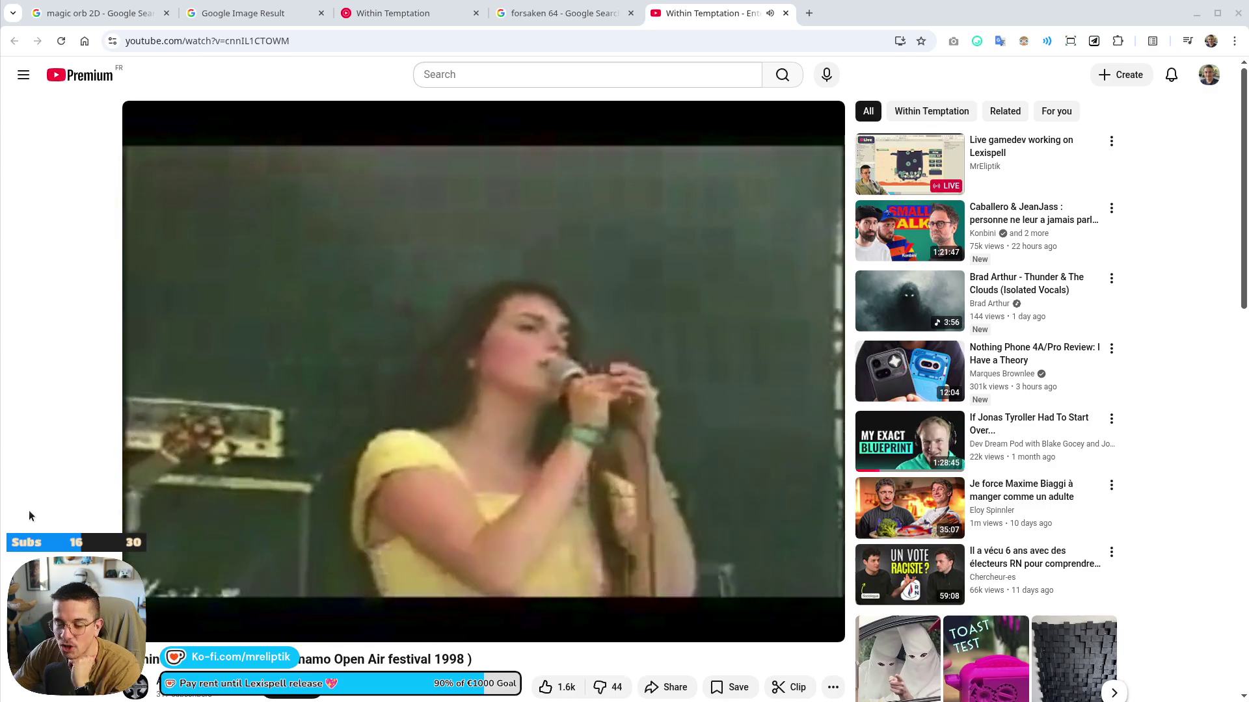
mouse_move(236, 389)
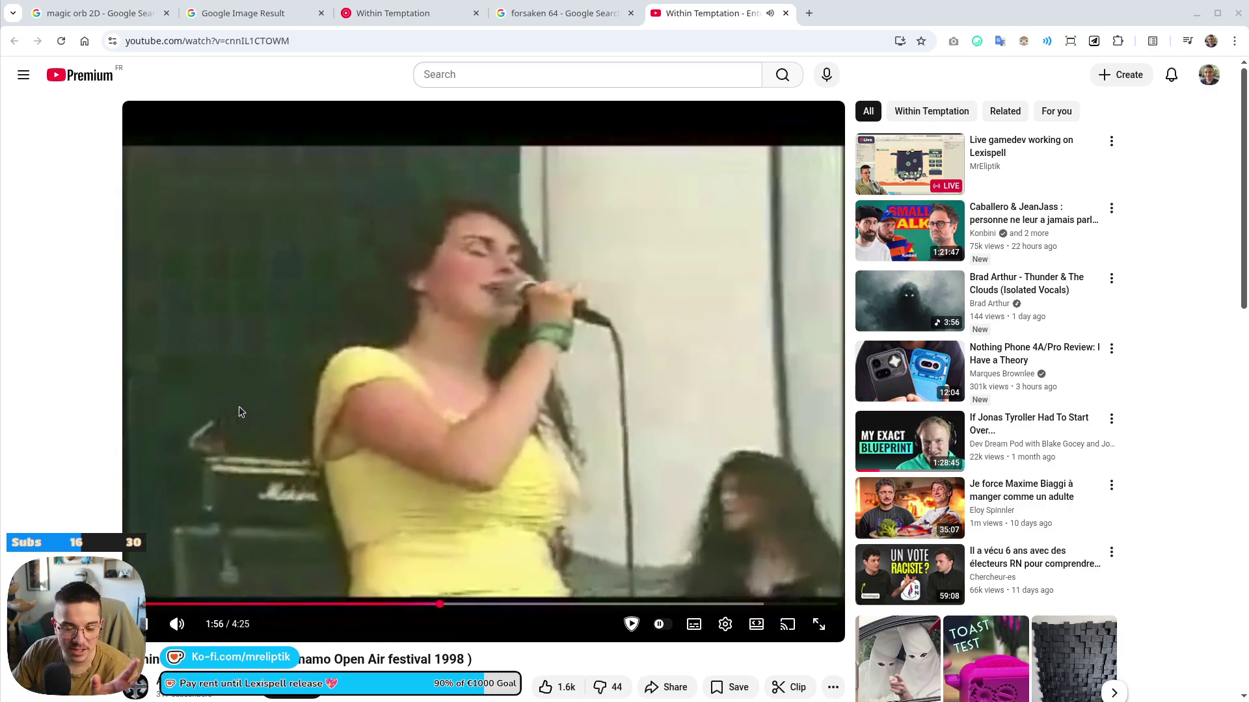